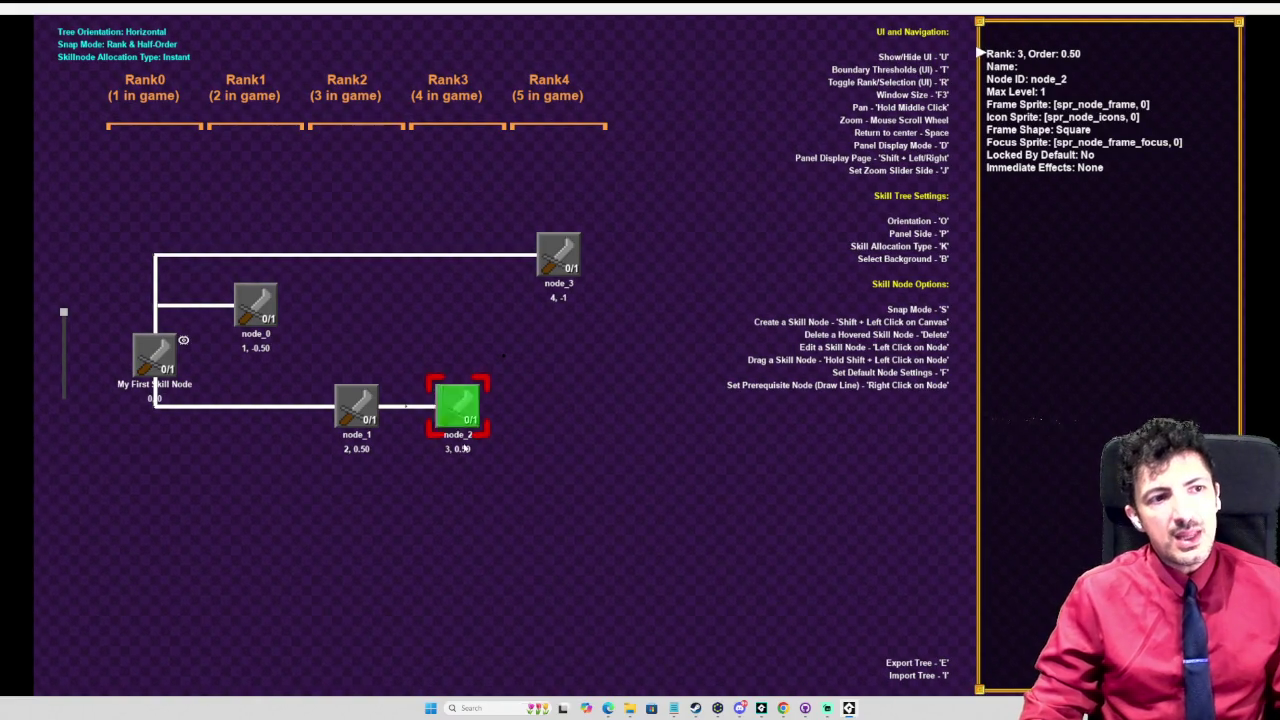
Step: Shift node_1 across ranks and switch the snap mode to Rank & Only
click(370, 415)
mouse_move(375, 420)
mouse_down()
mouse_move(472, 420)
mouse_move(370, 428)
mouse_move(357, 360)
mouse_move(345, 477)
mouse_move(352, 375)
mouse_move(368, 462)
mouse_move(370, 420)
mouse_move(371, 511)
mouse_move(371, 465)
mouse_up()
key(s)
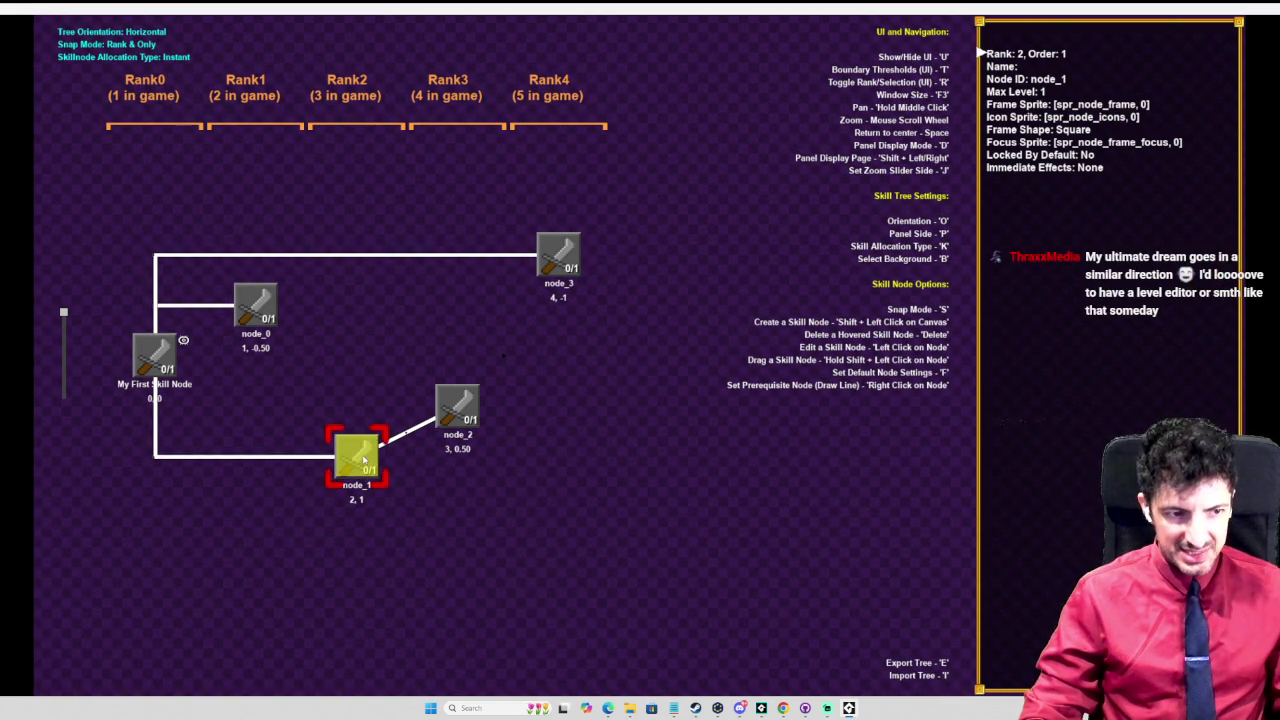
Step: Drag node_1 to Rank-3 and node_4 to Rank-4, then delete node_4
mouse_move(364, 458)
mouse_down()
mouse_move(262, 457)
mouse_move(254, 469)
mouse_move(254, 429)
mouse_move(253, 498)
mouse_move(251, 451)
mouse_move(345, 453)
mouse_move(380, 405)
mouse_move(362, 405)
mouse_move(280, 520)
mouse_move(378, 545)
mouse_move(563, 510)
mouse_move(560, 492)
mouse_move(657, 405)
mouse_move(357, 314)
mouse_move(157, 534)
mouse_move(115, 515)
mouse_move(112, 595)
mouse_move(133, 562)
mouse_up()
mouse_move(737, 409)
mouse_down()
mouse_move(75, 238)
mouse_move(140, 285)
mouse_up()
mouse_move(271, 299)
mouse_down()
mouse_move(133, 280)
mouse_move(133, 268)
mouse_up()
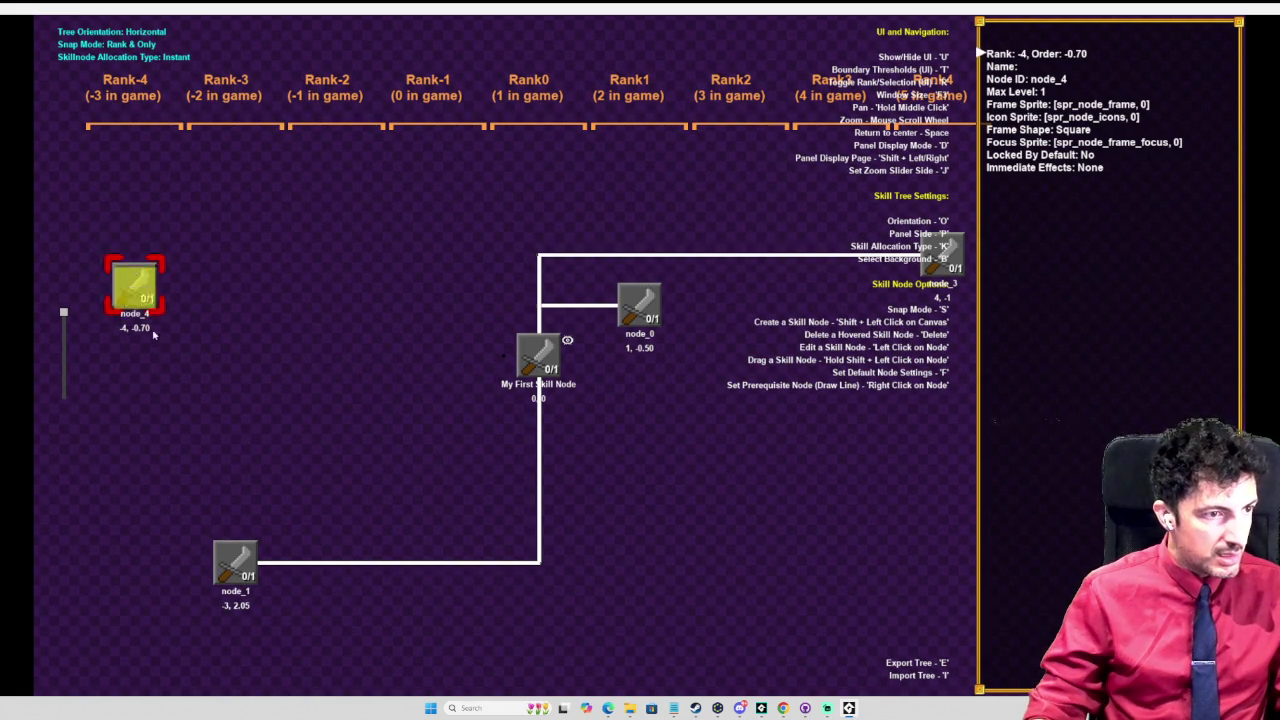
key(Delete)
Step: Move node_1 to rank -2 and create two new nodes, node_6 and node_7
drag(235, 560, 360, 555)
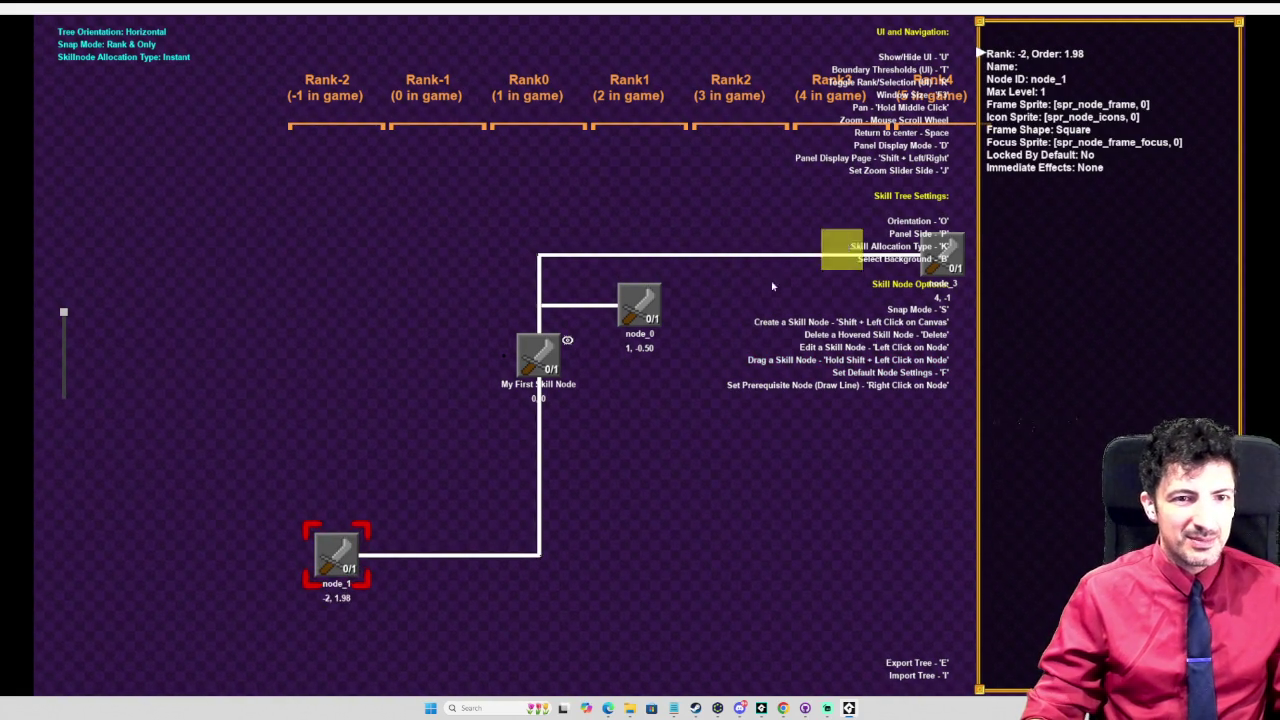
key(space)
mouse_move(770, 383)
mouse_down()
mouse_move(908, 271)
mouse_move(906, 234)
mouse_move(771, 151)
mouse_move(868, 234)
mouse_up()
shift+click(770, 430)
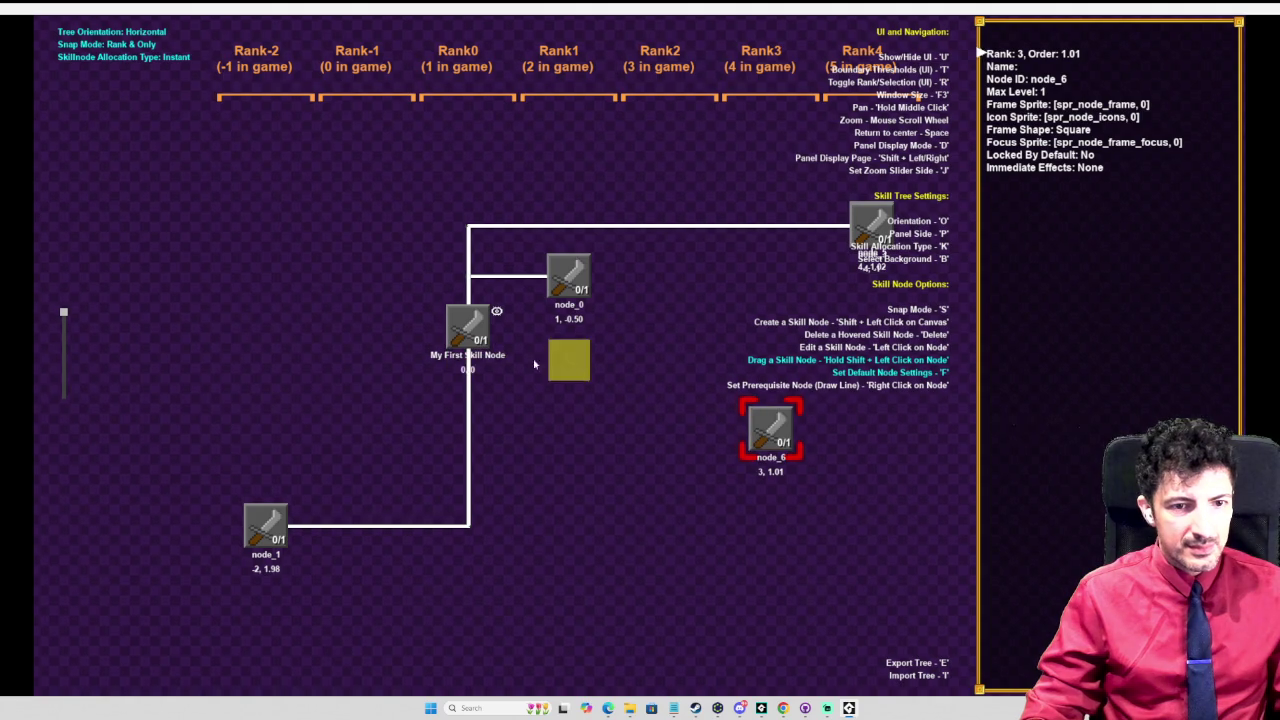
shift+click(265, 296)
Step: Draw prerequisite lines from My First Skill Node to node_7 and node_6
right_click(466, 325)
right_click(265, 297)
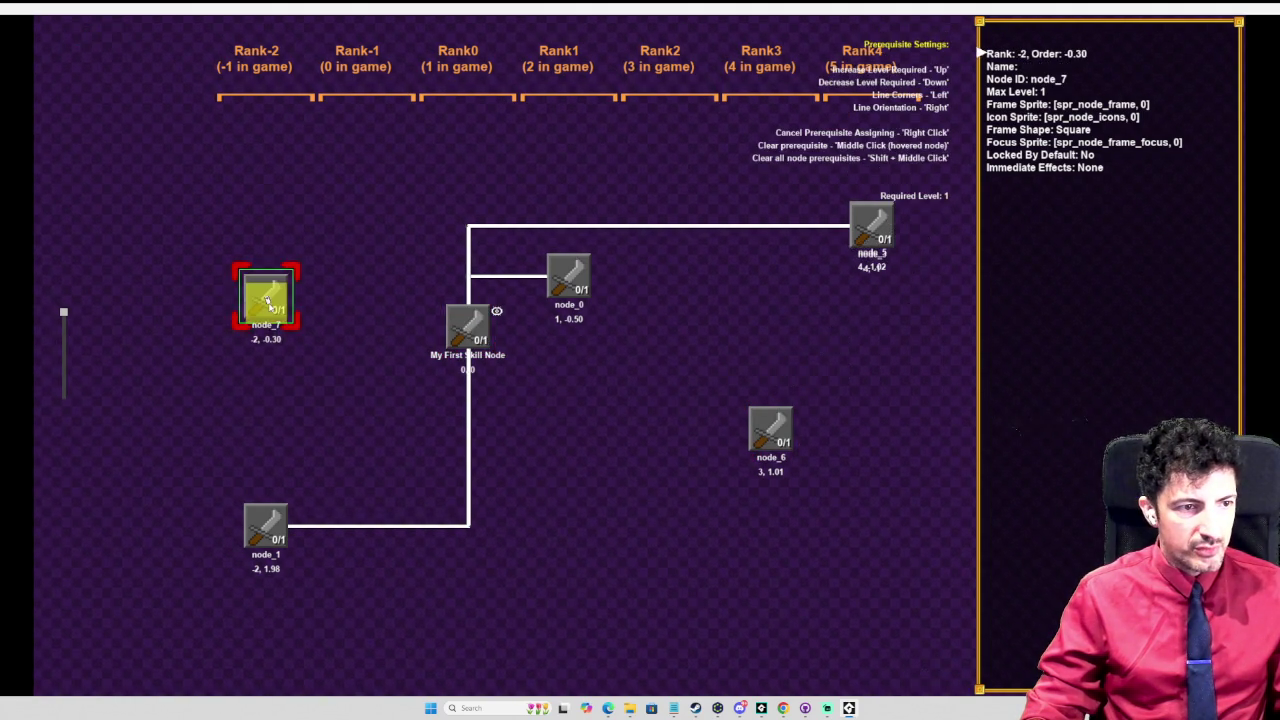
right_click(265, 297)
right_click(466, 325)
right_click(466, 325)
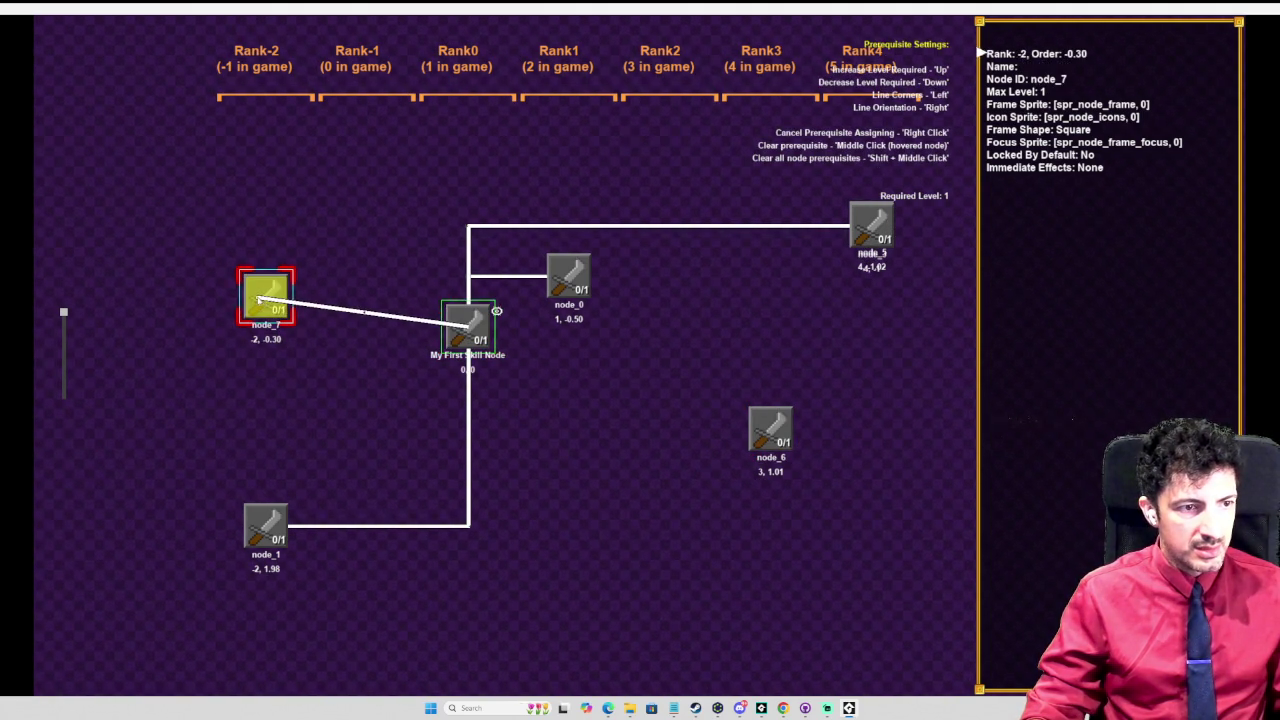
click(287, 297)
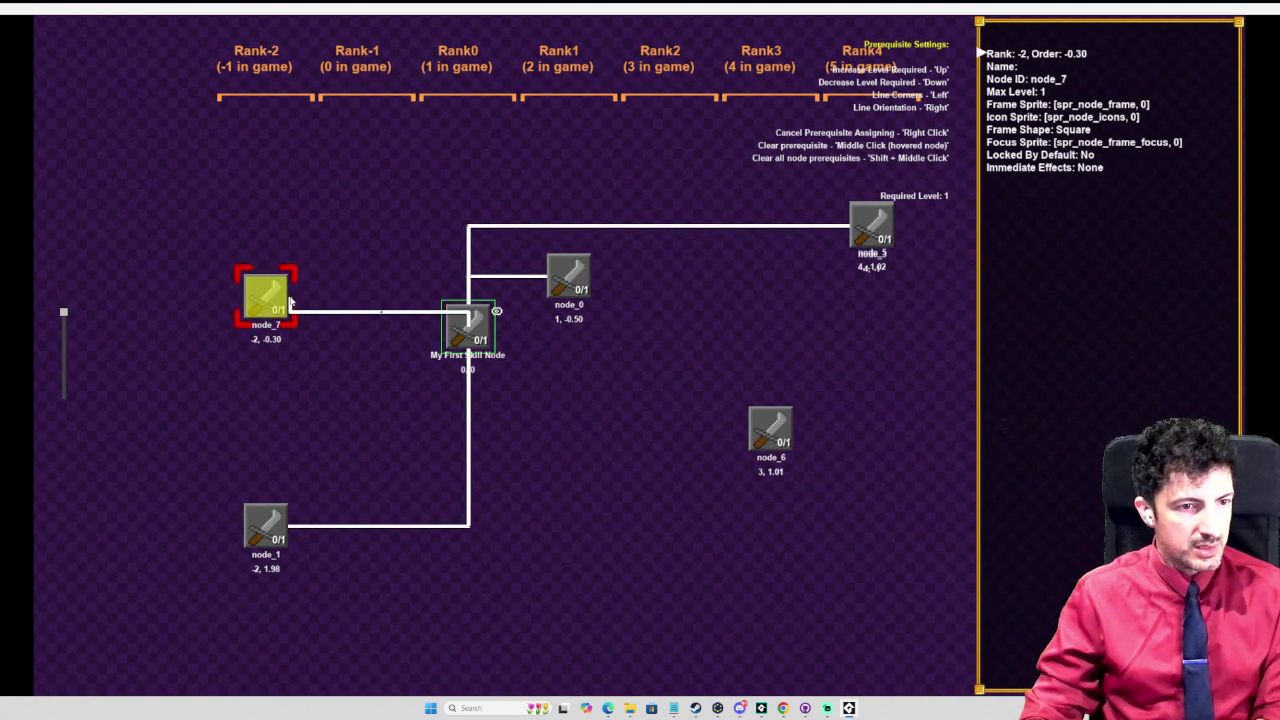
right_click(466, 322)
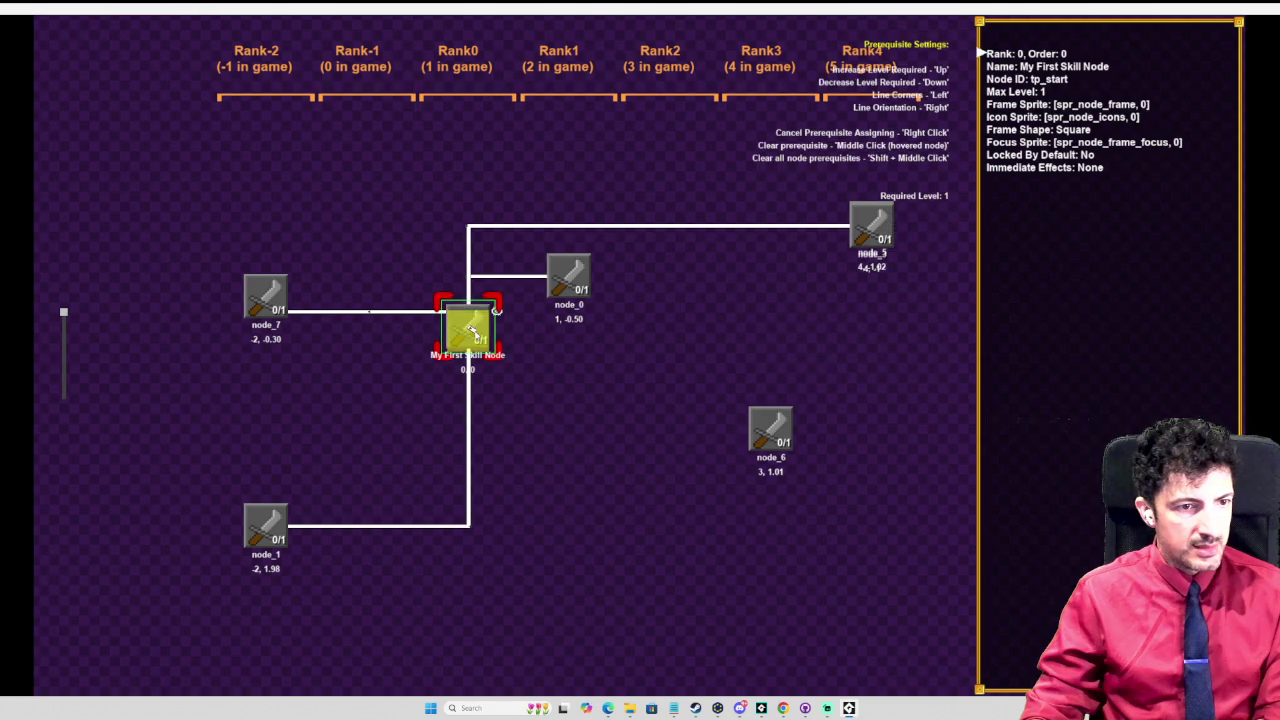
click(781, 435)
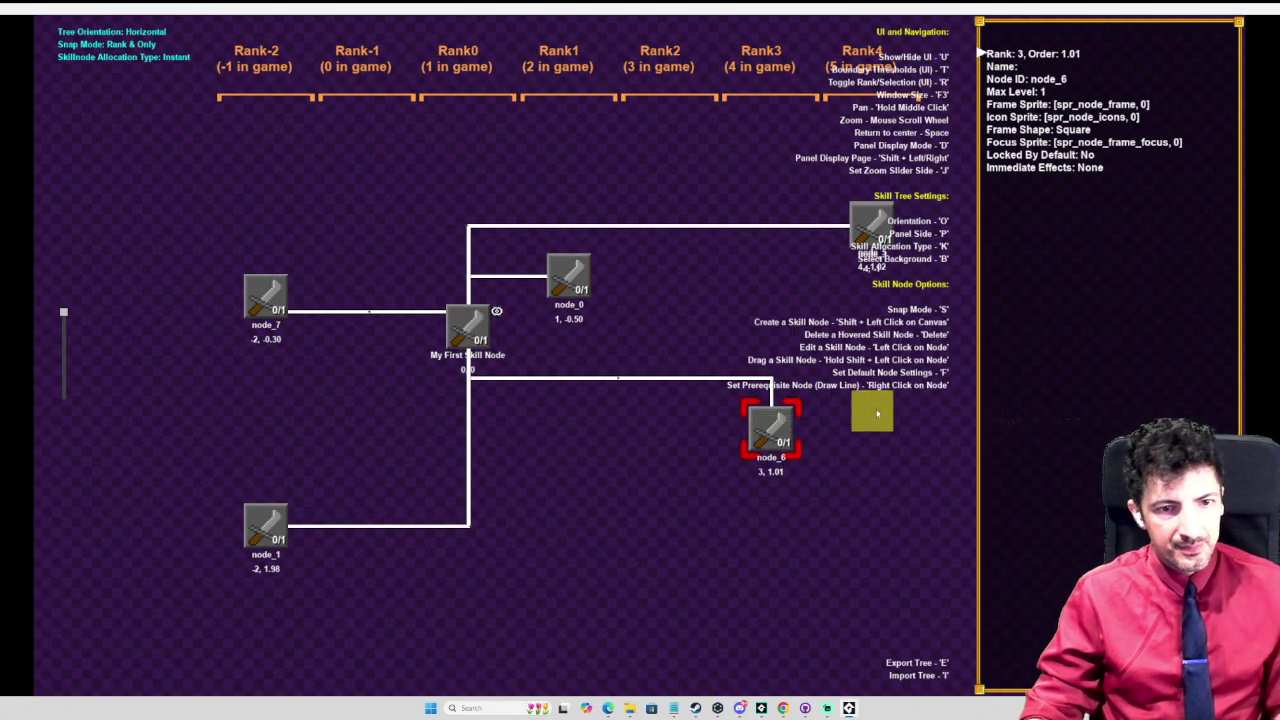
scroll(800, 380, down, 2)
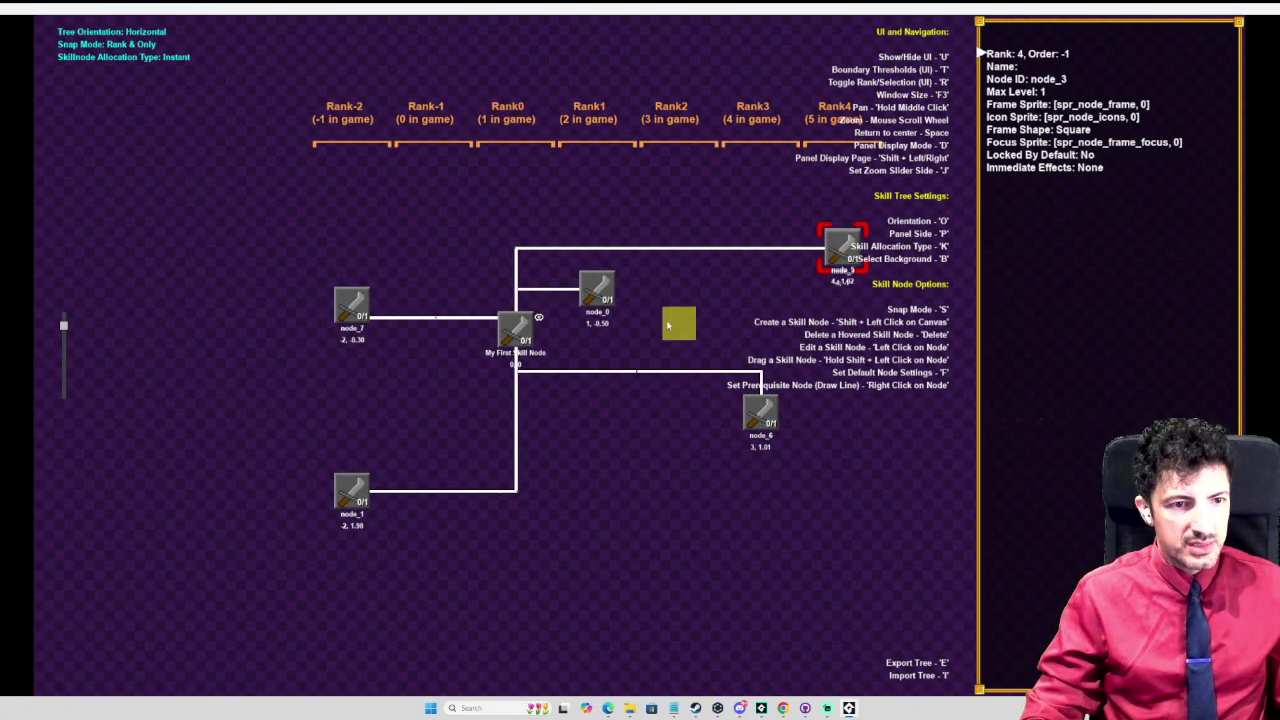
Step: Draw a prerequisite line from node_3 to node_6 and recentre the view
right_click(843, 245)
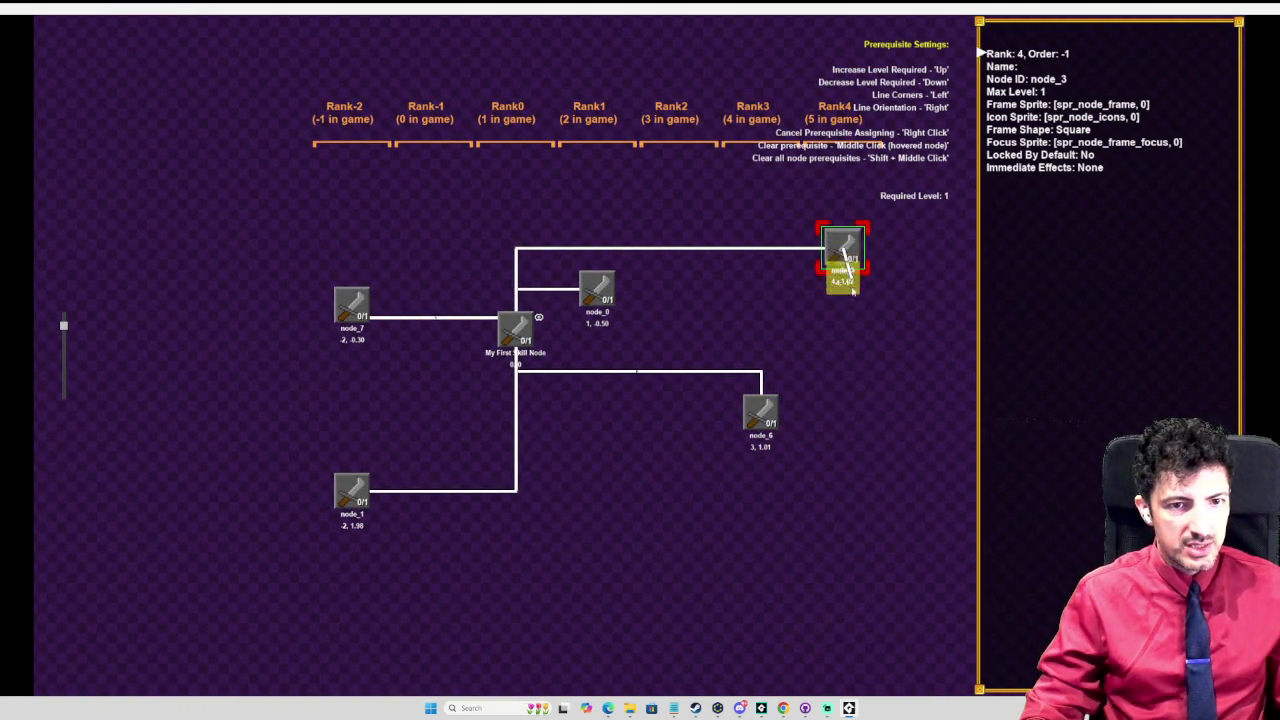
click(777, 422)
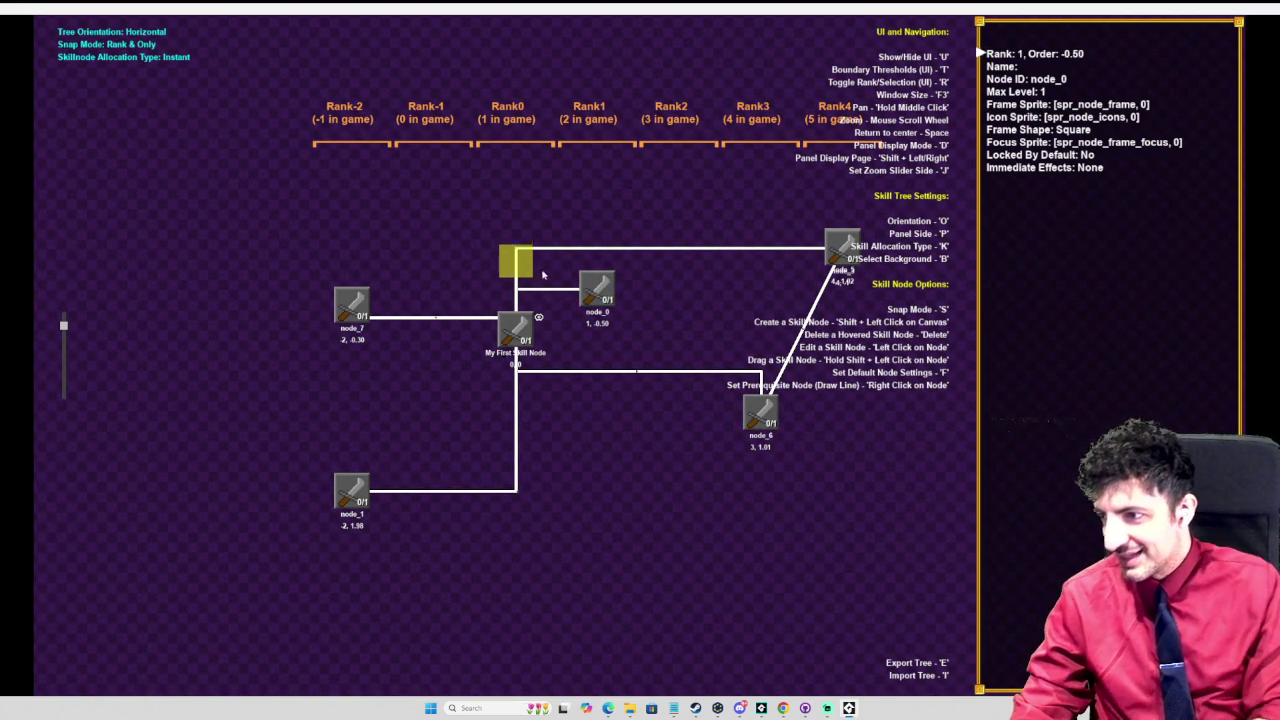
scroll(561, 302, up, 1)
key(space)
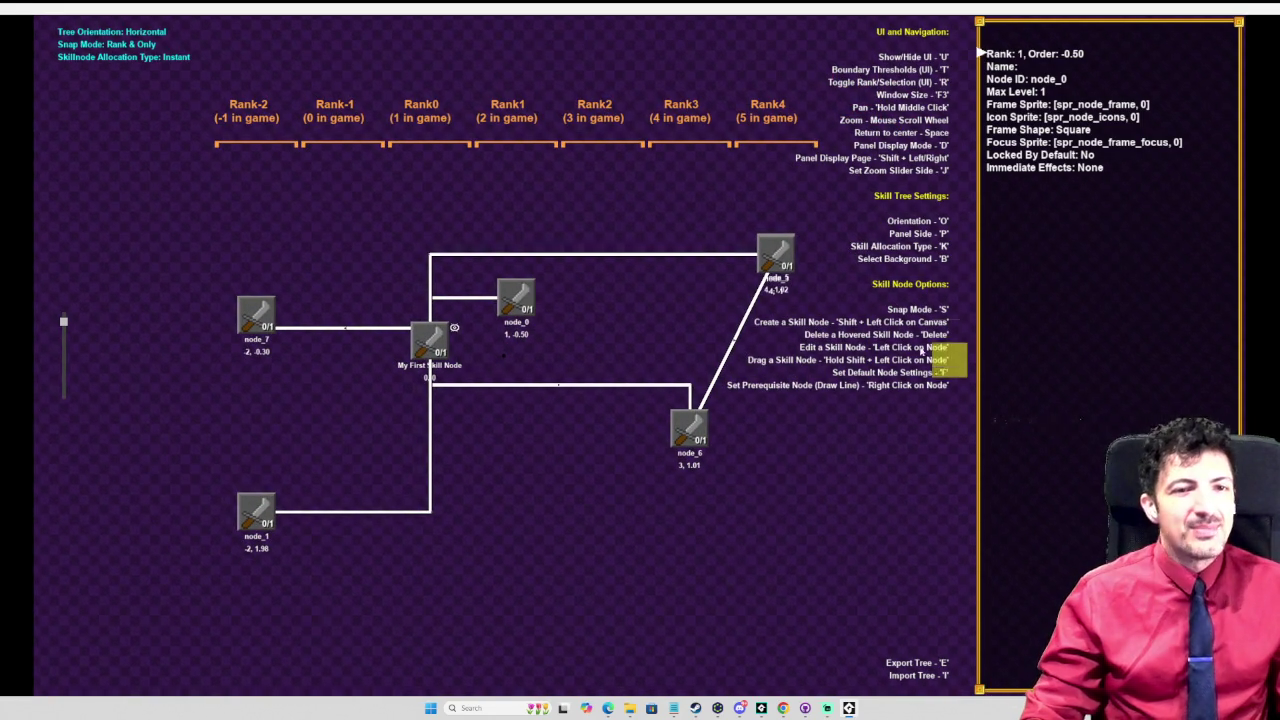
Step: Open the Rank4 node for editing, then exit without changes
click(785, 257)
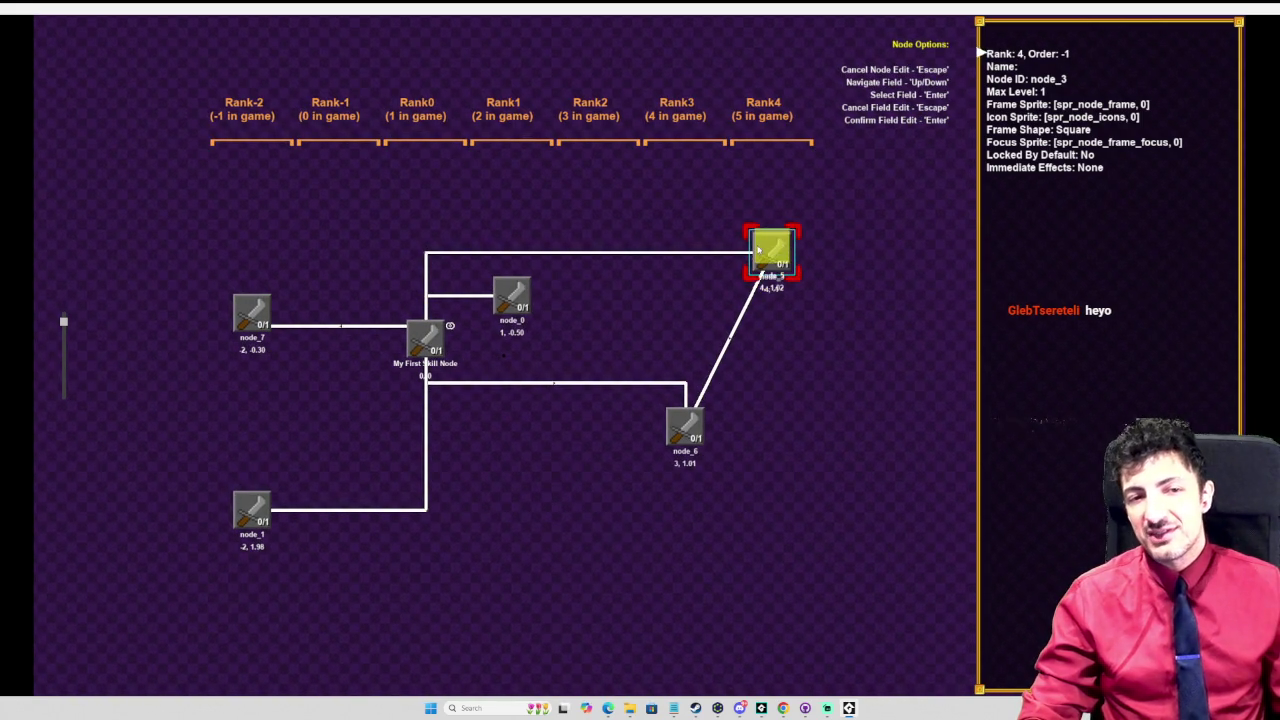
key(Escape)
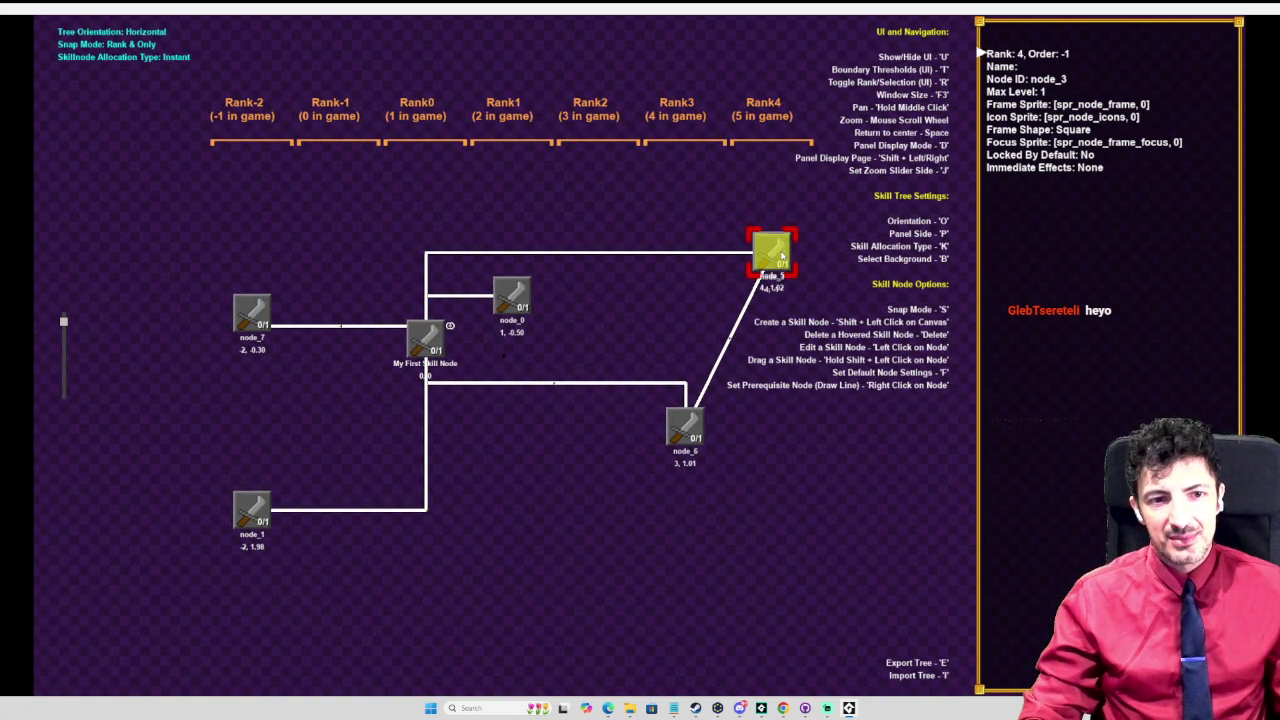
right_click(782, 256)
right_click(777, 263)
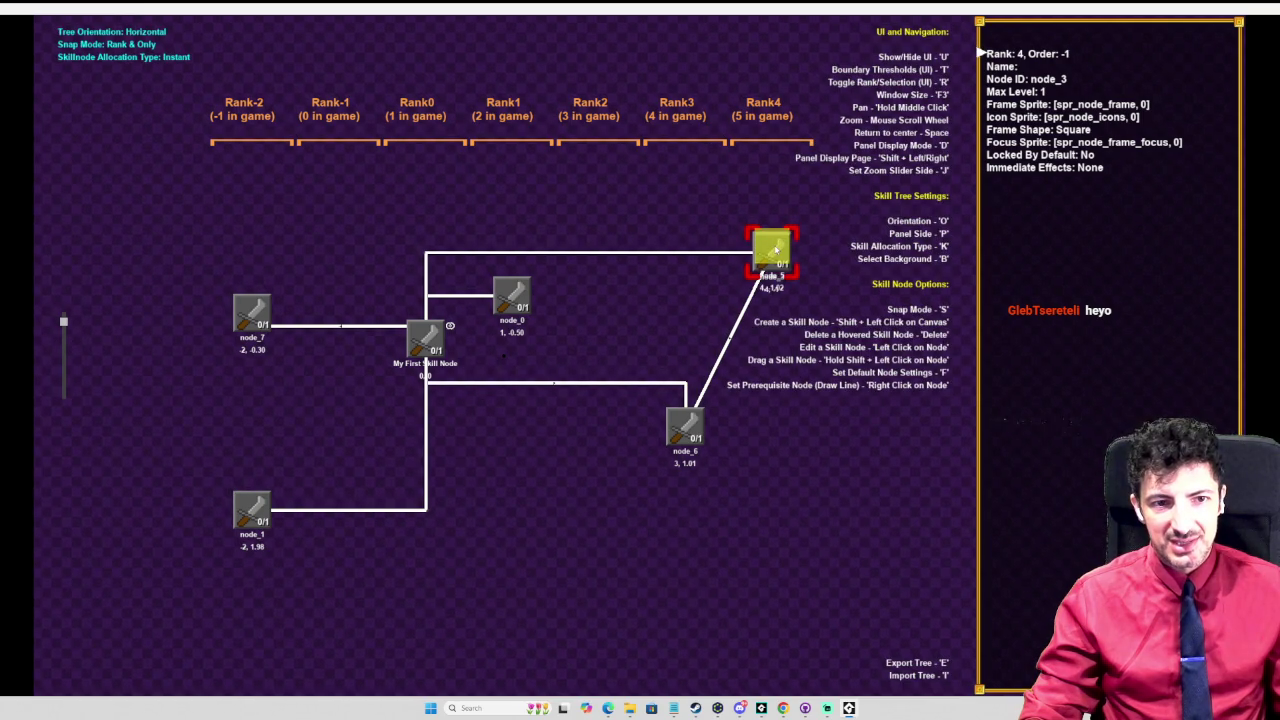
Step: Pull node_3 off node_5 and settle it in the Rank3 column
scroll(777, 258, up, 1)
mouse_move(775, 256)
mouse_down()
mouse_move(766, 323)
mouse_move(730, 305)
mouse_move(667, 215)
mouse_move(676, 188)
mouse_up()
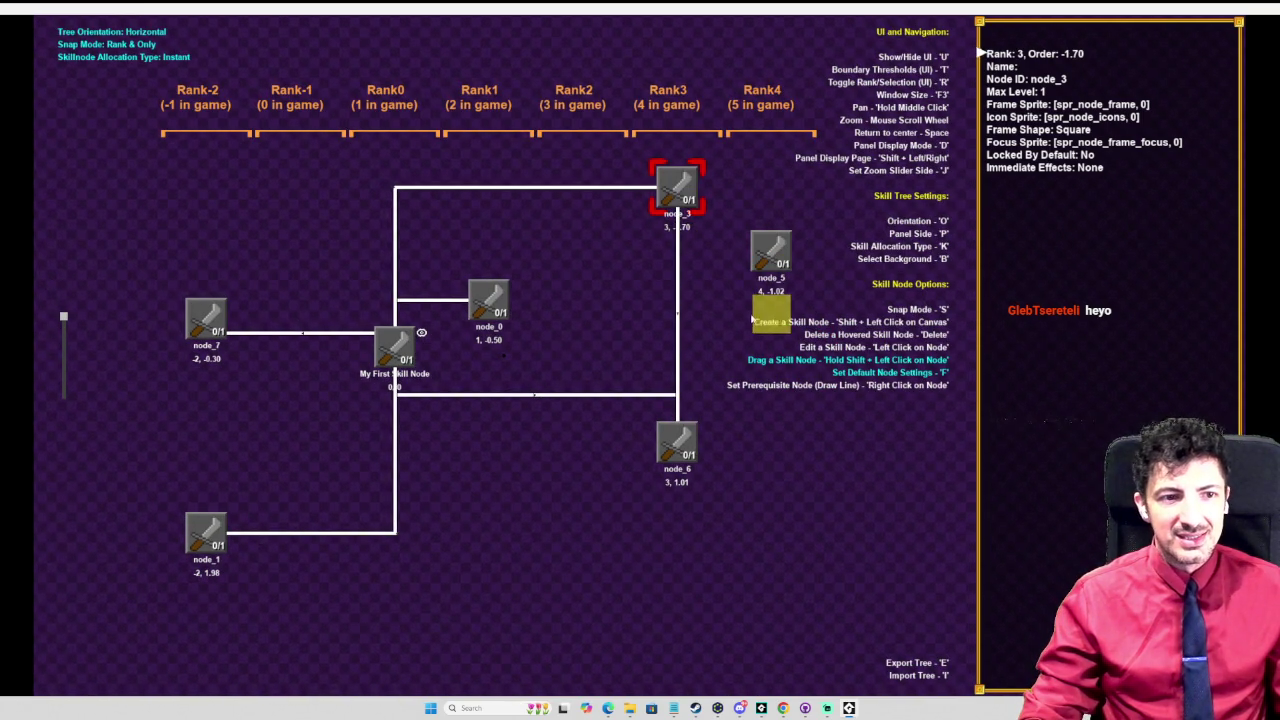
drag(803, 283, 680, 260)
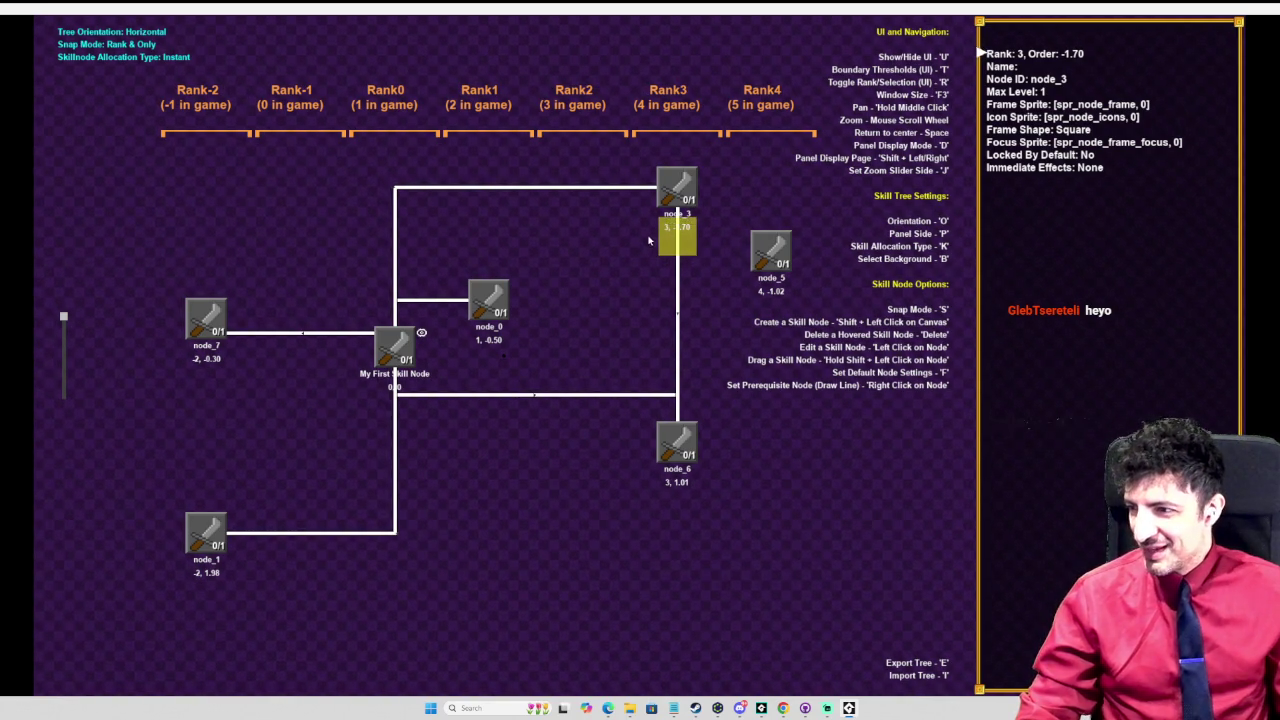
drag(648, 240, 624, 252)
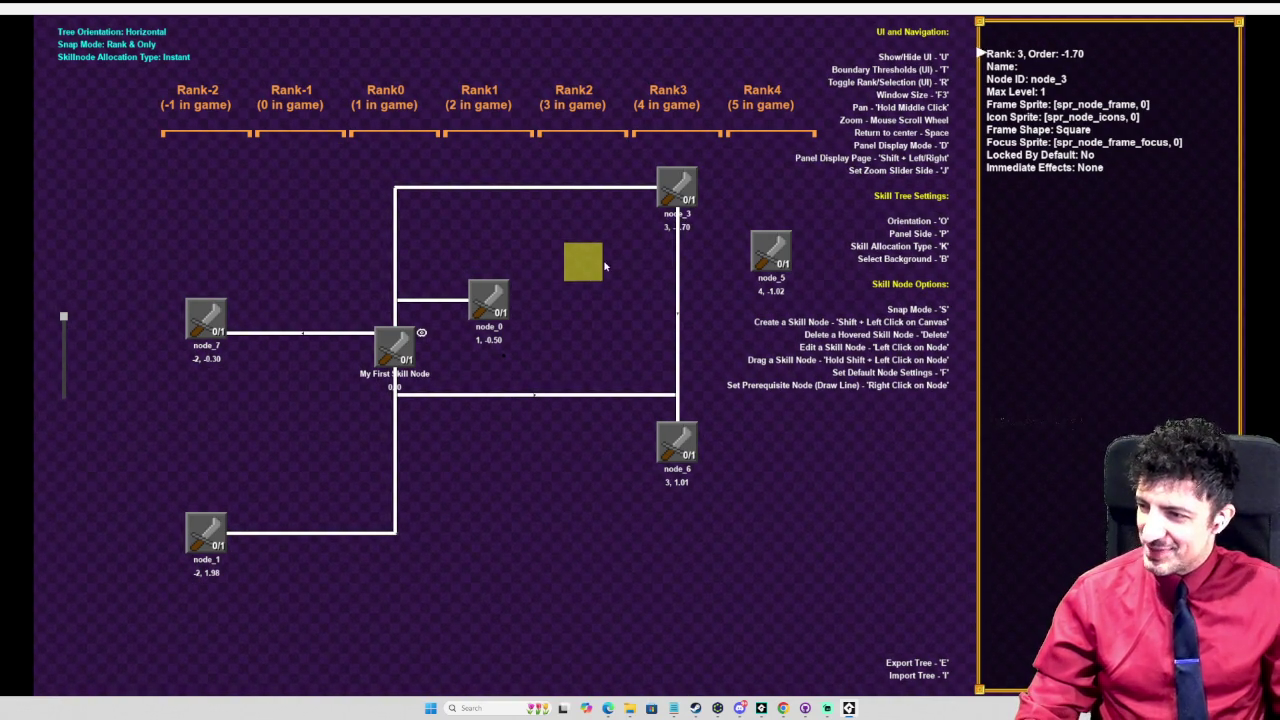
Step: Move node_0 from Rank1 into Rank2
click(488, 300)
drag(489, 300, 540, 287)
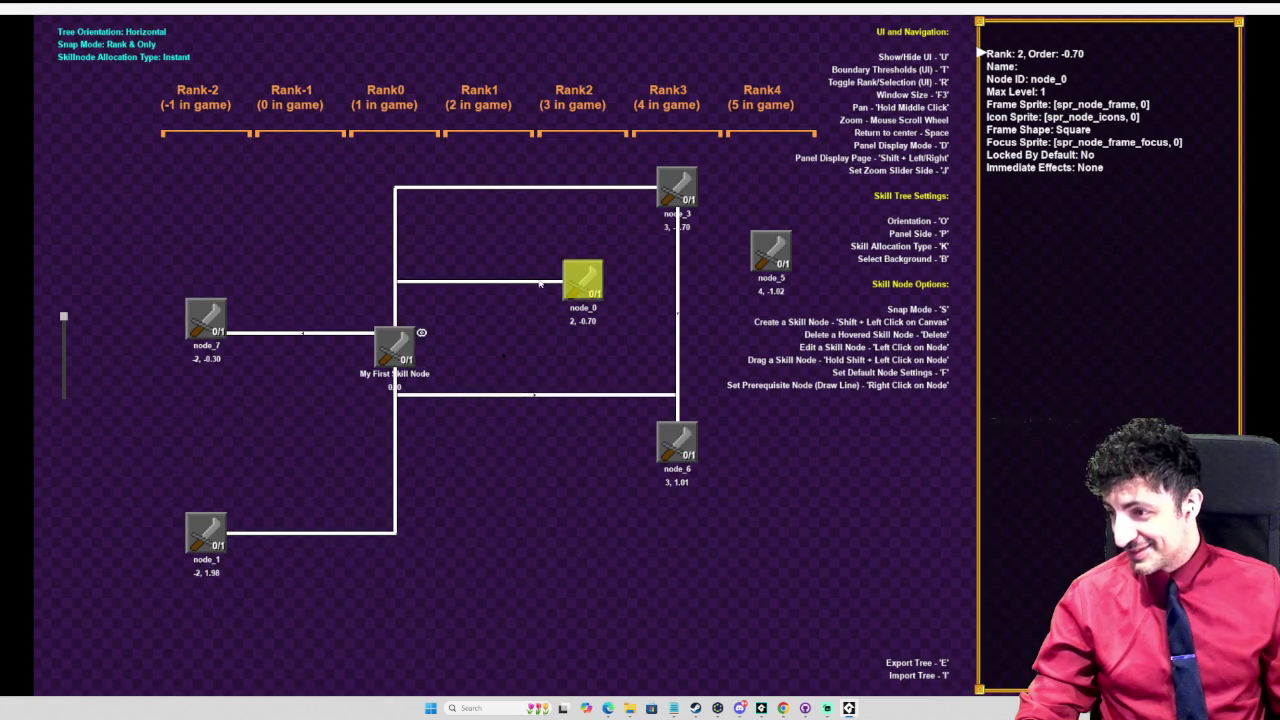
scroll(480, 290, down, 3)
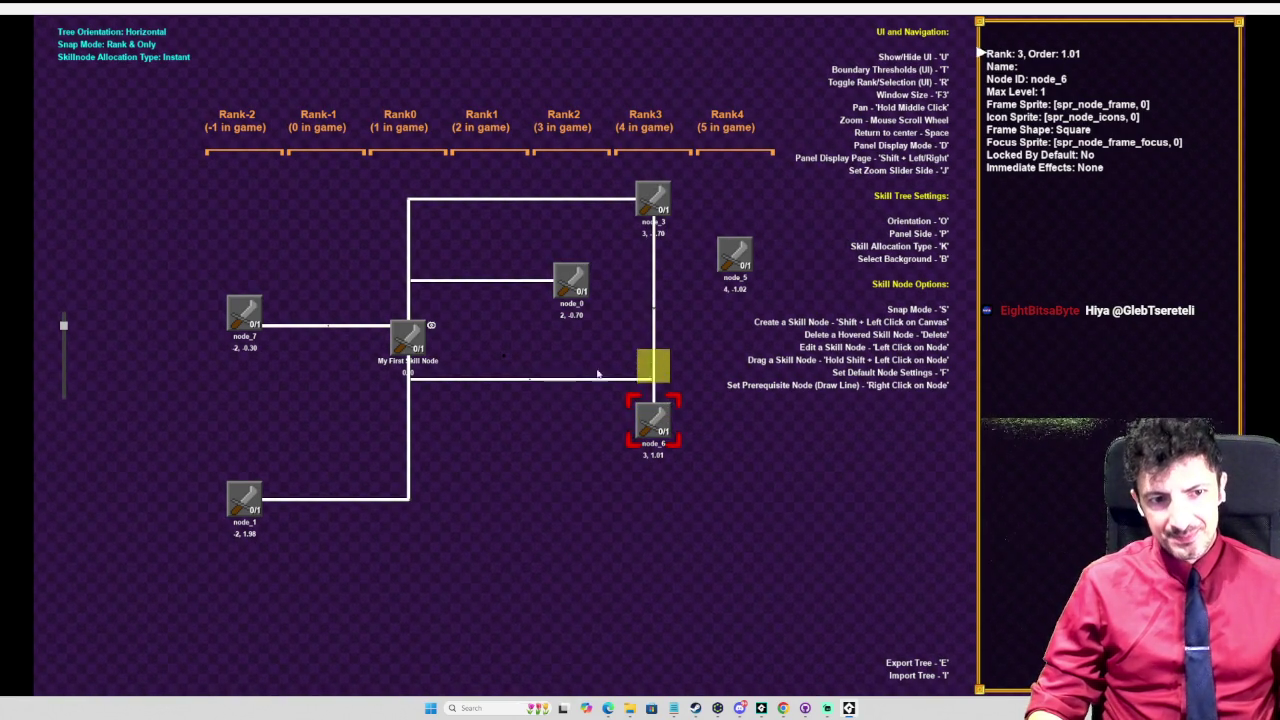
key(Up)
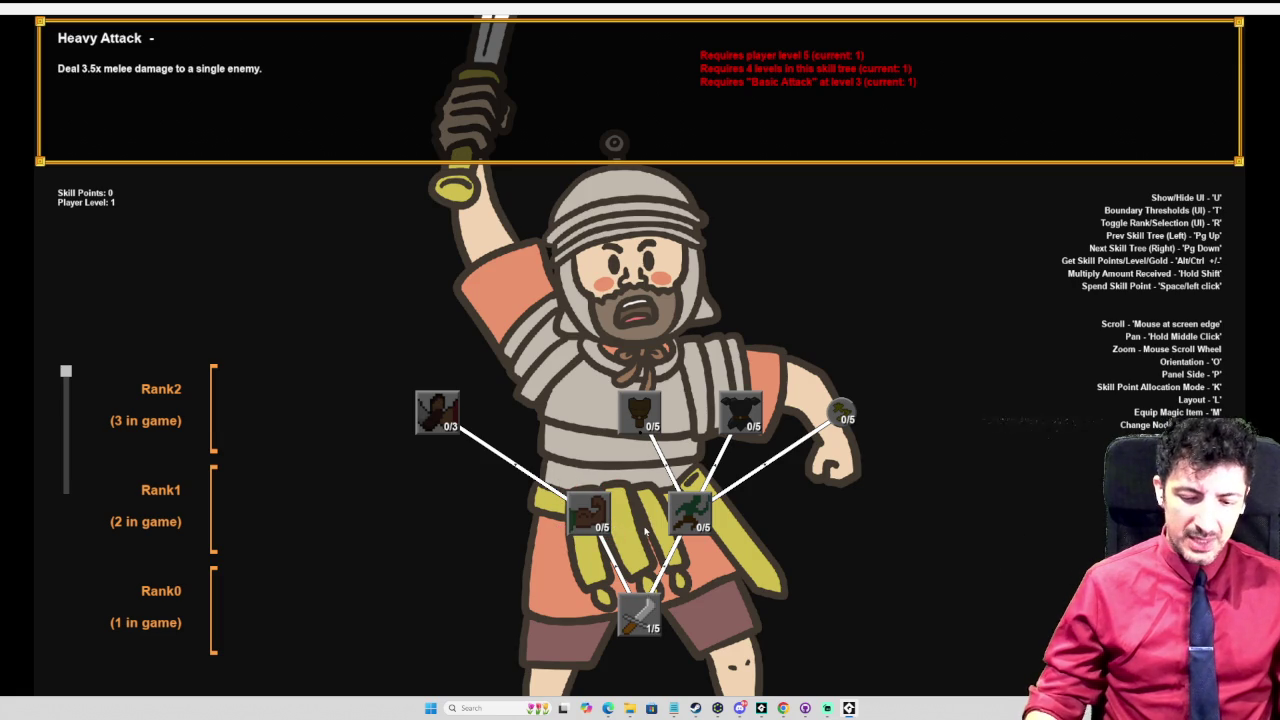
Step: Switch the running demo to the next skill tree, the fire-magic one
key(Page_Down)
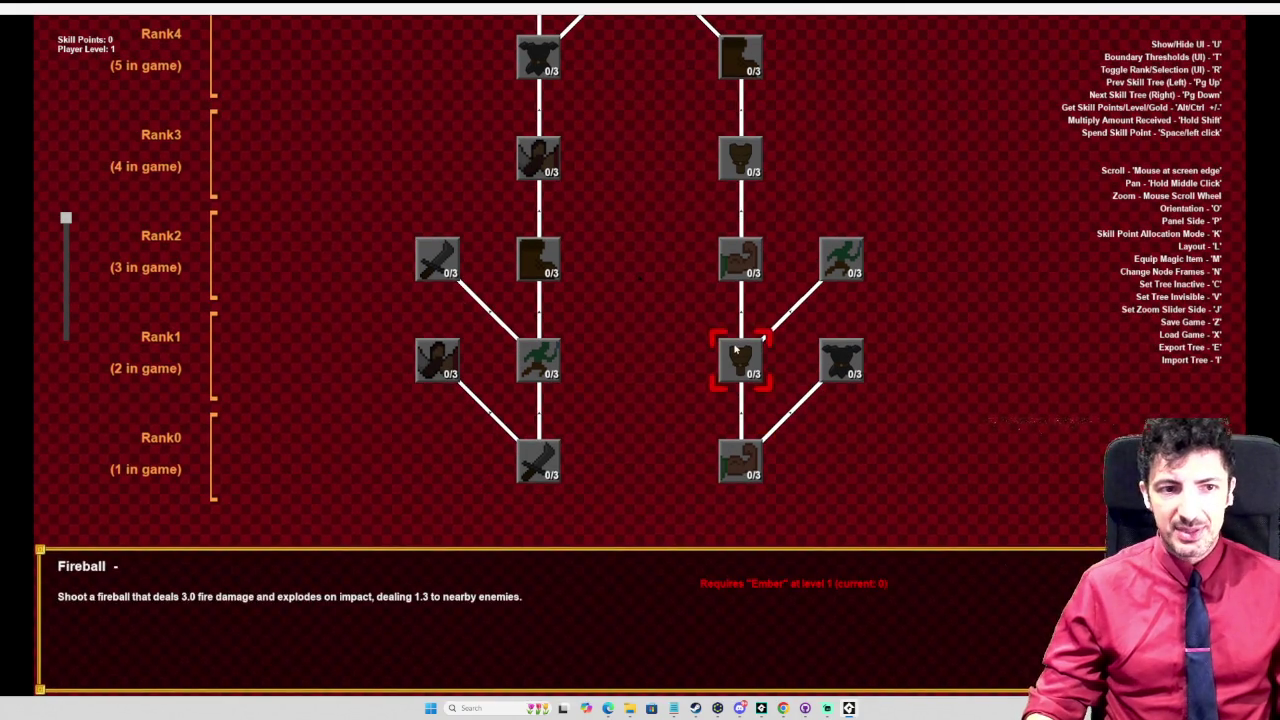
Step: Edge-scroll the skill tree view to browse its ranks, reaching Wizard Brain's details
mouse_move(603, 2)
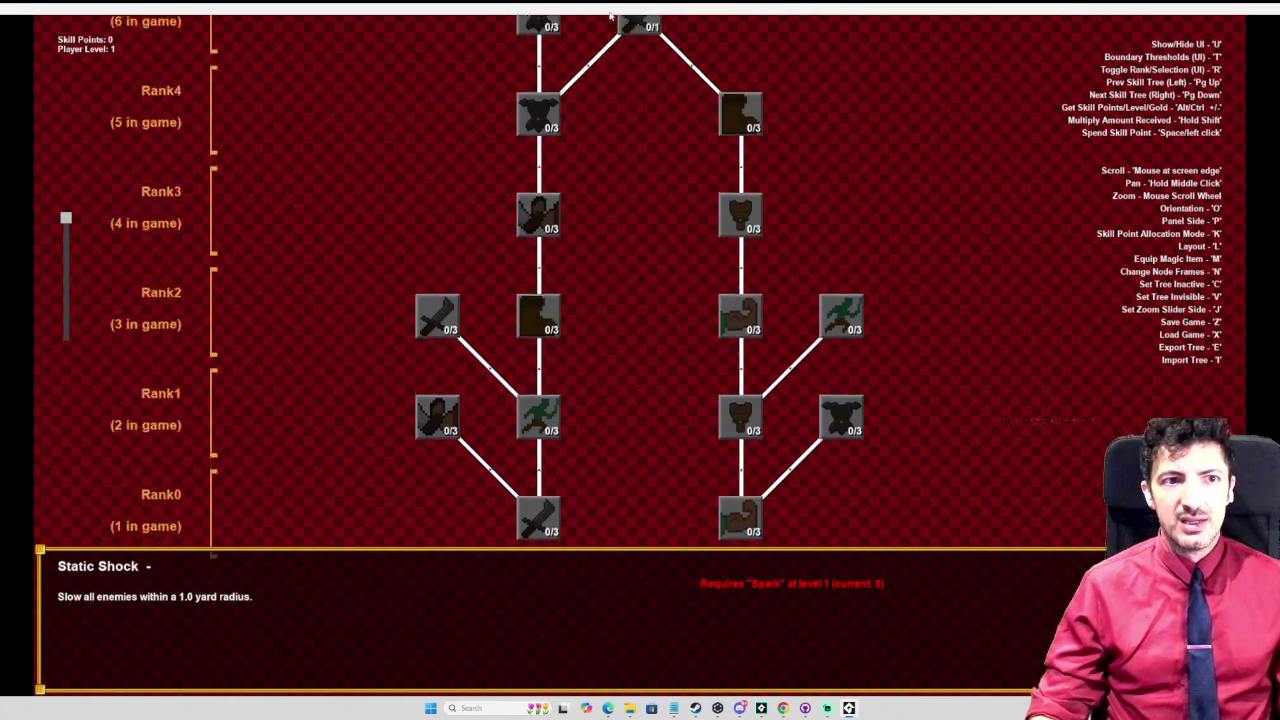
mouse_move(606, 715)
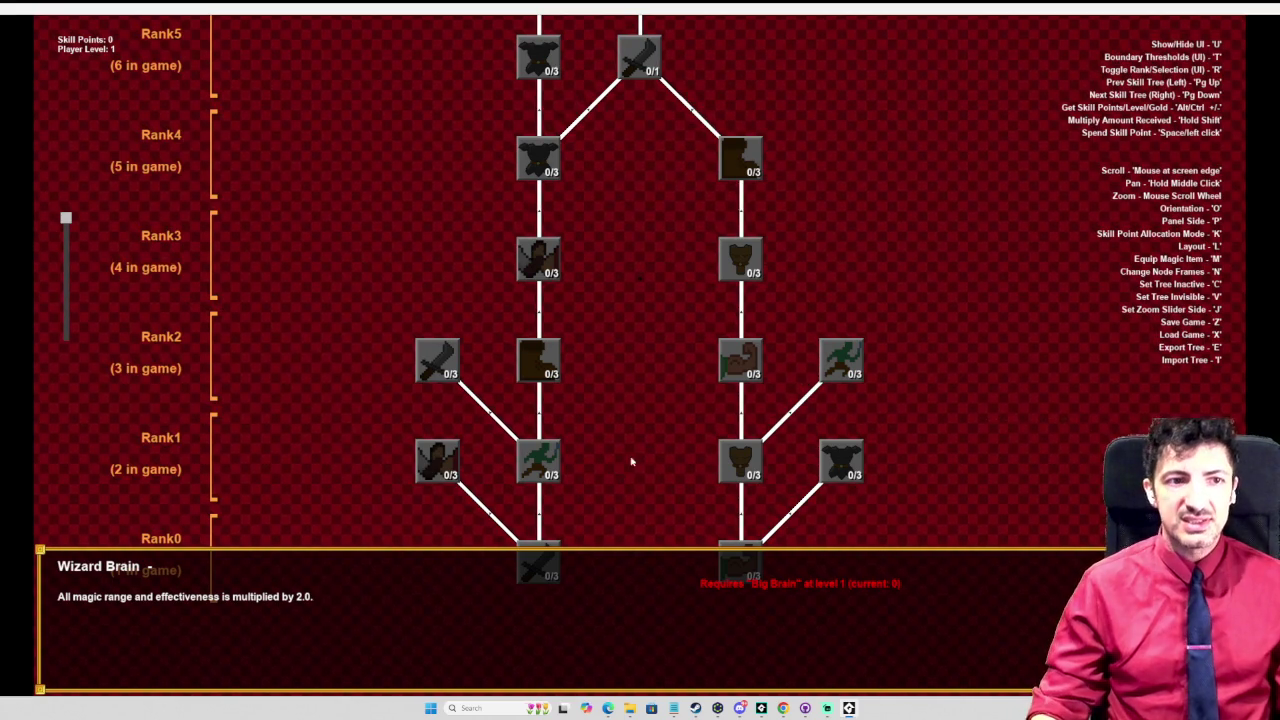
mouse_move(715, 105)
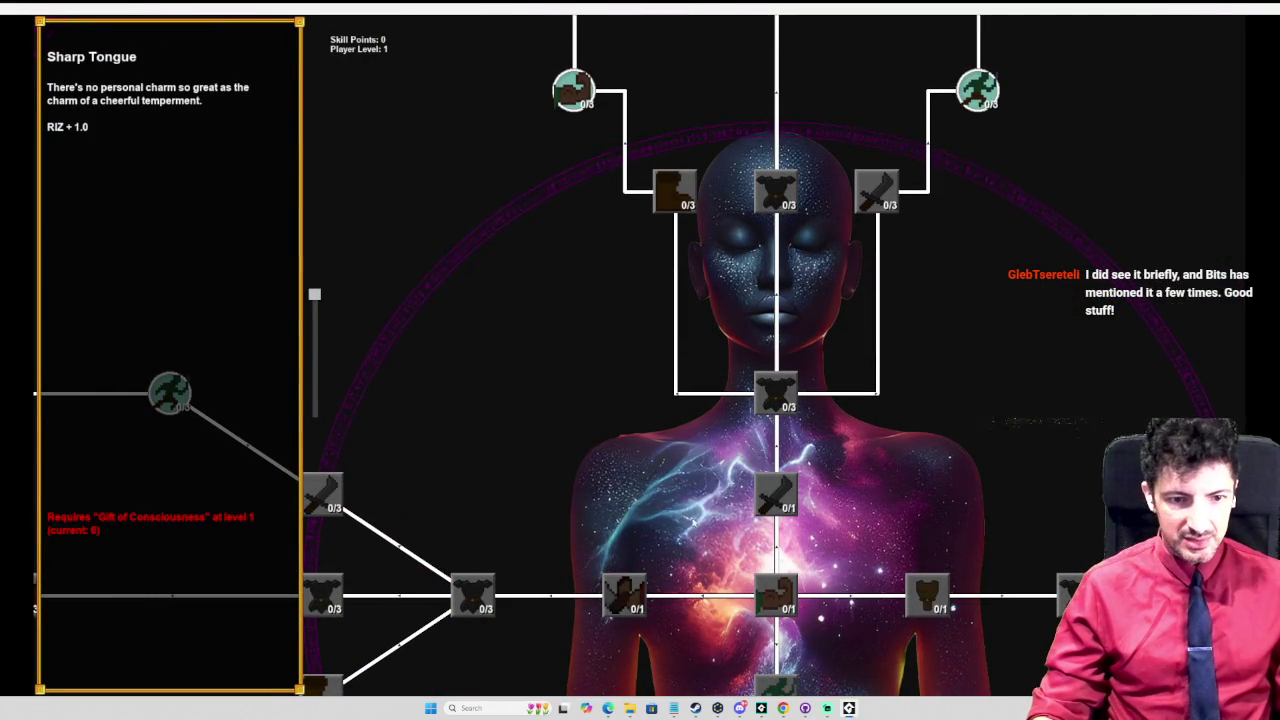
scroll(681, 543, down, 5)
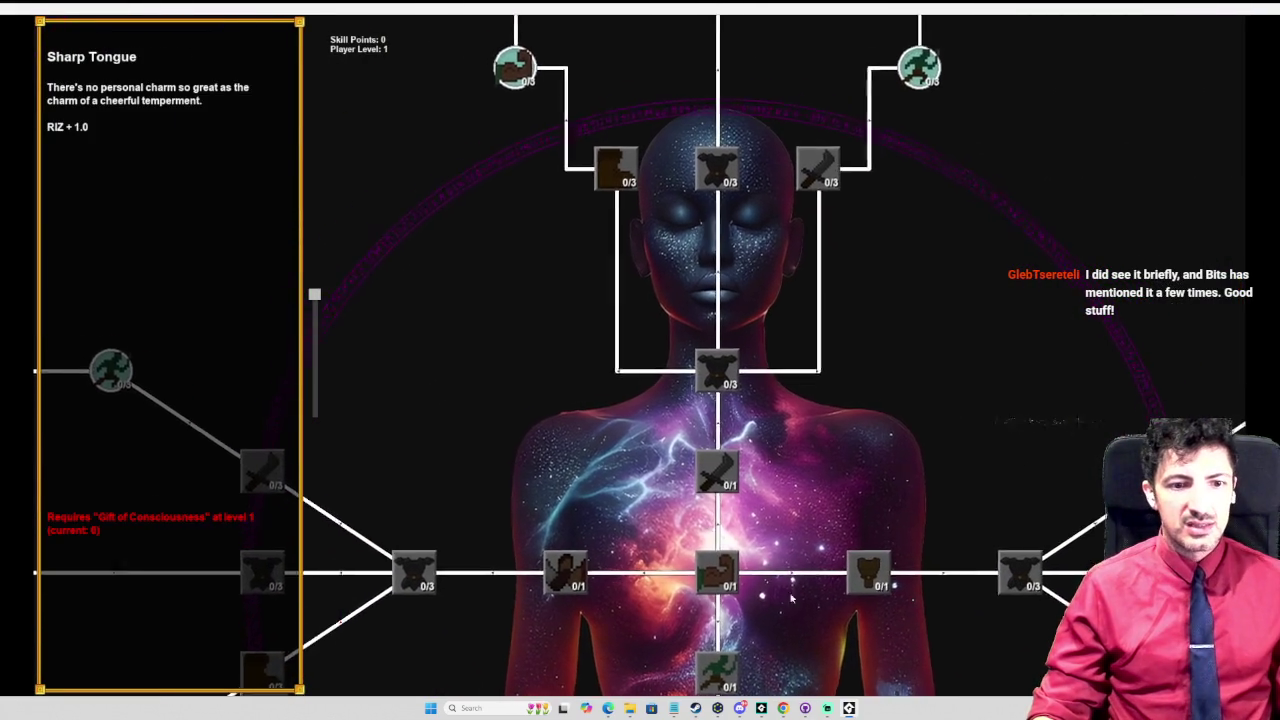
scroll(726, 470, down, 3)
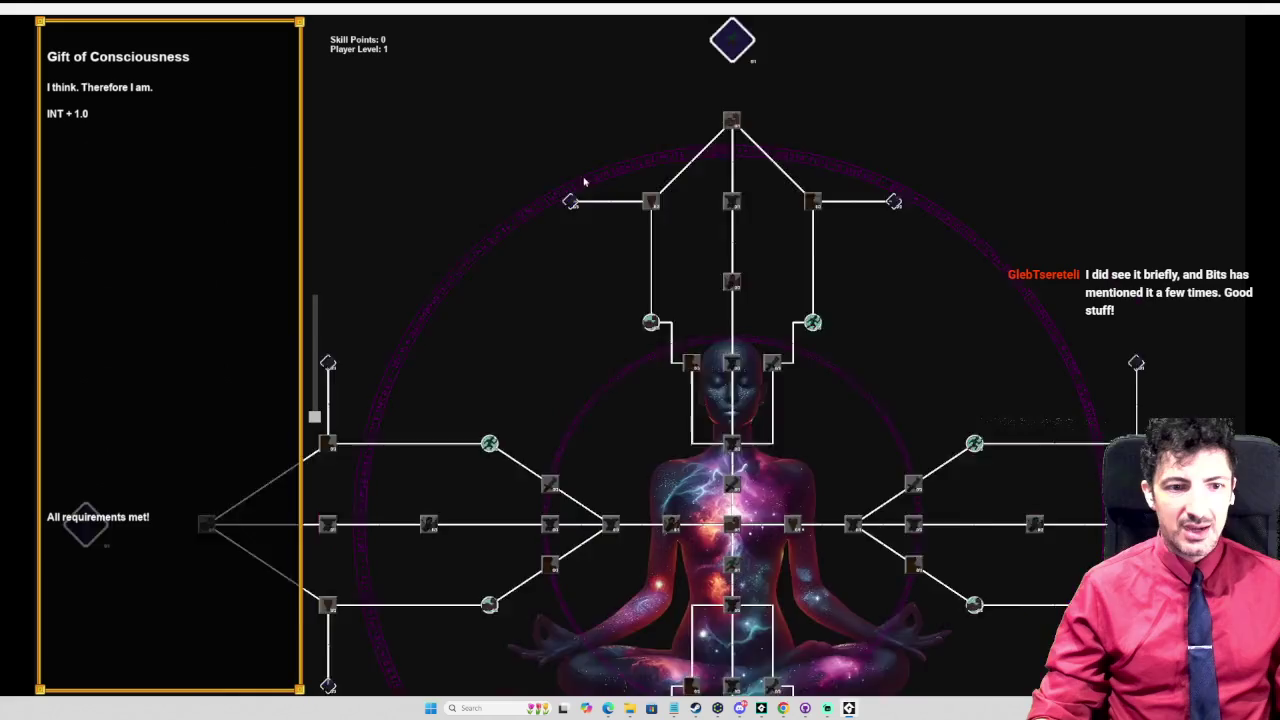
scroll(434, 414, up, 6)
scroll(404, 344, down, 8)
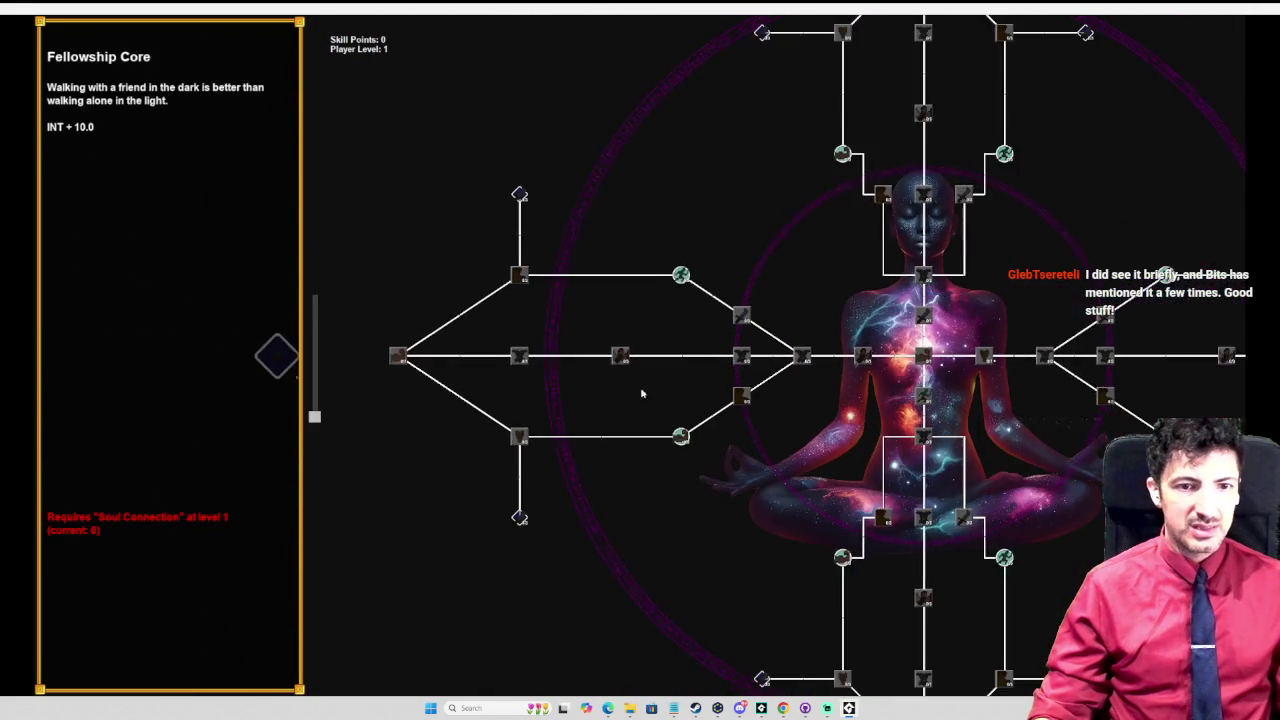
scroll(1220, 387, up, 6)
scroll(1100, 360, down, 3)
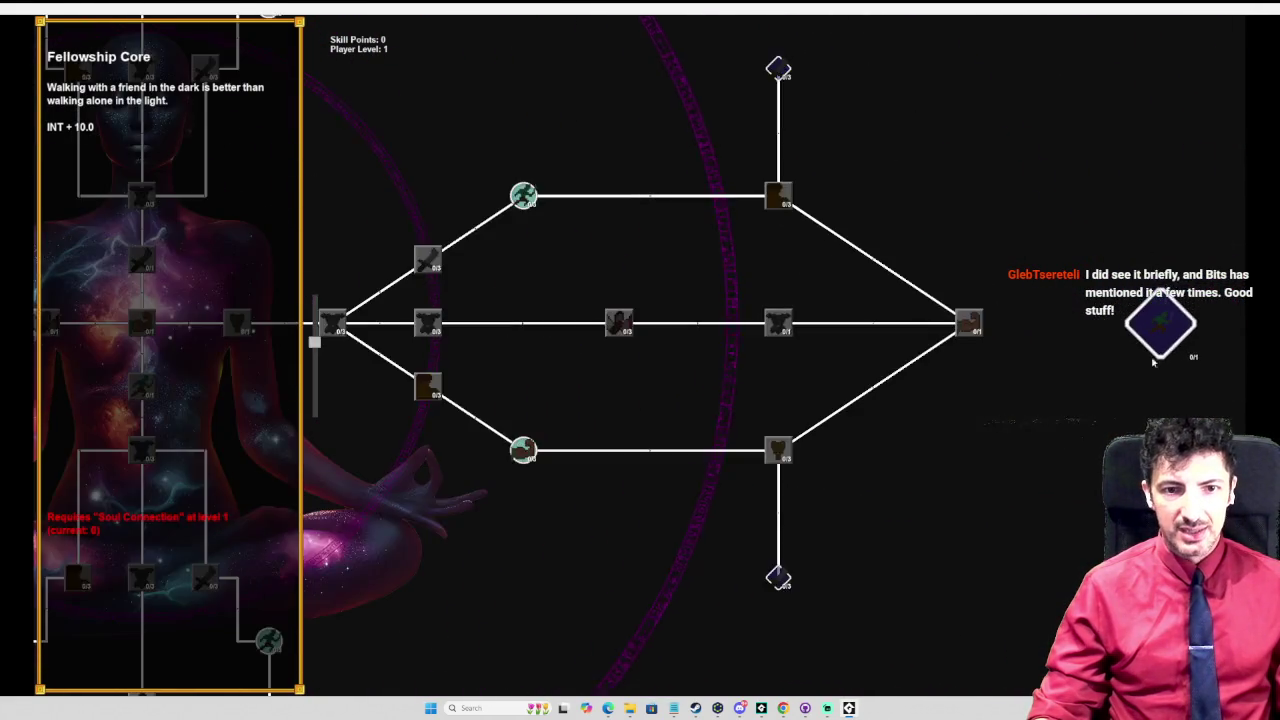
scroll(900, 330, up, 3)
scroll(897, 326, down, 3)
scroll(897, 326, up, 3)
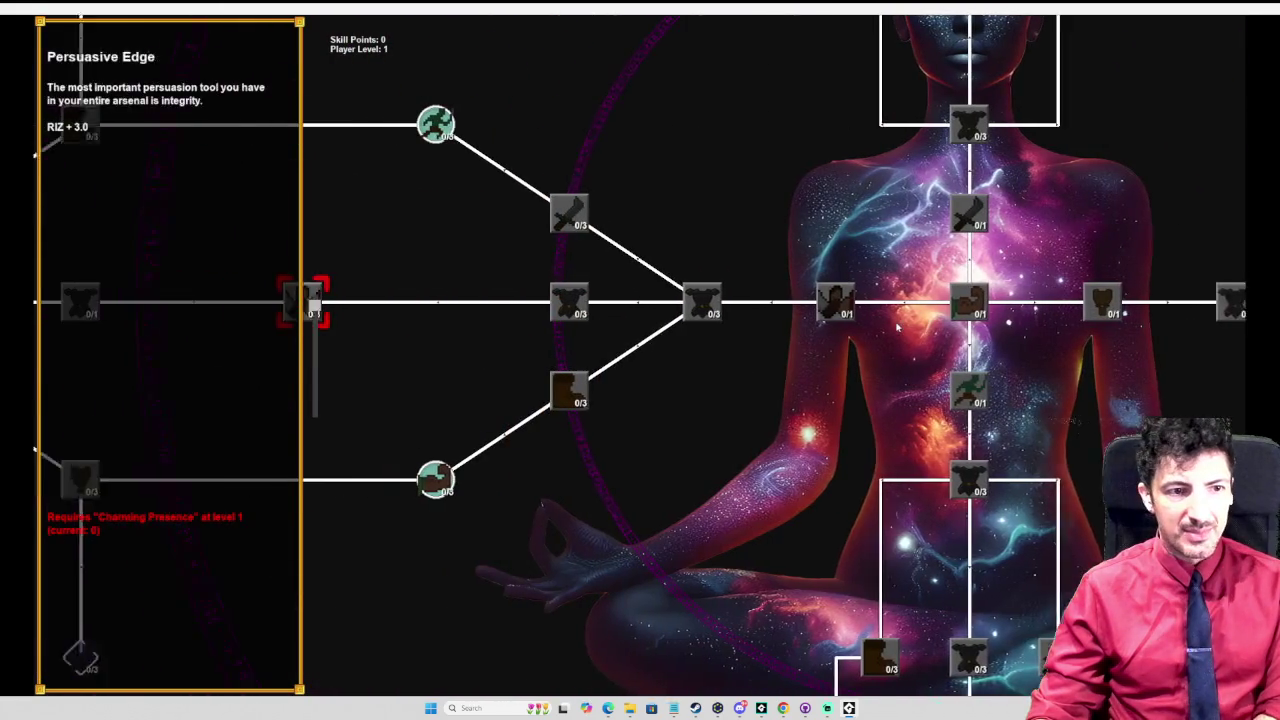
scroll(895, 320, down, 3)
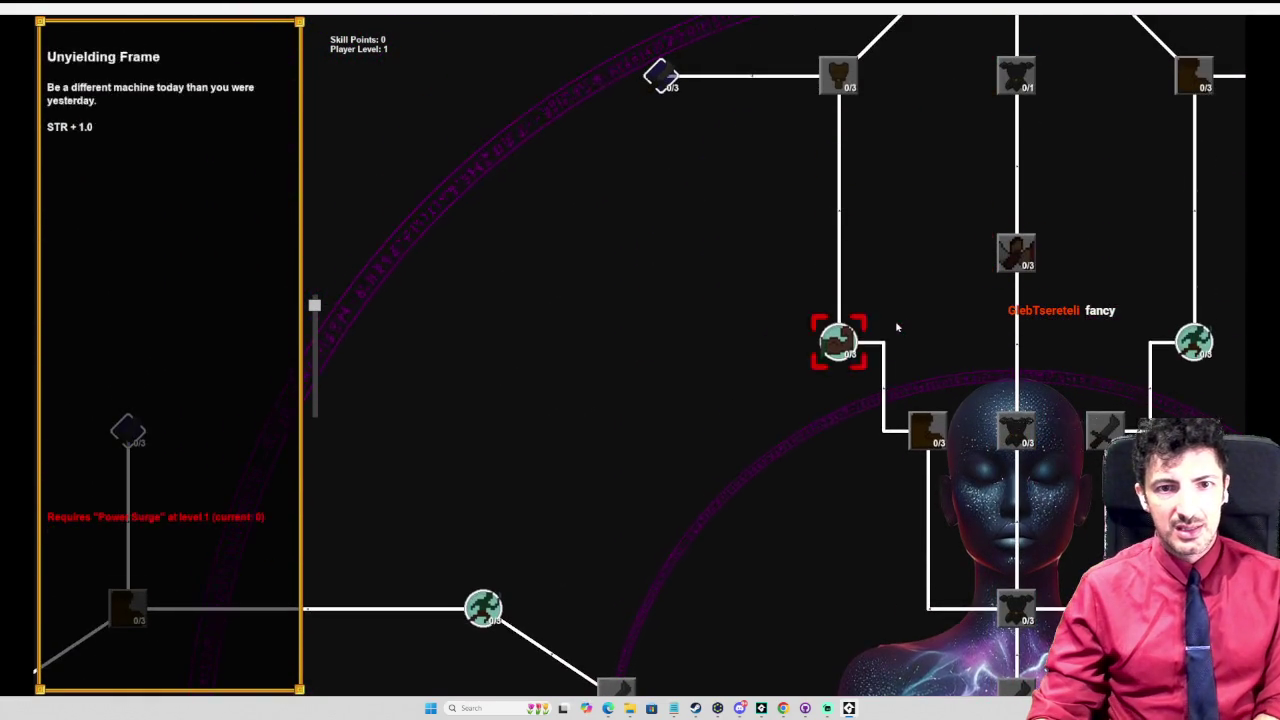
scroll(895, 320, up, 3)
scroll(897, 340, down, 4)
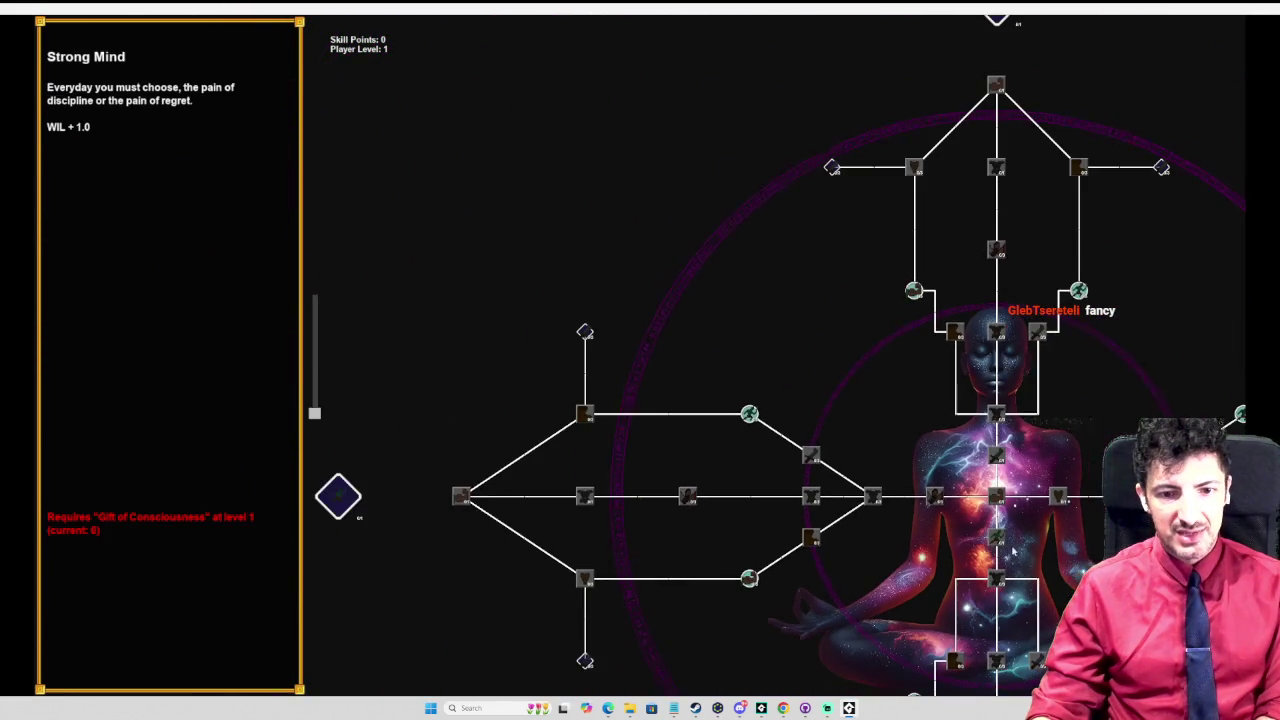
scroll(1095, 557, up, 3)
scroll(1095, 557, up, 3)
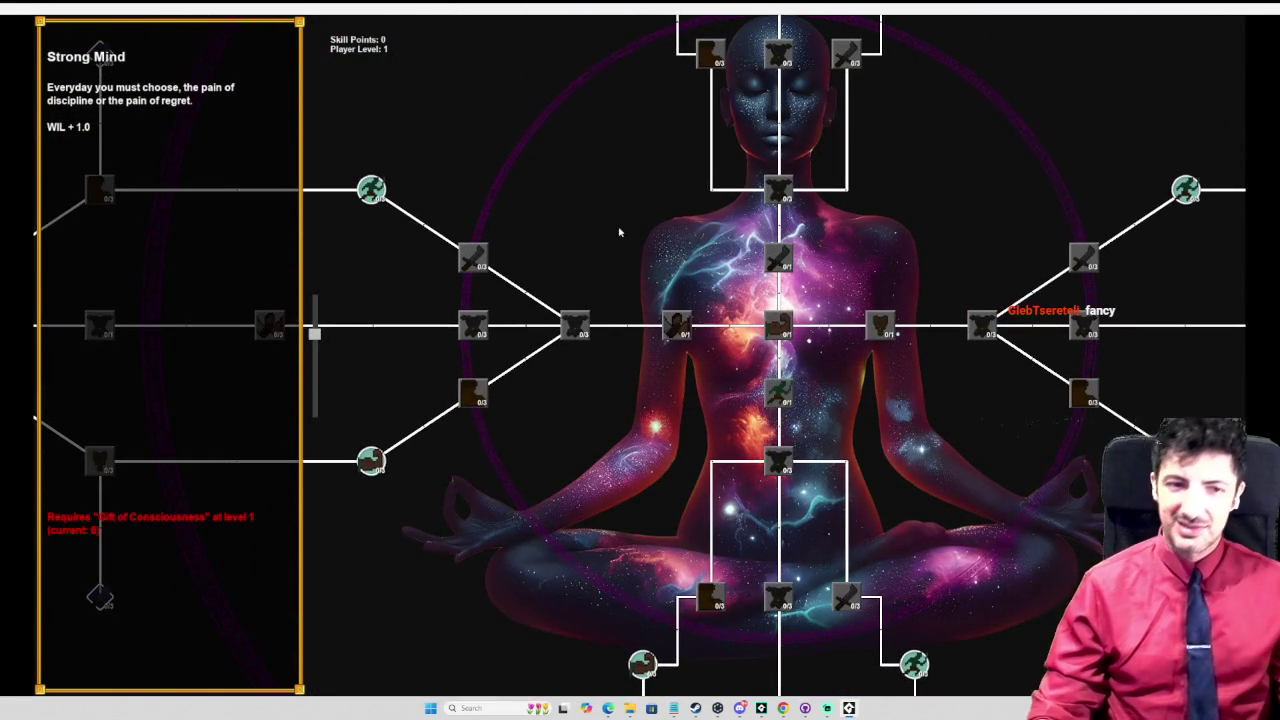
scroll(790, 345, up, 3)
scroll(790, 345, down, 2)
mouse_move(795, 352)
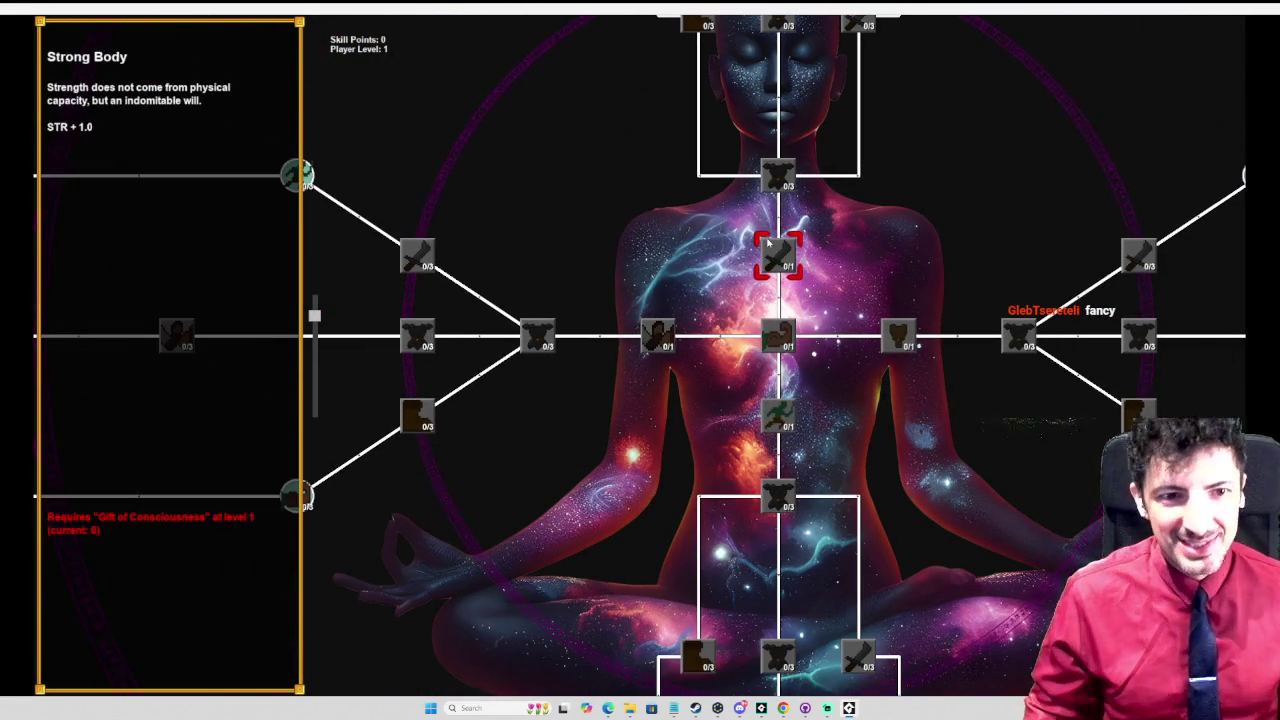
mouse_move(771, 241)
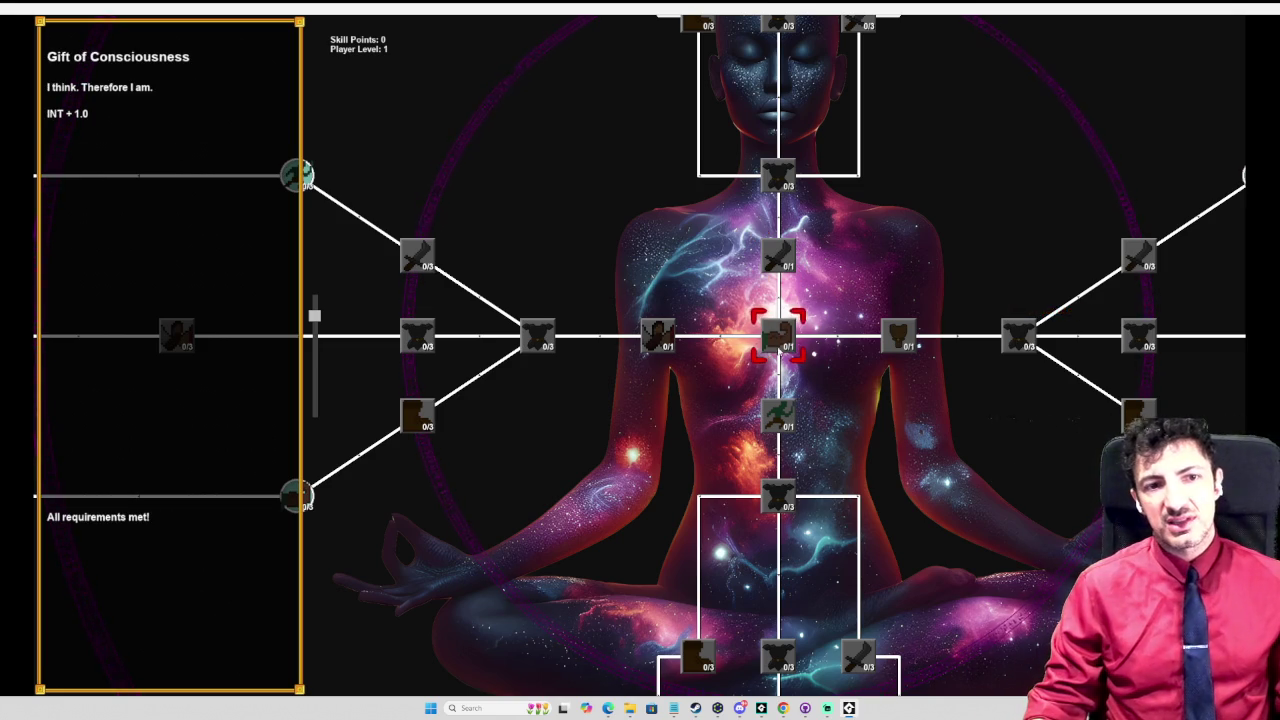
mouse_move(650, 325)
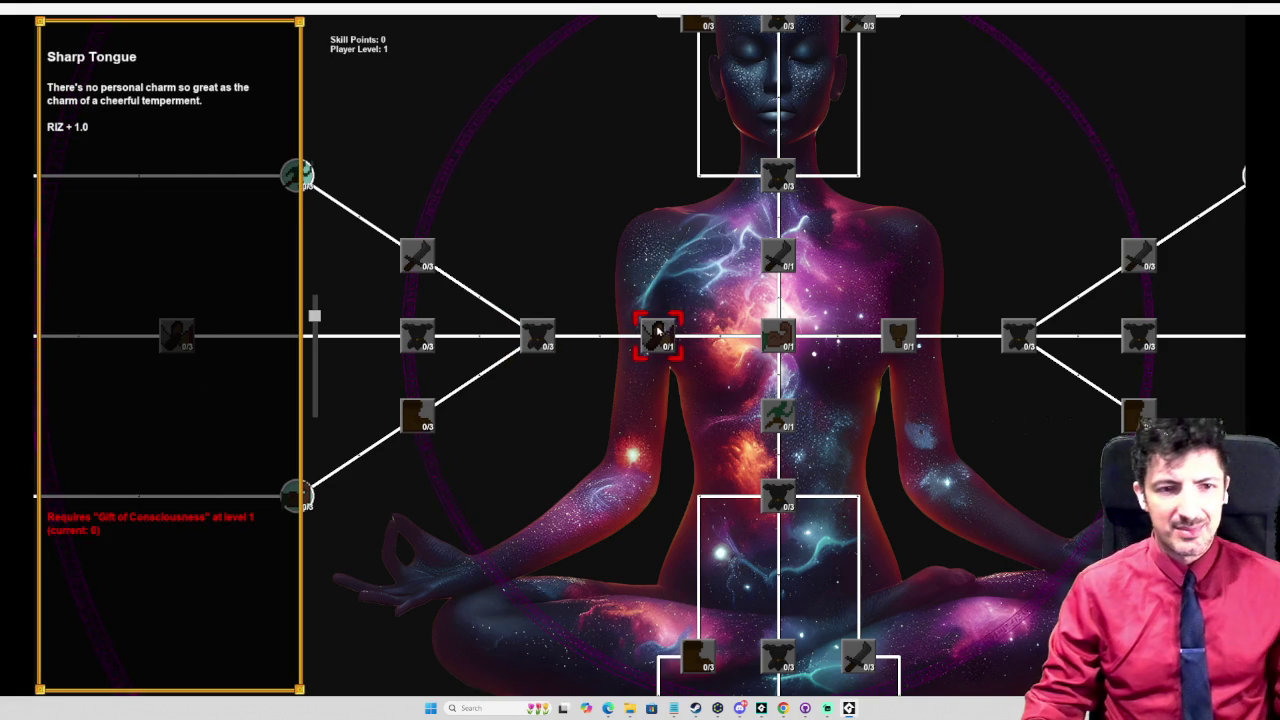
mouse_move(1095, 345)
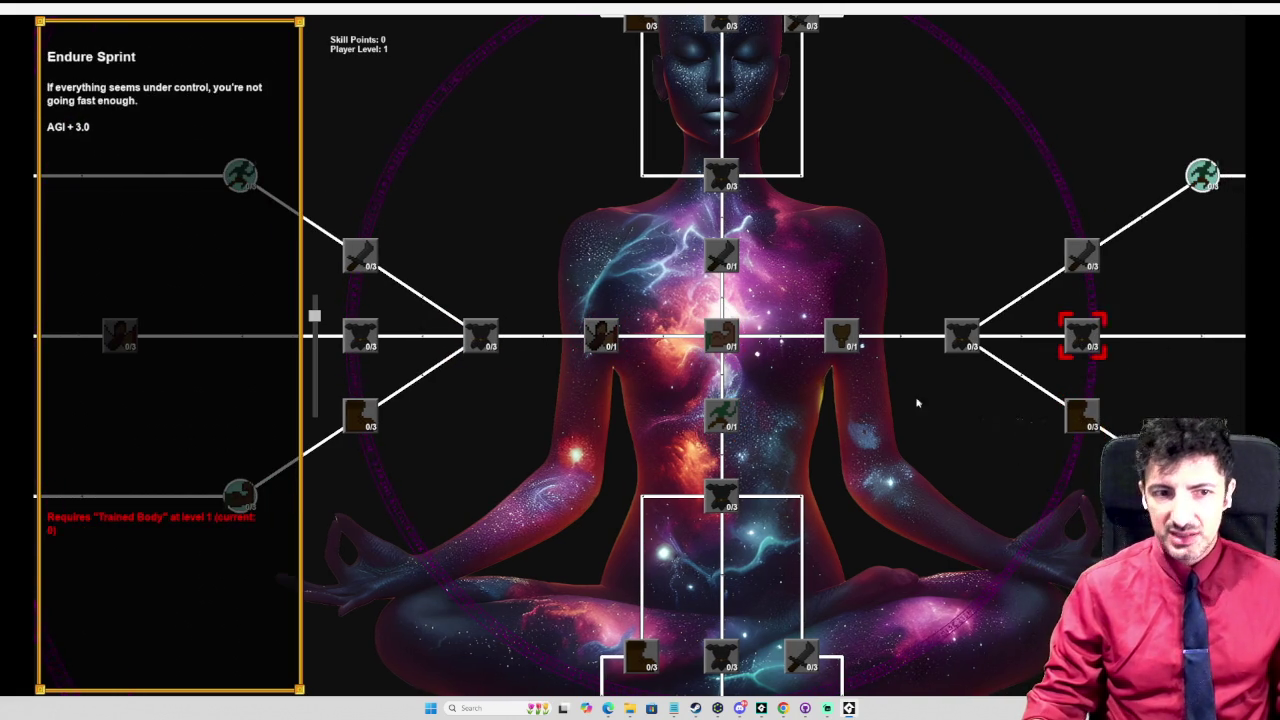
click(360, 416)
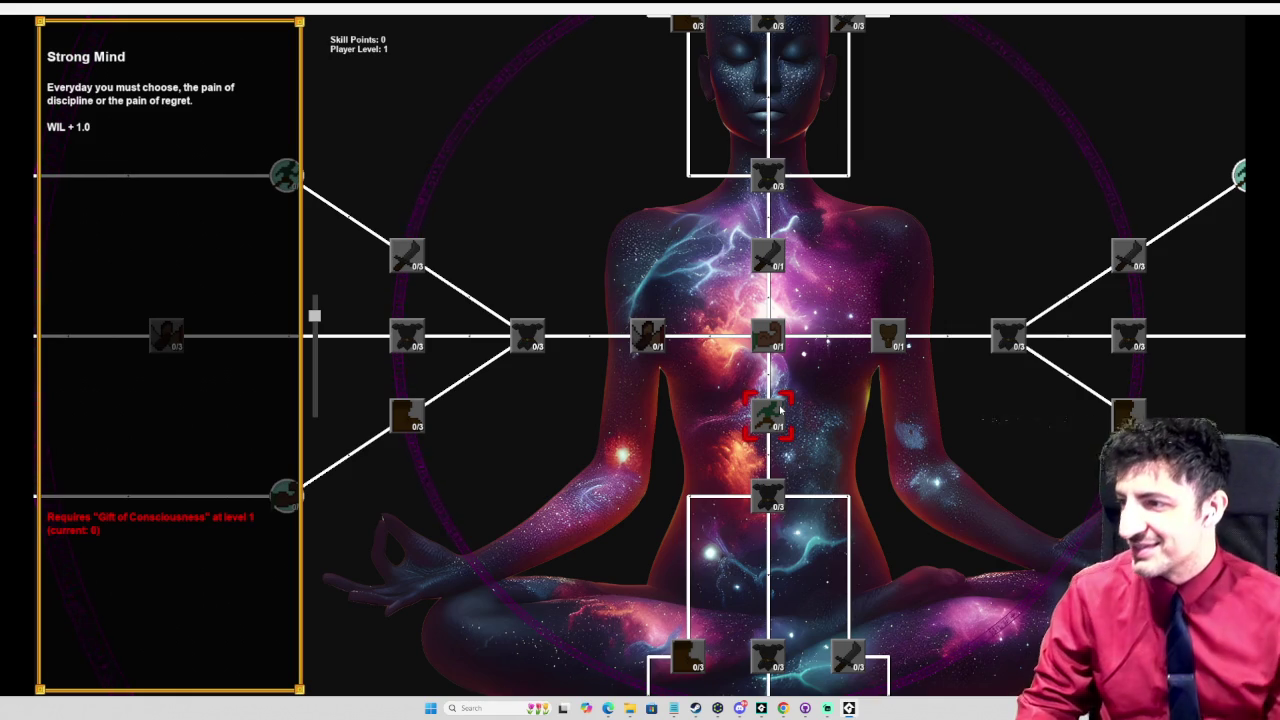
scroll(995, 480, down, 5)
scroll(960, 420, up, 4)
scroll(929, 349, down, 2)
mouse_move(929, 349)
mouse_down()
mouse_move(714, 277)
mouse_move(911, 500)
mouse_move(1146, 280)
mouse_move(1195, 351)
mouse_move(883, 129)
mouse_move(620, 357)
mouse_move(483, 347)
mouse_move(783, 497)
mouse_move(849, 582)
mouse_move(1077, 368)
mouse_move(1085, 377)
mouse_move(892, 241)
mouse_move(877, 106)
mouse_move(837, 226)
mouse_move(685, 335)
mouse_move(614, 366)
mouse_move(837, 606)
mouse_move(1112, 365)
mouse_move(893, 188)
mouse_up()
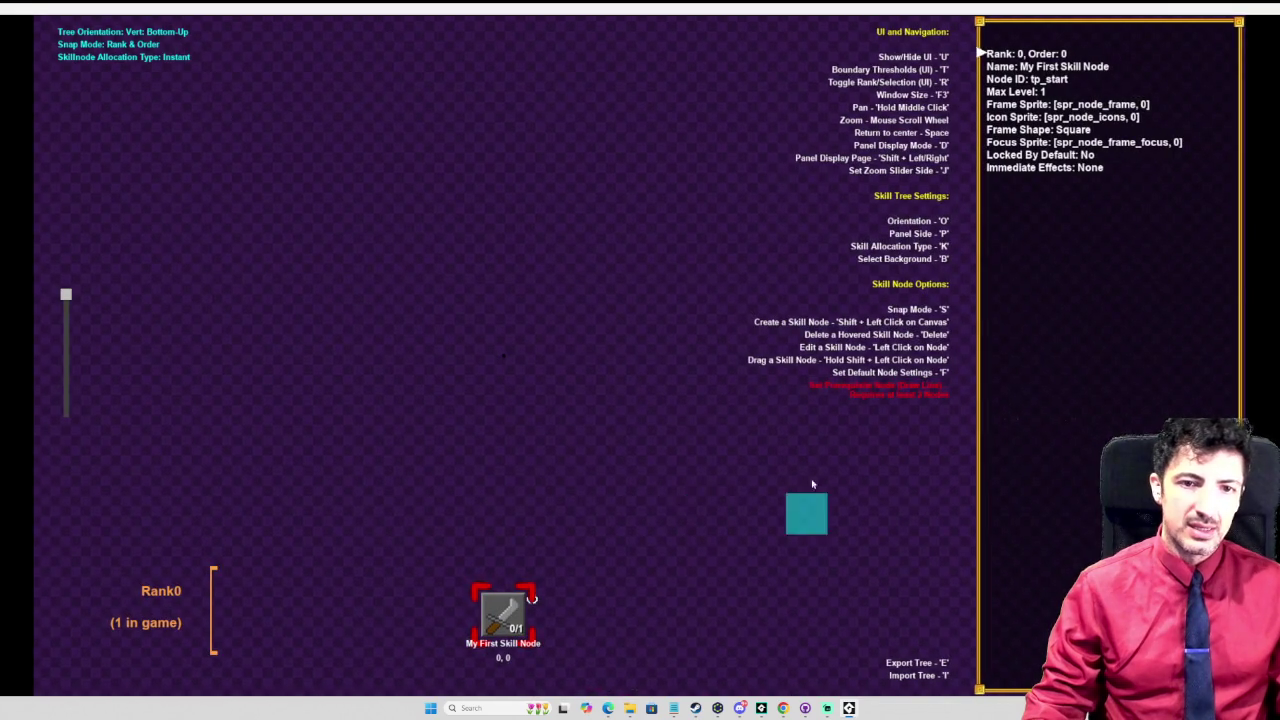
Step: Create node_0 and node_2 in Rank2, node_1 in Rank-1 and node_3 in Rank-2
scroll(630, 600, down, 2)
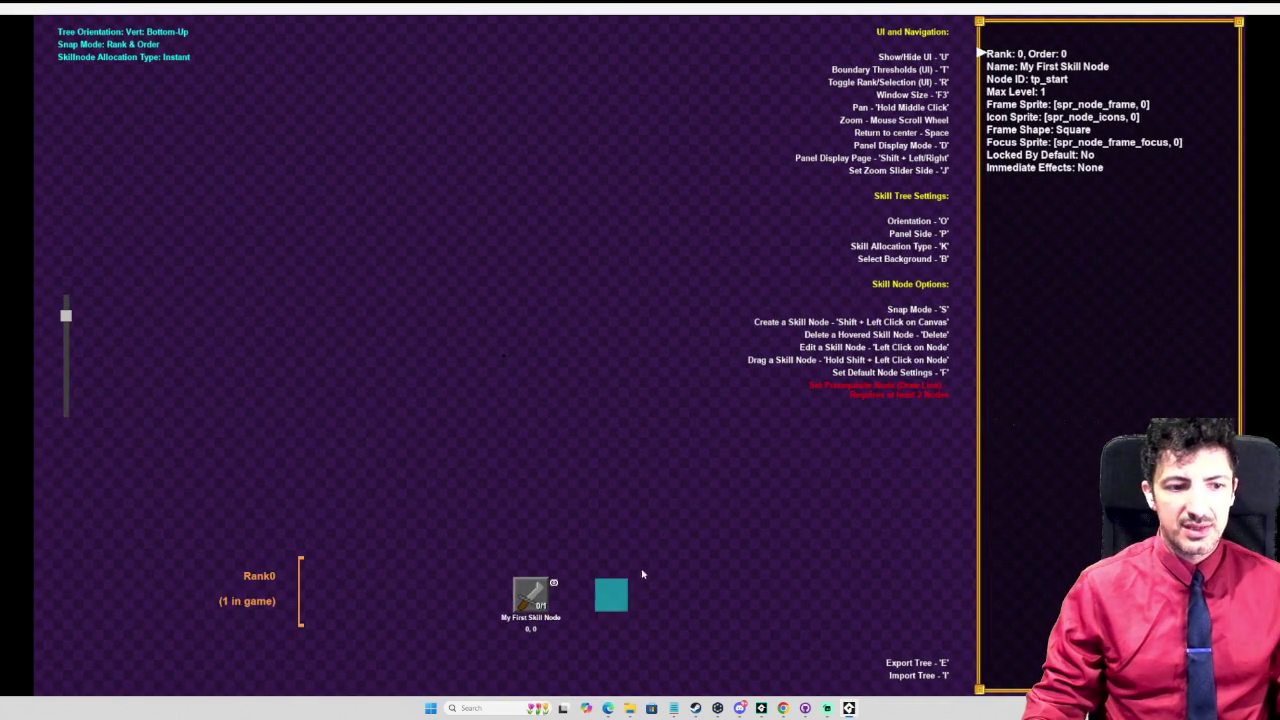
key(space)
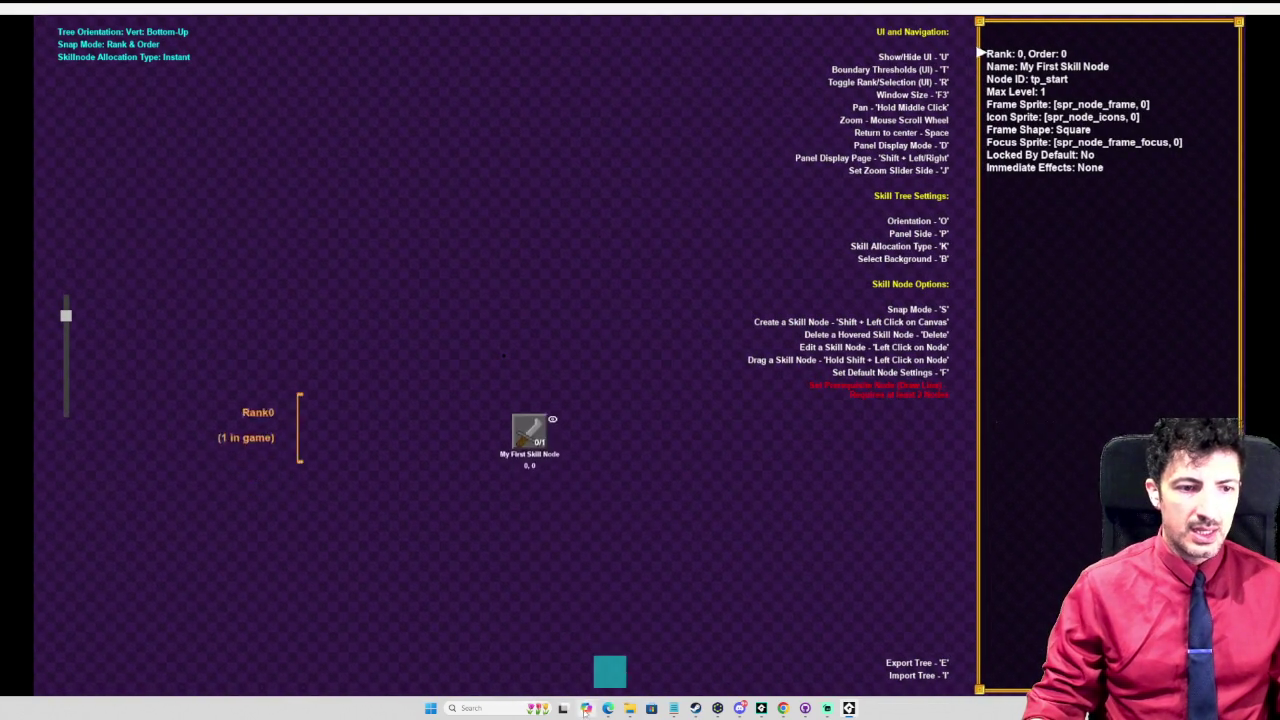
shift+click(410, 232)
shift+click(681, 486)
shift+click(684, 245)
shift+click(355, 515)
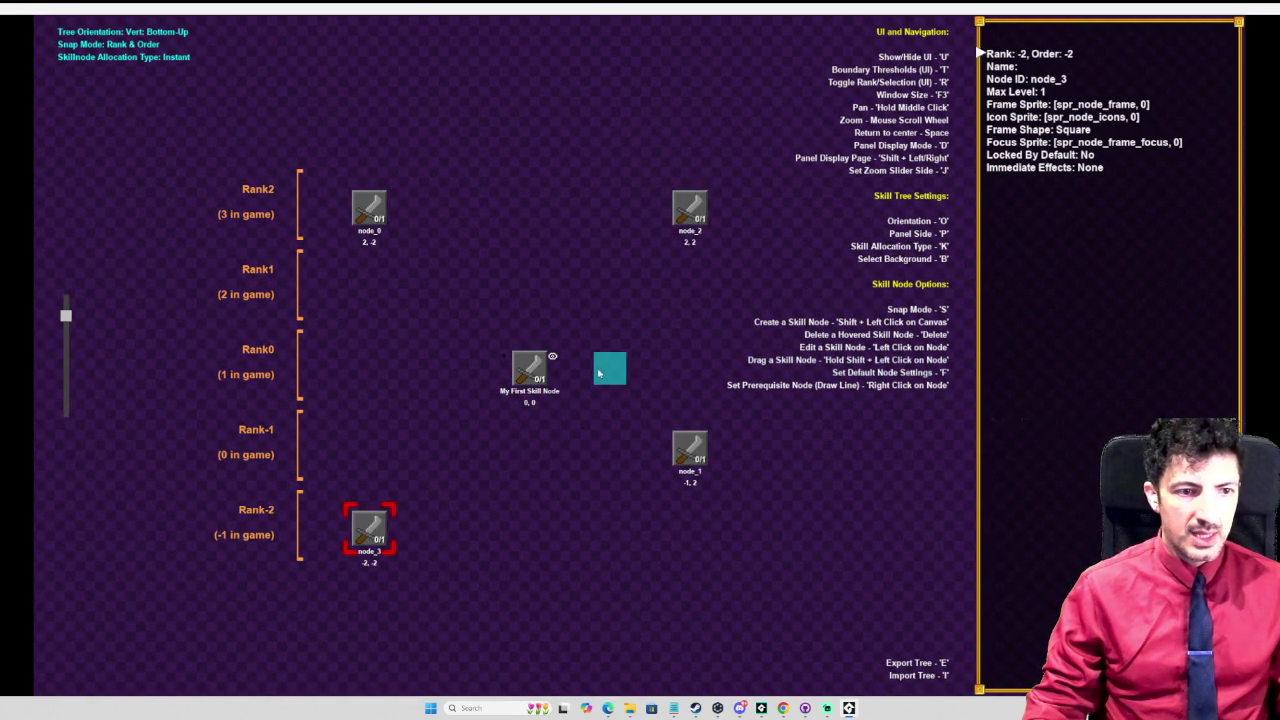
Step: Link My First Skill Node to node_2 as a prerequisite
right_click(530, 368)
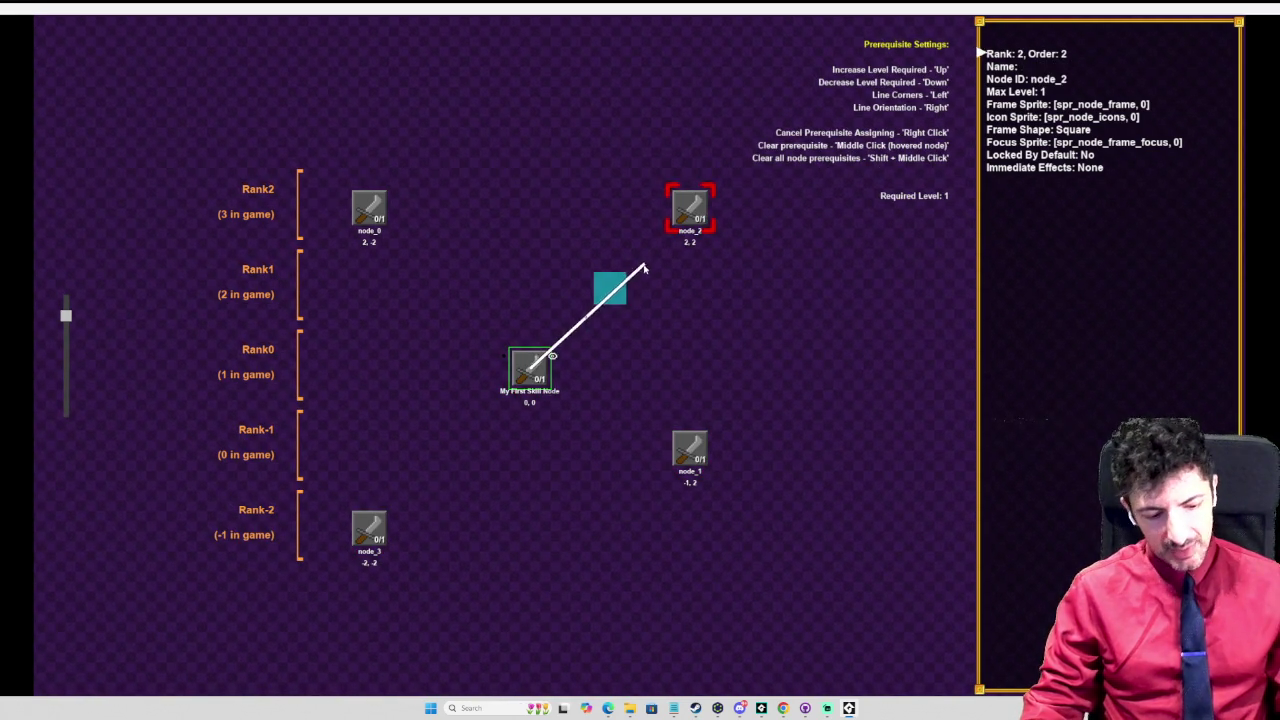
click(685, 221)
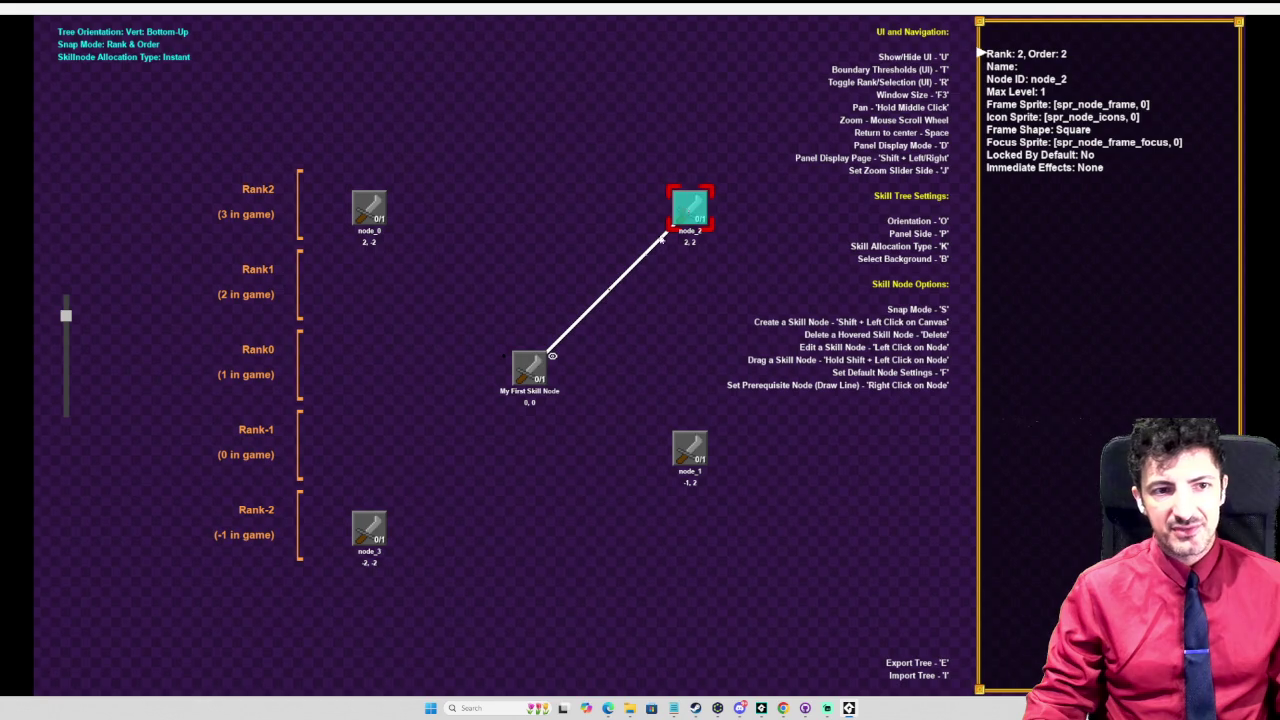
right_click(537, 380)
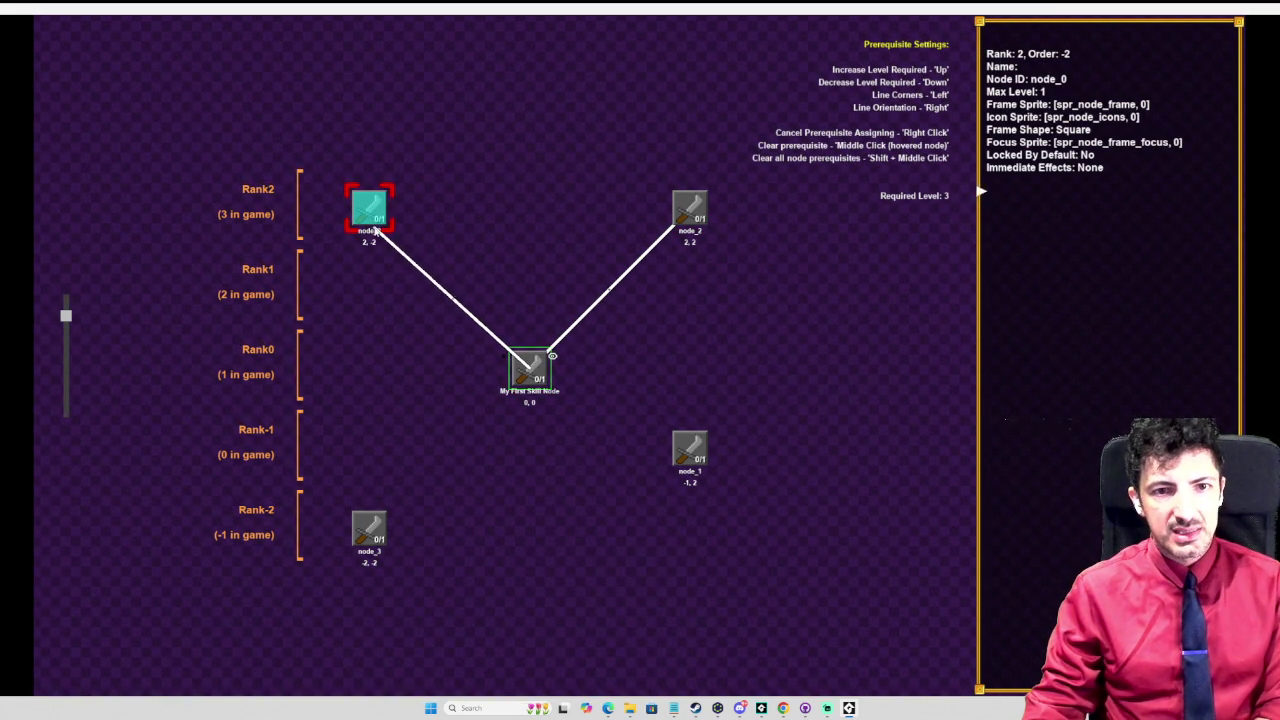
Step: Set the node_0 link's required level to 3, trying corner layouts before keeping it straight
key(Up)
key(Up)
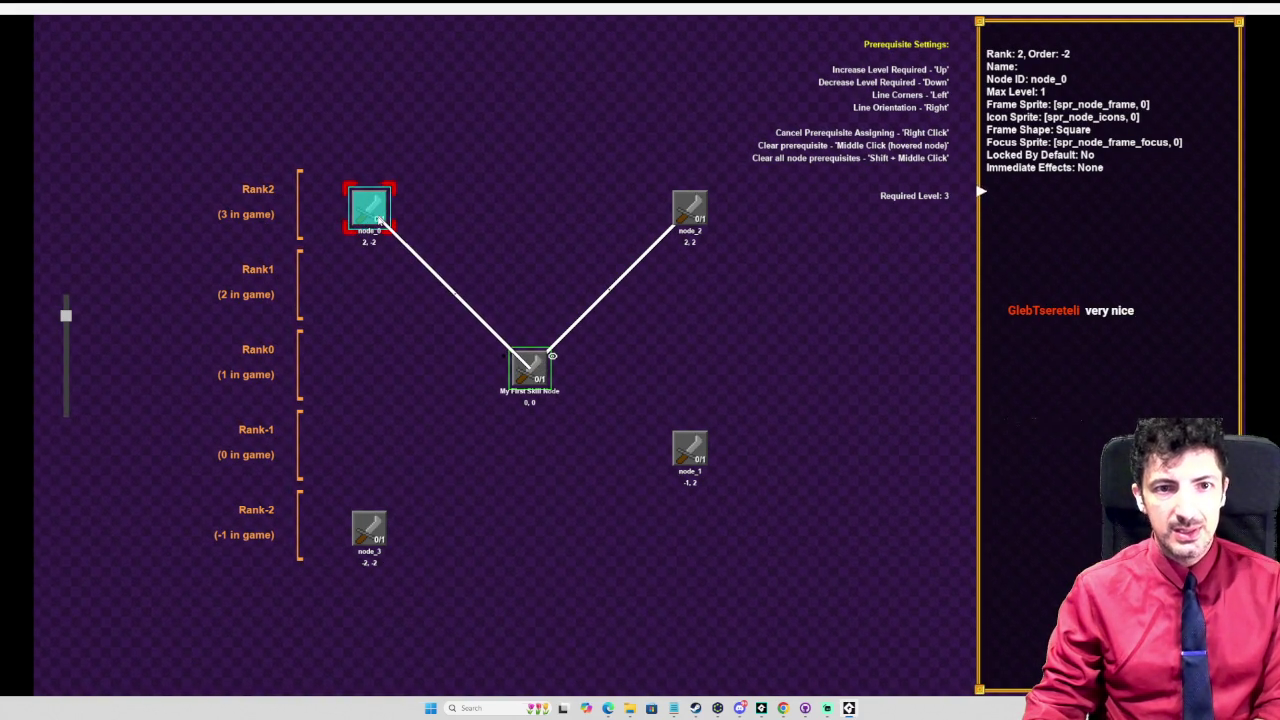
key(Left)
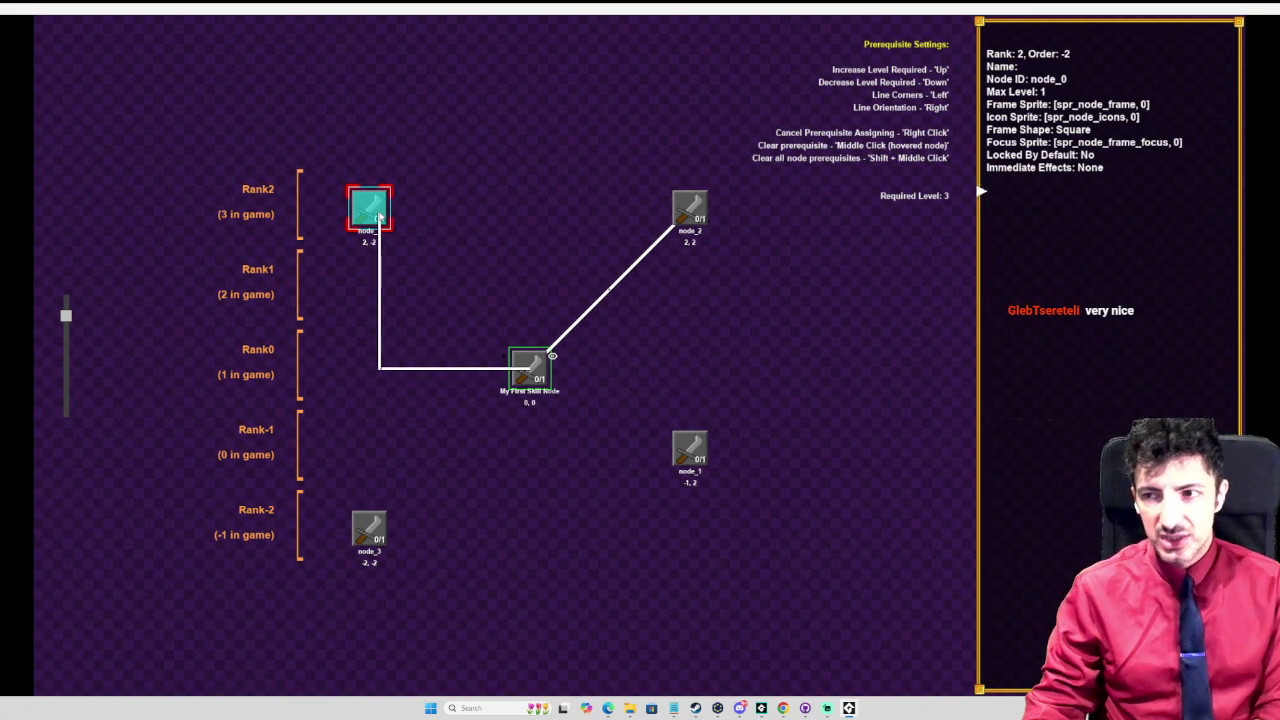
key(Right)
key(Right)
key(Right)
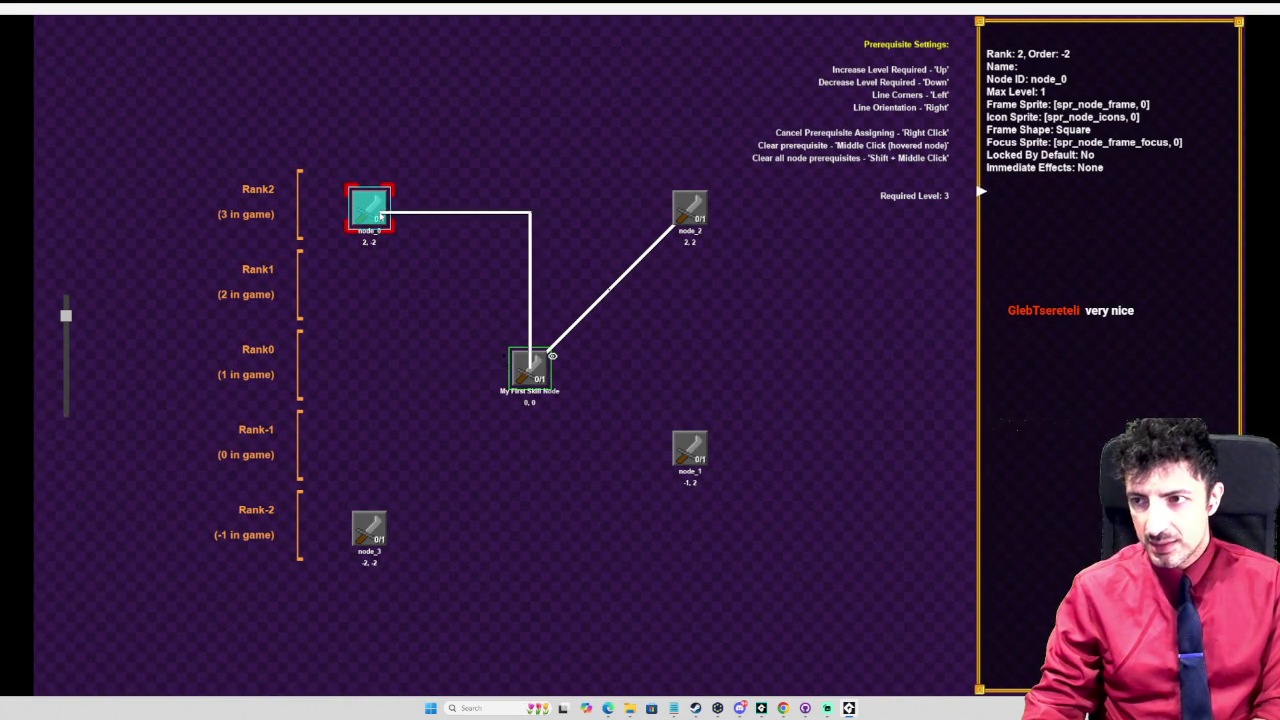
key(Left)
key(Right)
key(Right)
key(Right)
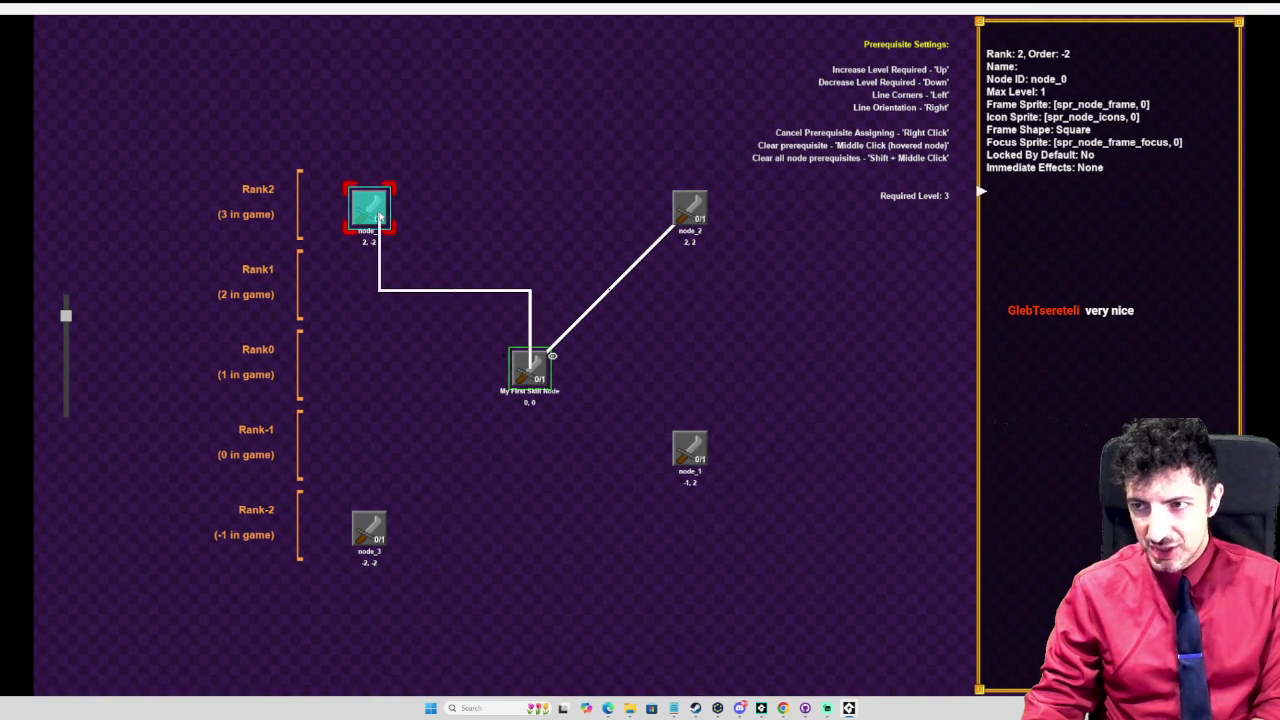
key(Left)
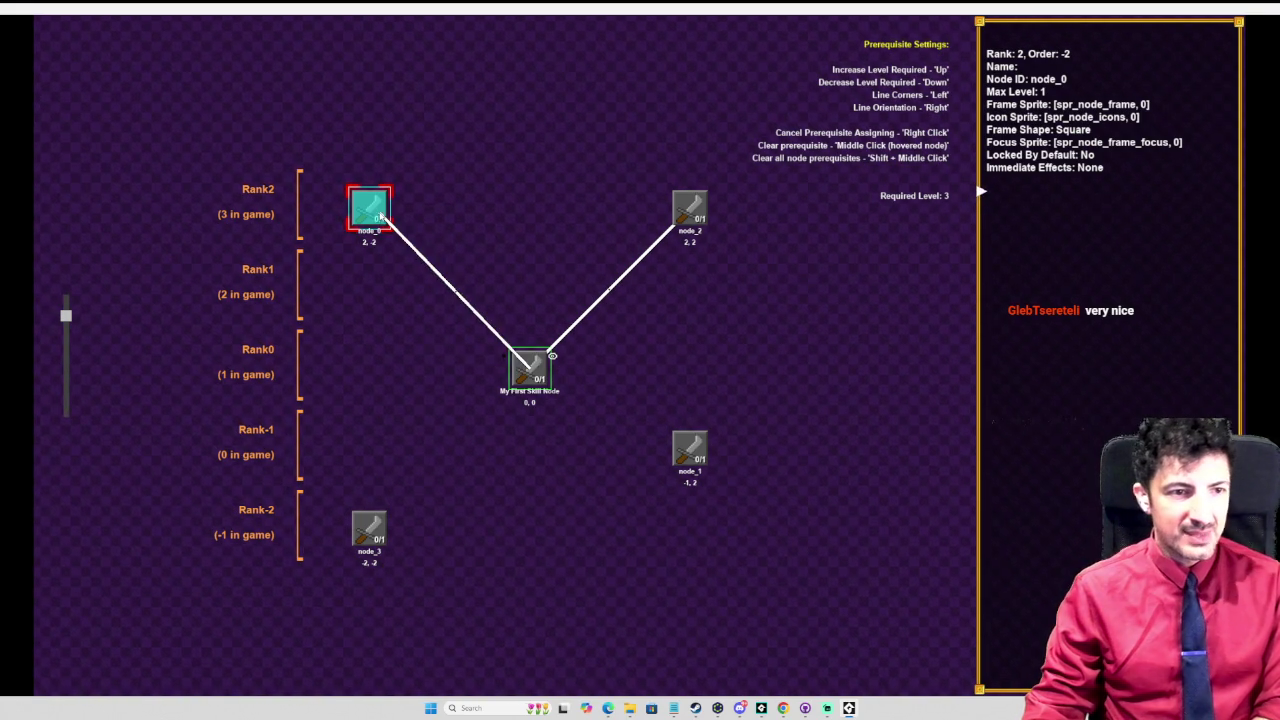
click(381, 216)
Step: Draw cornered prerequisite lines from My First Skill Node to node_1 and node_3
right_click(525, 363)
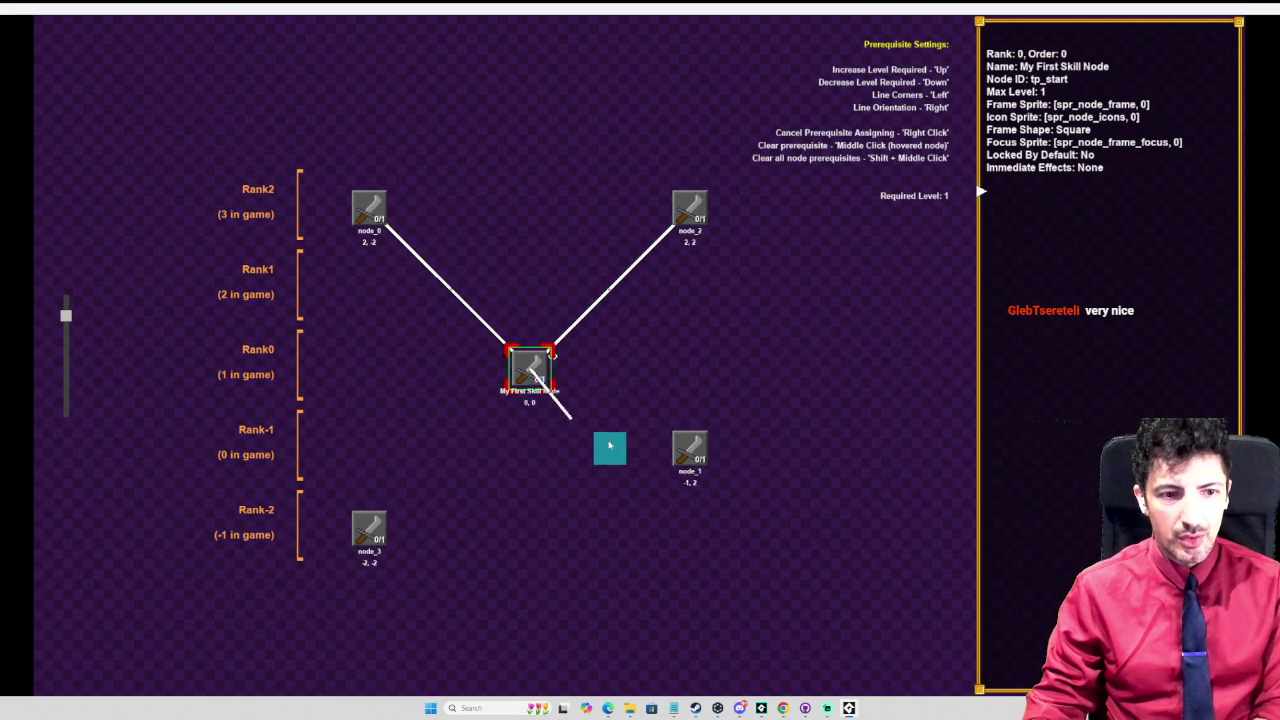
click(690, 452)
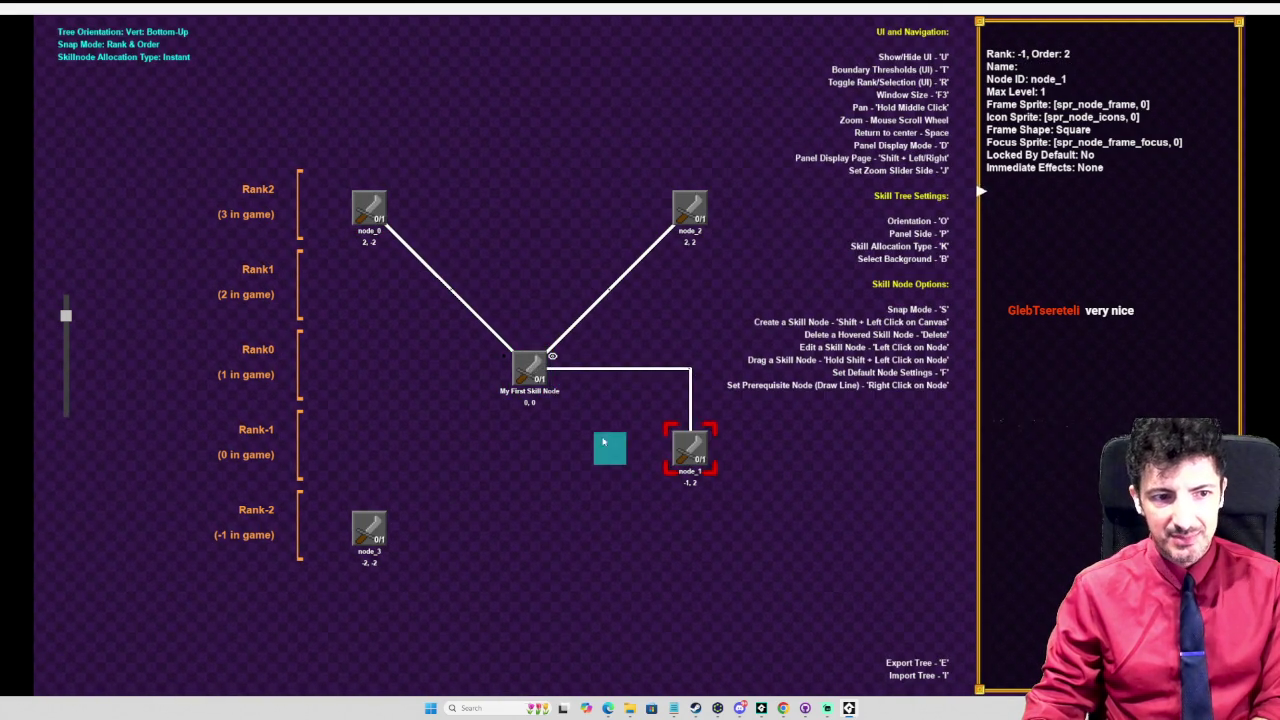
right_click(552, 355)
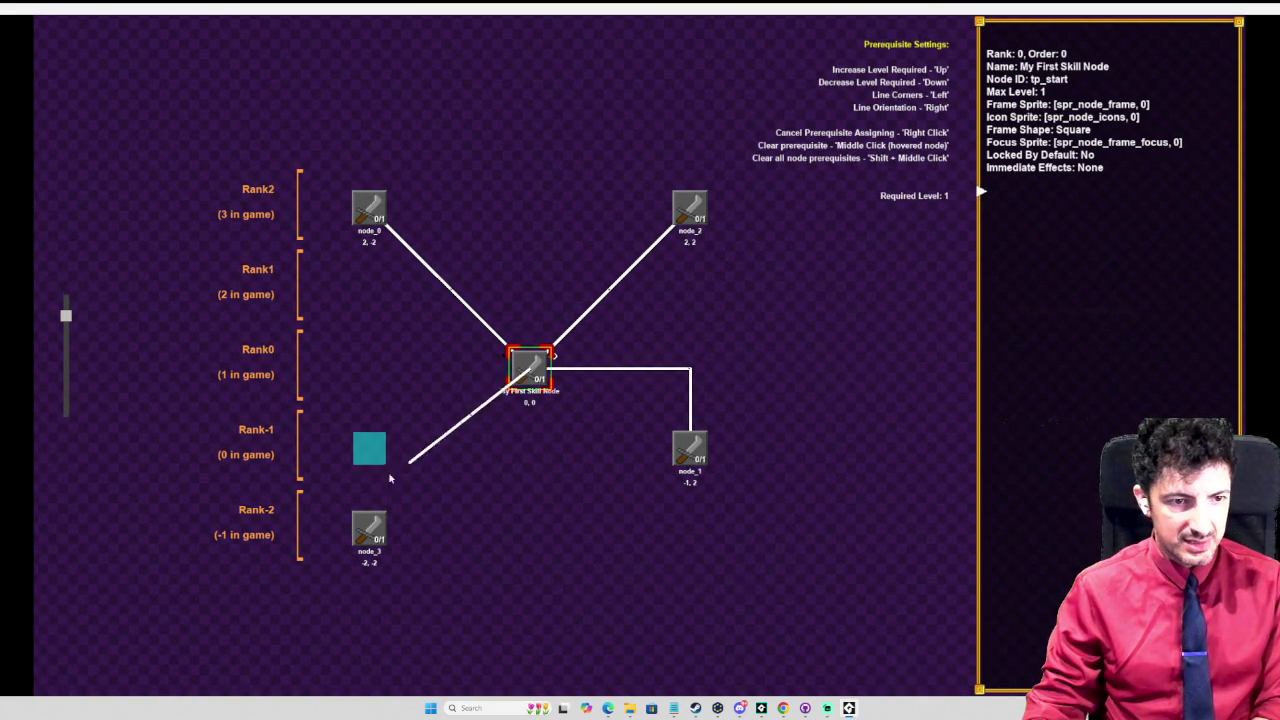
click(371, 527)
click(530, 369)
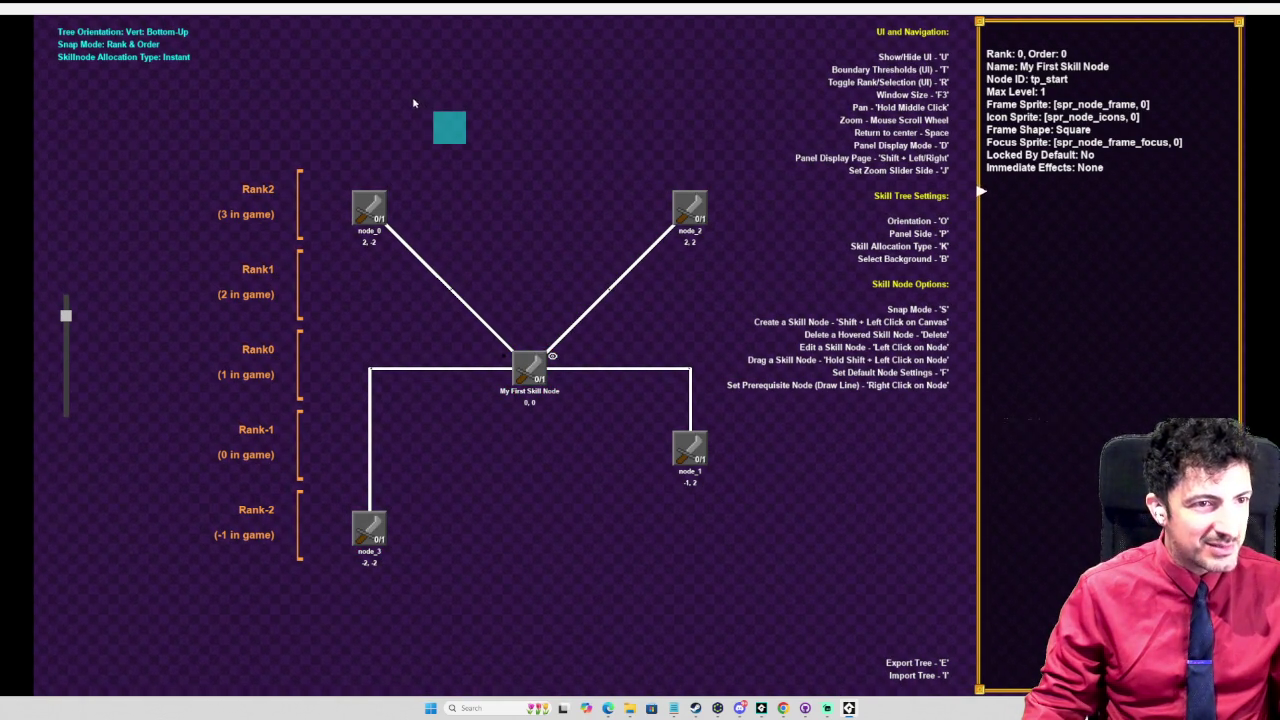
Step: Create Rank3 nodes node_4 and node_5 fed by node_0 and node_2; raise node_3 to Rank-1
shift+click(449, 127)
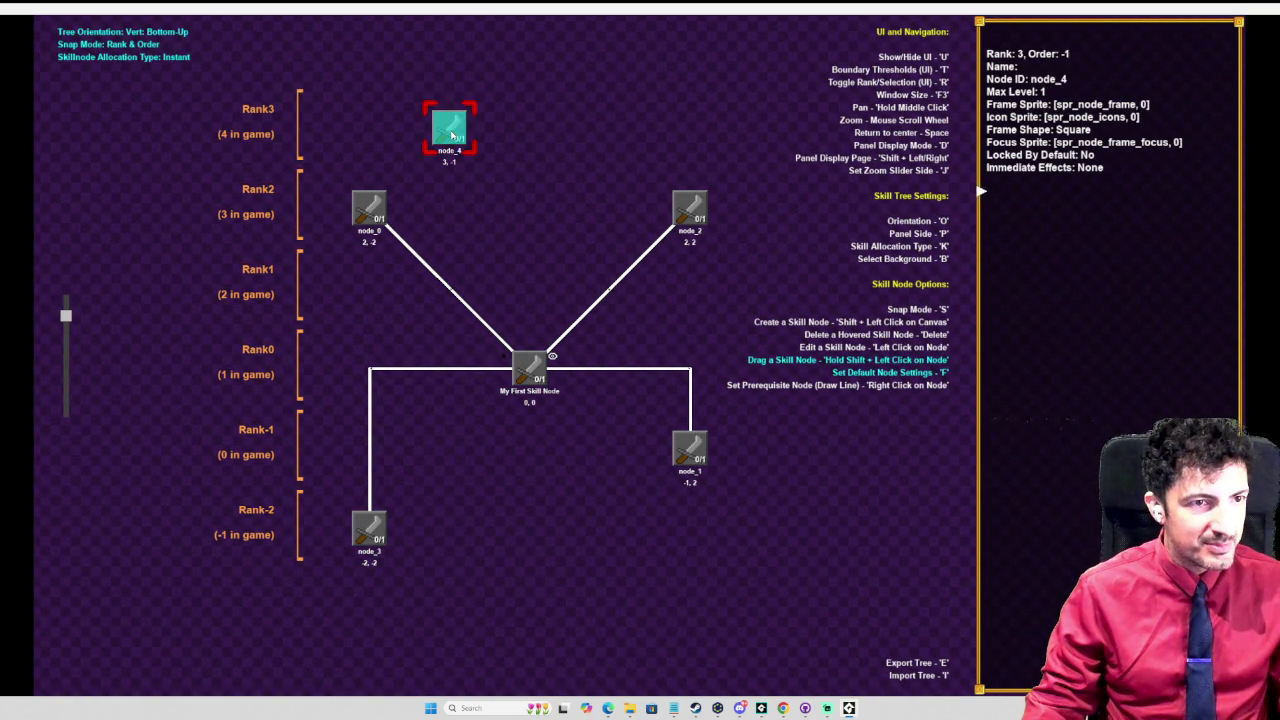
shift+click(609, 127)
right_click(370, 208)
click(449, 127)
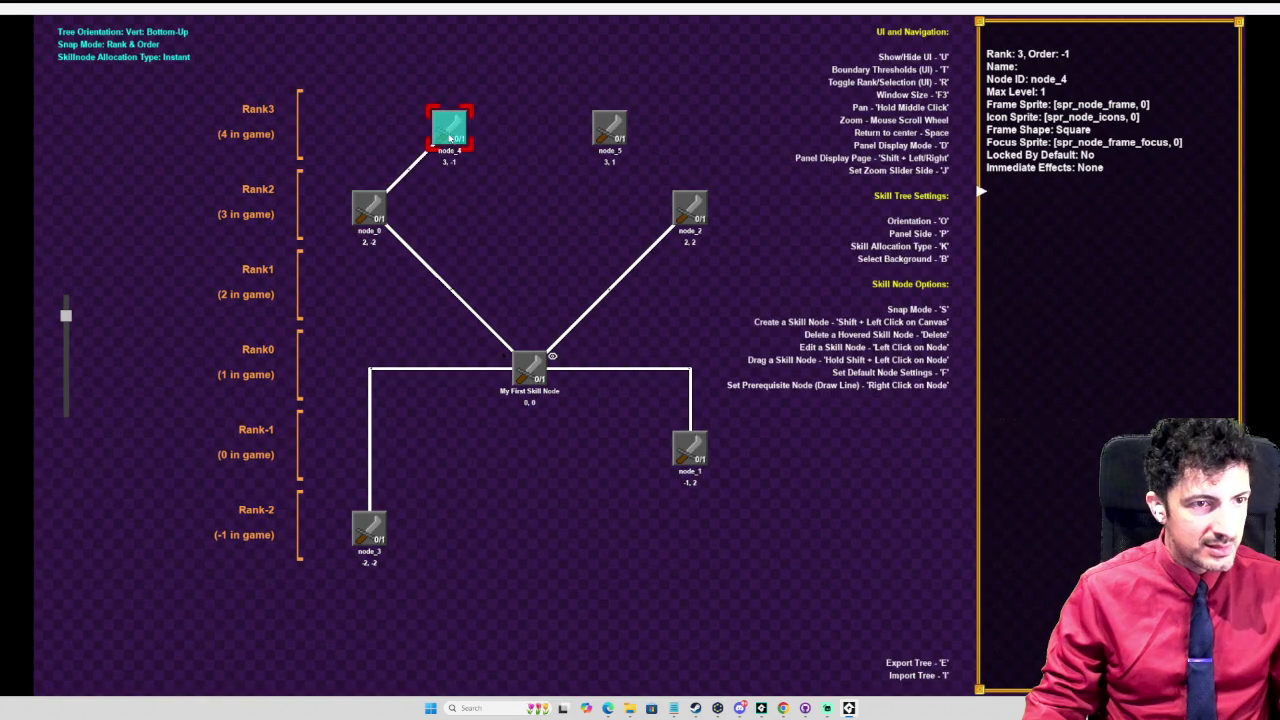
right_click(689, 208)
click(609, 130)
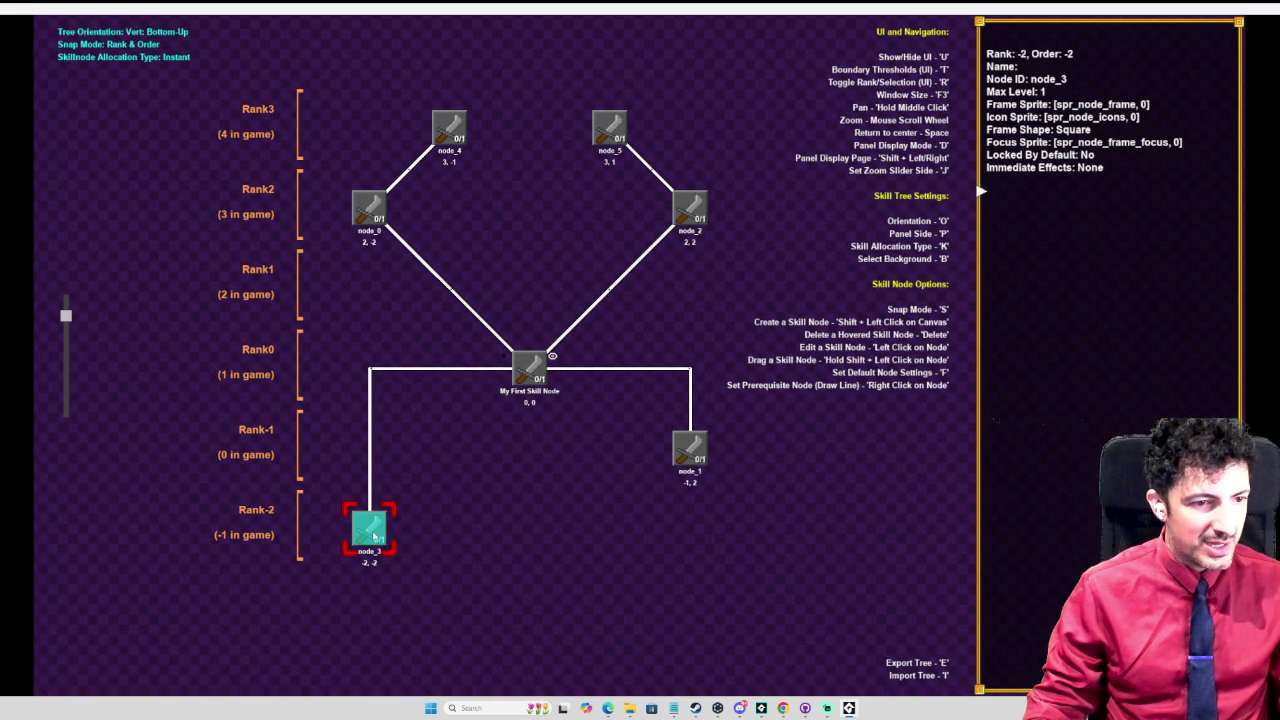
shift+drag(368, 530, 370, 452)
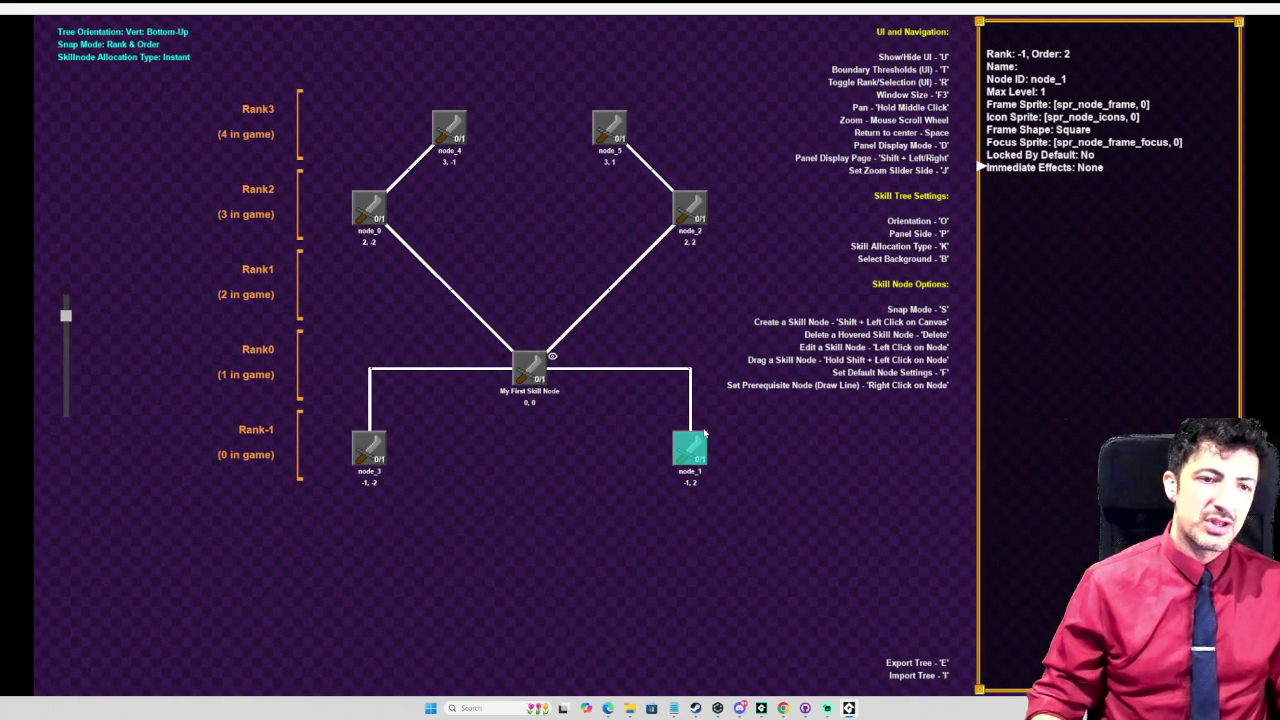
click(690, 456)
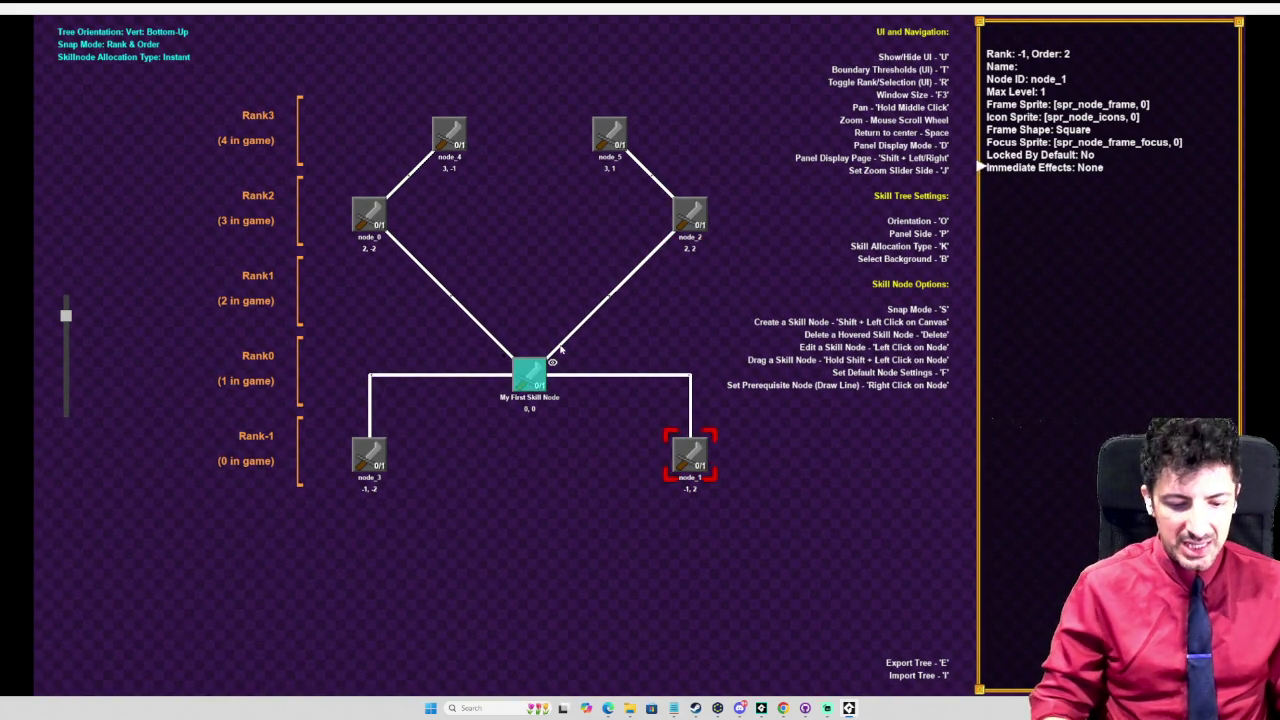
key(o)
key(o)
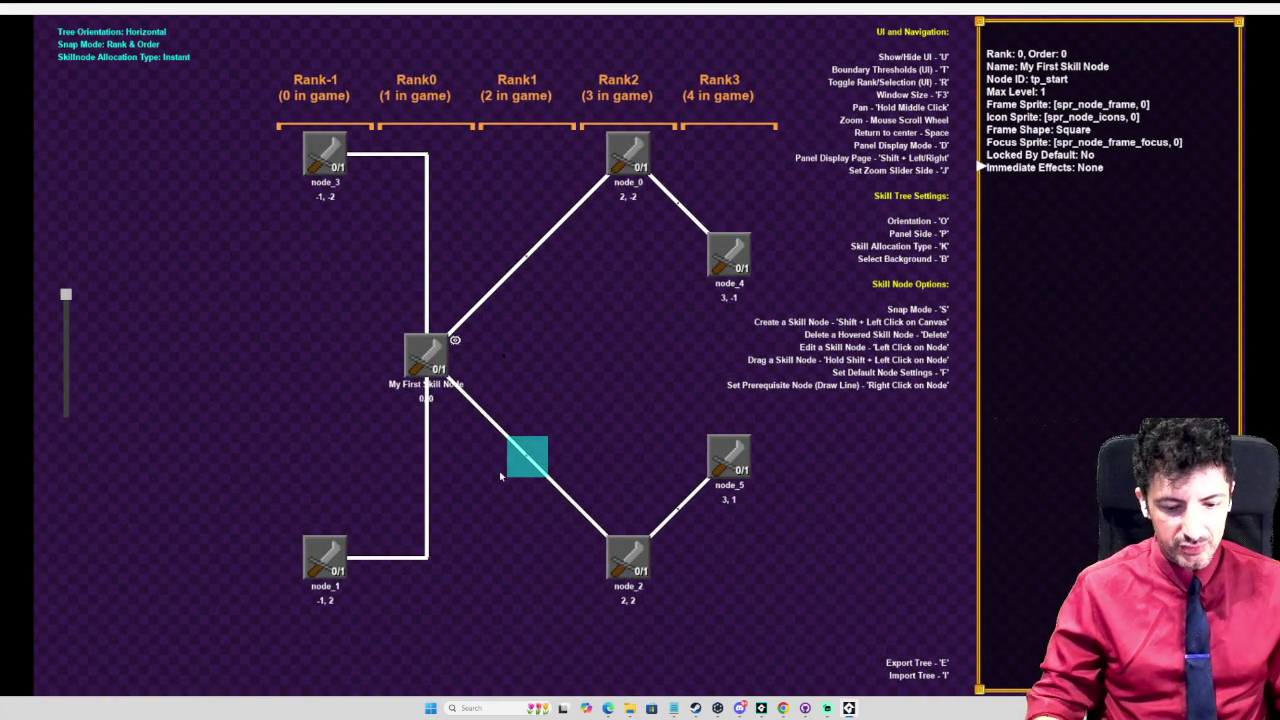
key(o)
drag(490, 620, 510, 480)
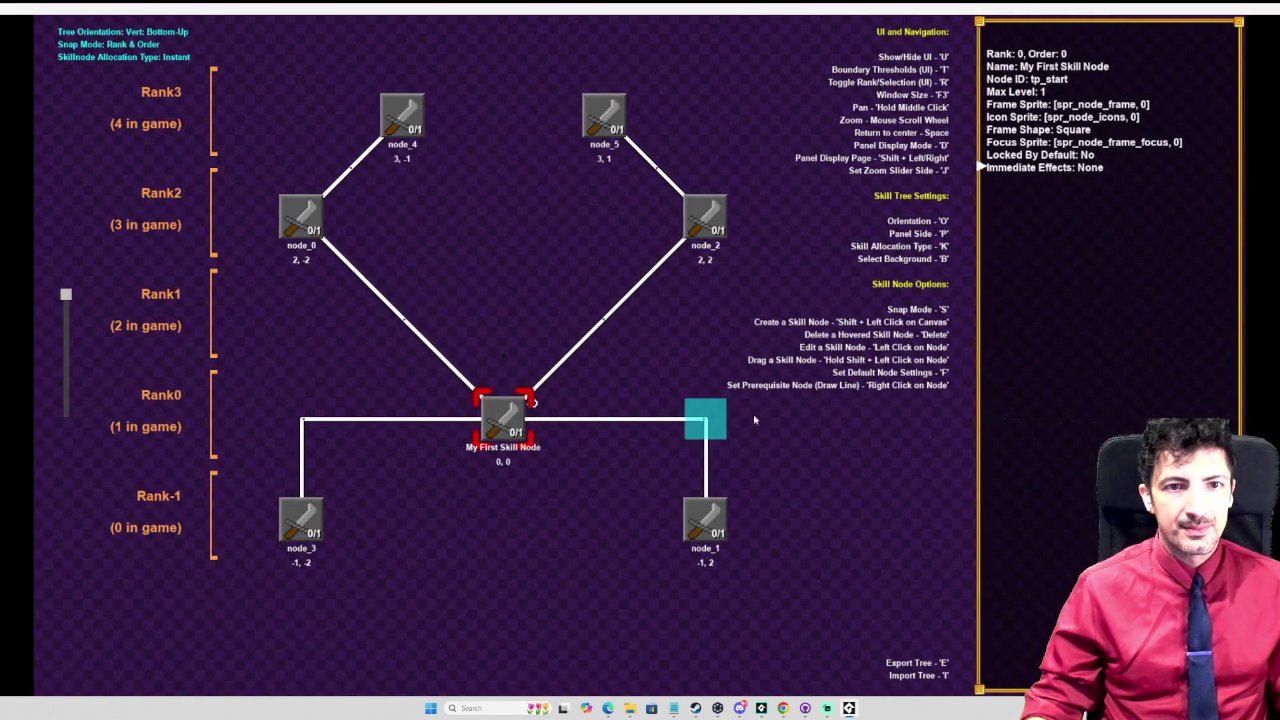
mouse_move(620, 335)
mouse_down()
mouse_move(488, 398)
mouse_move(640, 266)
mouse_move(570, 268)
mouse_up()
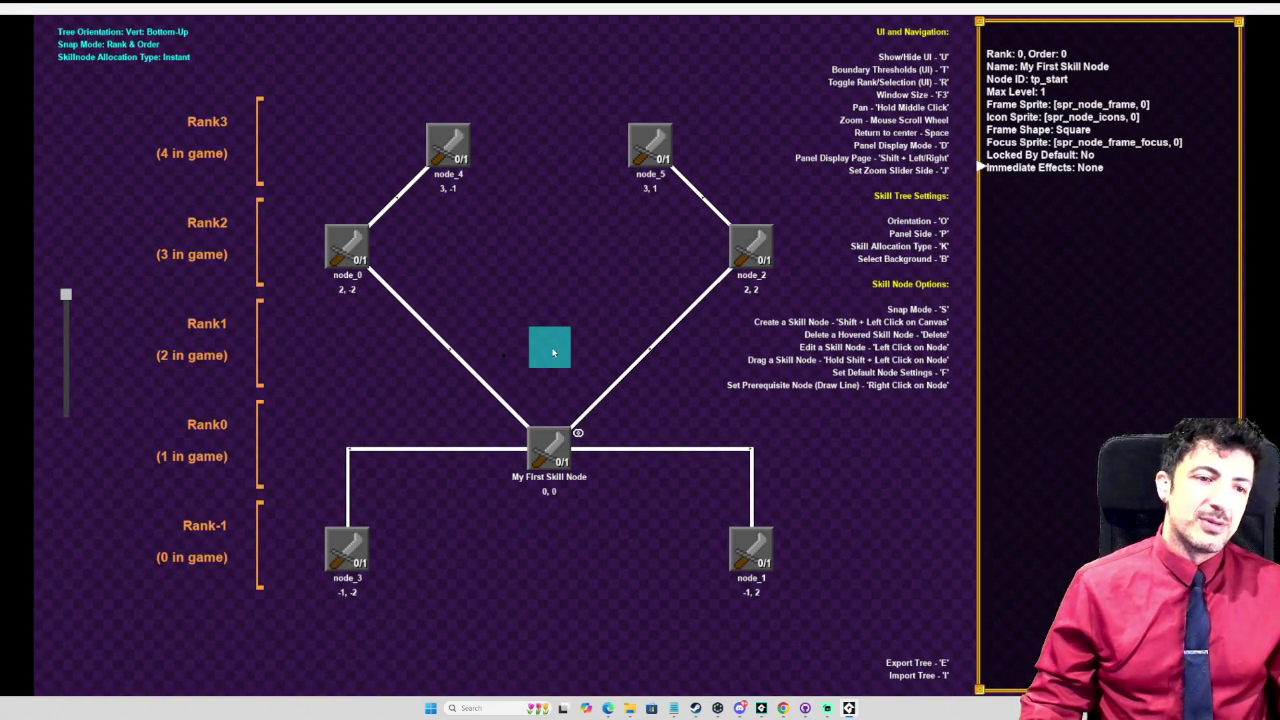
Step: Create node_6 in Rank1 and link it from My First Skill Node
shift+click(552, 352)
click(552, 452)
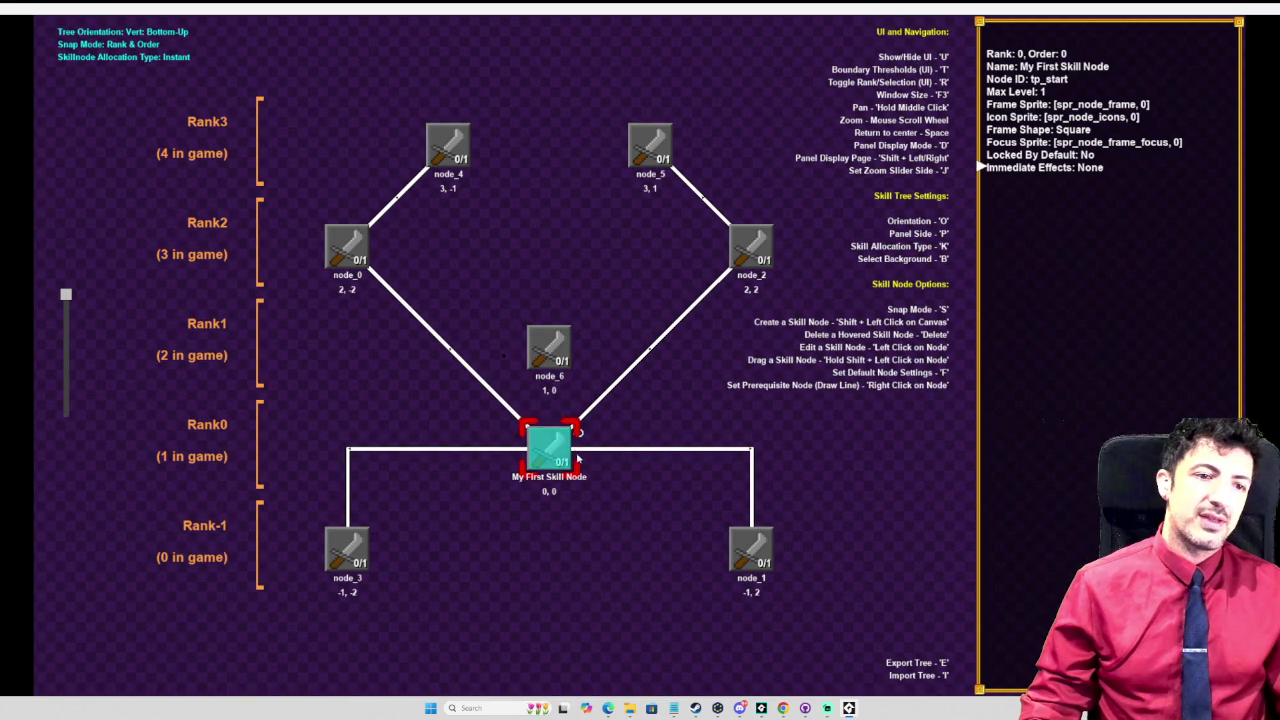
right_click(552, 450)
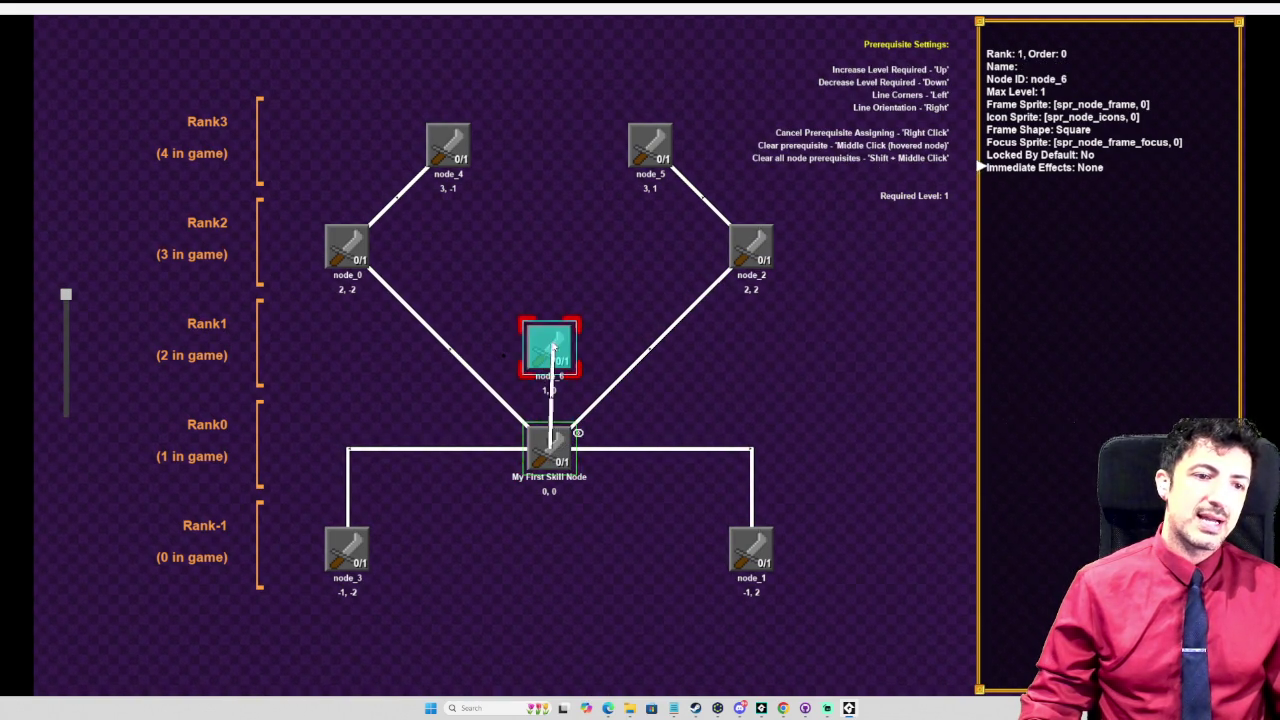
click(552, 348)
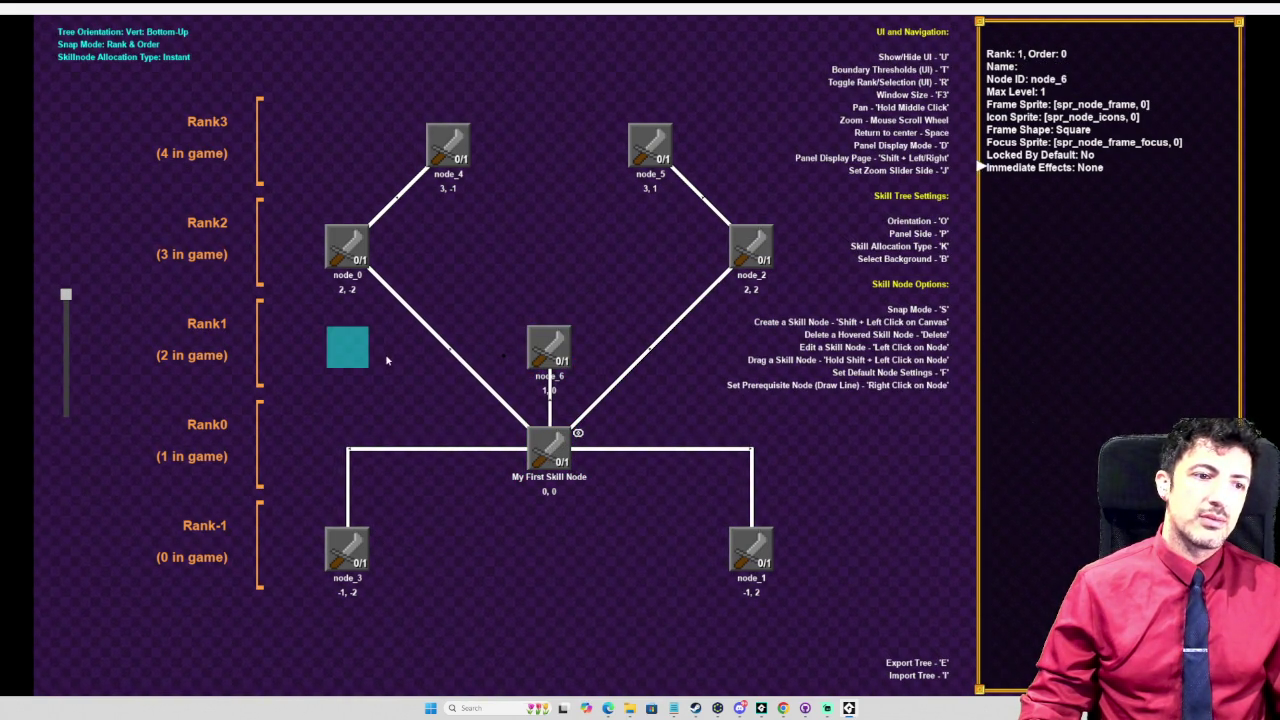
Step: Add node_7 and node_8 in Rank1 and detach node_0 and node_2 from My First Skill Node
shift+click(350, 358)
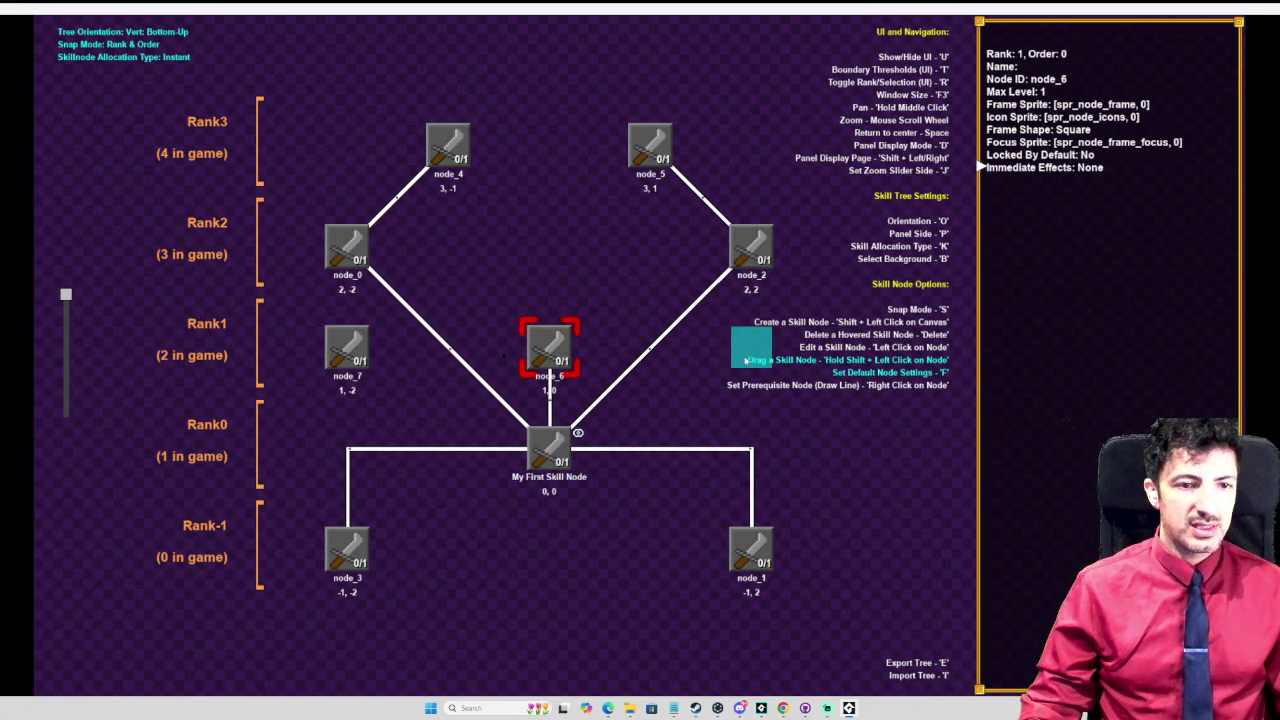
shift+click(751, 347)
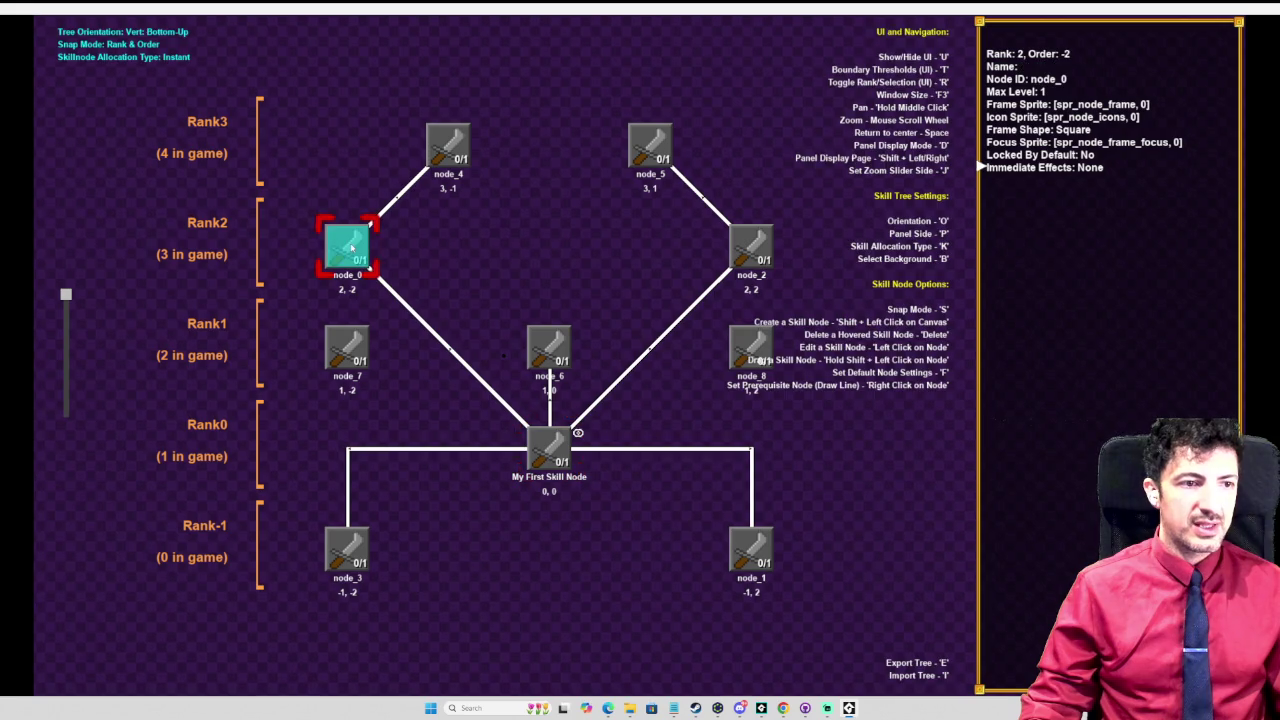
right_click(350, 248)
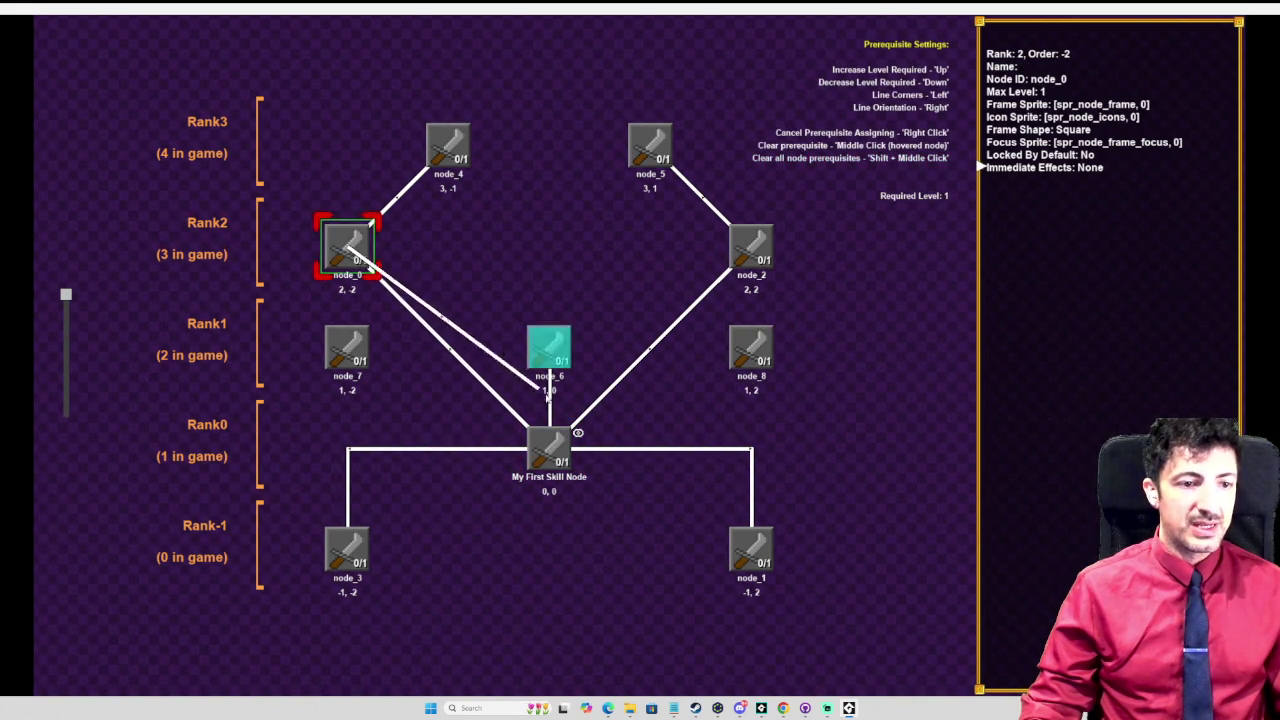
click(549, 448)
right_click(700, 300)
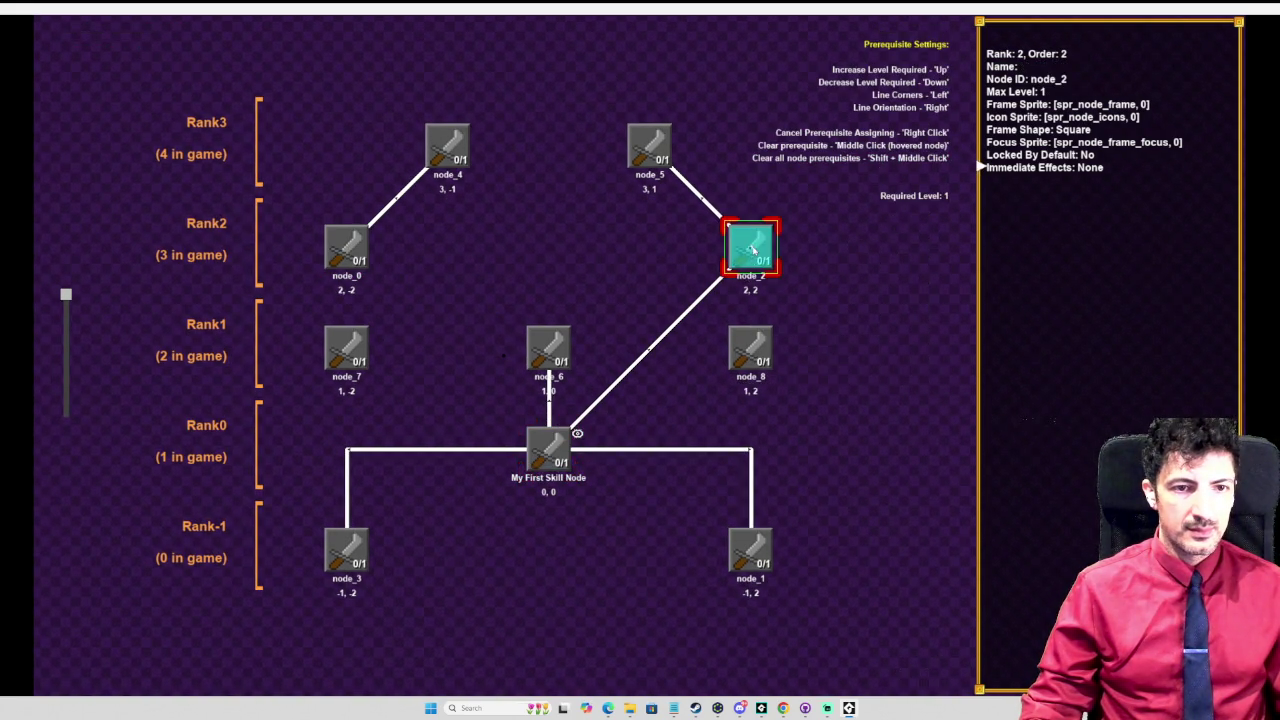
right_click(753, 250)
click(549, 445)
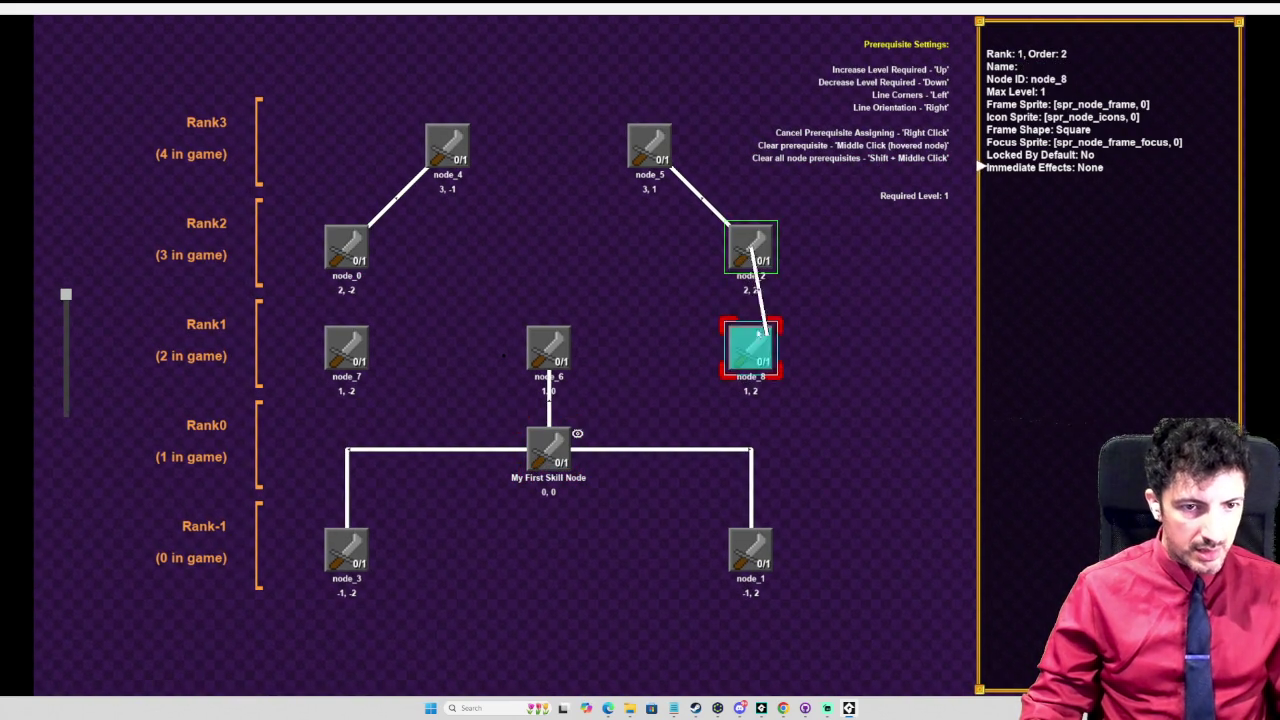
right_click(768, 340)
Step: Chain My First Skill Node through node_7 to node_0 and through node_8 to node_2
right_click(549, 448)
click(349, 352)
right_click(349, 352)
click(346, 248)
right_click(549, 448)
click(760, 356)
right_click(752, 350)
click(750, 247)
scroll(892, 395, down, 3)
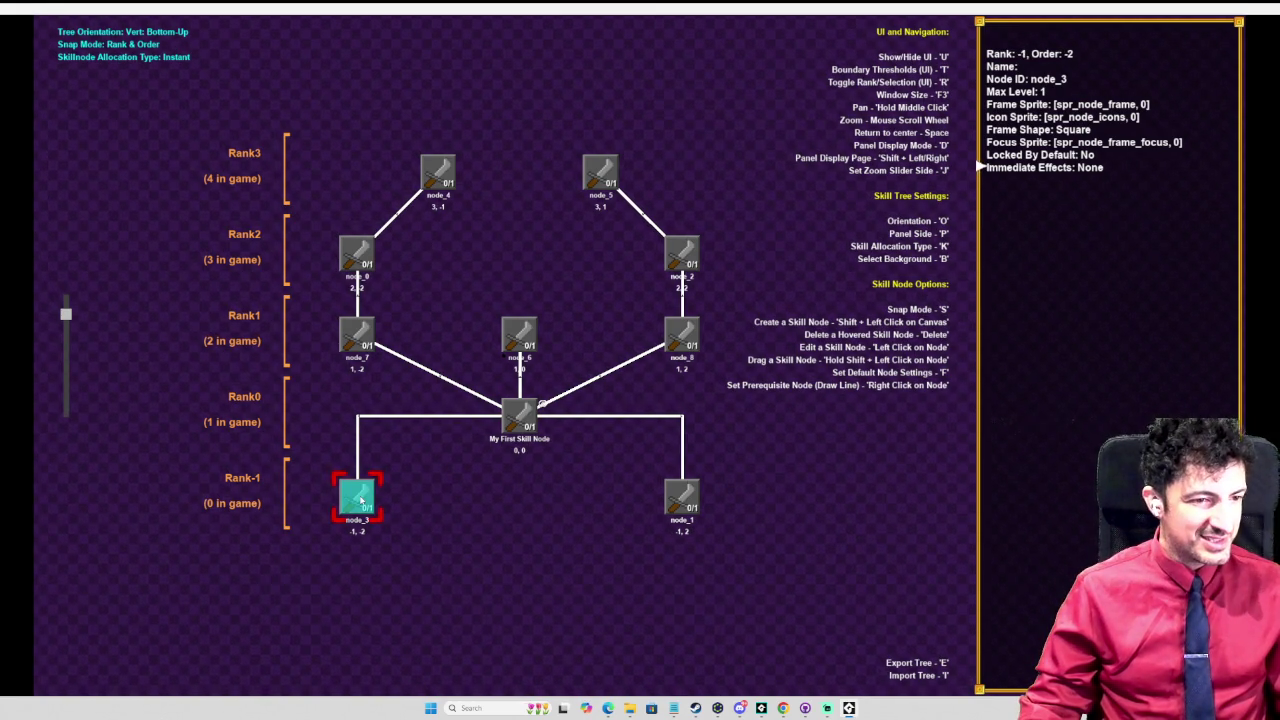
key(space)
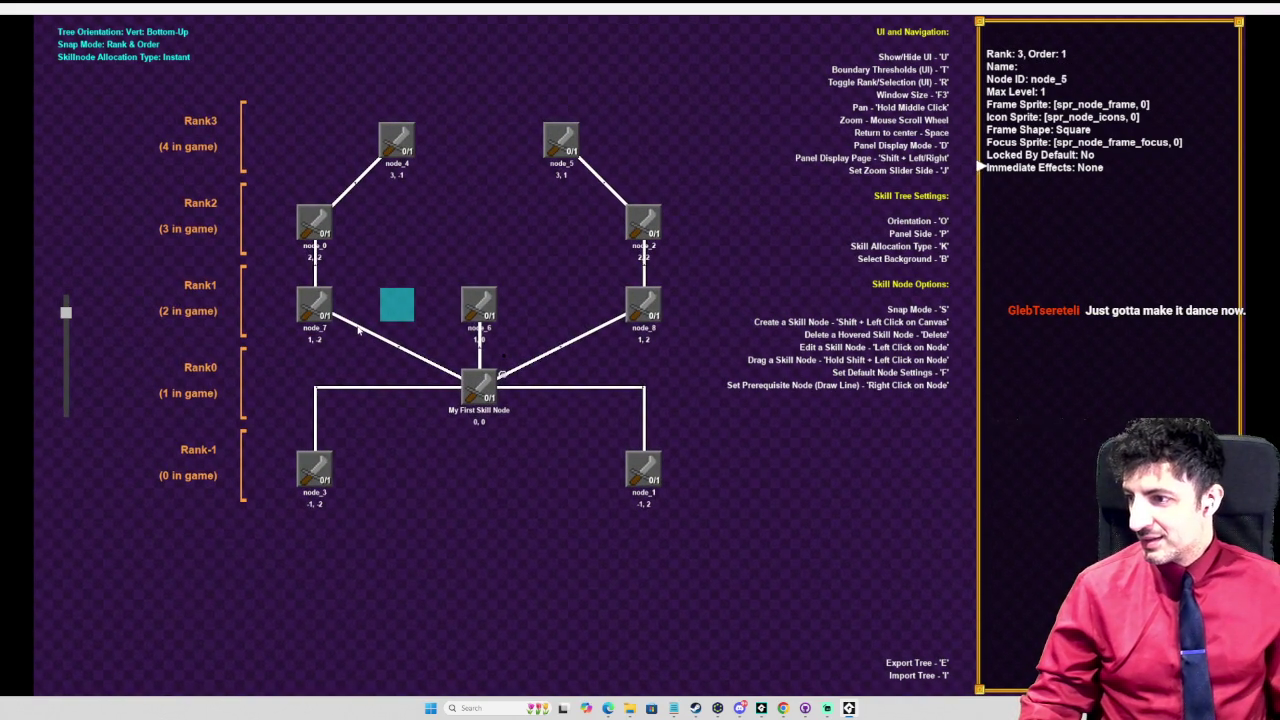
click(413, 150)
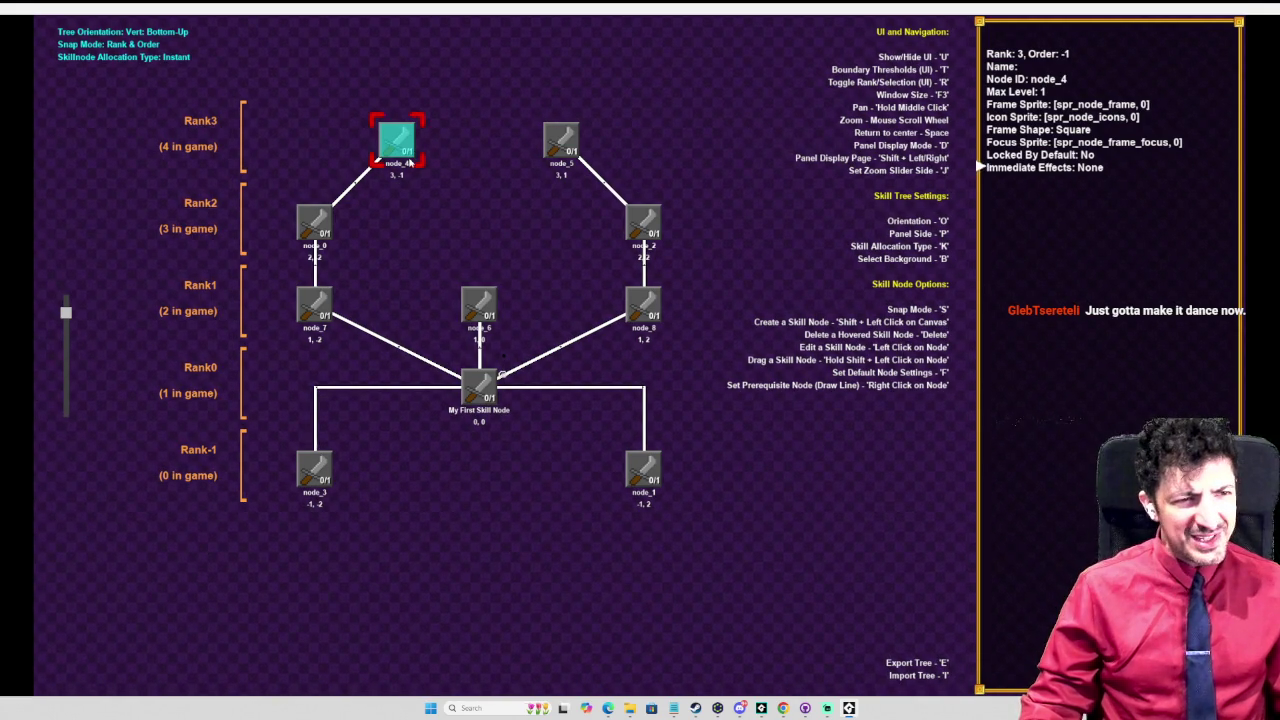
click(346, 139)
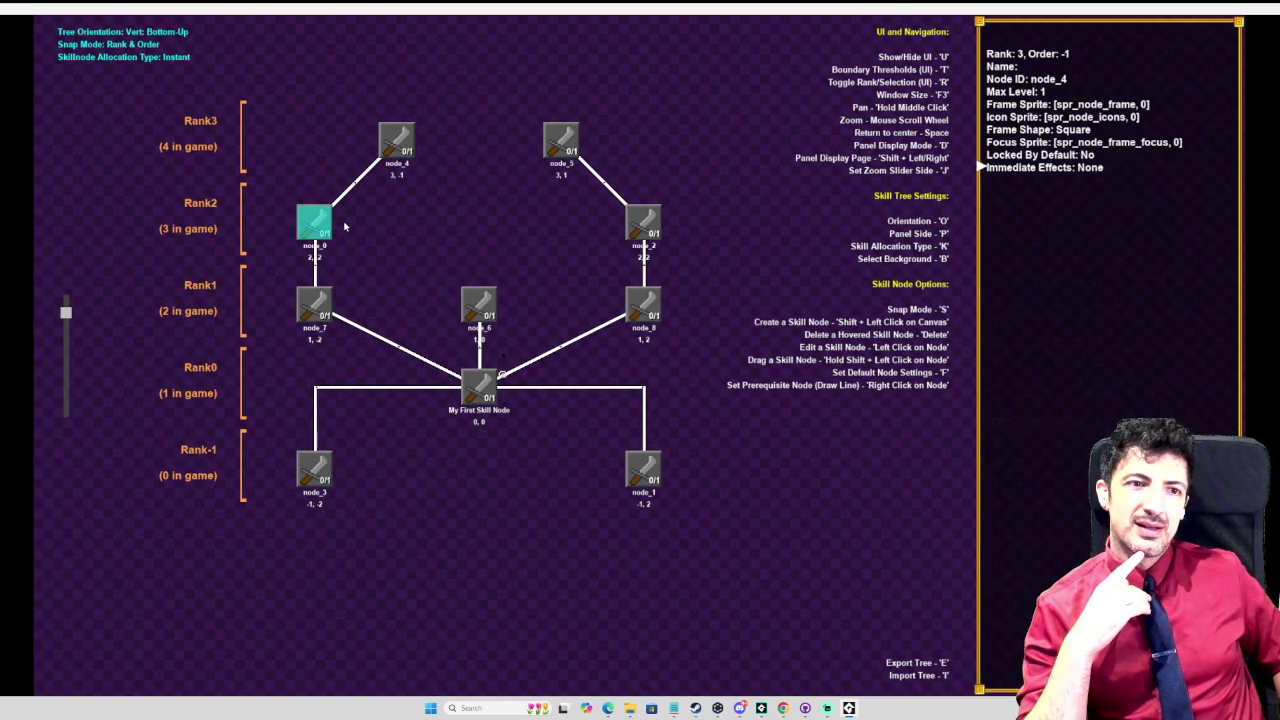
click(397, 145)
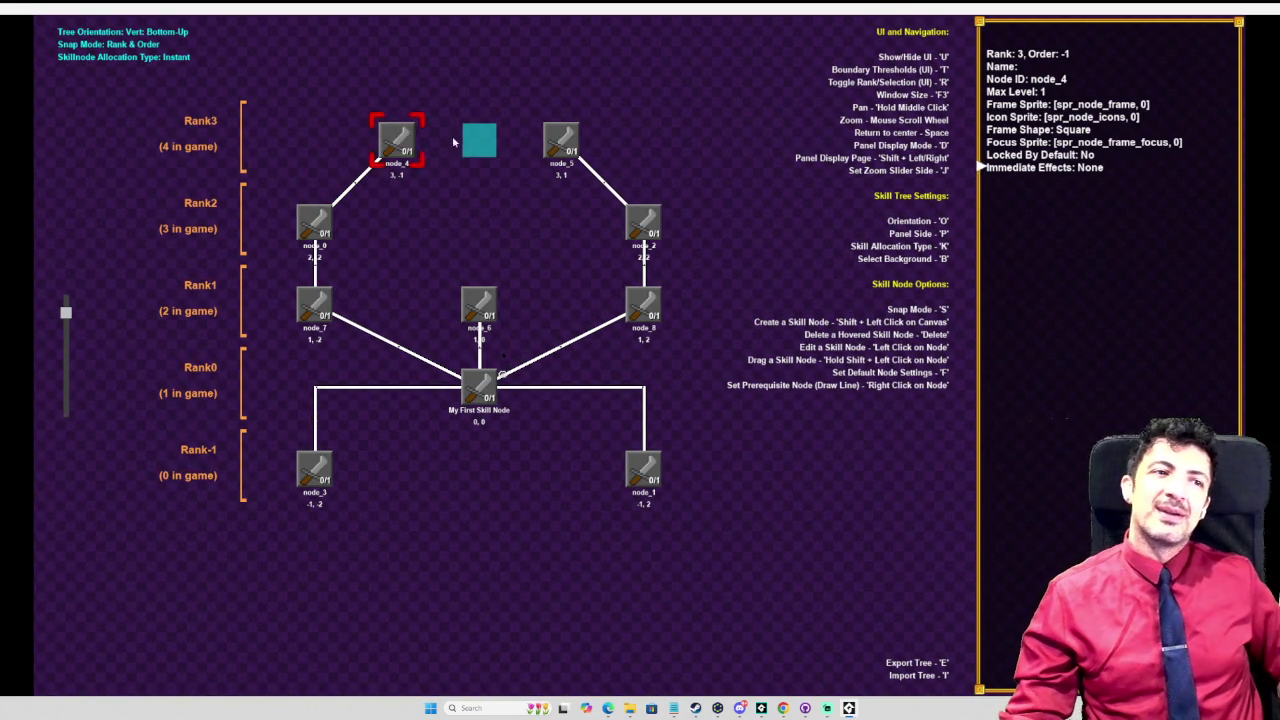
mouse_move(397, 145)
mouse_down()
mouse_move(399, 12)
mouse_move(396, 291)
mouse_move(402, 130)
mouse_up()
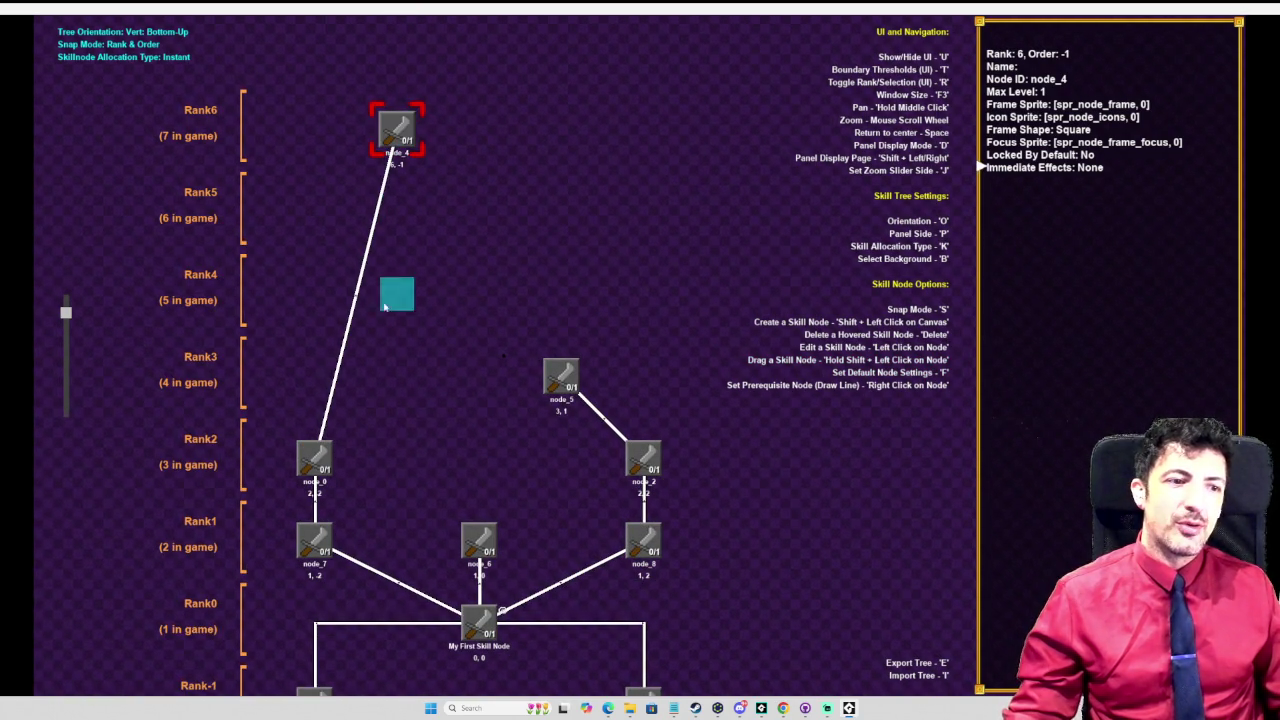
drag(397, 130, 409, 360)
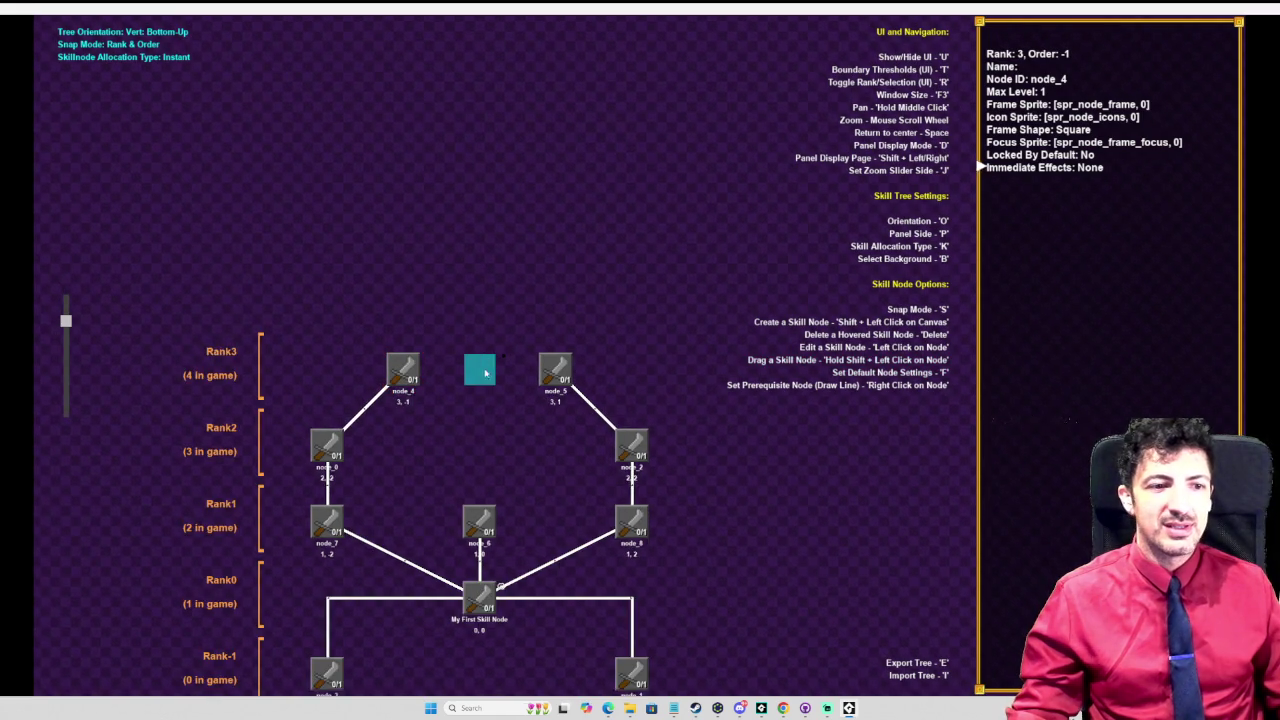
key(space)
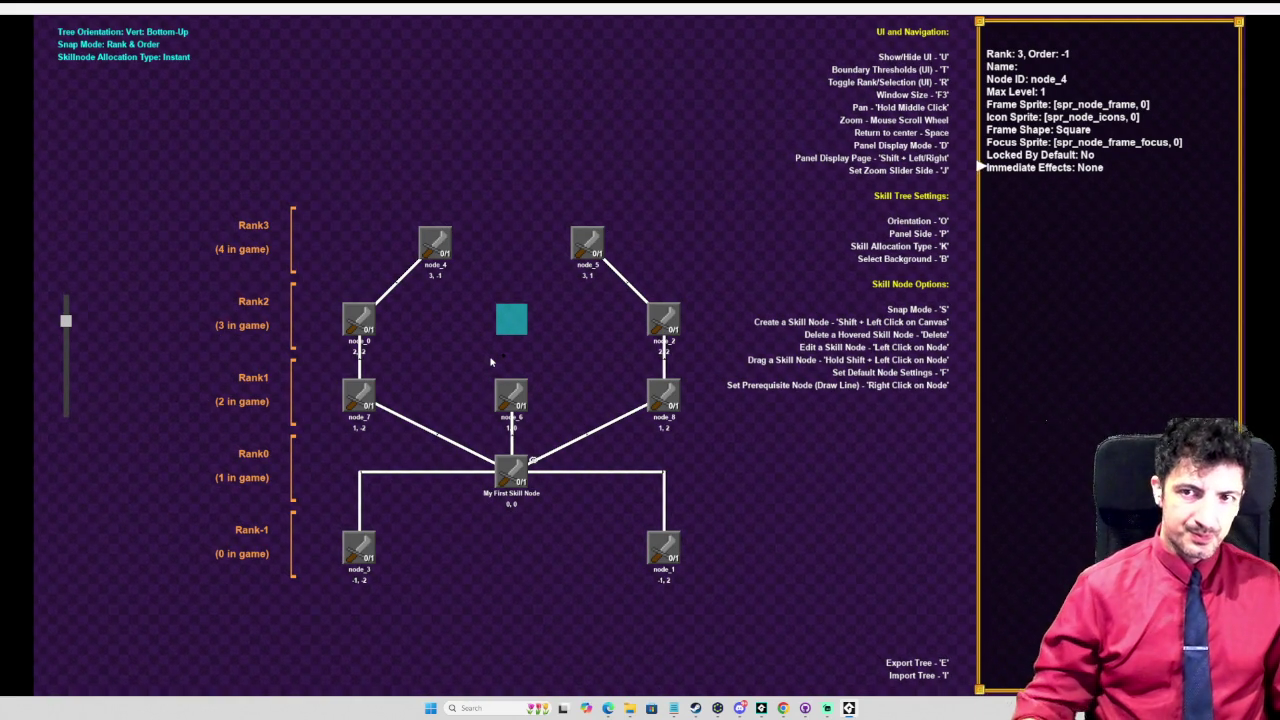
Step: Select node_3, zoom into the upper tree, and close the running skill tree game
click(434, 502)
mouse_move(434, 502)
mouse_down()
mouse_move(714, 500)
mouse_move(92, 495)
mouse_move(895, 400)
mouse_move(1000, 410)
mouse_move(258, 20)
mouse_move(730, 128)
mouse_up()
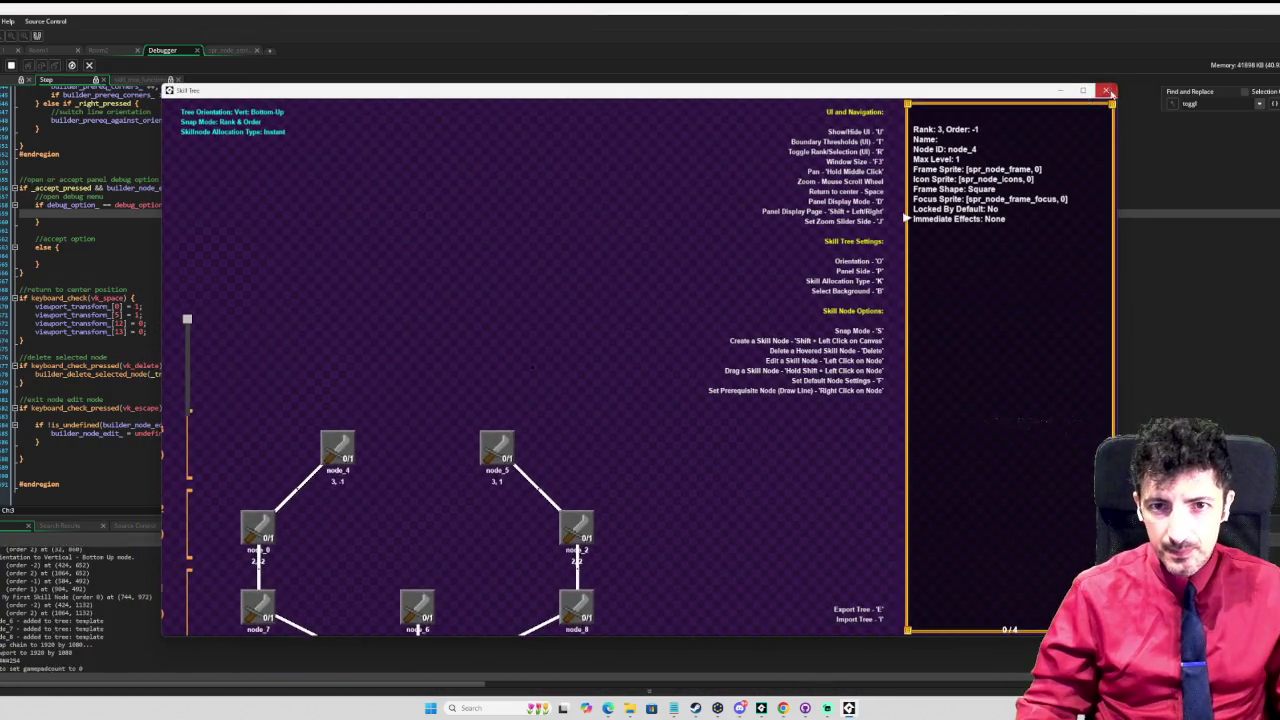
click(1086, 104)
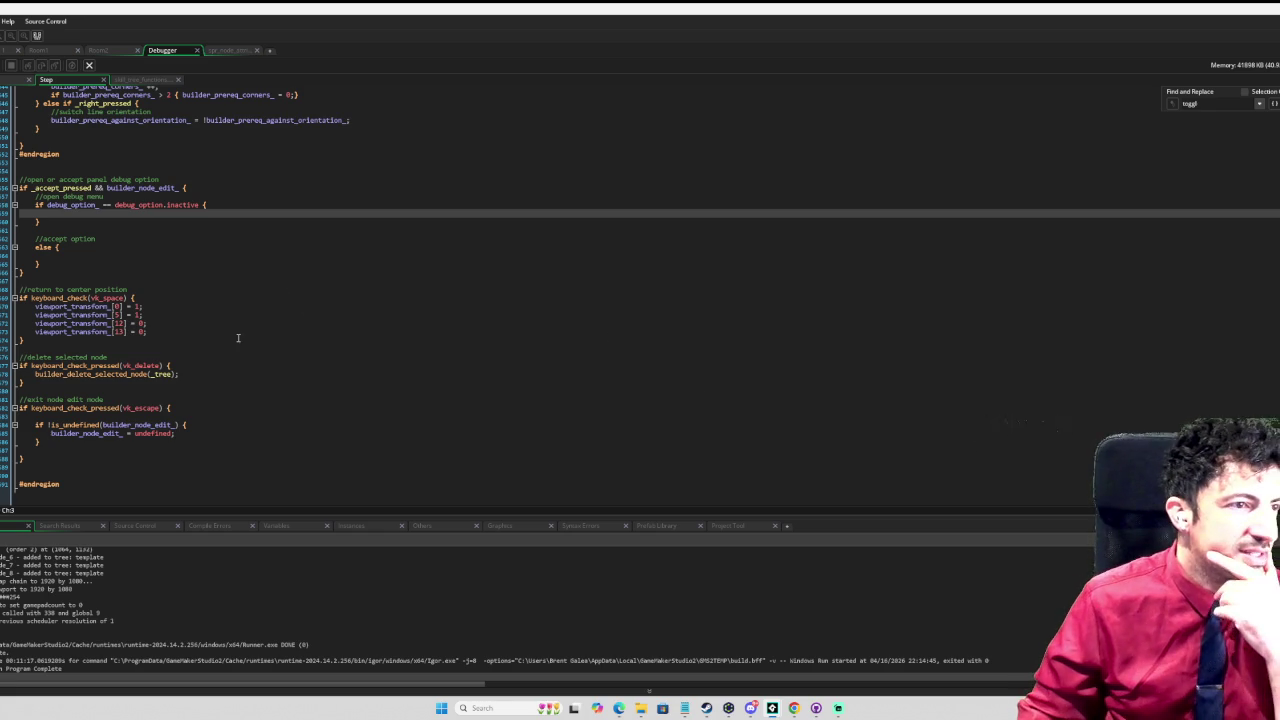
Step: In builder_submenus, delete the stray blank line after the size case's break
key(ctrl+Tab)
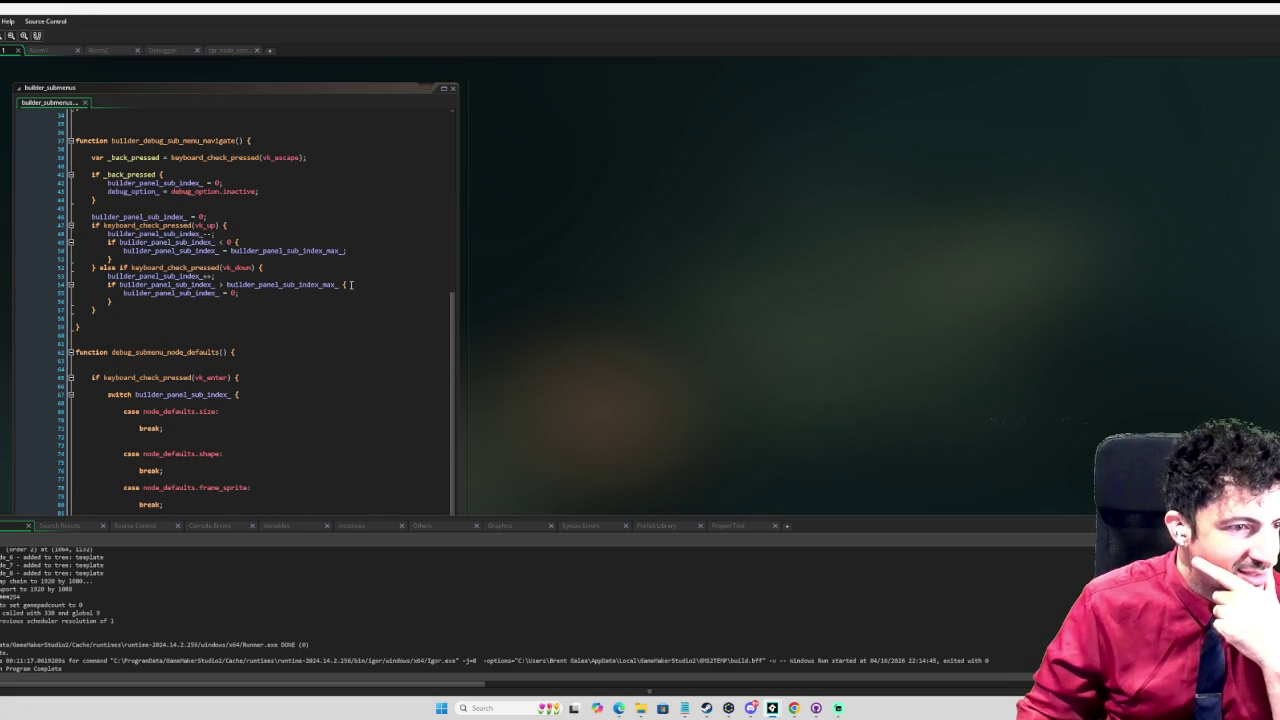
key(F10)
key(F10)
key(F10)
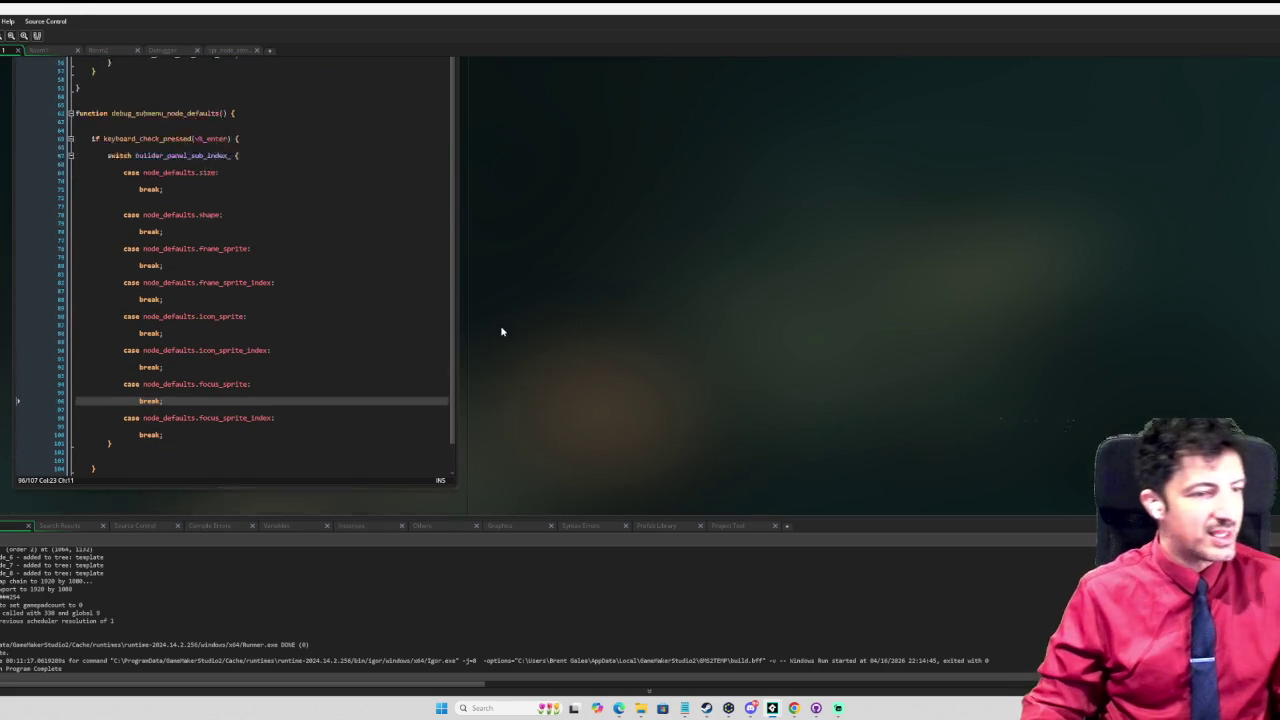
scroll(180, 241, up, 2)
key(F10)
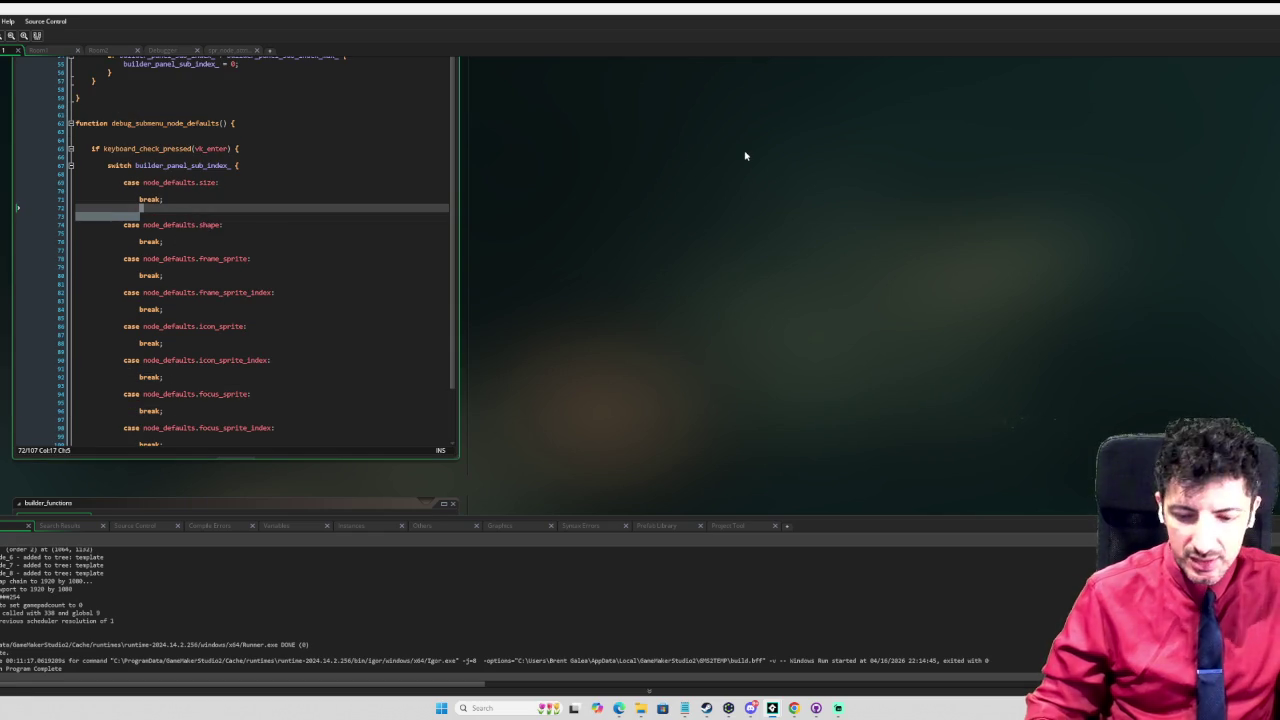
key(Delete)
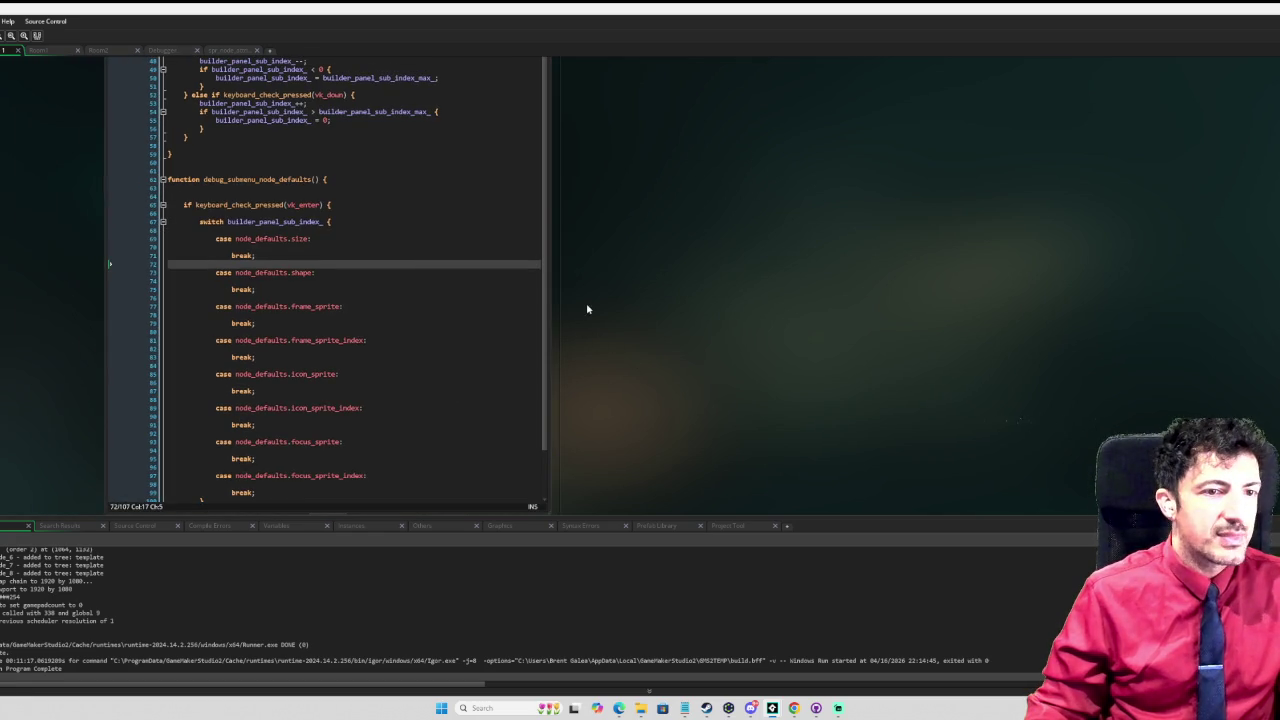
Step: Widen the code editor and jump to the builder_panel_sub_index_ declaration in the Create event
drag(549, 294, 630, 294)
scroll(371, 313, up, 2)
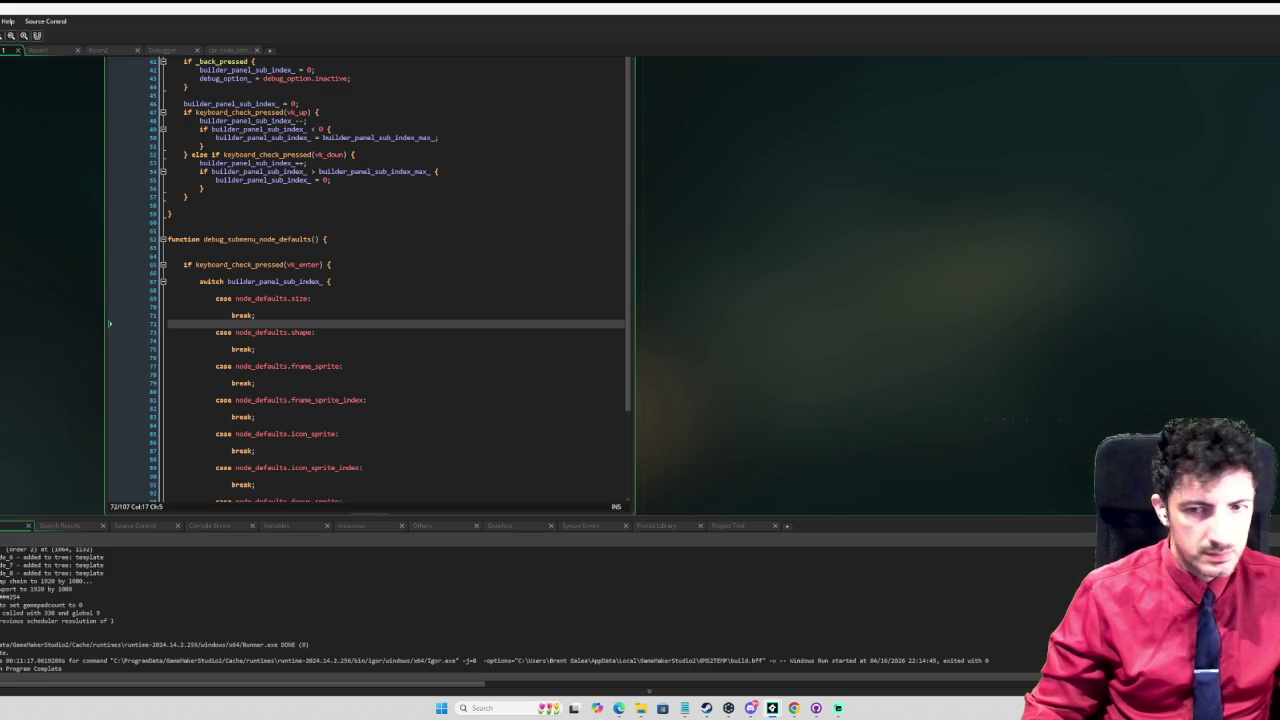
key(ctrl+Tab)
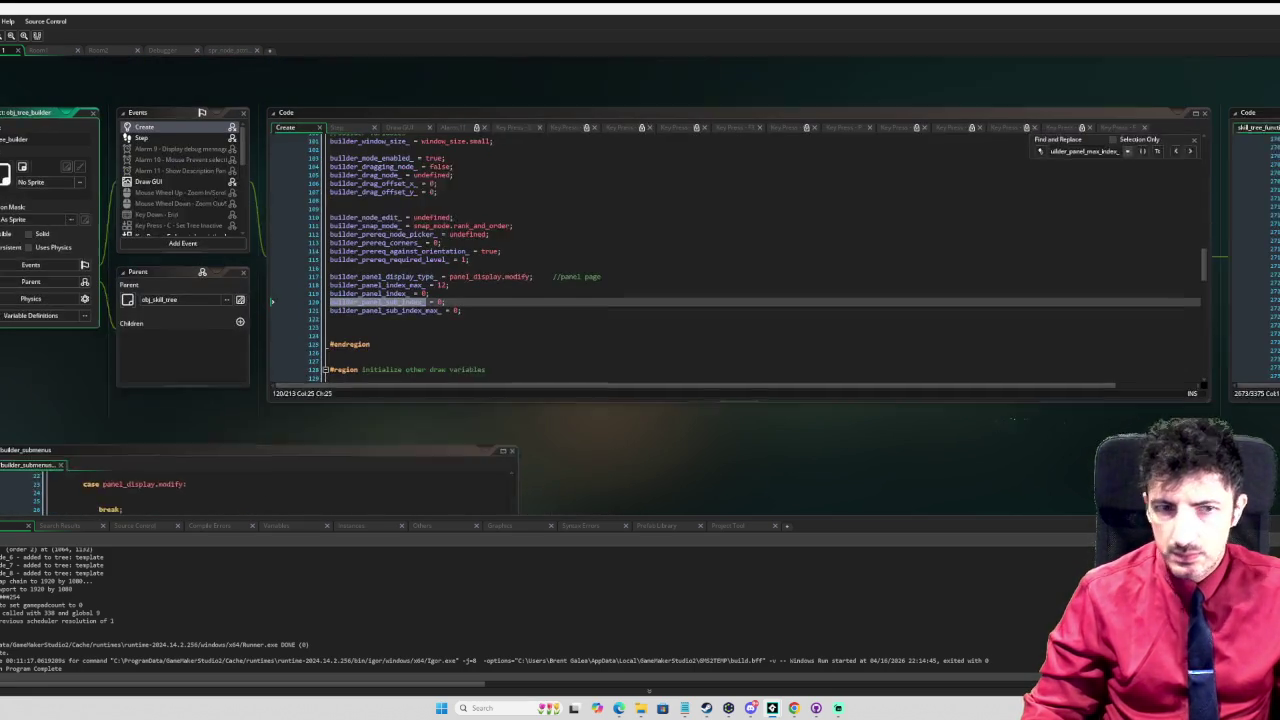
Step: Add a '#region node defaults' block with its #endregion below the panel variables
click(402, 352)
key(Return)
key(Return)
key(Return)
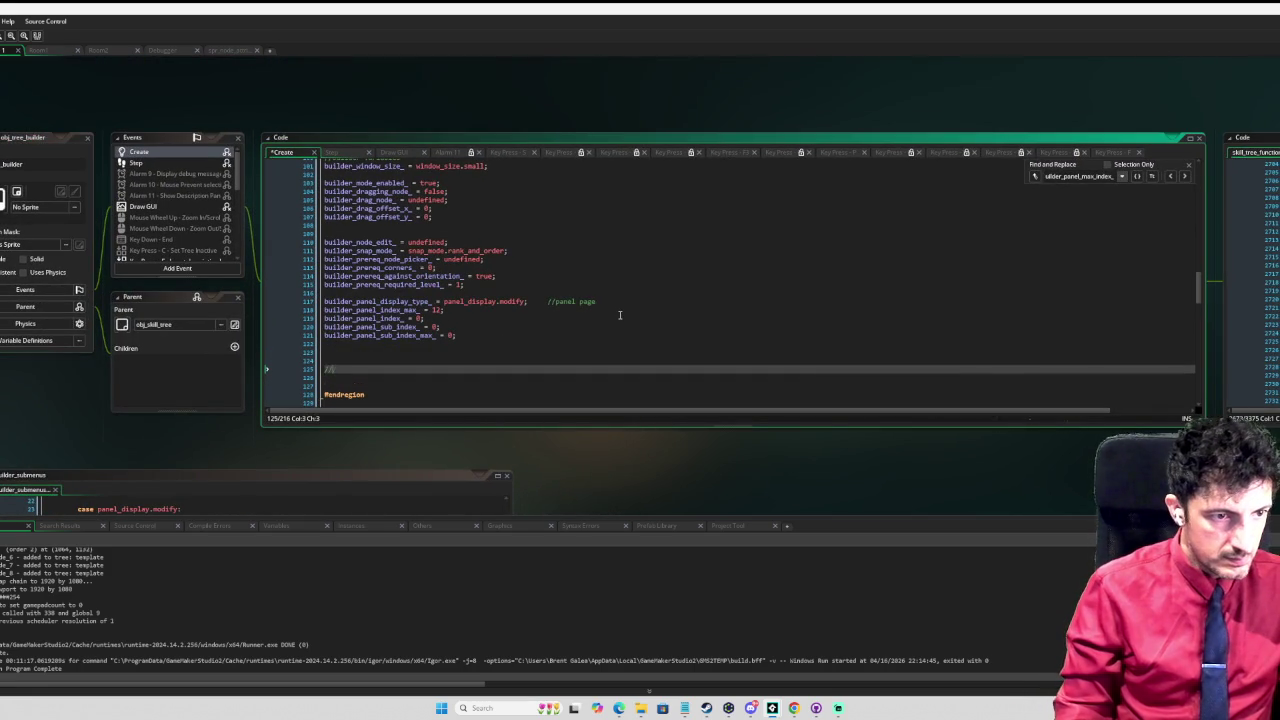
text(#region )
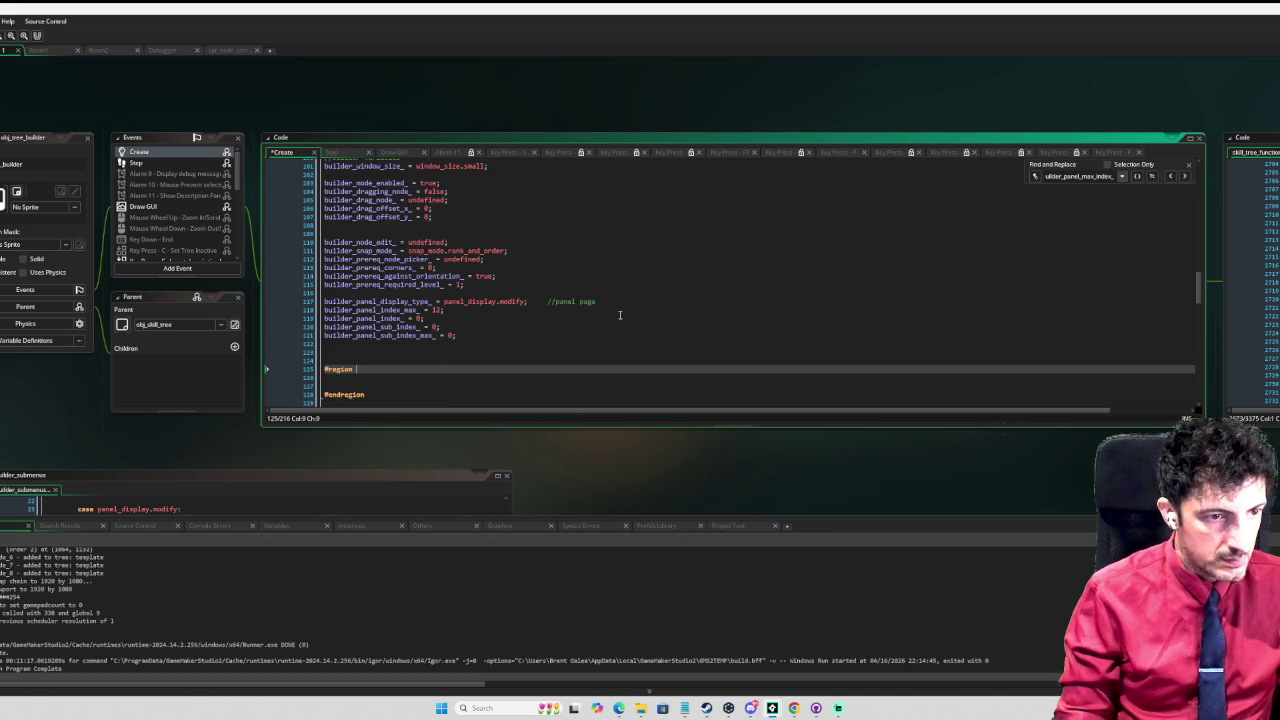
text(node defaults)
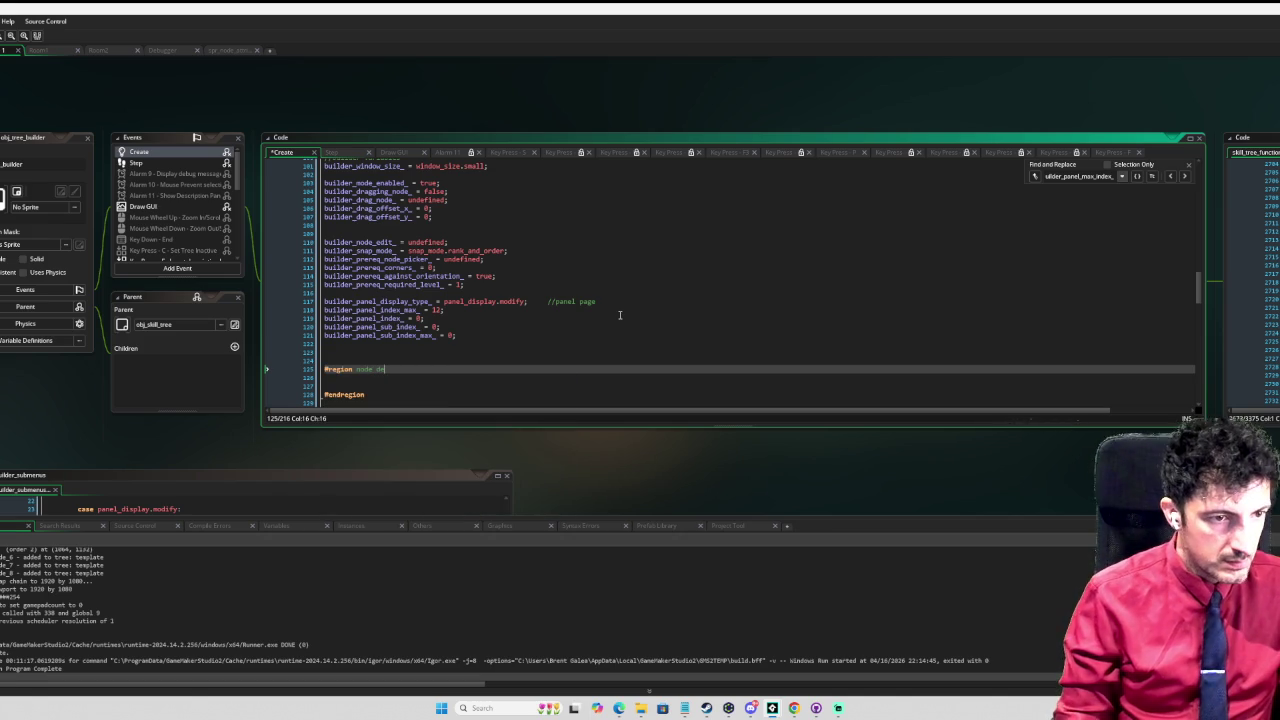
key(Return)
key(Return)
key(Return)
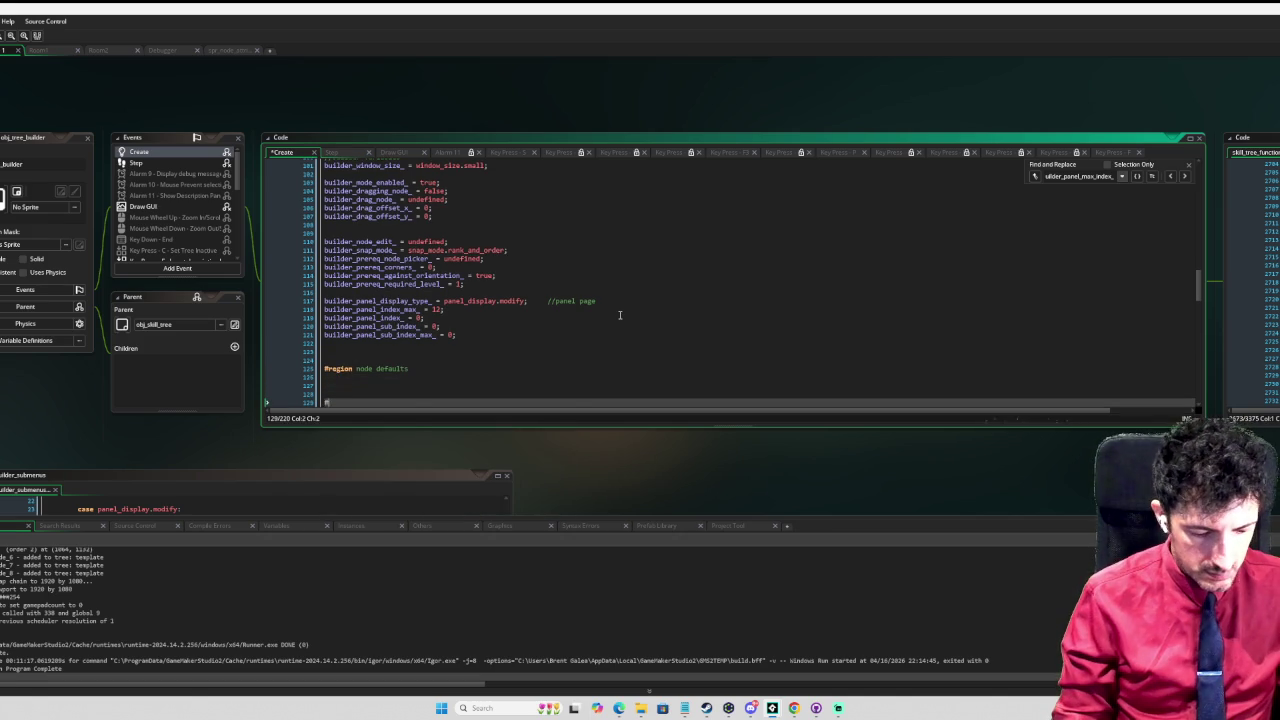
text(en)
key(Return)
key(Up)
key(Up)
key(Up)
key(Return)
scroll(612, 318, down, 2)
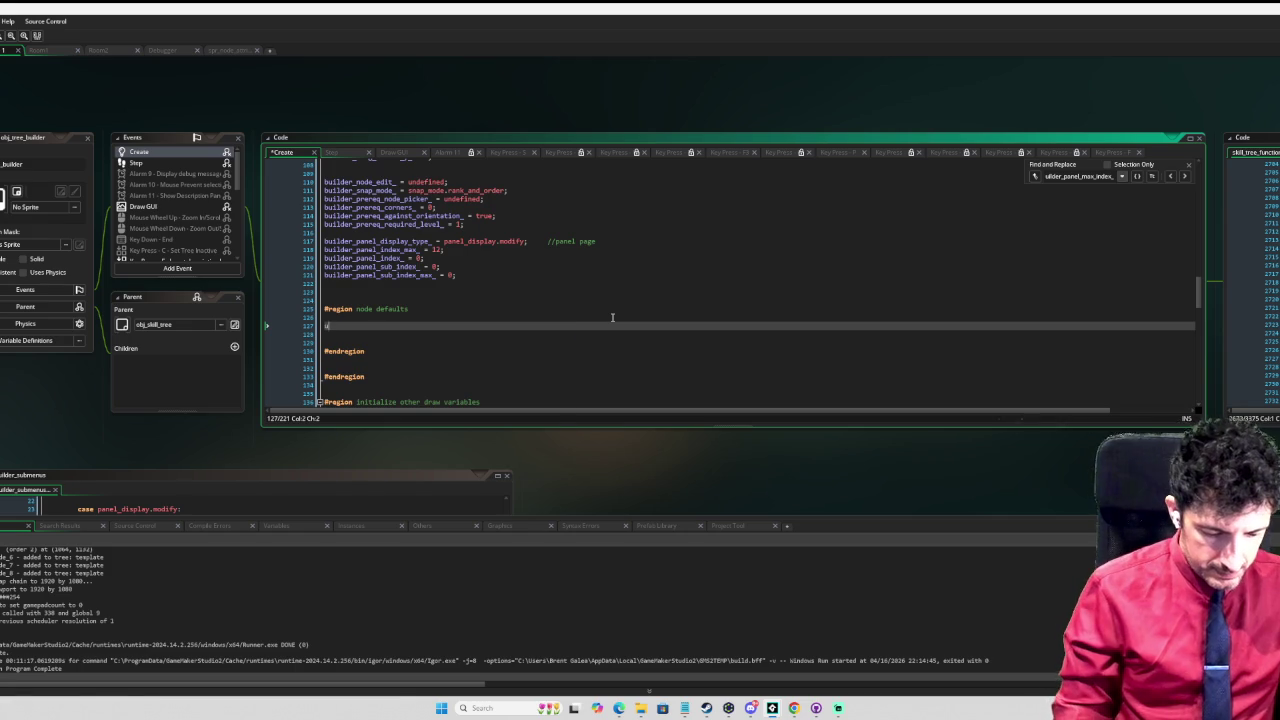
key(BackSpace)
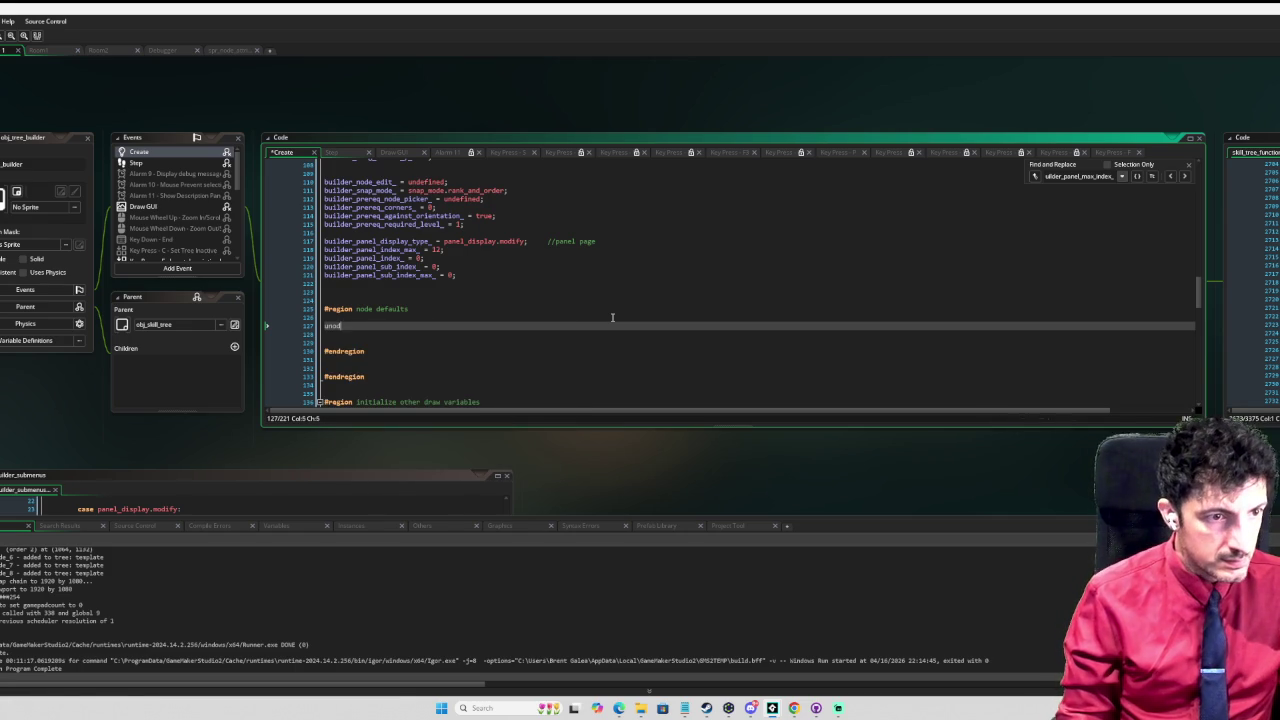
Step: Set node_default_size_ = SKILLNODE_ICON_SIZE and node_default_shape_ to frame_shape.square
text(node)
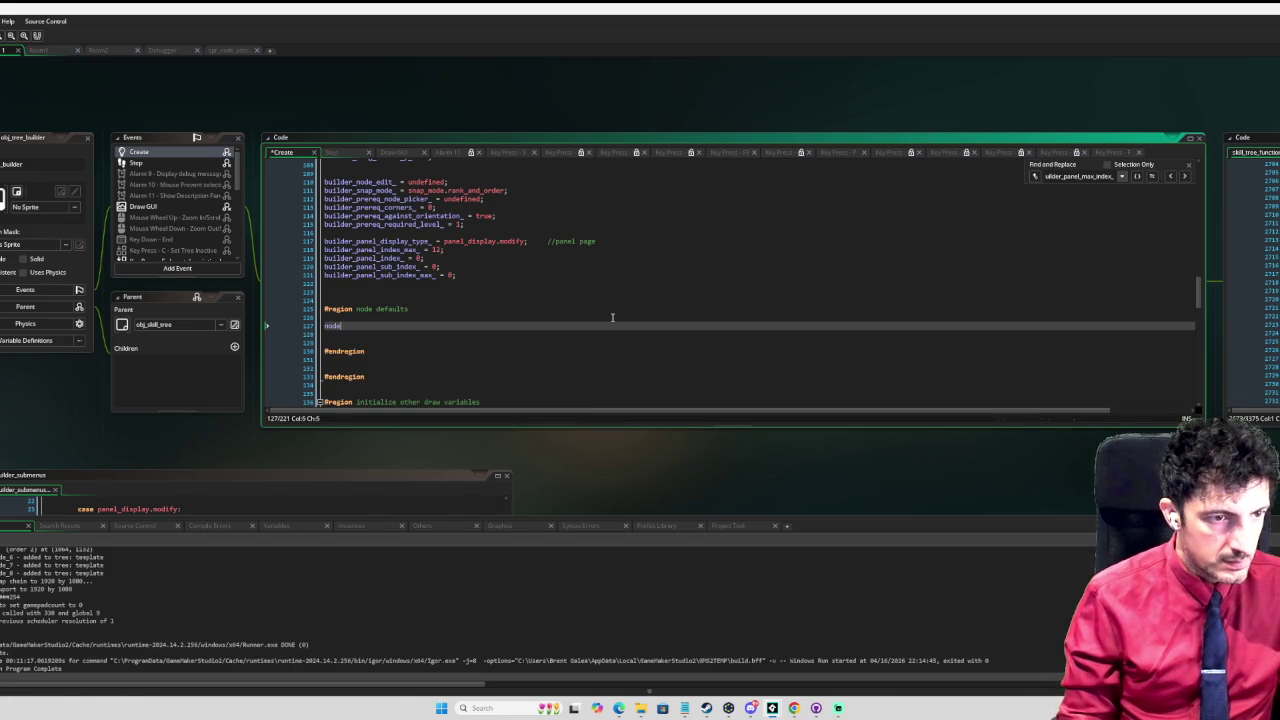
text(_default_size_ = )
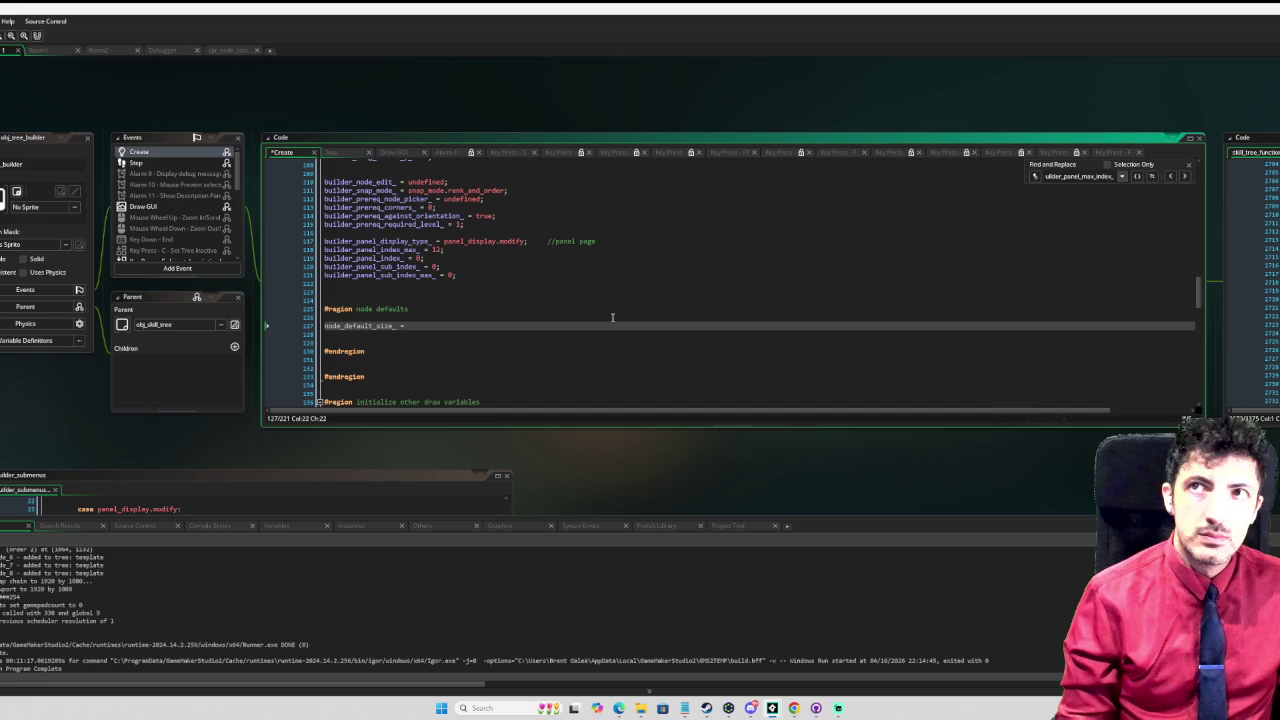
text(SKILLNODE_)
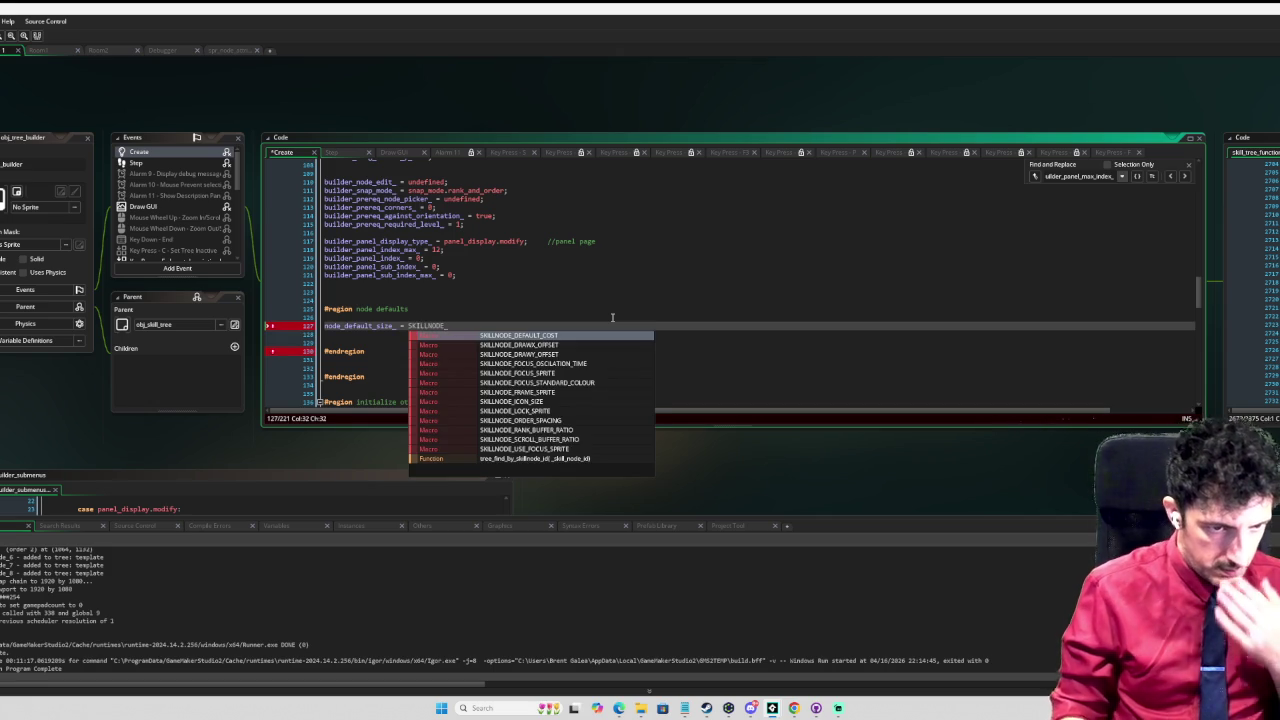
key(Down)
key(Down)
key(Down)
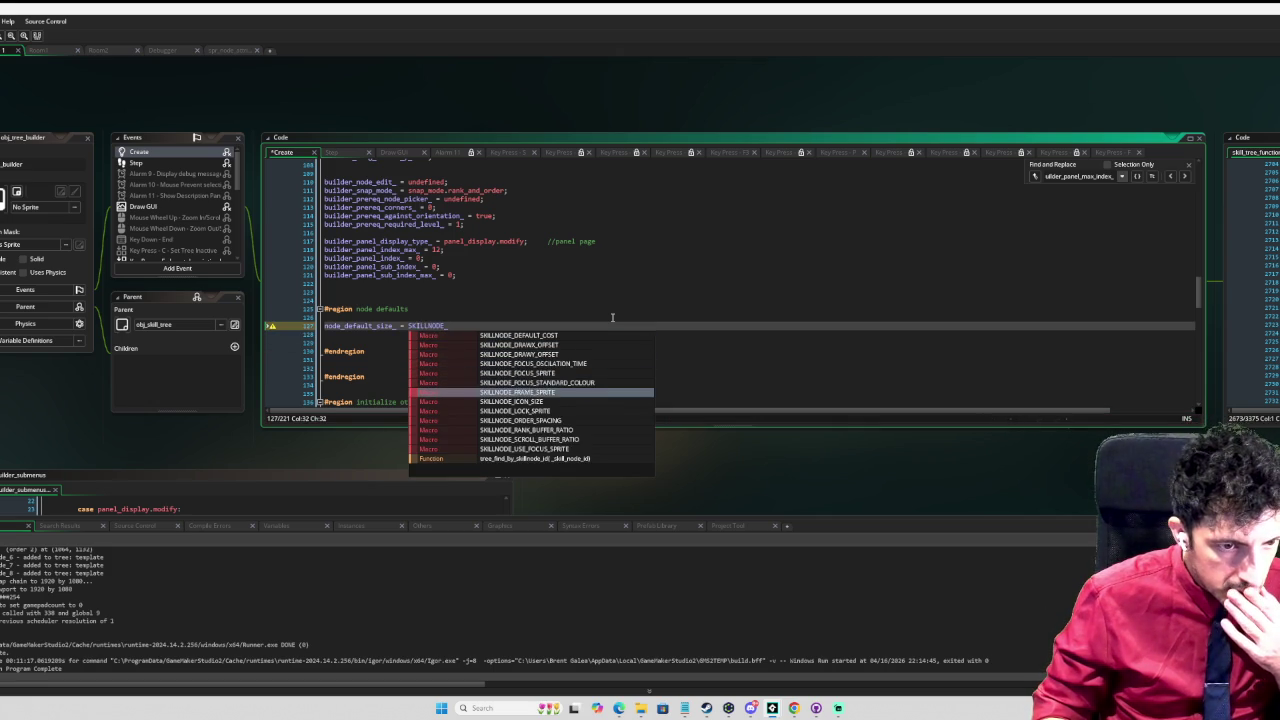
key(Return)
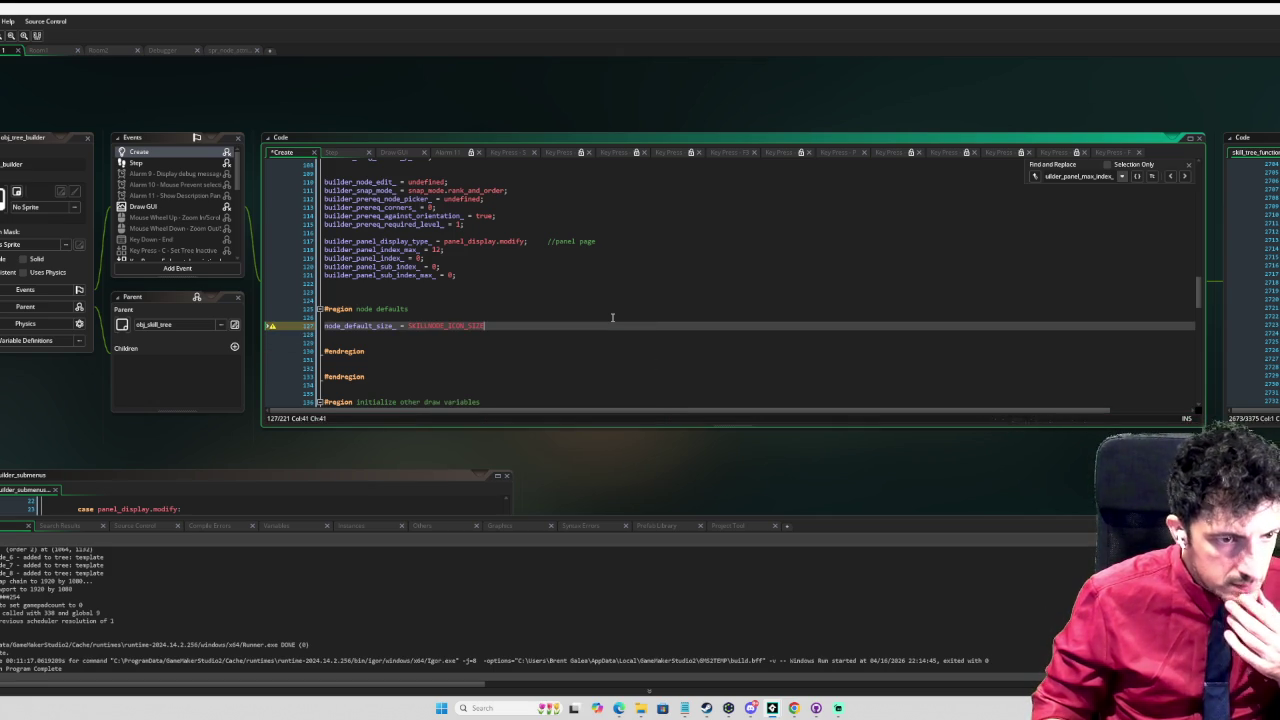
key(Return)
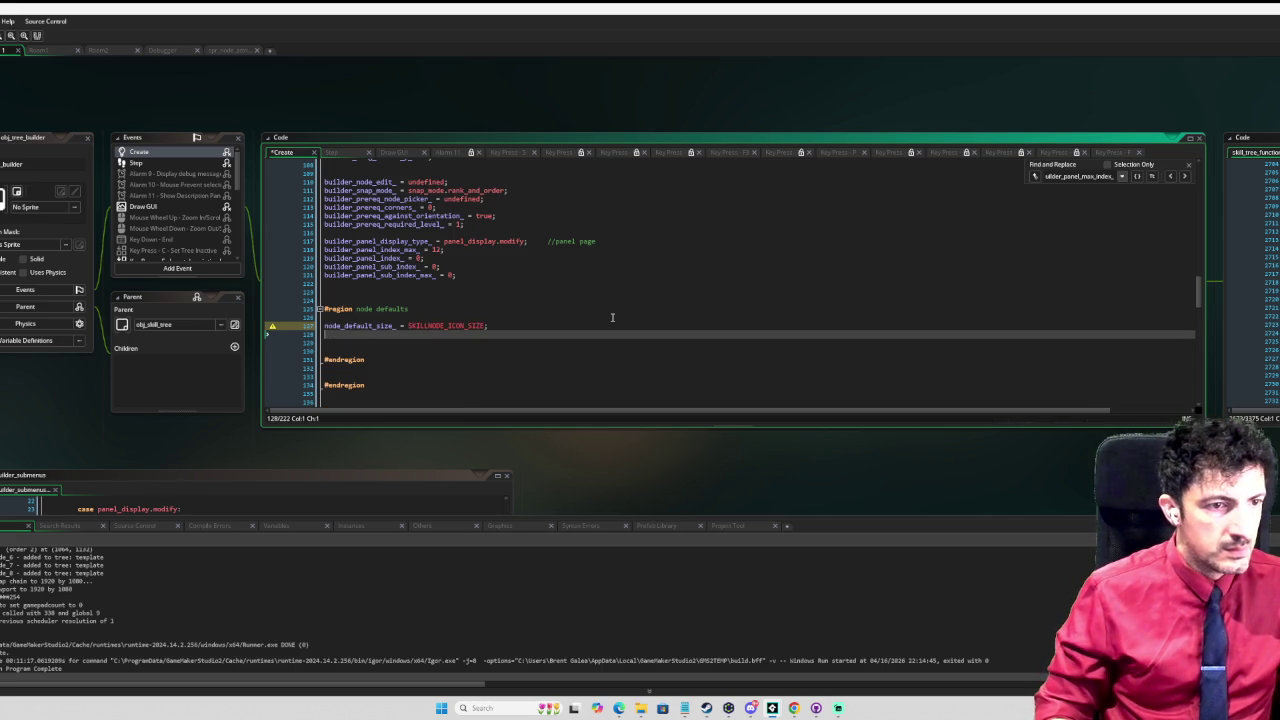
text(node_de)
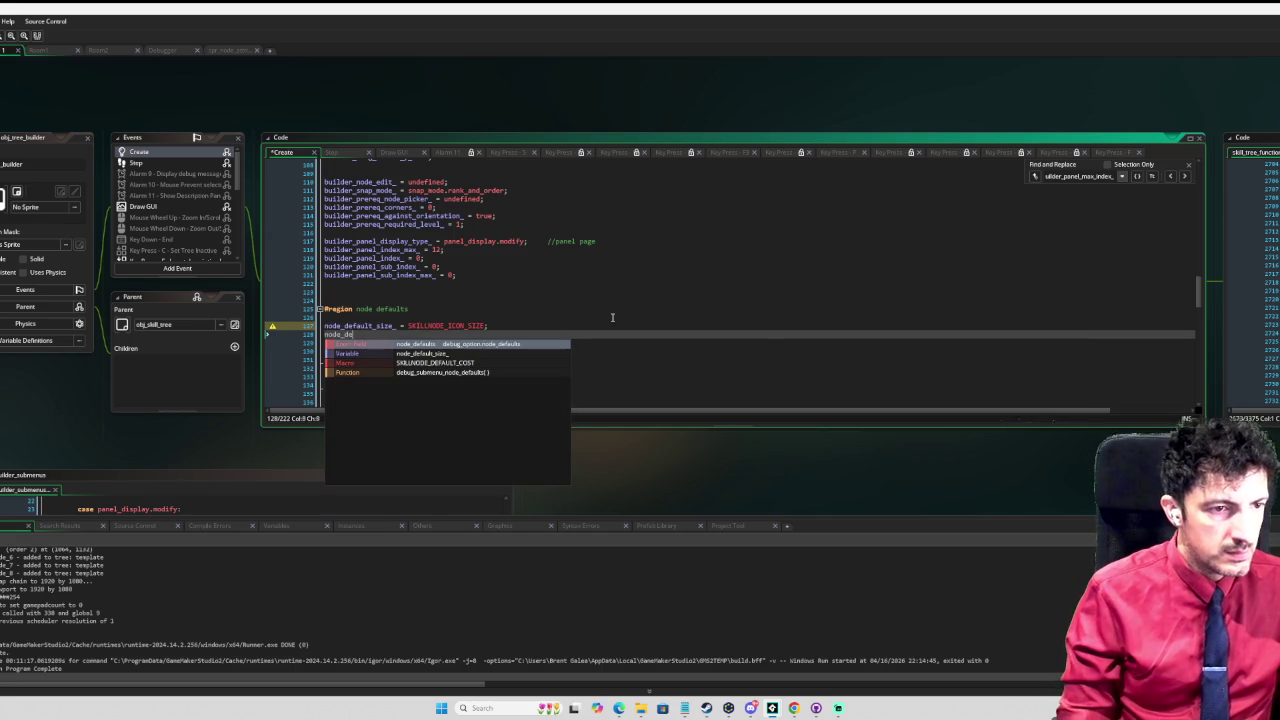
text(fault_)
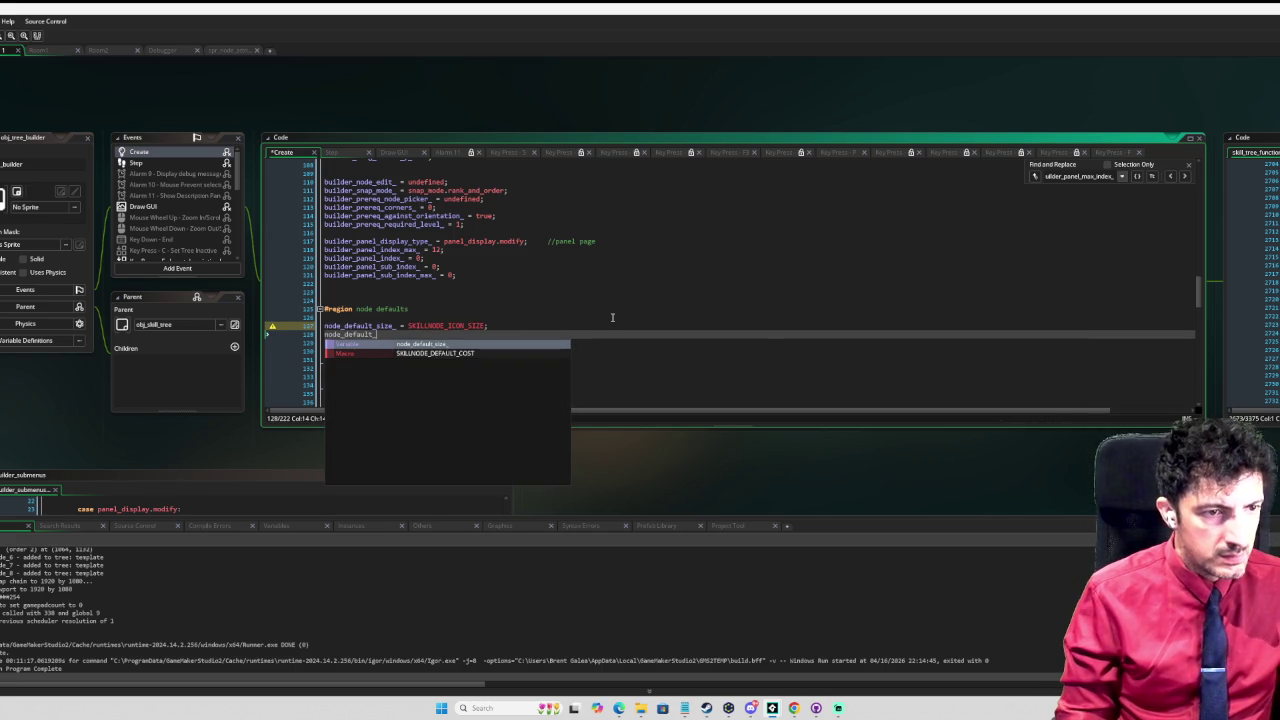
text(shape_ =)
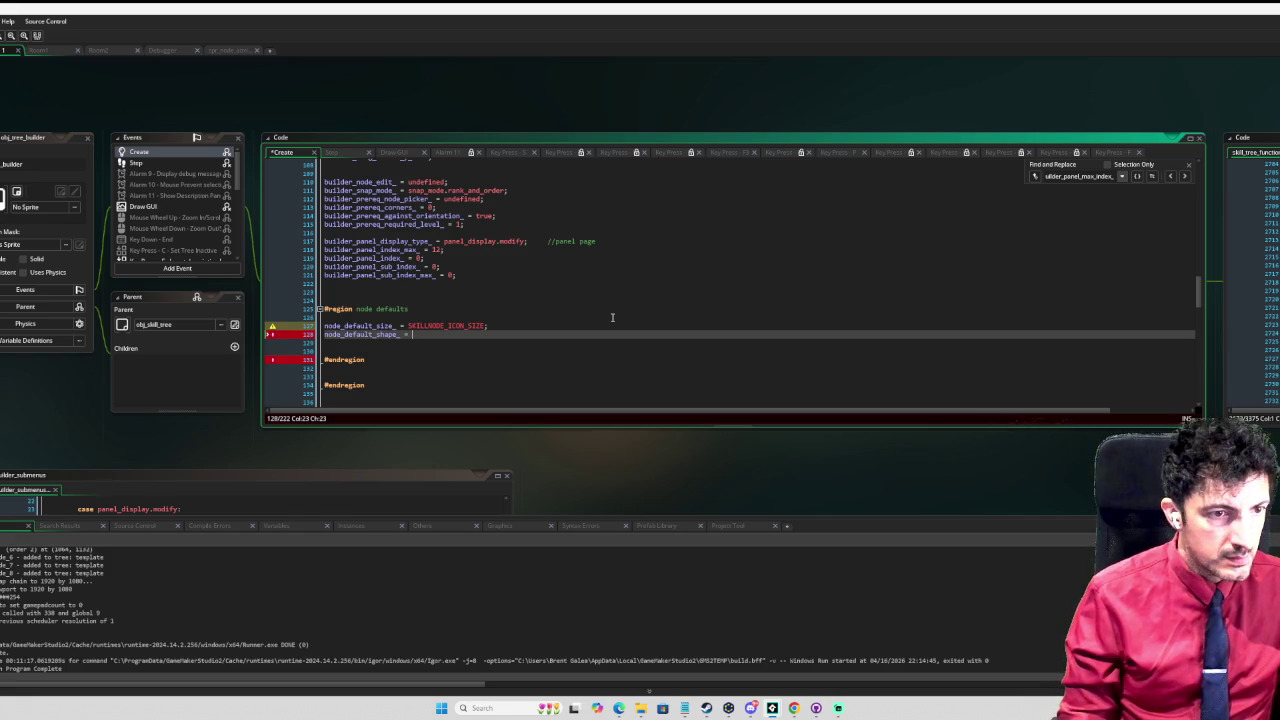
text(frame_shape.)
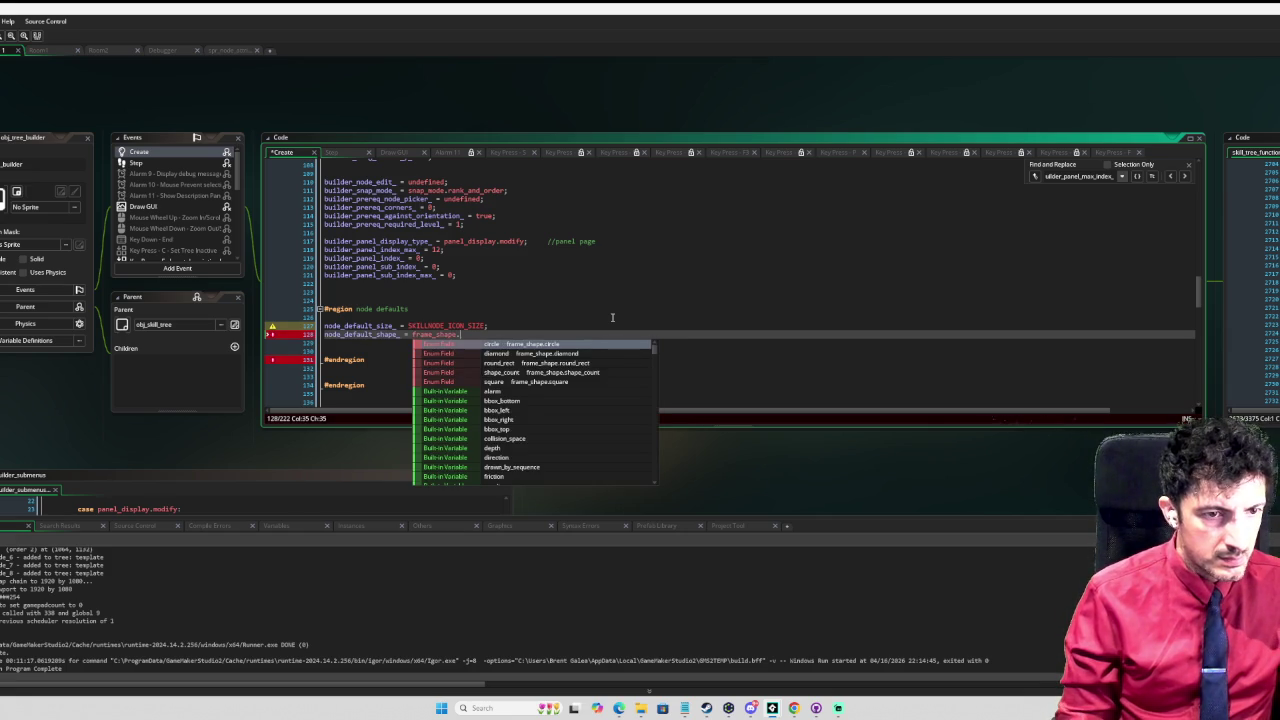
text(square;)
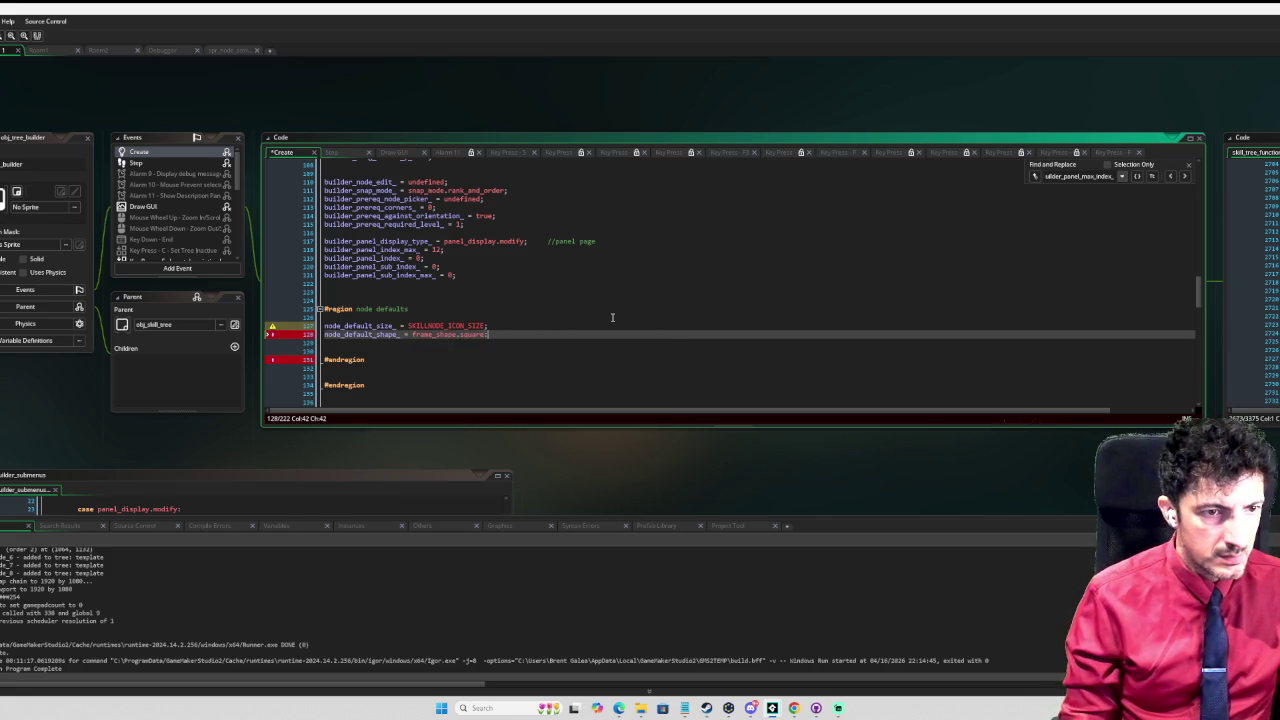
key(Return)
Step: Add node_default_frame_sprite = SKILLNODE_FRAME_SPRITE and a node_default_frame_img_index default
text(node_d)
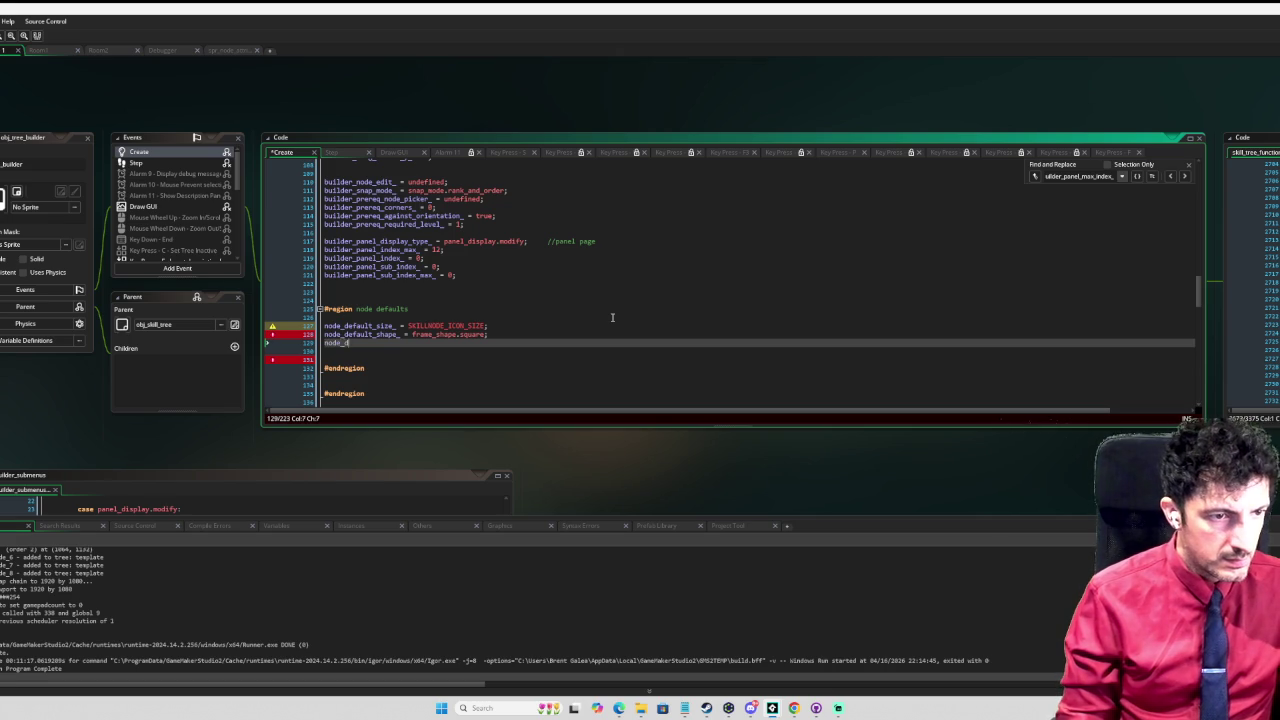
text(efault_)
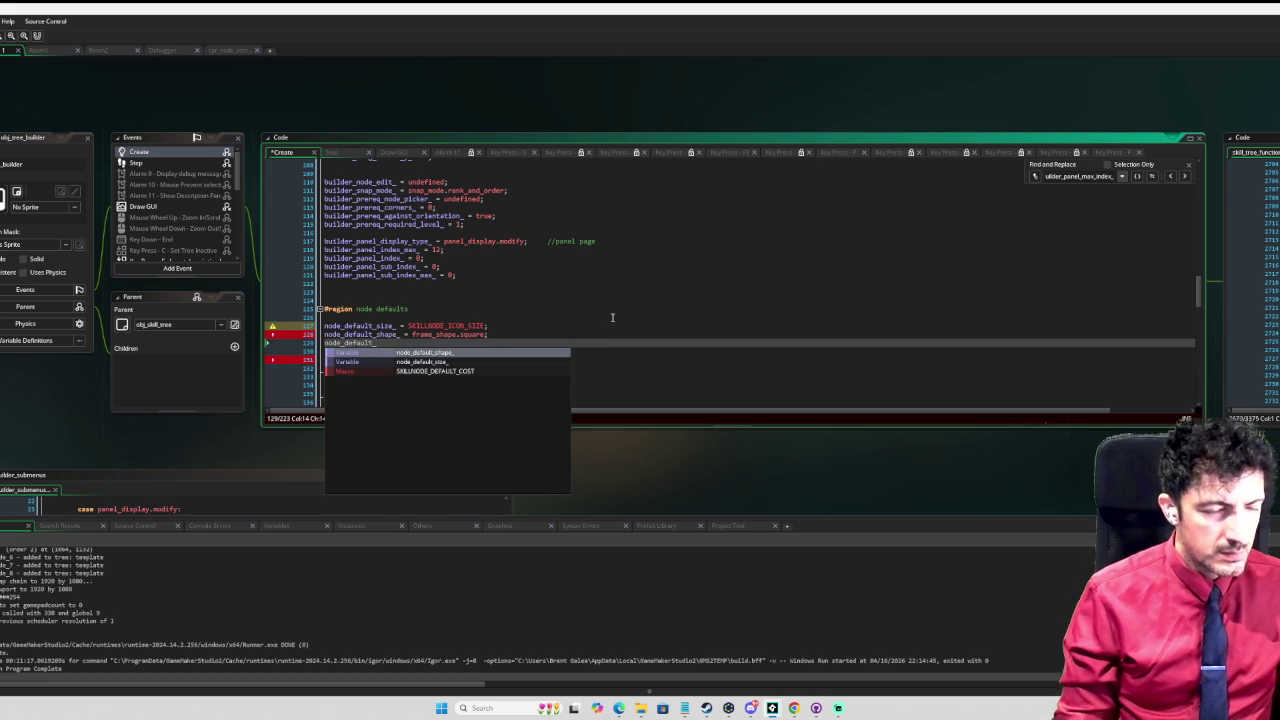
text(frame_sprite = )
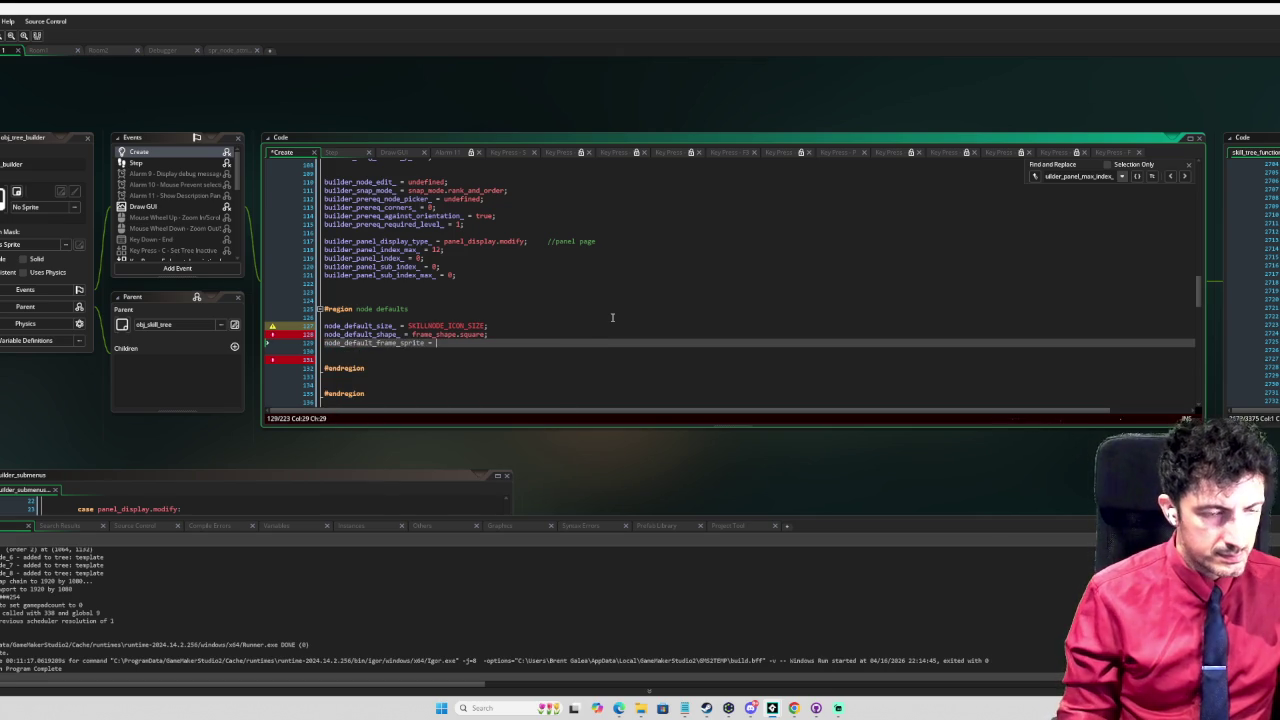
text(SKILLNODE_)
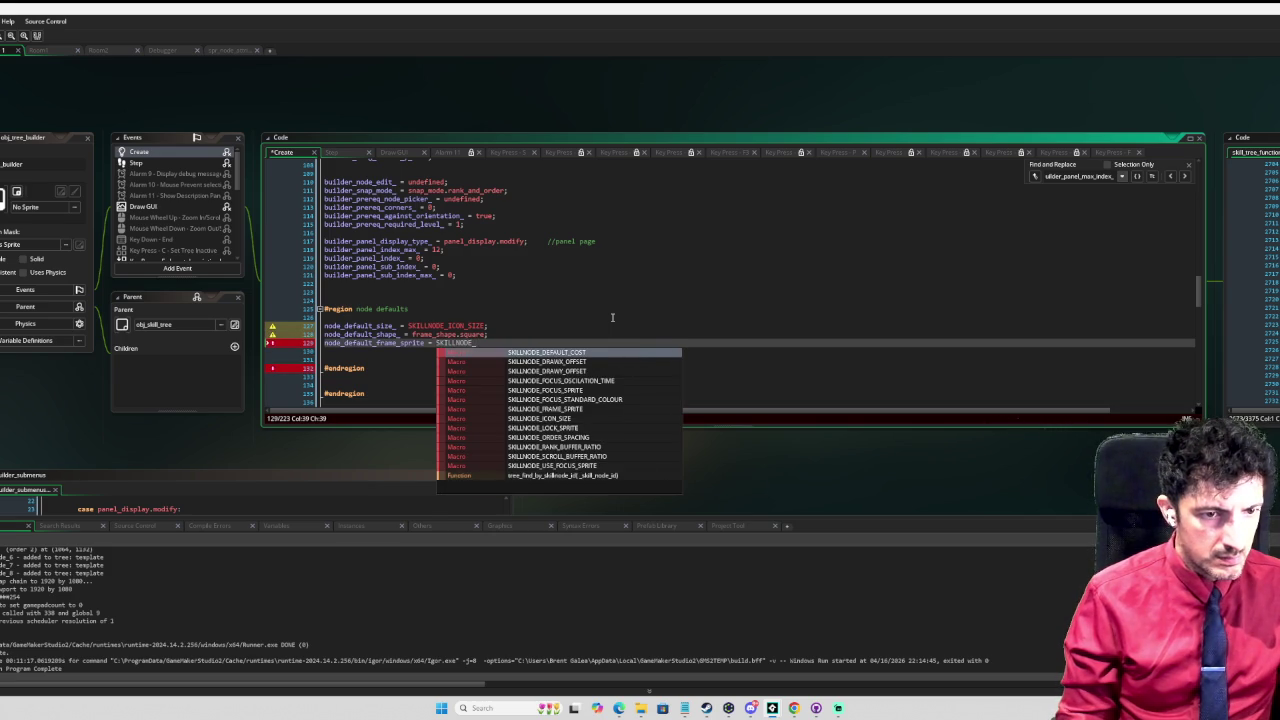
text(FR)
key(Return)
key(Return)
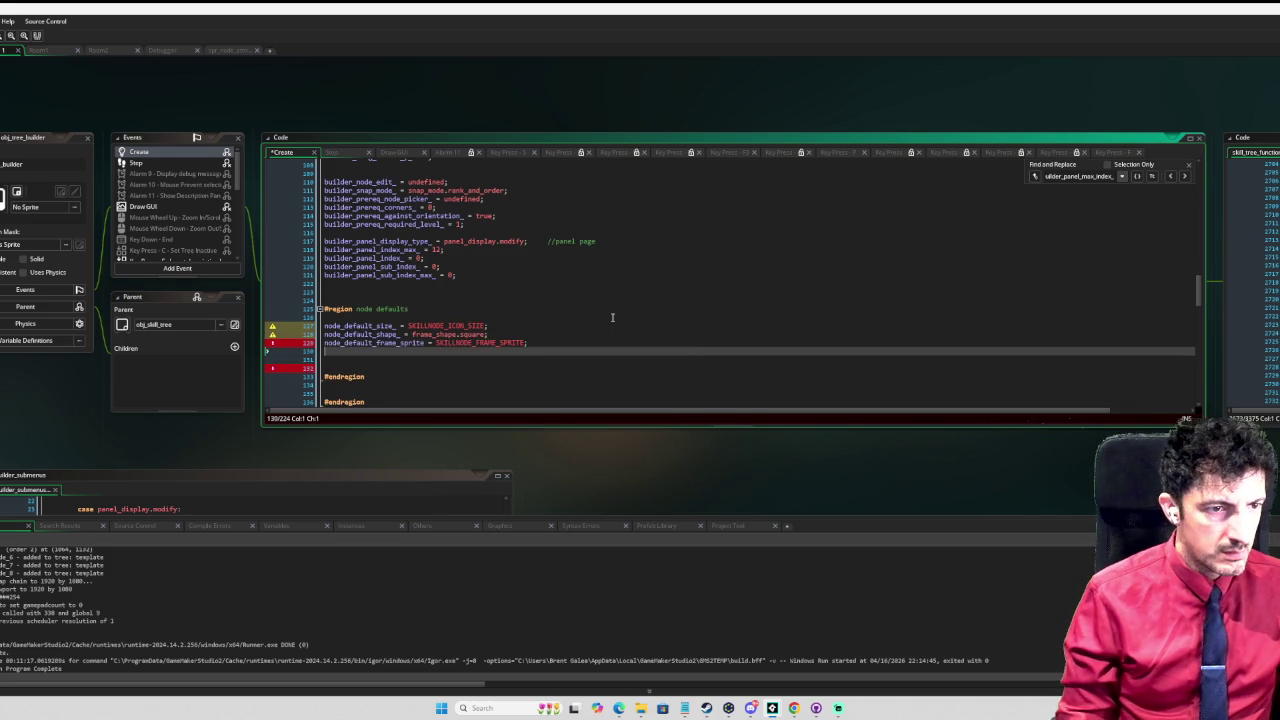
text(node_default_frame_)
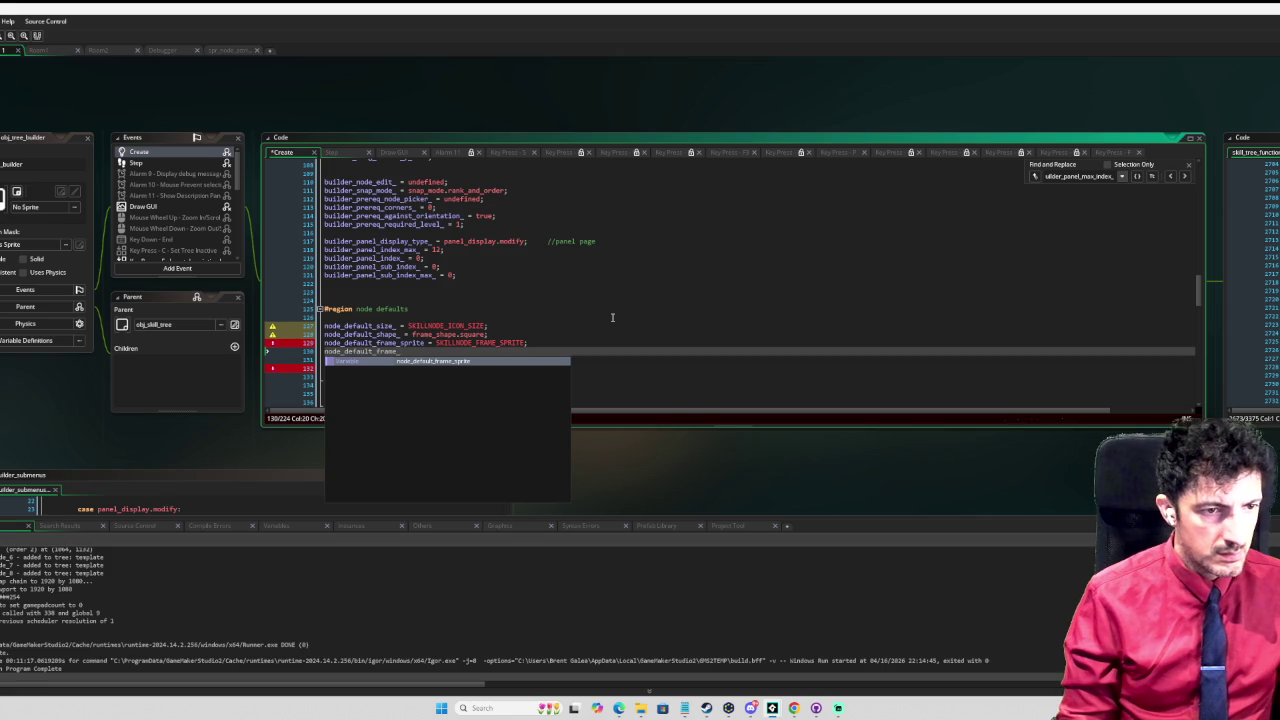
text(img)
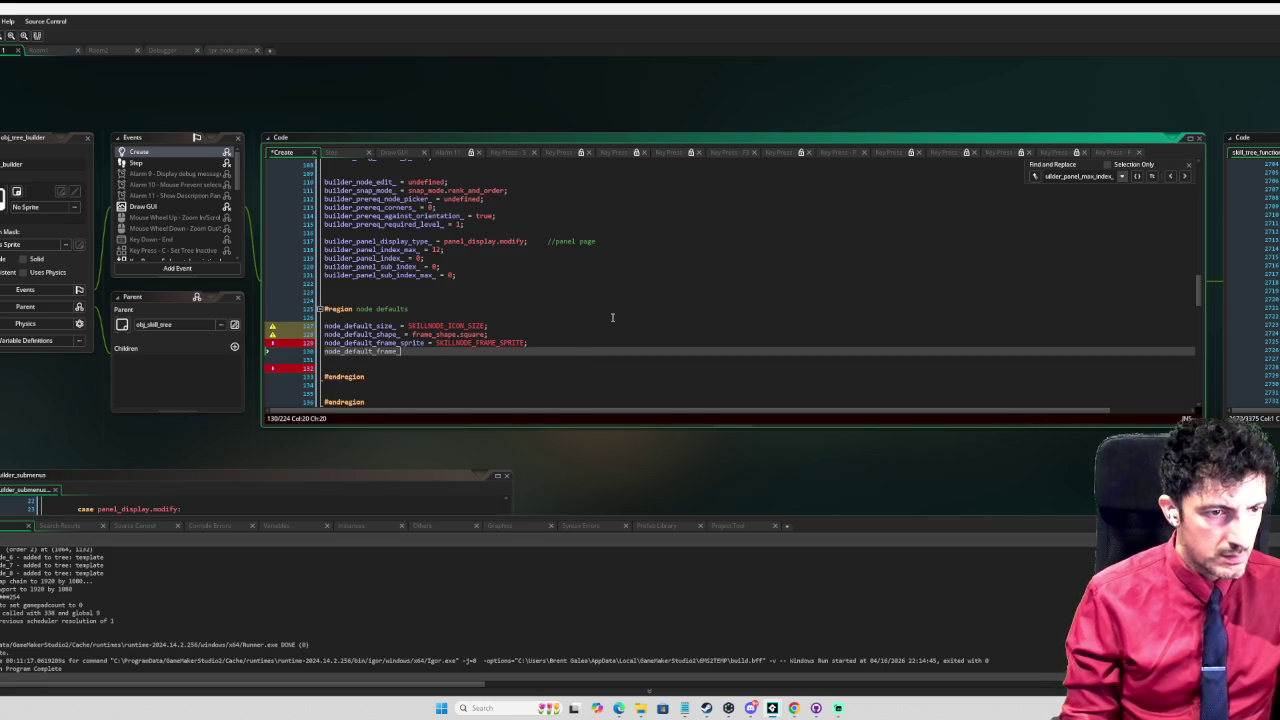
text(_index = 0;)
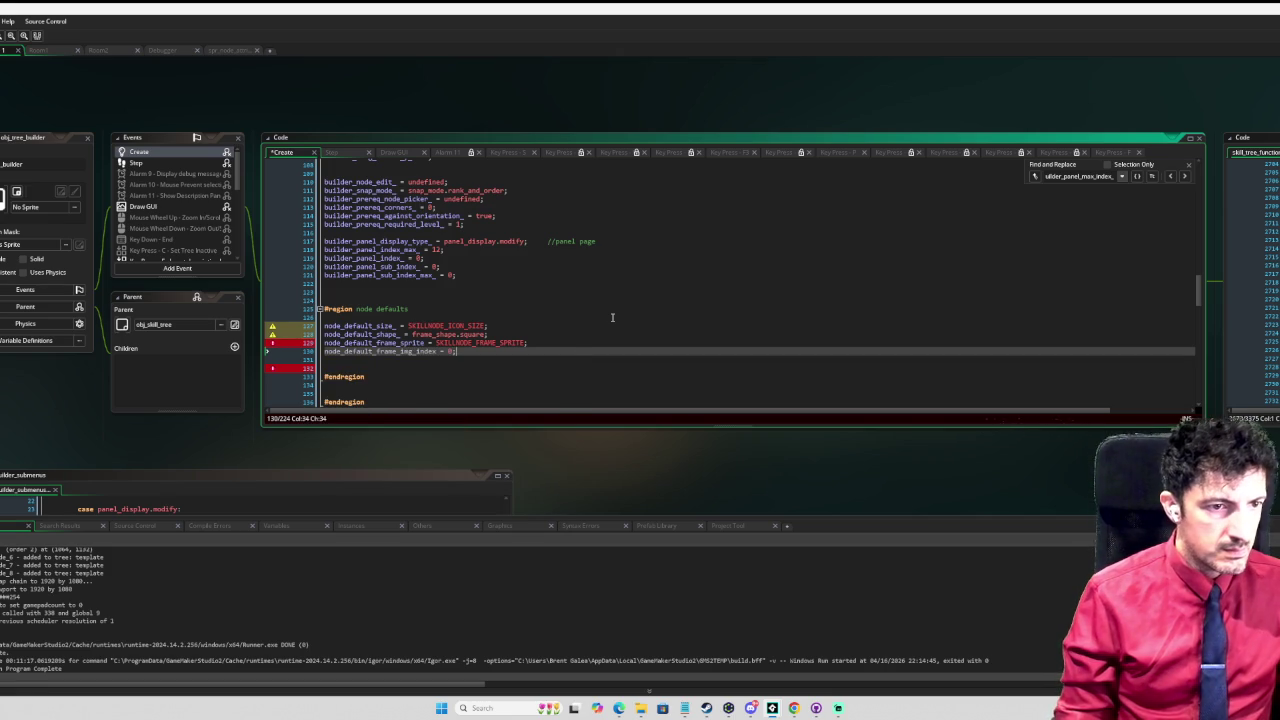
key(Return)
Step: Add node_default_icon_sprite = spr_node_frame; to the node defaults
text(node_defula)
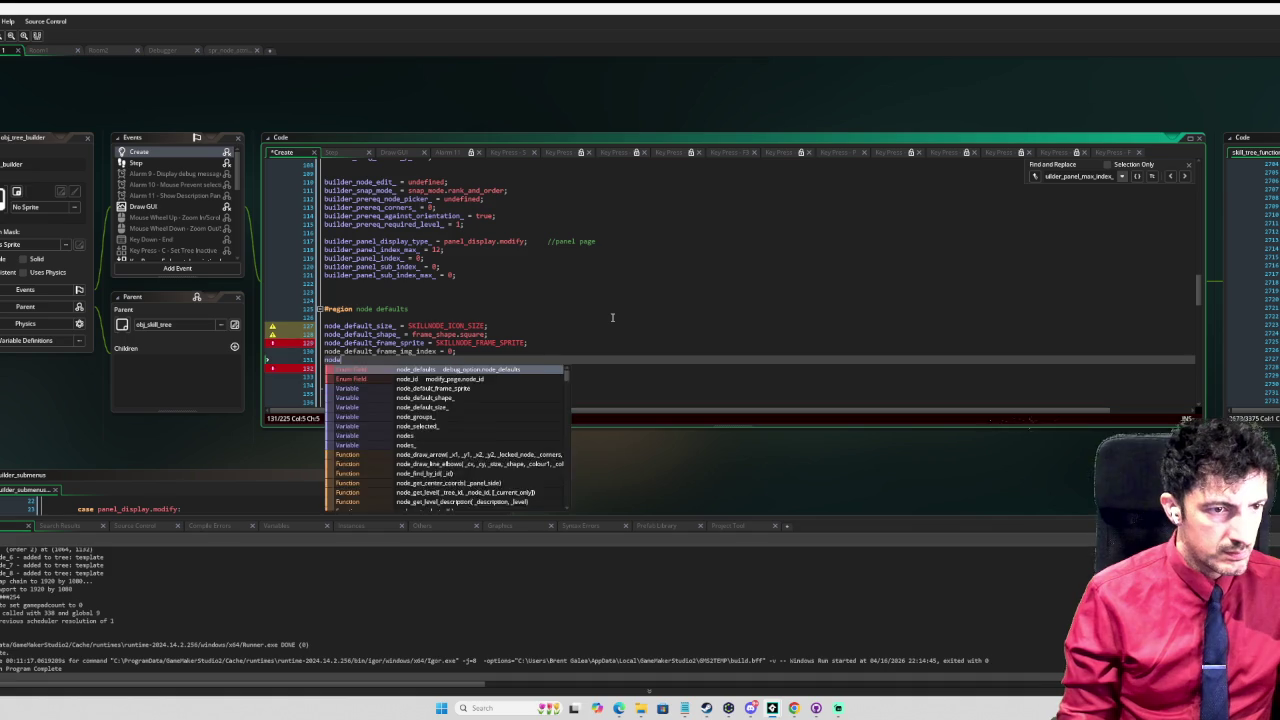
key(BackSpace)
key(BackSpace)
key(BackSpace)
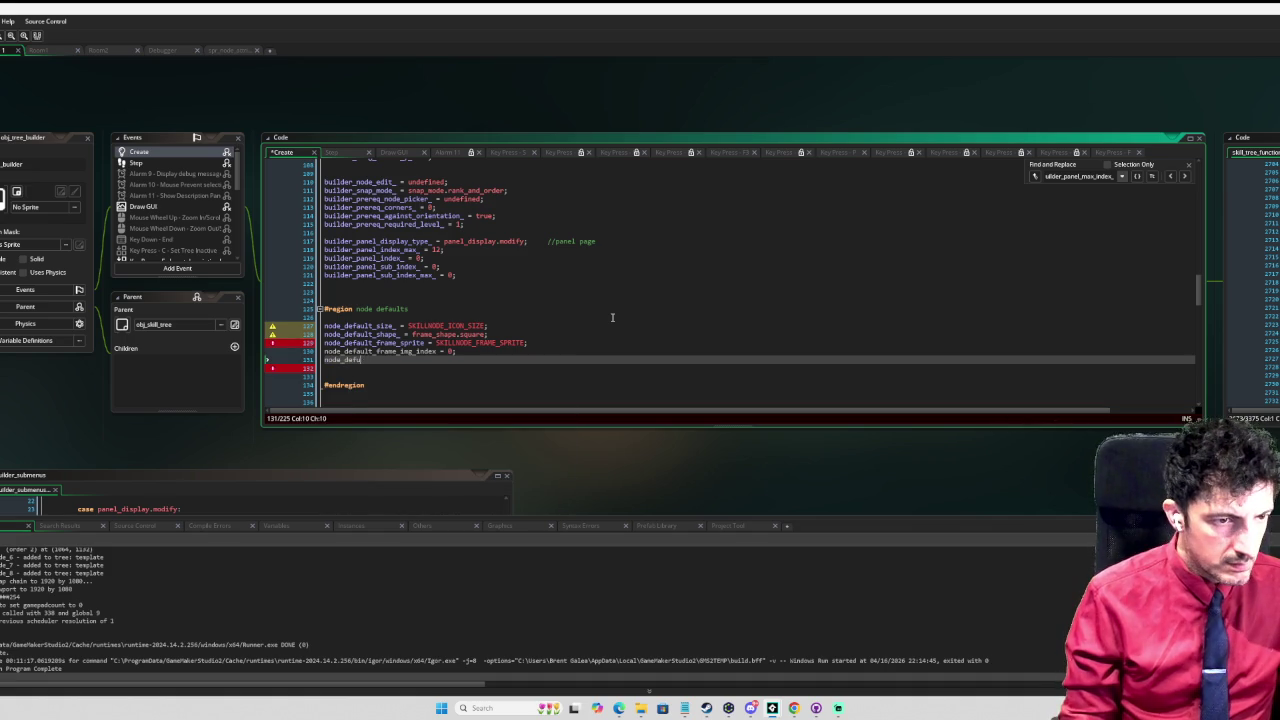
text(ault_)
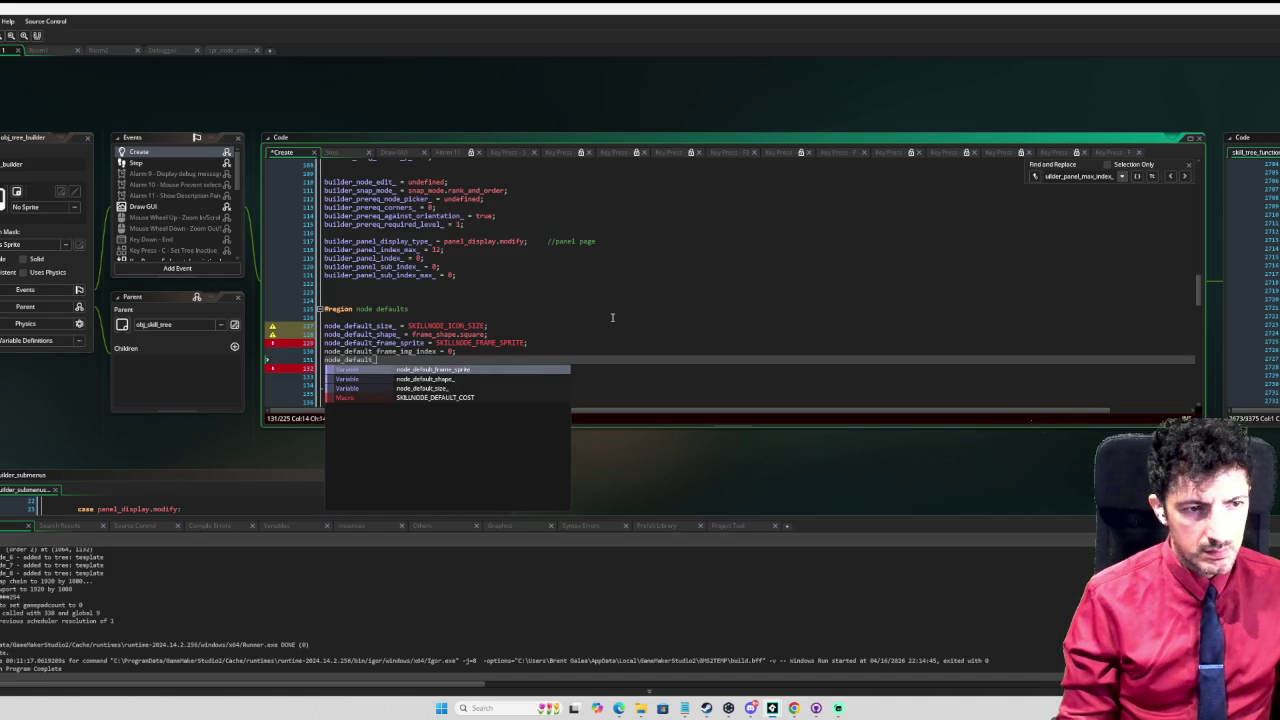
text(icon_sprite =)
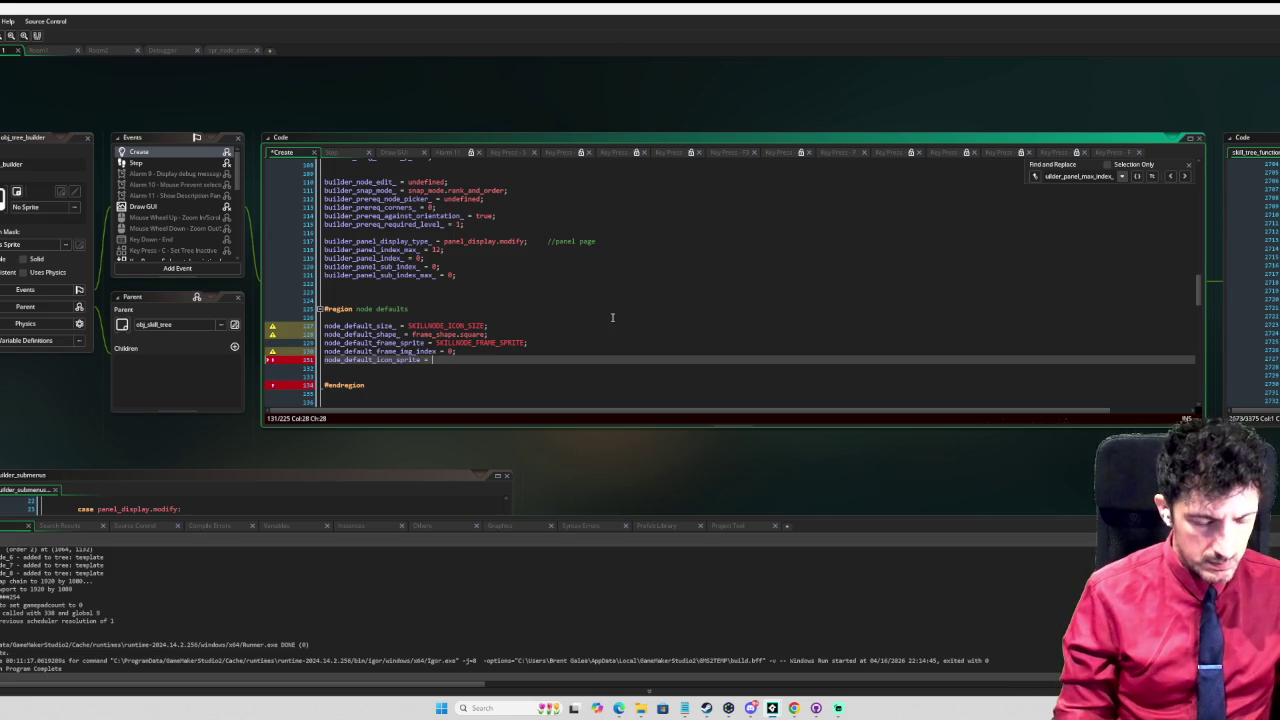
text(spr_)
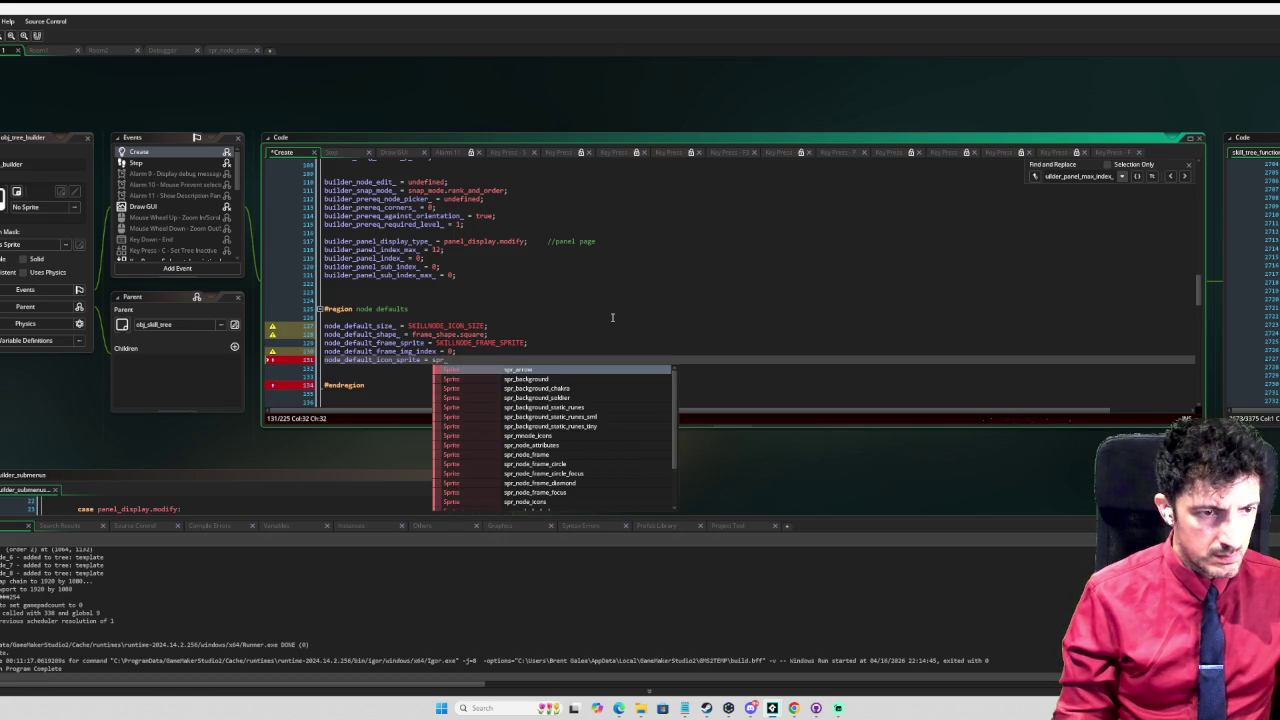
text(fr)
key(BackSpace)
key(BackSpace)
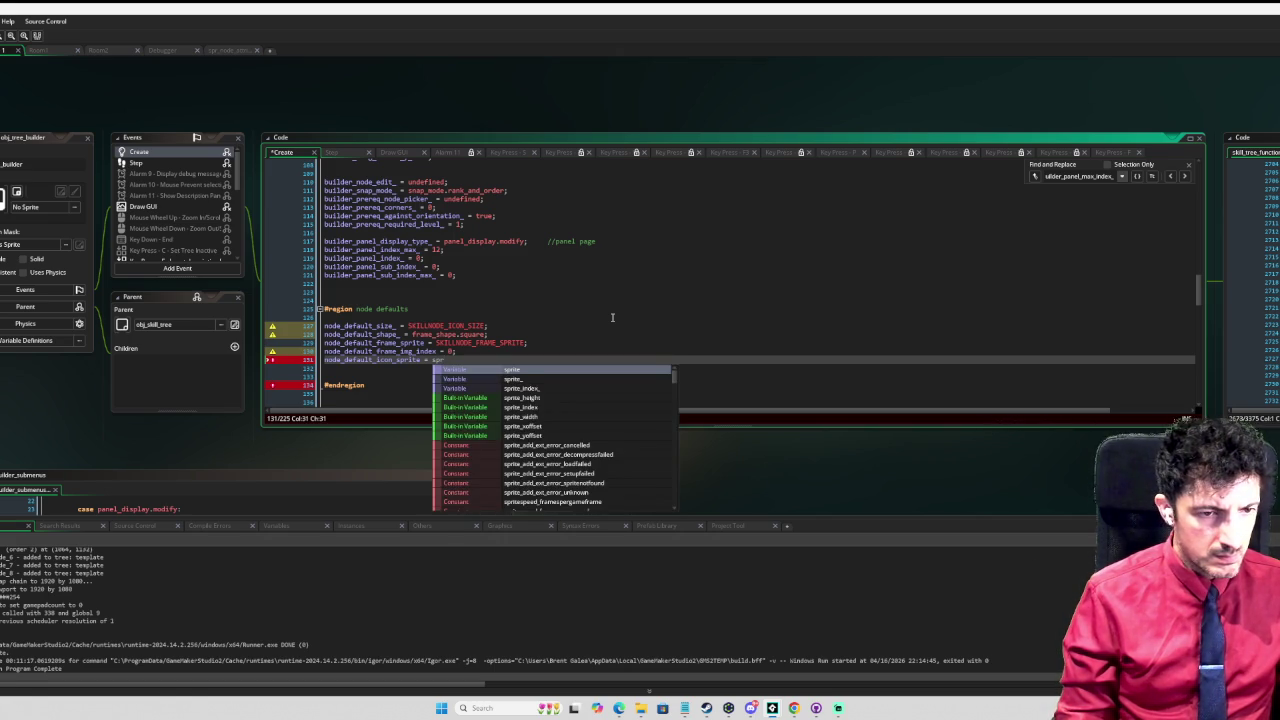
text(_)
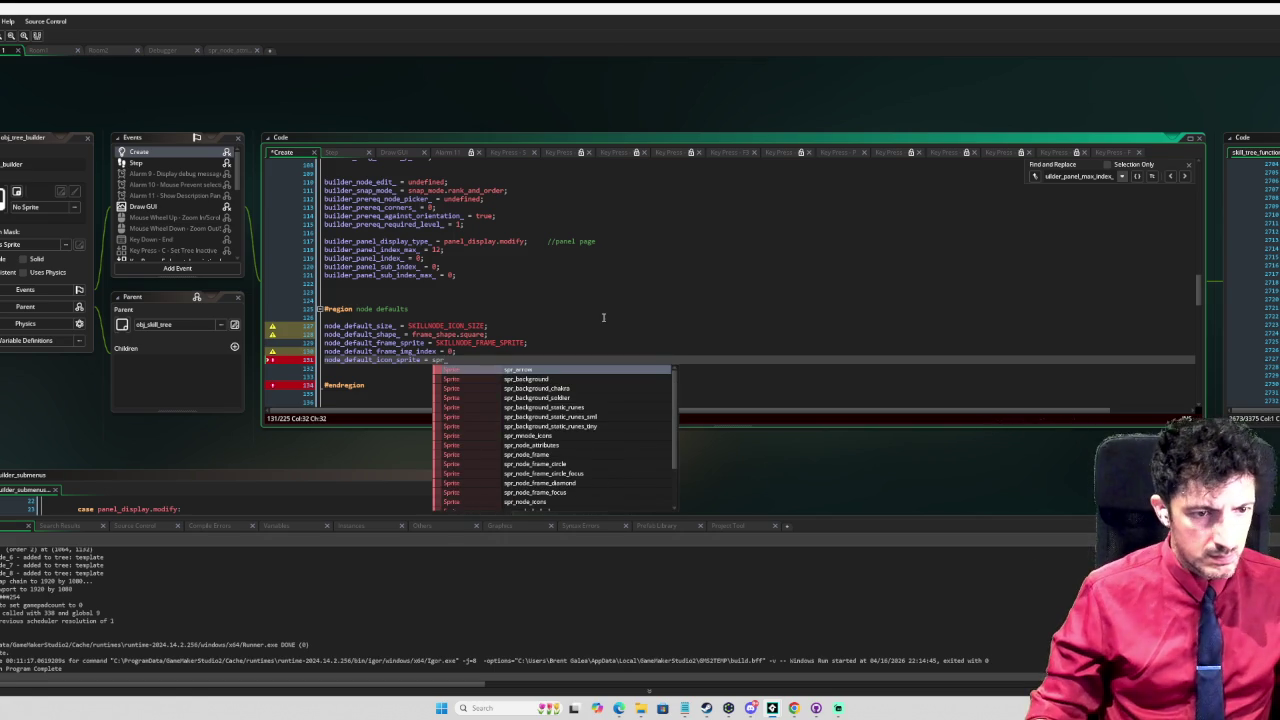
text(node_frame)
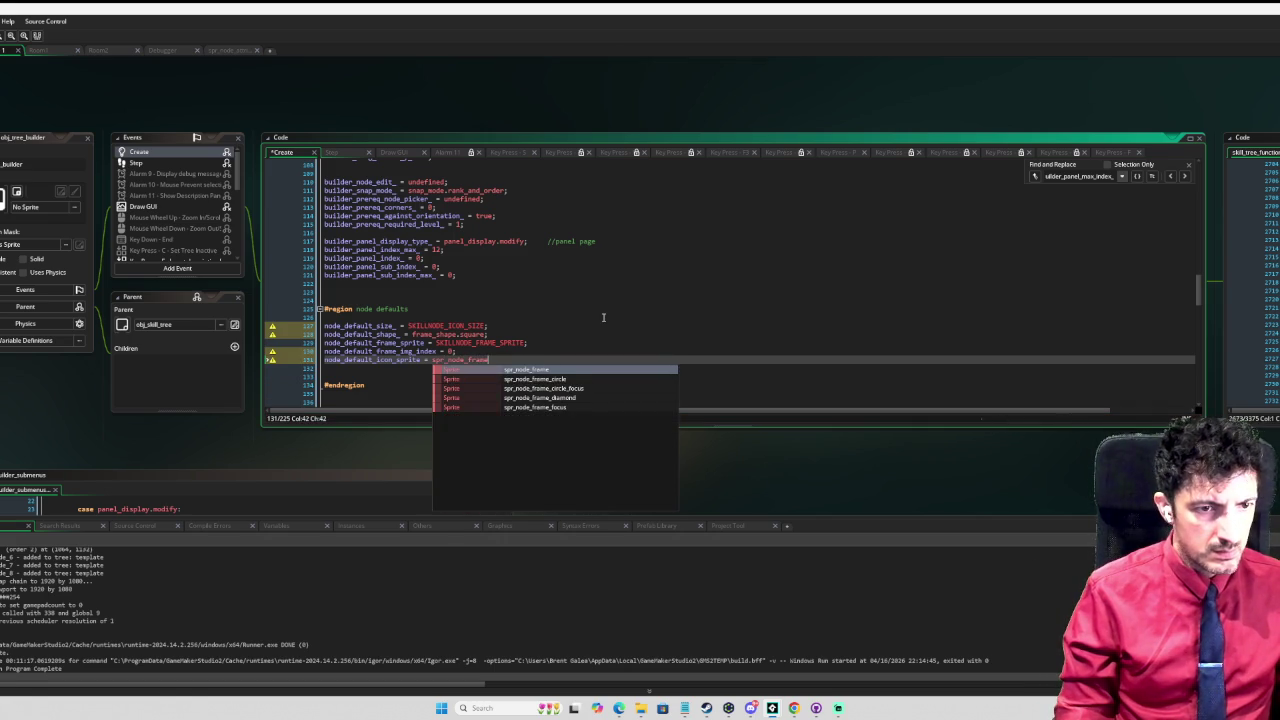
text(;)
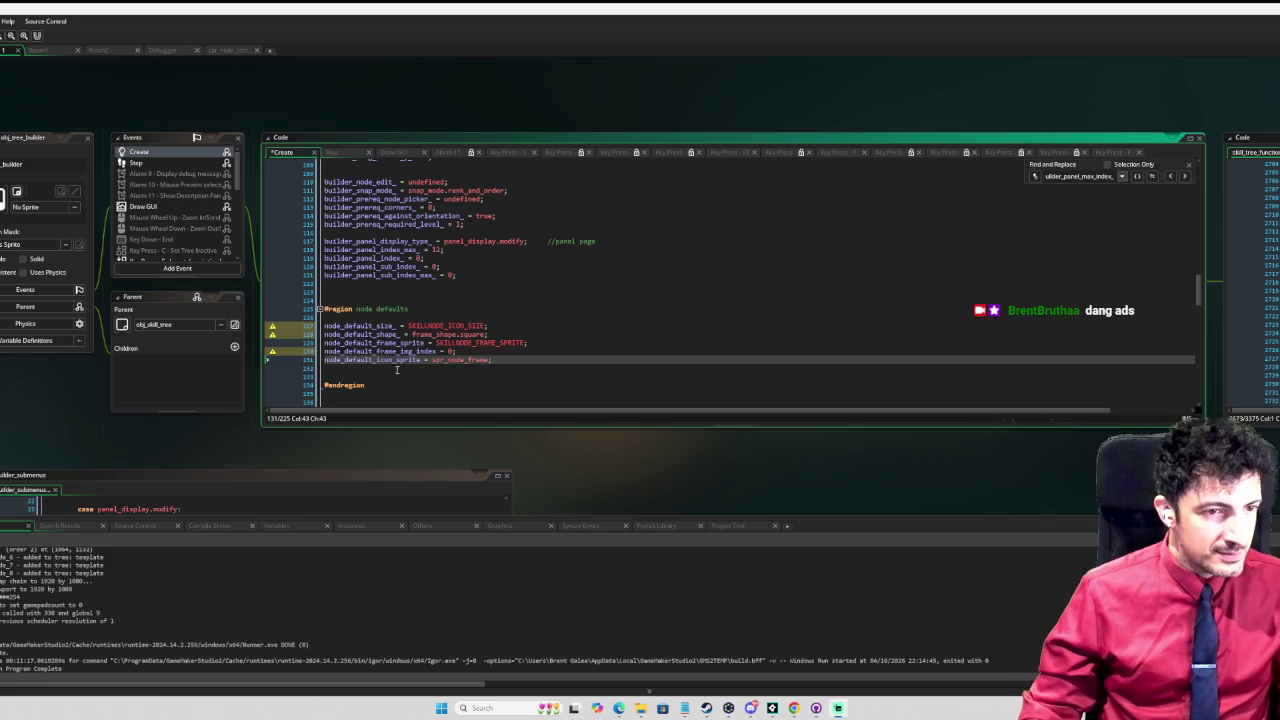
Step: Add node_default_icon_sprite_index = 0; and begin a node_default_focus_sprite line
key(Down)
text(node)
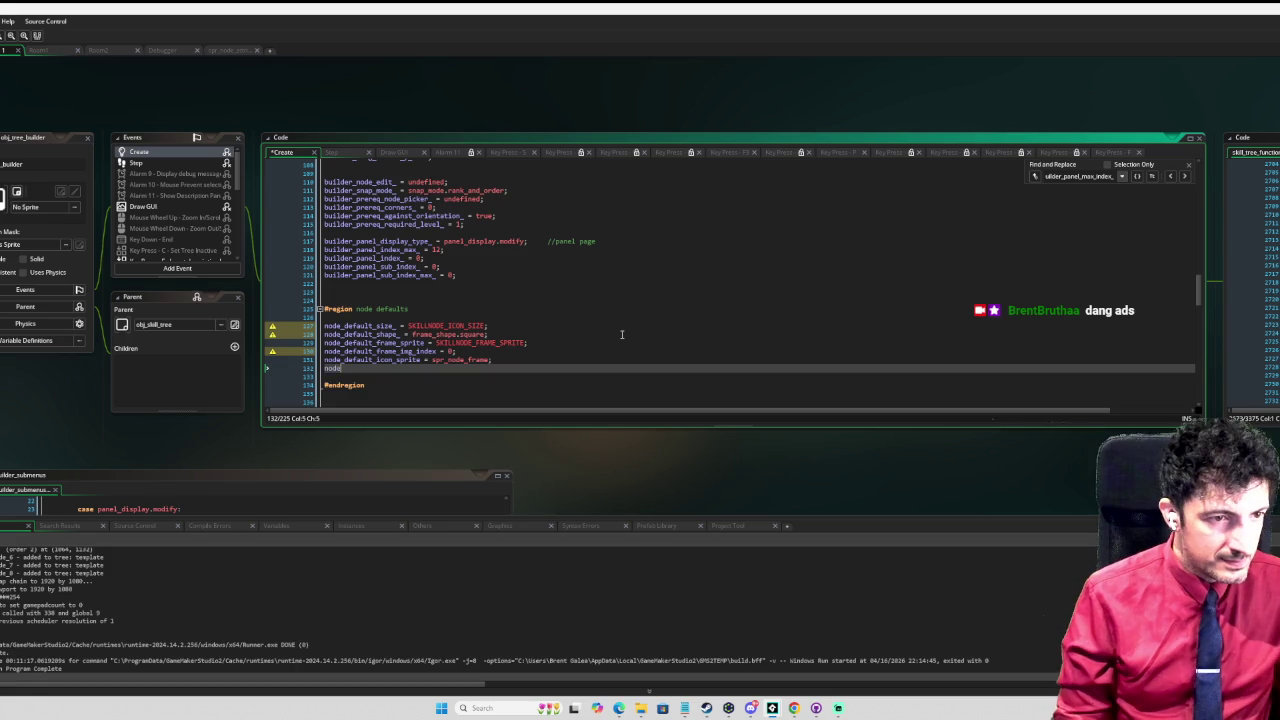
text(_defuul)
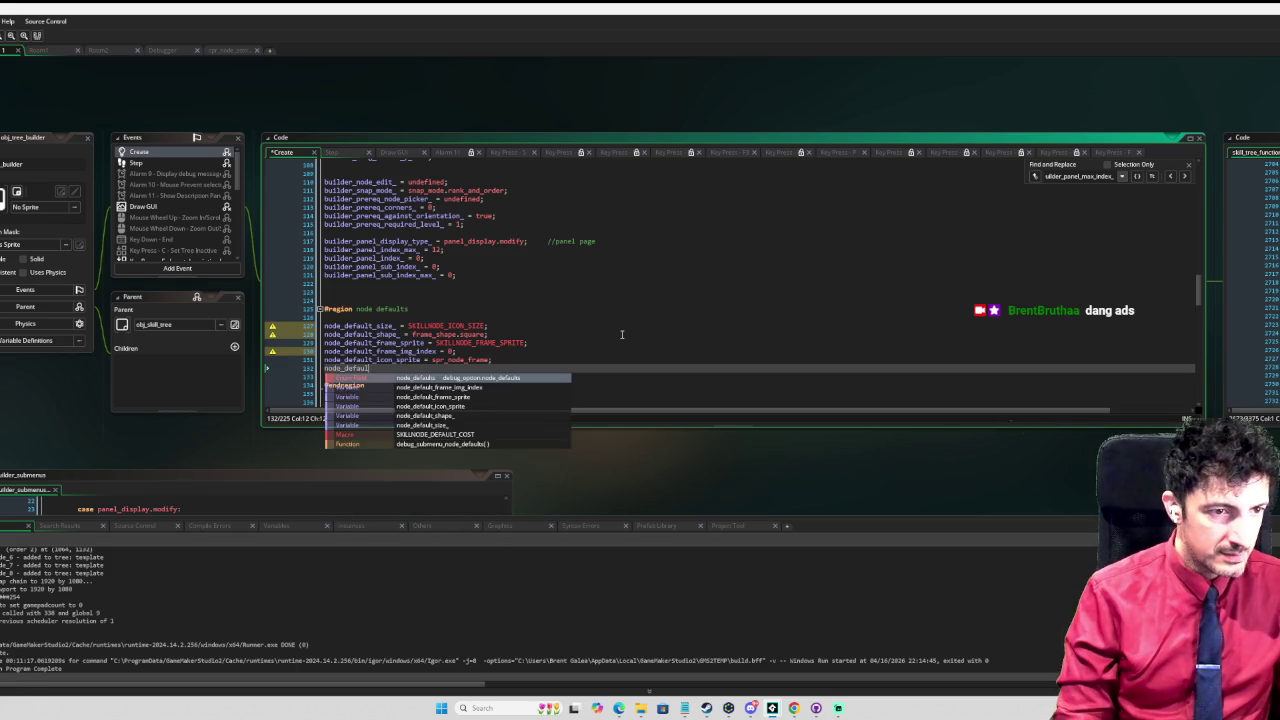
text(t_icon_spri)
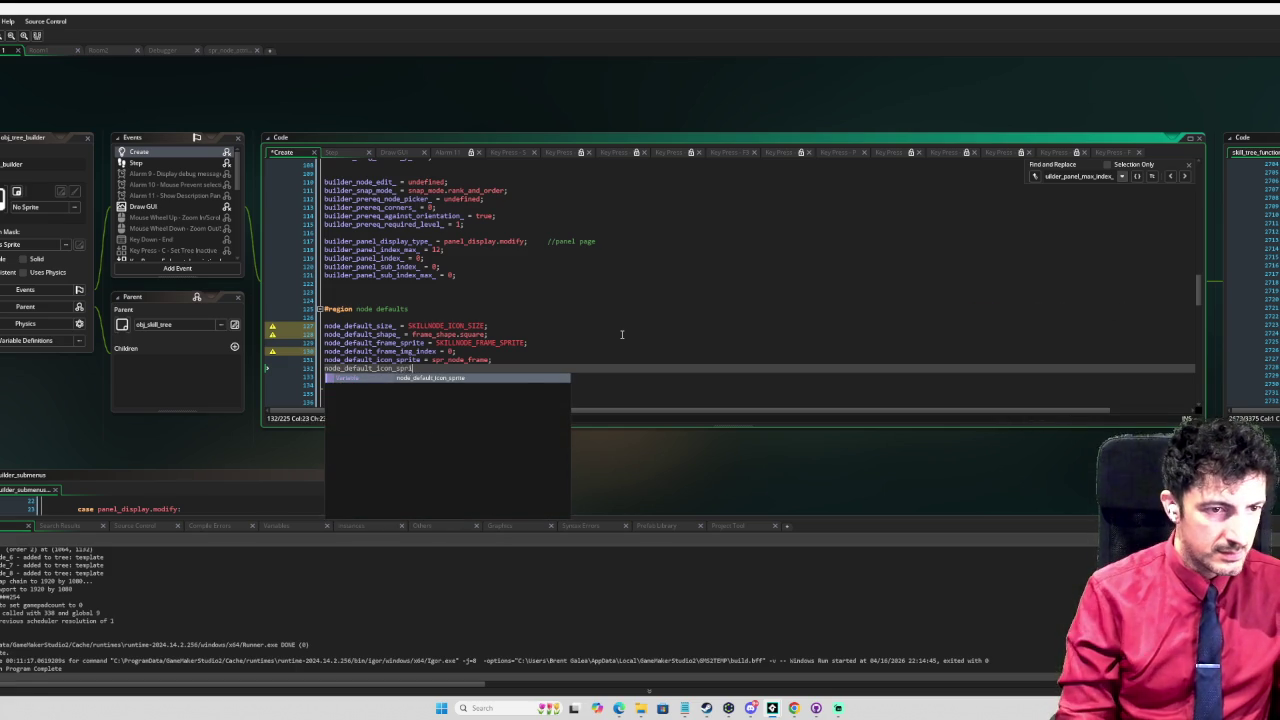
text(te_inde0;)
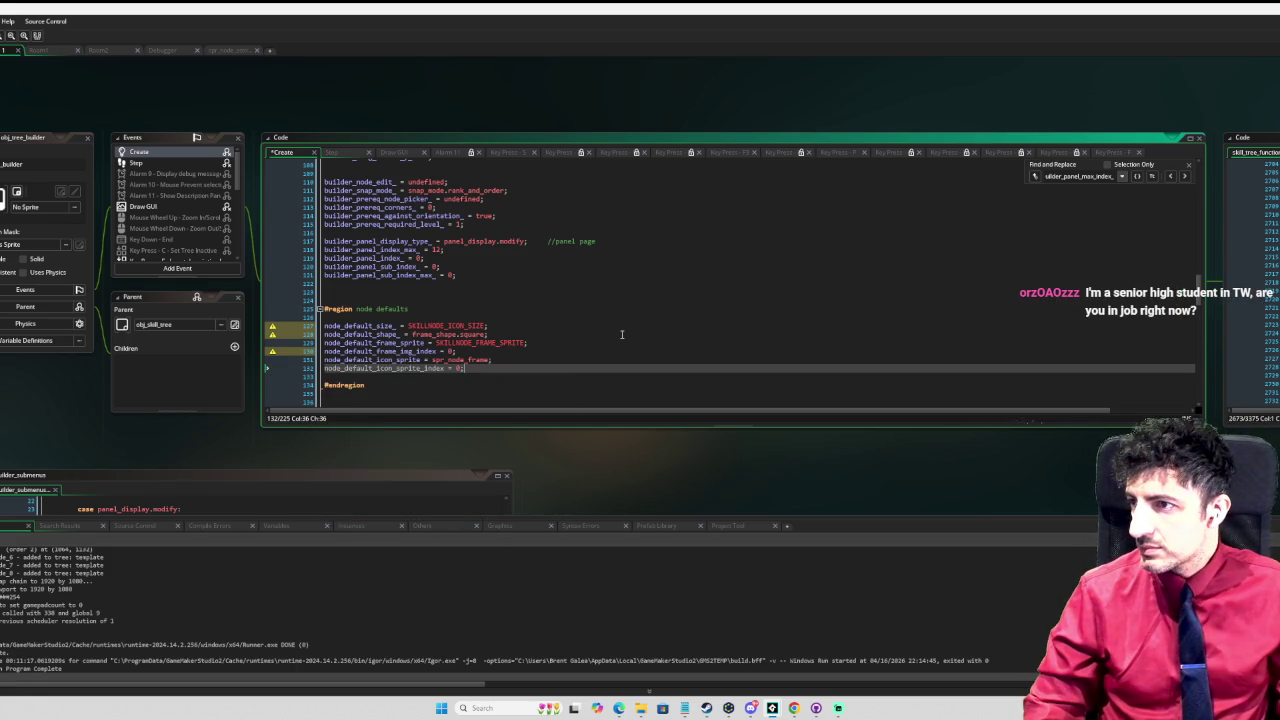
key(Return)
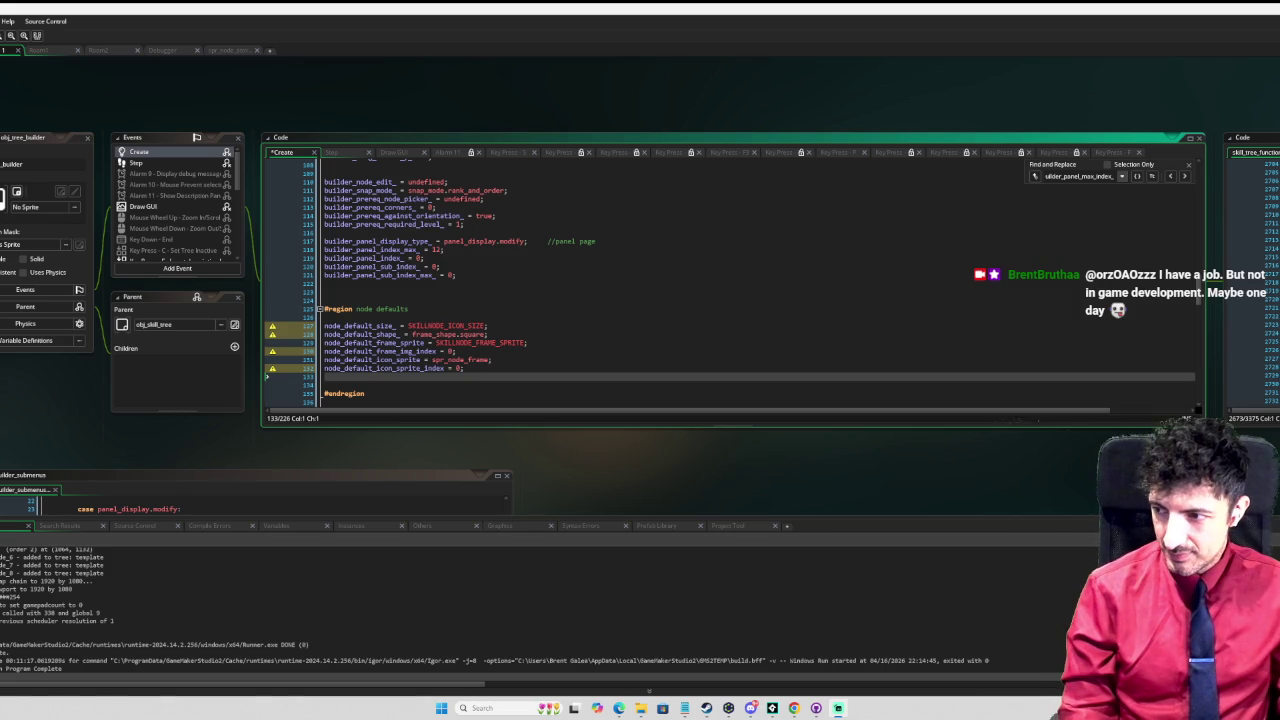
text(node_default_)
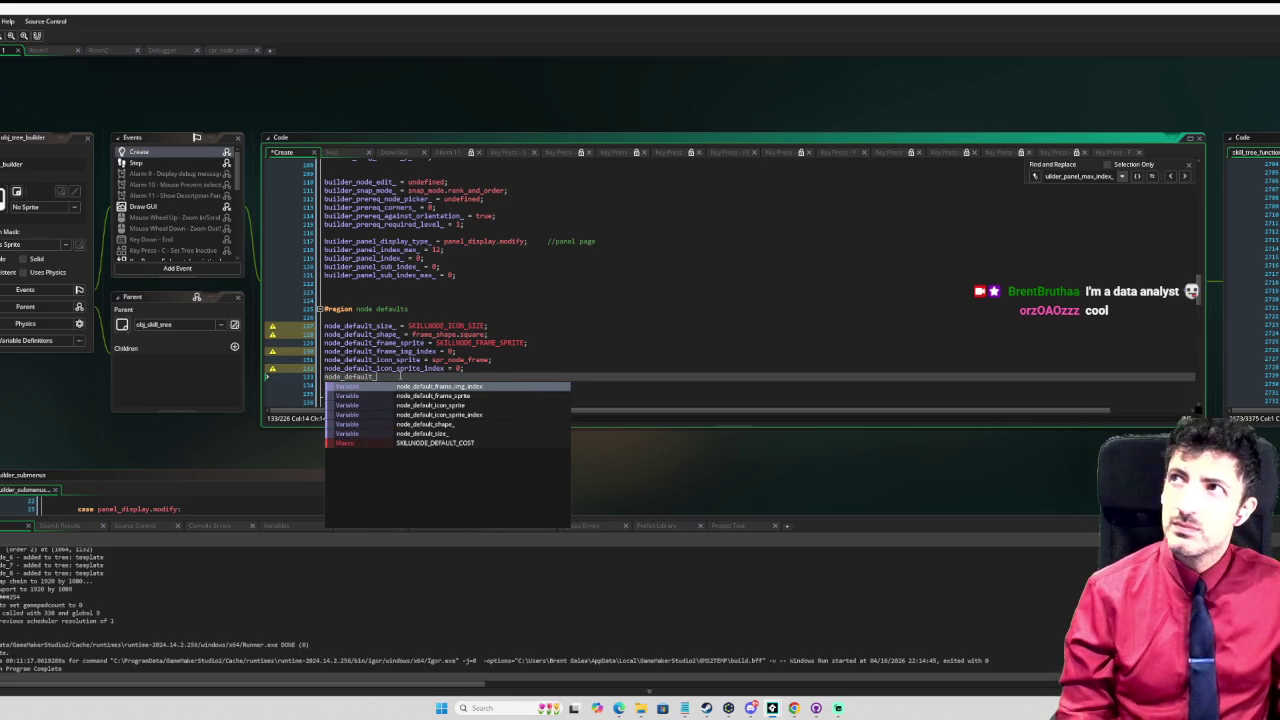
text(focus_sprite)
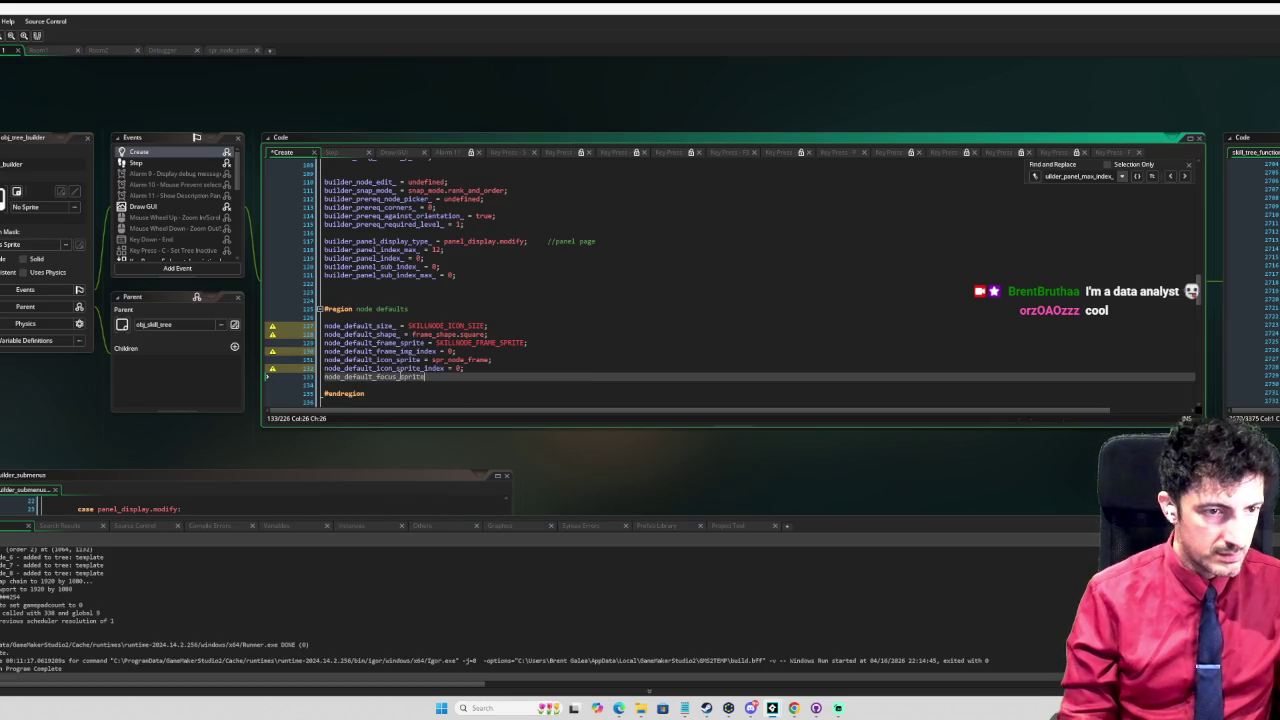
Step: Append trailing underscores to the frame sprite, frame image index and icon sprite index names
key(Up)
key(Up)
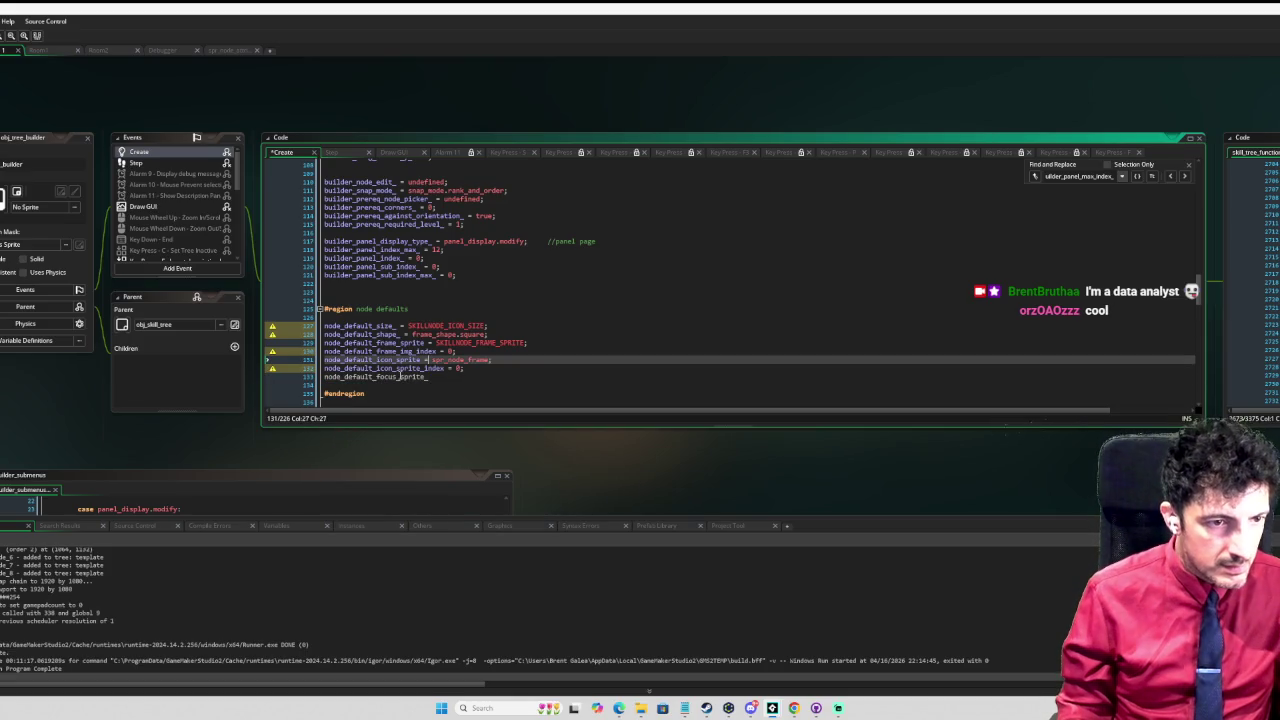
key(Up)
key(Up)
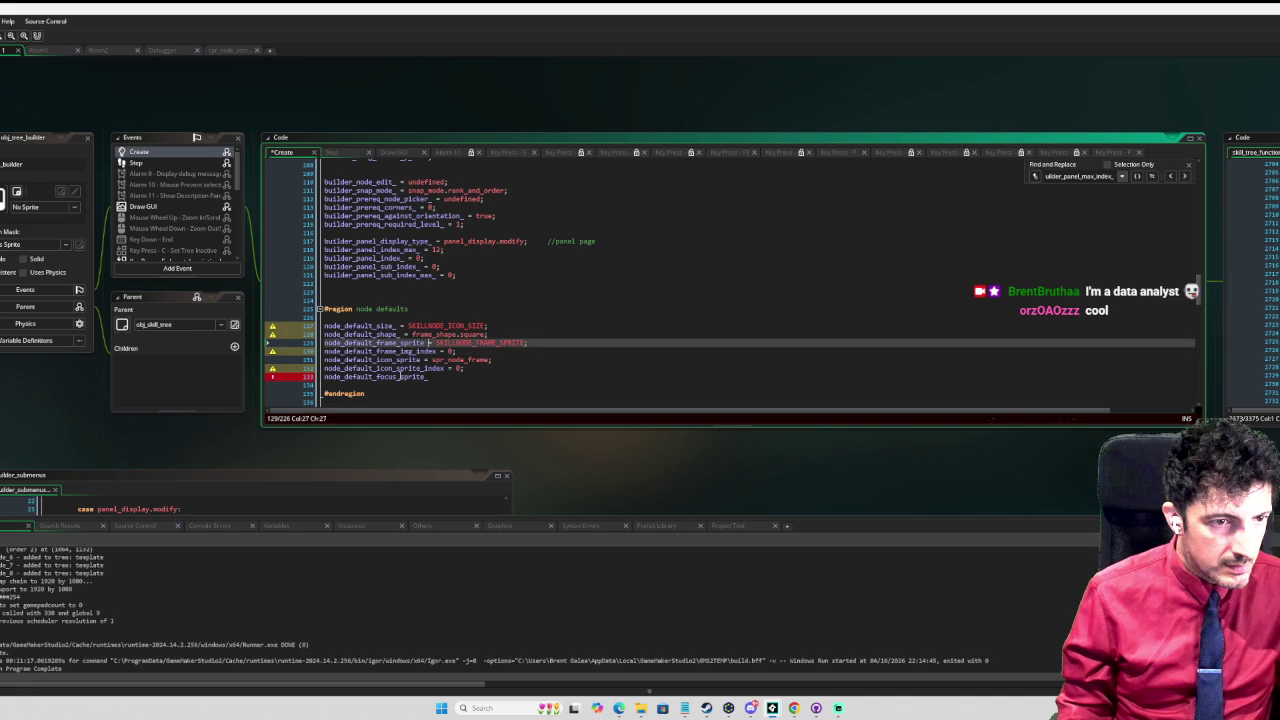
text(_)
key(Down)
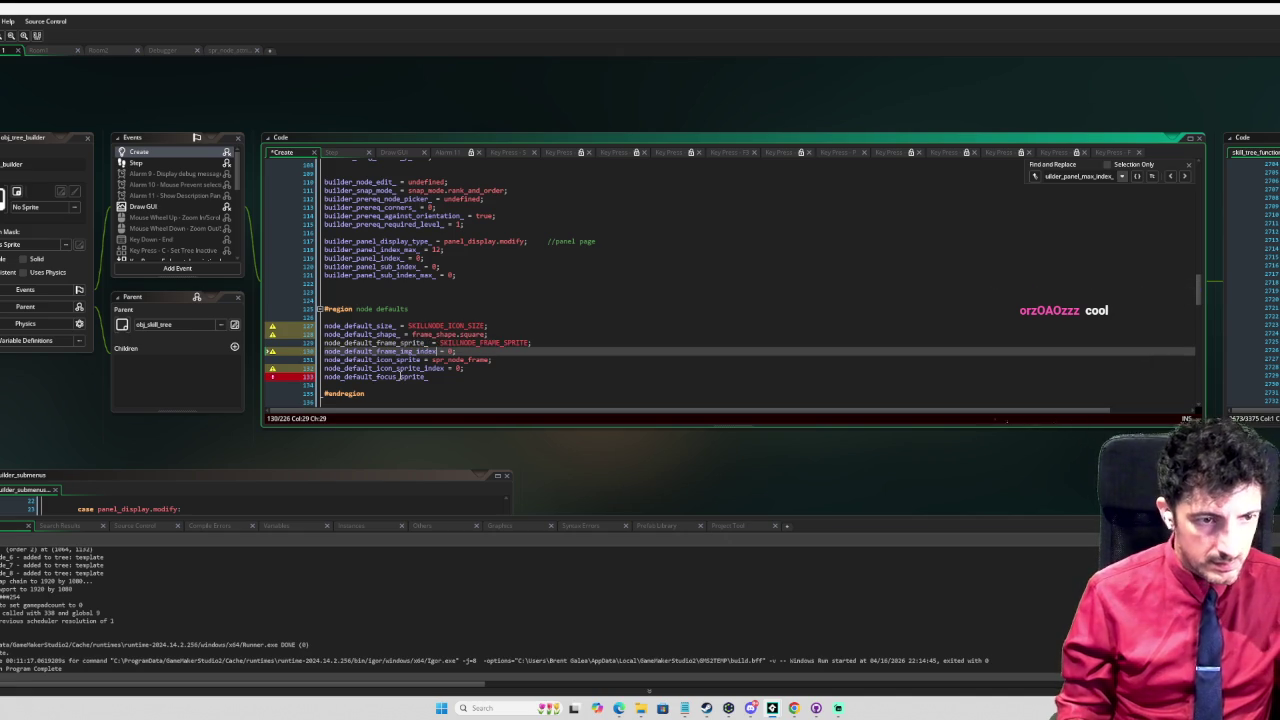
text(_)
key(Down)
key(Down)
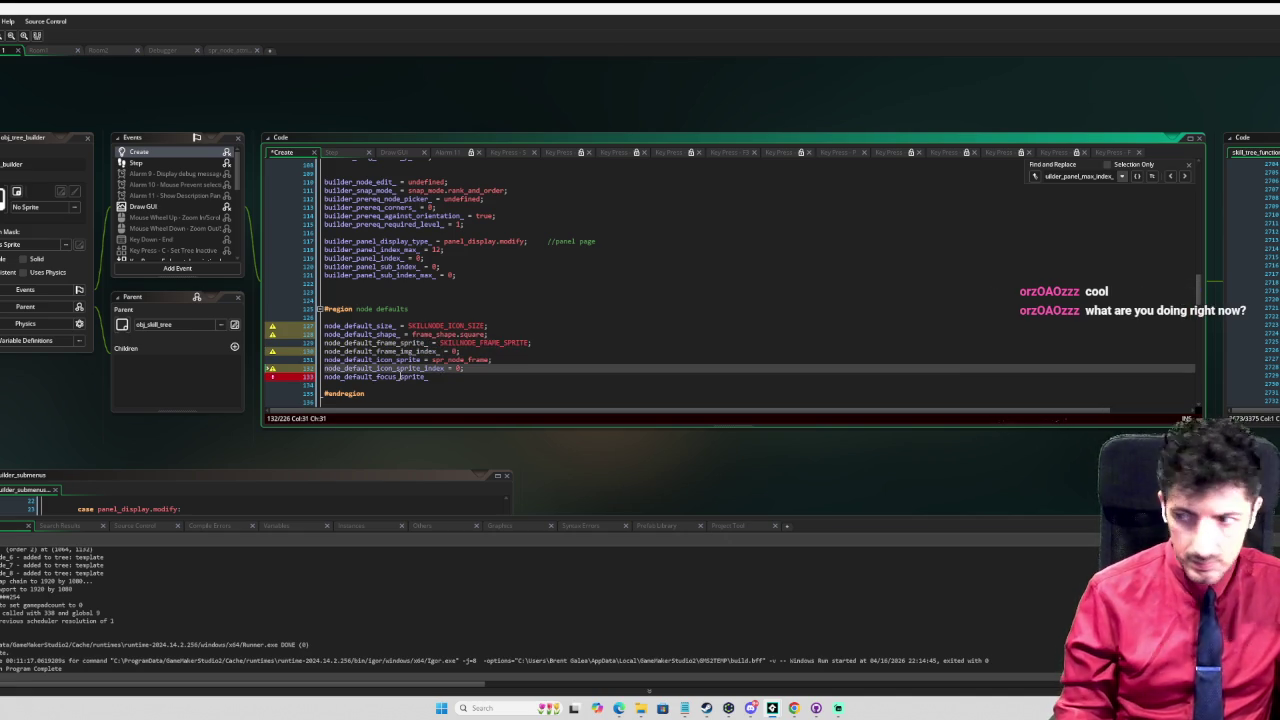
text(_)
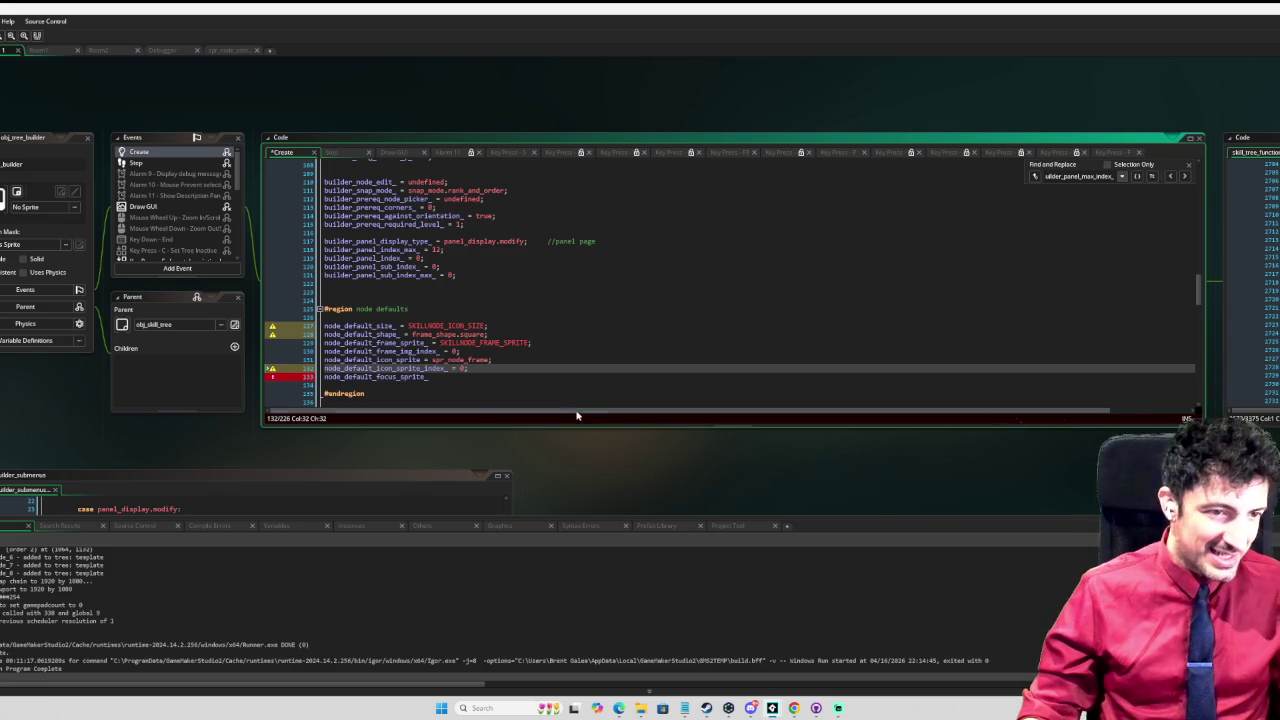
click(443, 377)
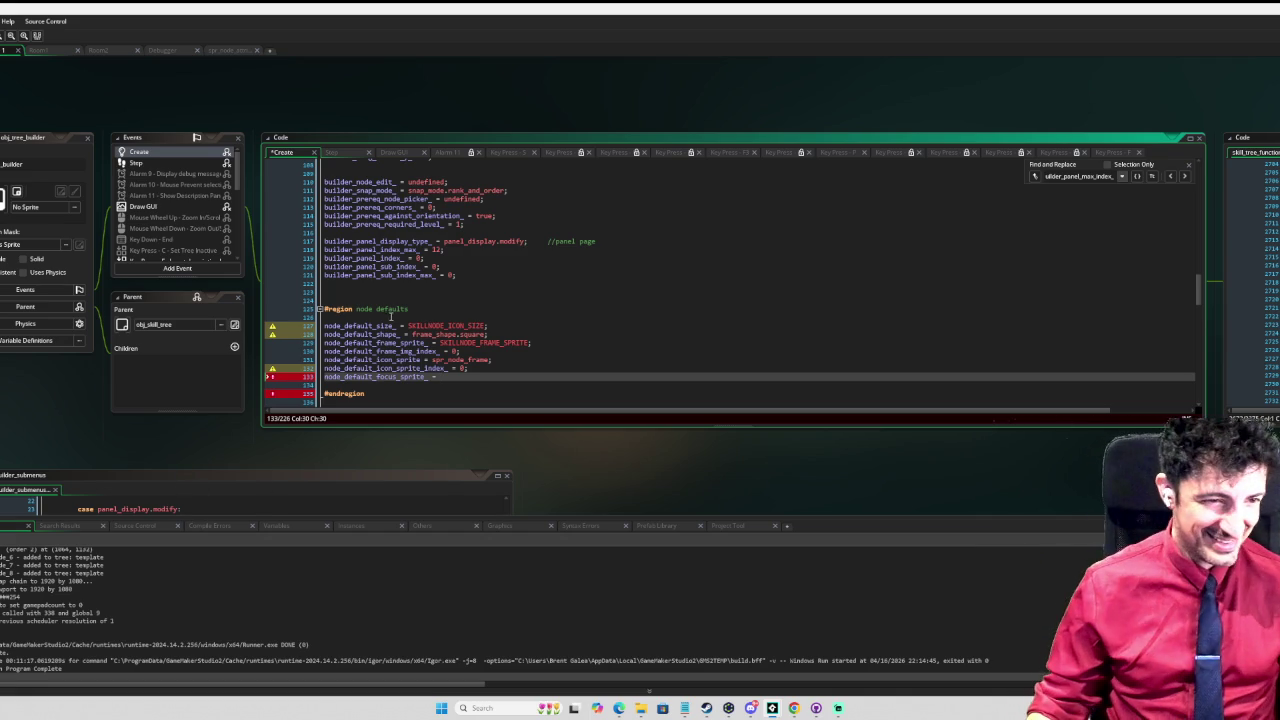
Step: Assign spr_node_frame_focus to node_default_focus_sprite_
text(spr)
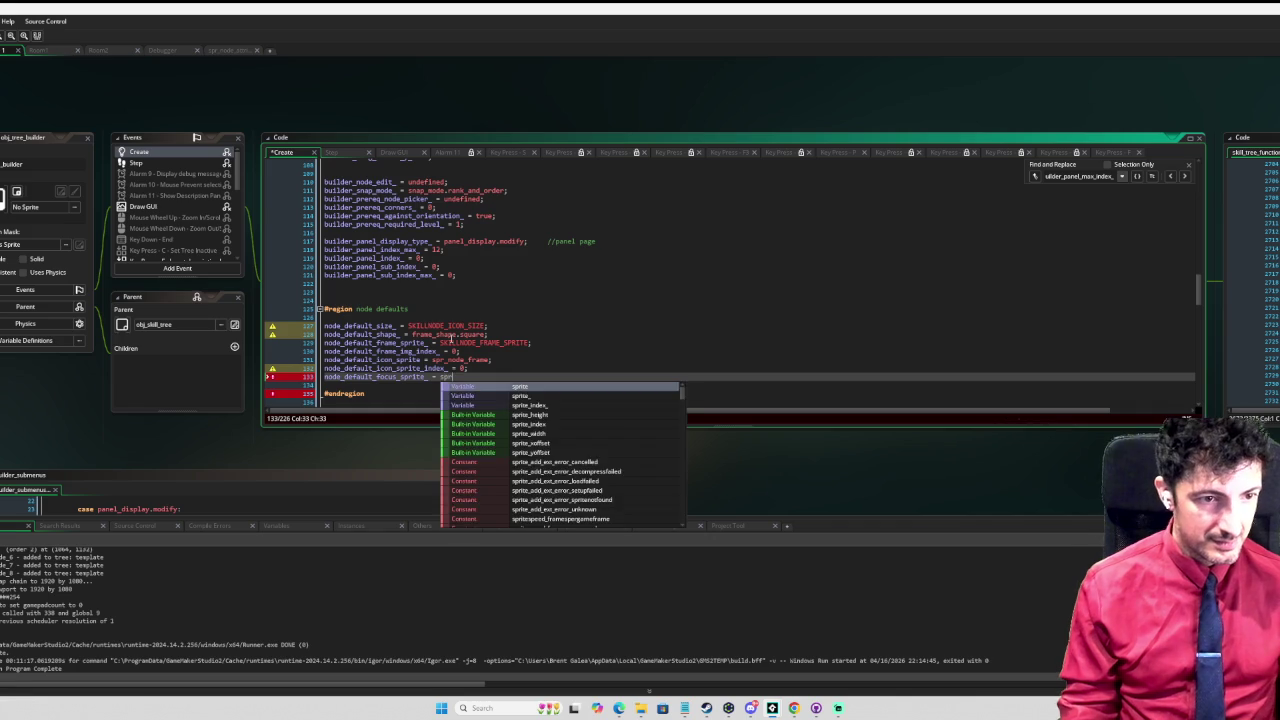
text(_node_fr)
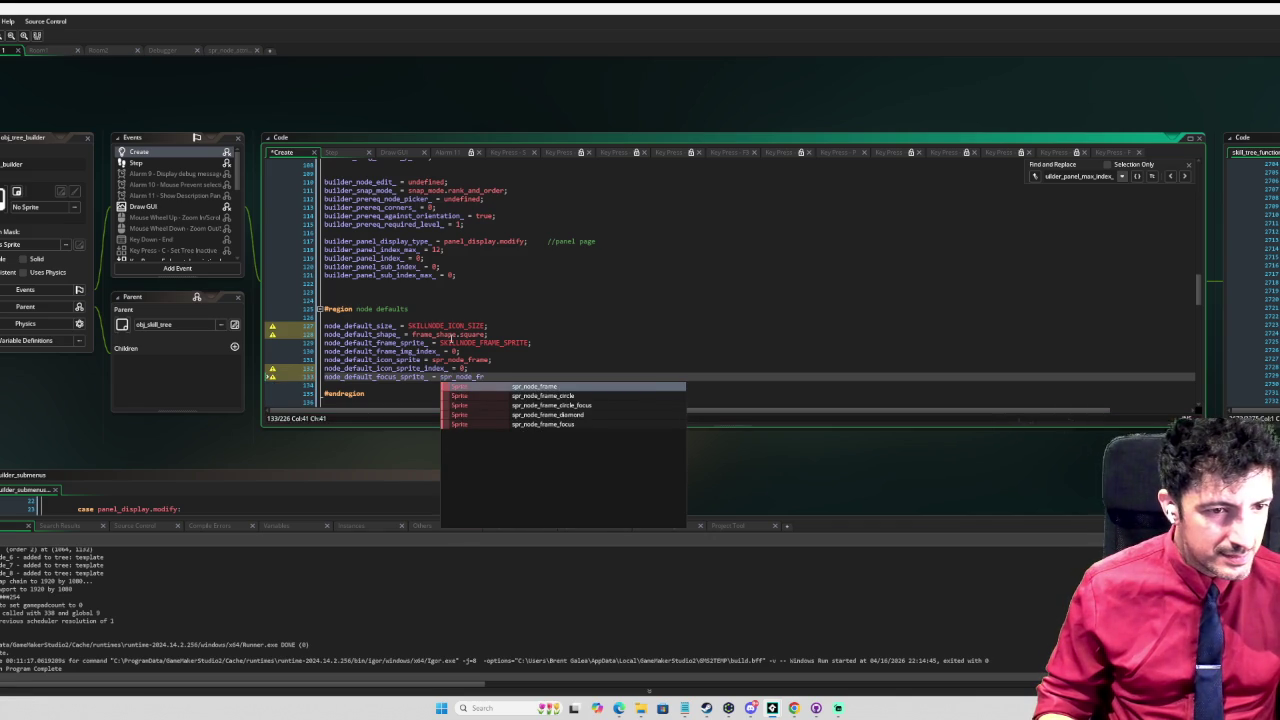
key(Down)
key(Down)
key(Down)
key(Return)
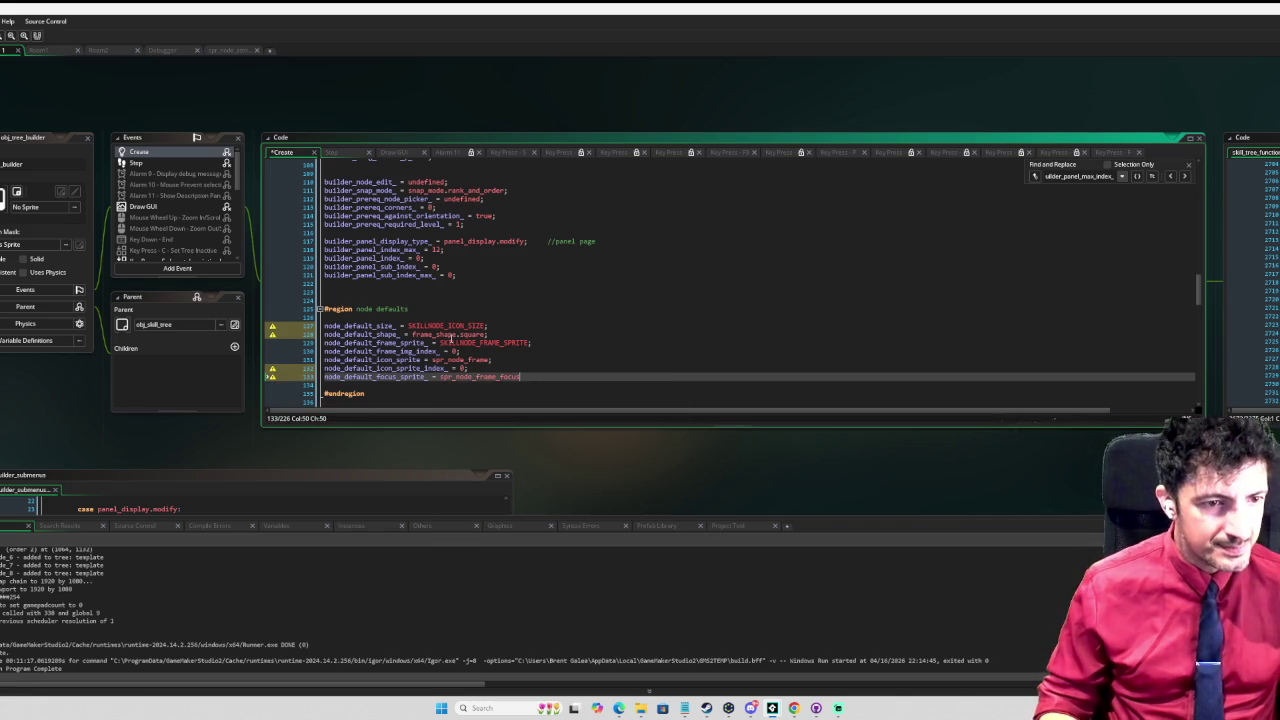
text(;)
key(Return)
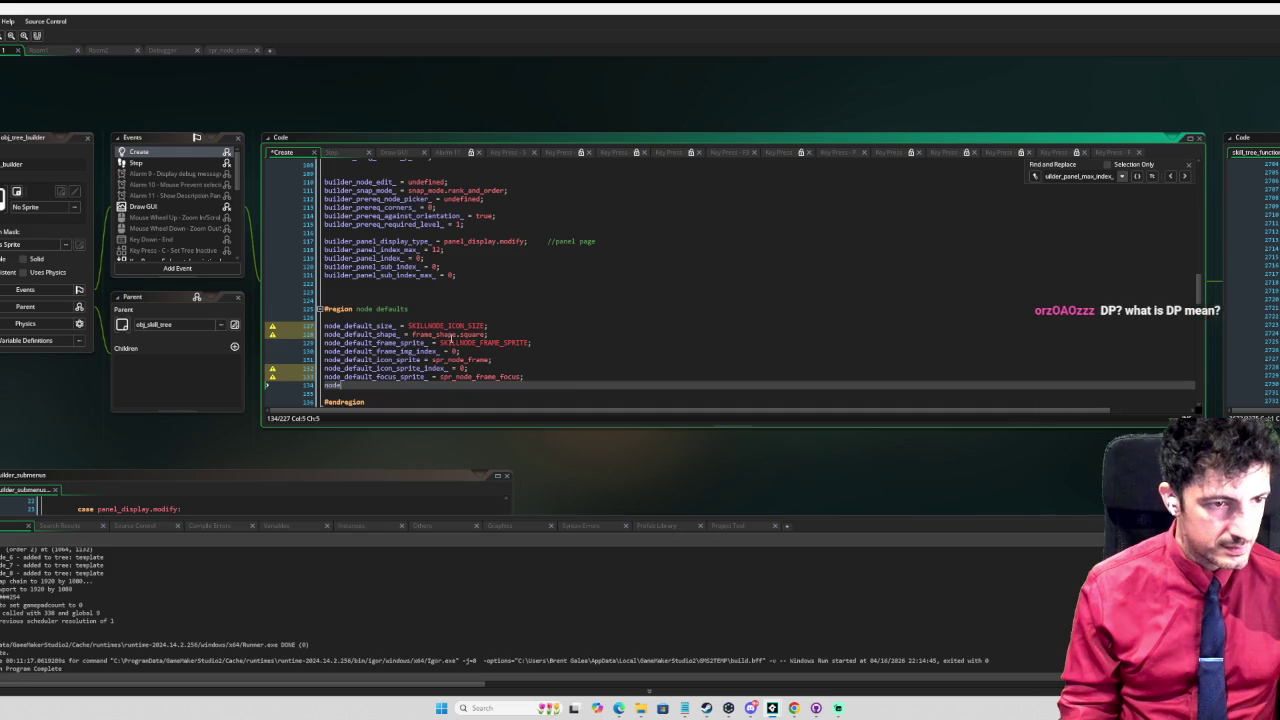
Step: Add a node_default_focus_img_index_ line below the focus sprite default
text(node_default_fpo)
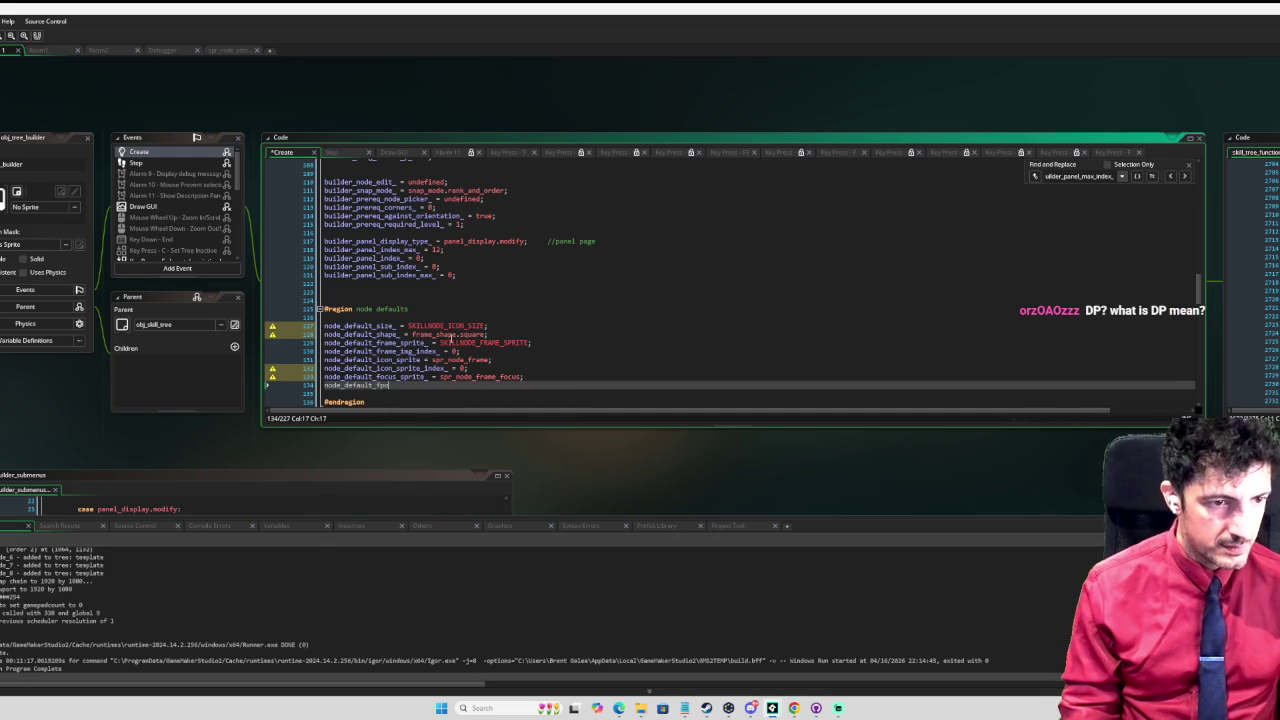
key(BackSpace)
text(ode_default_focus_spr)
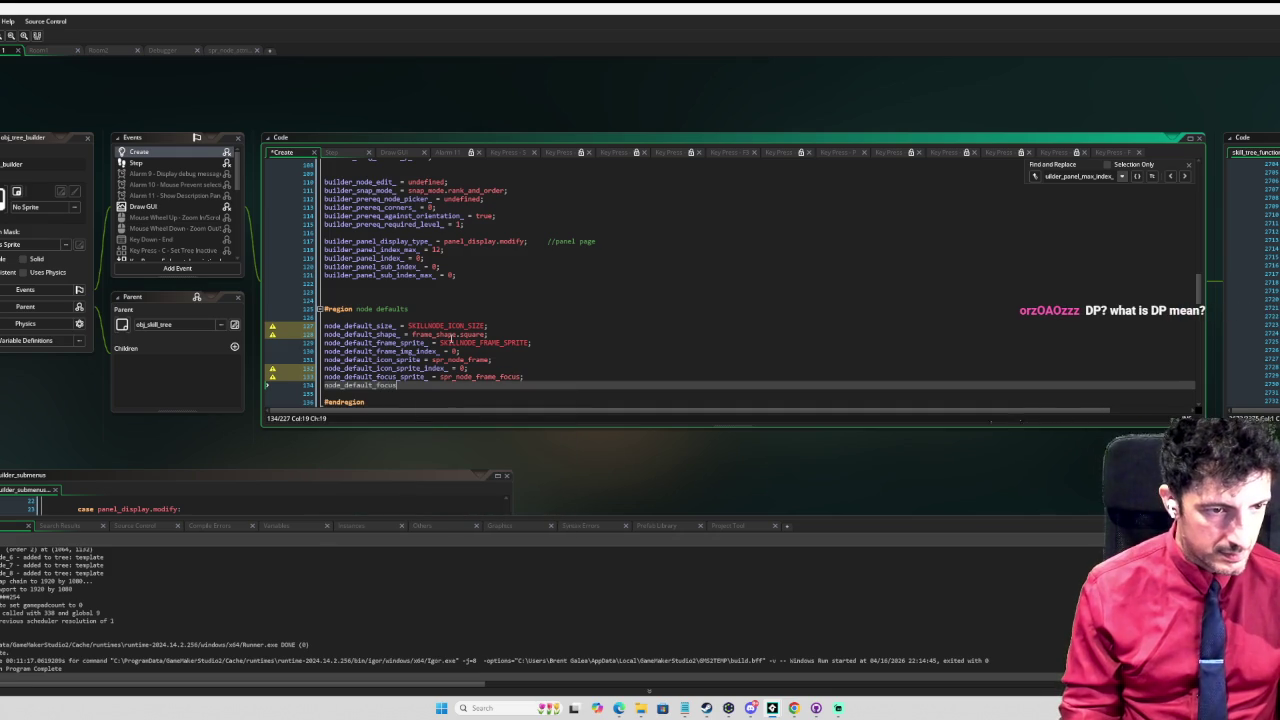
text(ite_ind)
key(BackSpace)
key(BackSpace)
key(BackSpace)
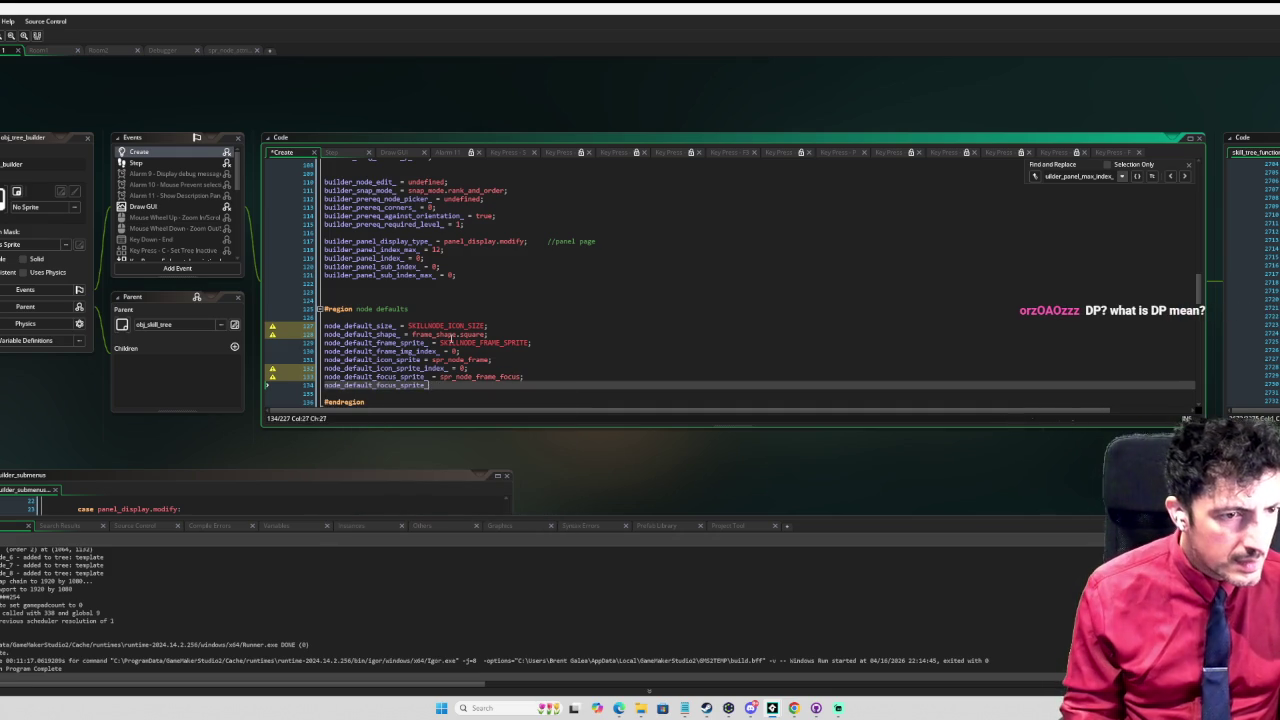
text(img_index_)
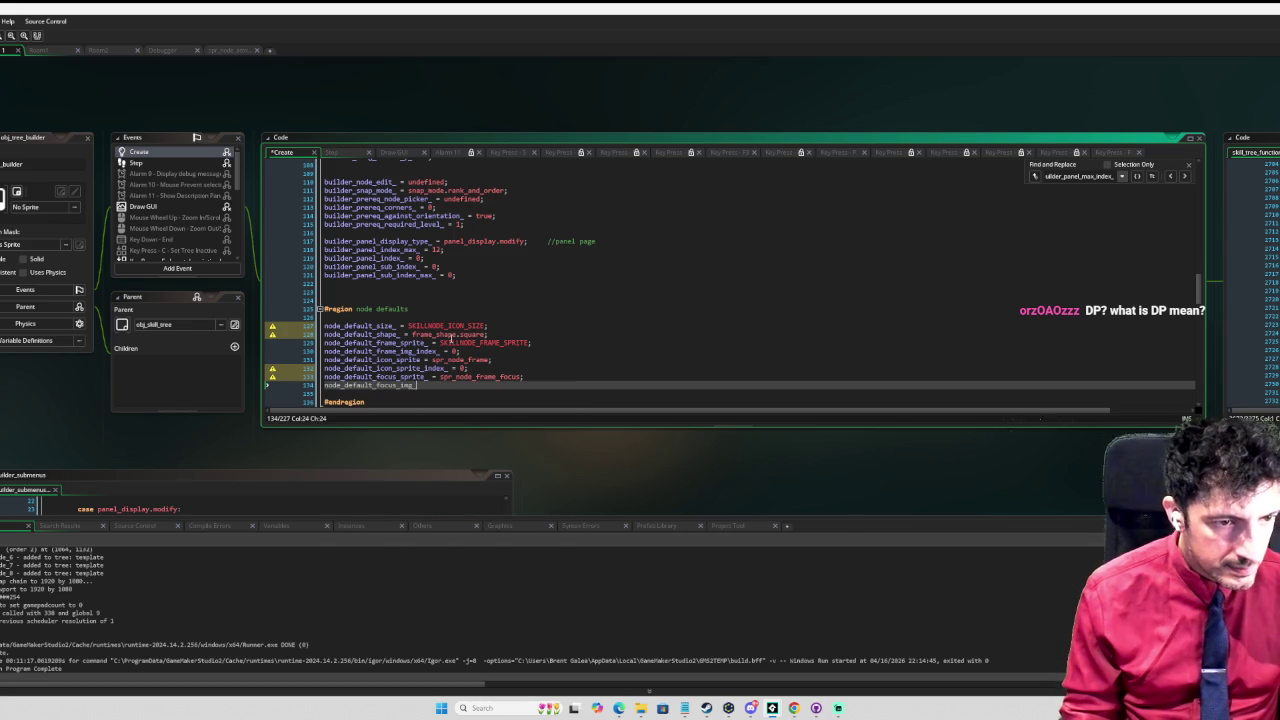
Step: Rename the icon index variable's 'sprite' part to 'img'
key(Up)
key(Up)
key(Left)
key(Left)
key(shift+Home)
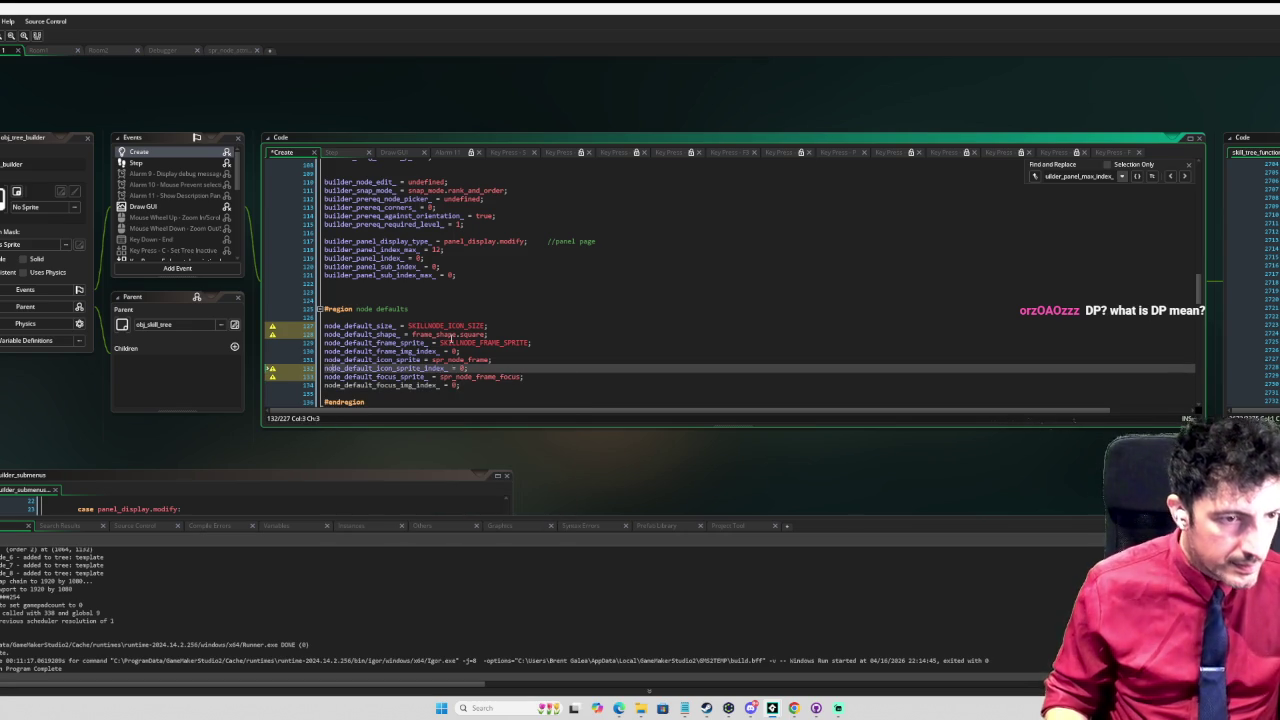
key(ctrl+Right)
key(ctrl+Right)
key(ctrl+Right)
key(shift+Right)
key(shift+Right)
key(shift+Right)
text(img)
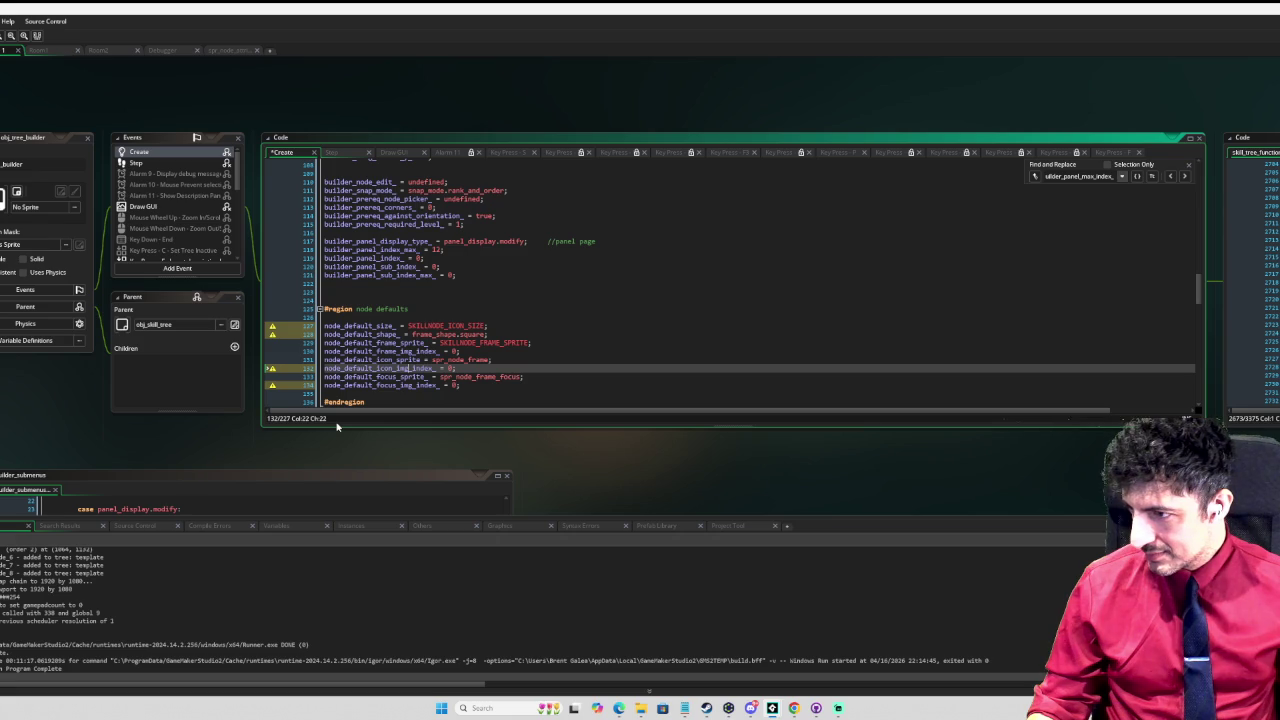
click(495, 386)
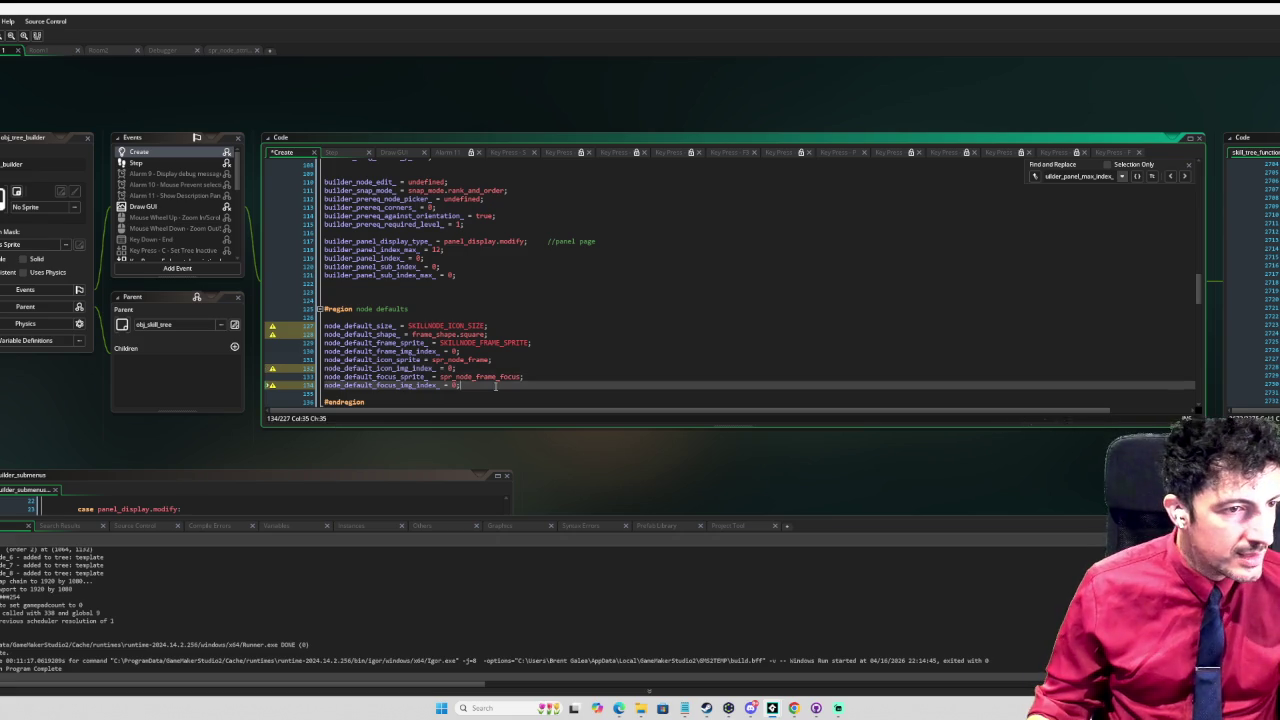
scroll(532, 370, down, 3)
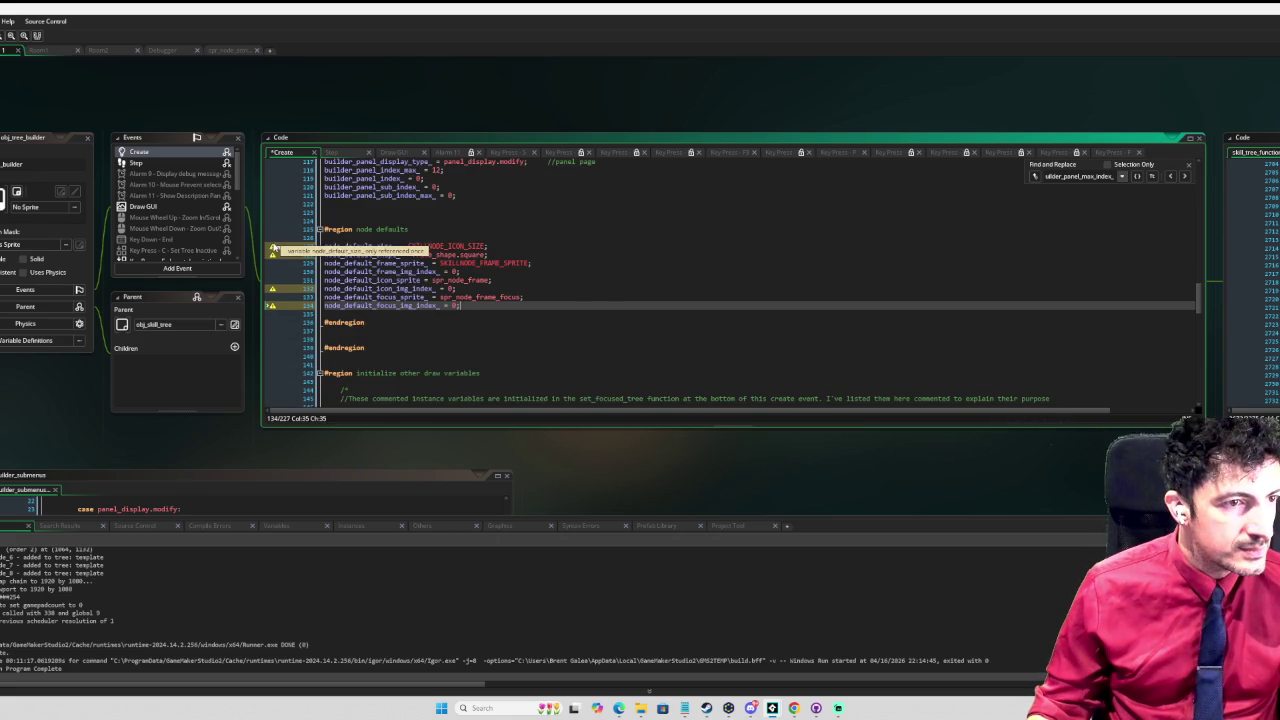
mouse_move(273, 258)
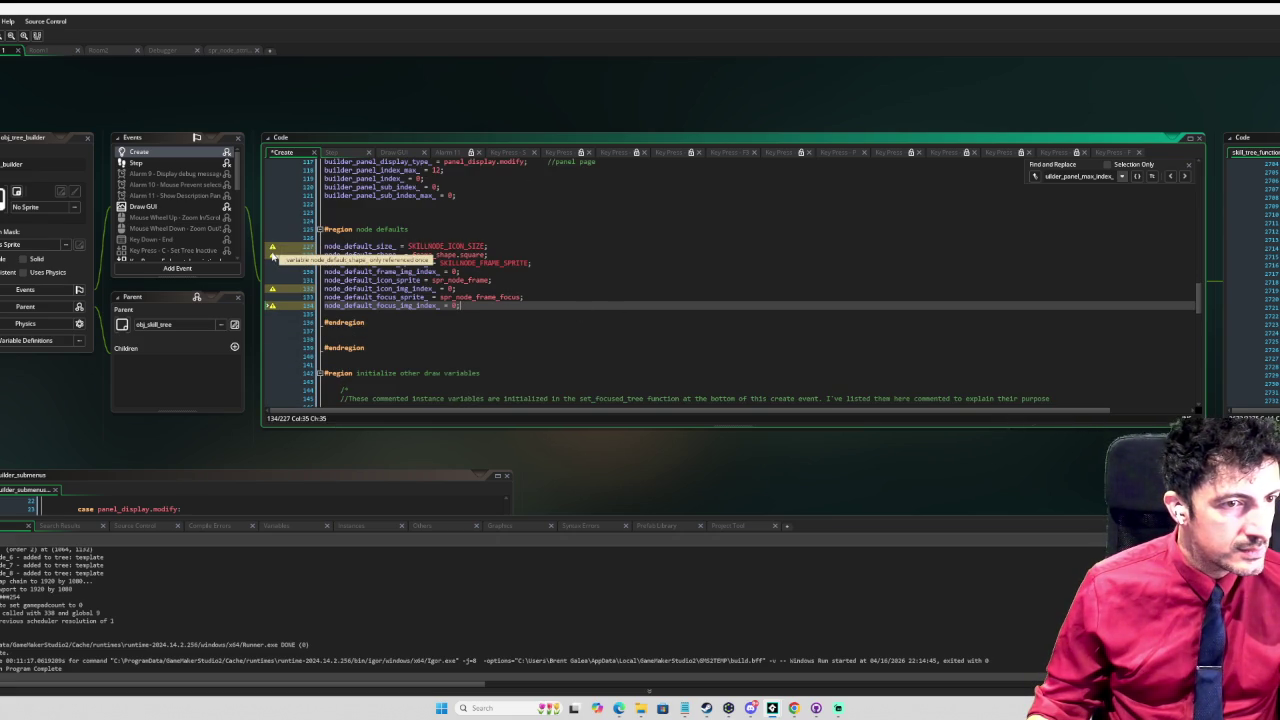
click(610, 289)
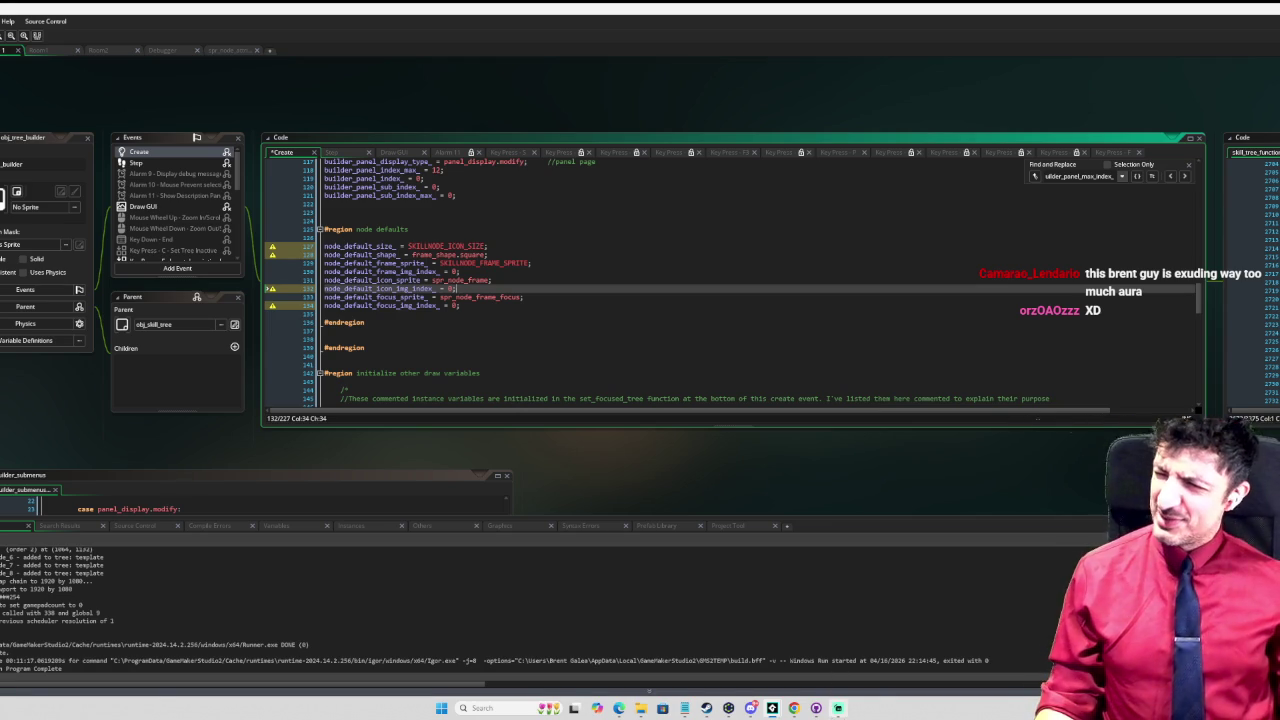
mouse_move(838, 707)
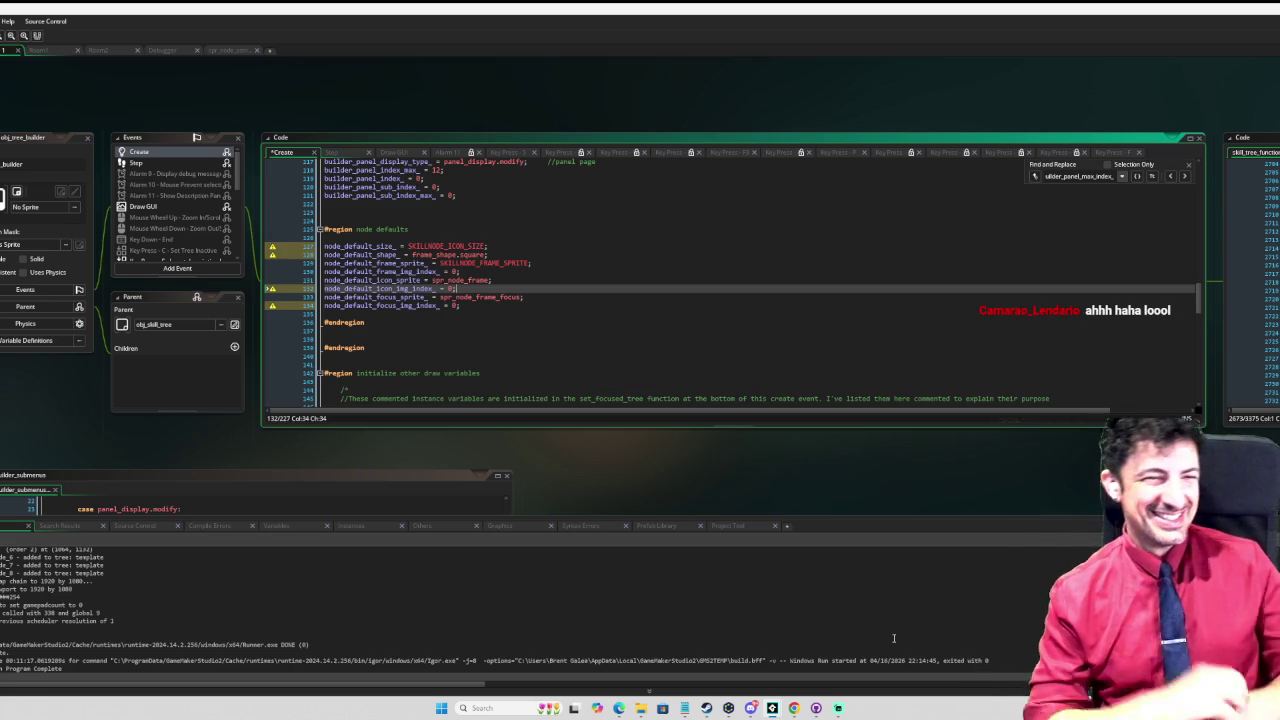
key(Down)
key(Down)
key(Down)
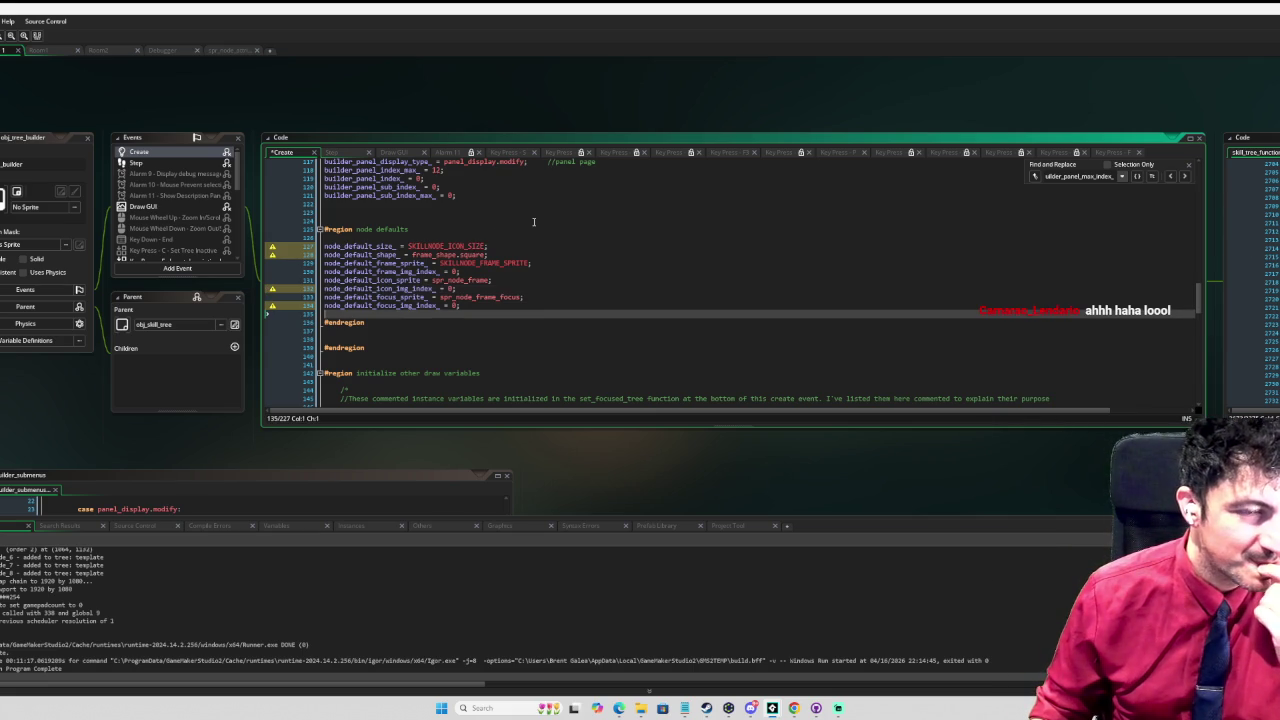
Step: Declare builder_panel_sub_menu_edit_text_ = ""; above the node defaults region
key(Up)
key(Up)
key(Up)
key(Up)
key(Up)
key(Up)
key(Return)
text(buil)
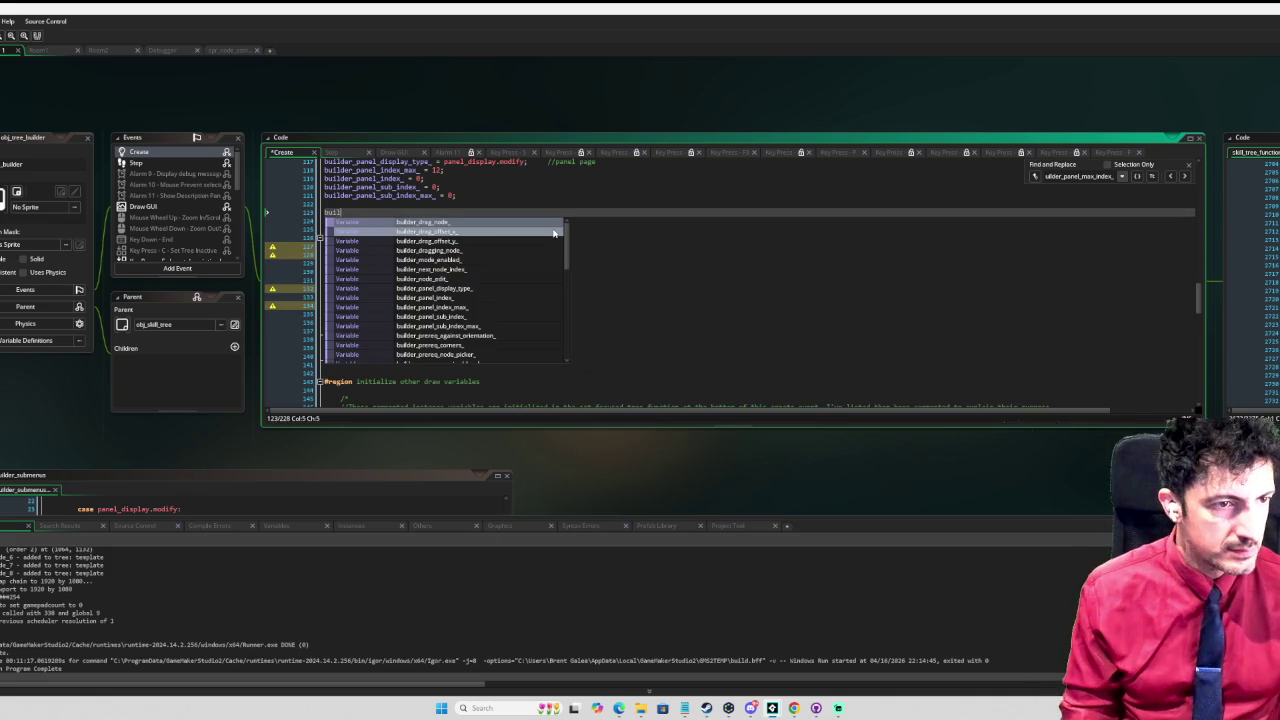
text(der_panel)
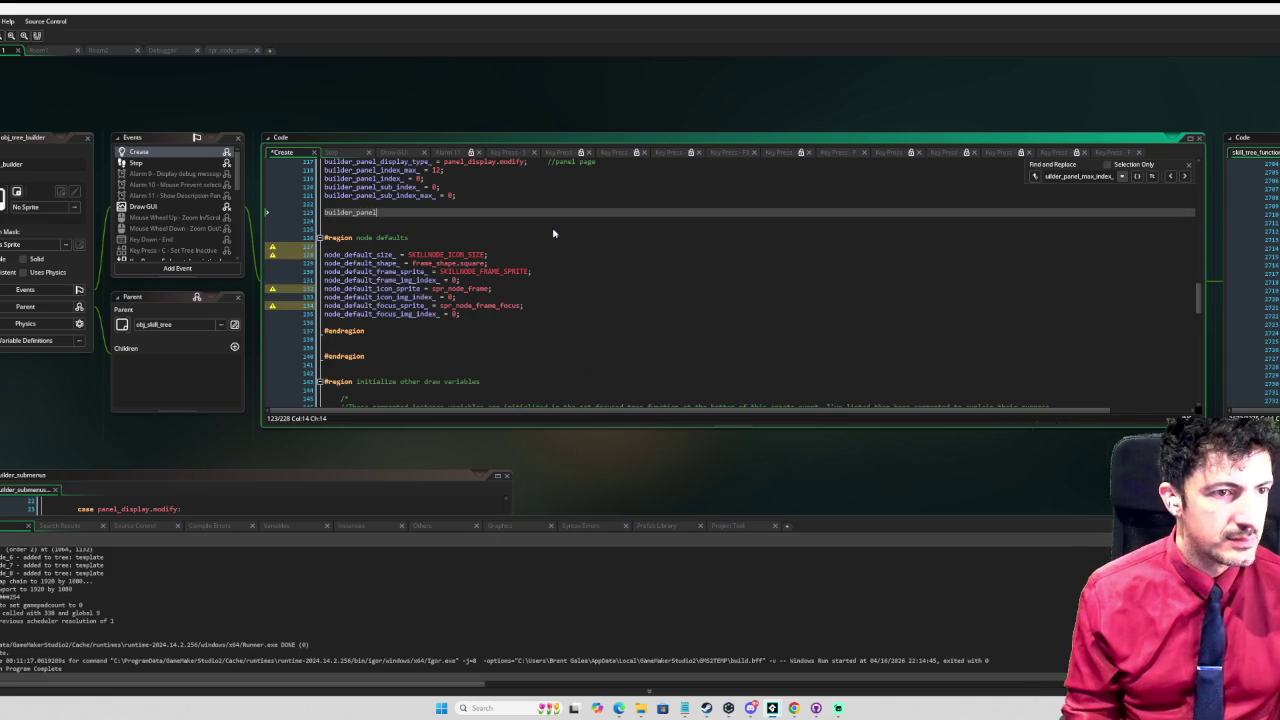
text(_sub_)
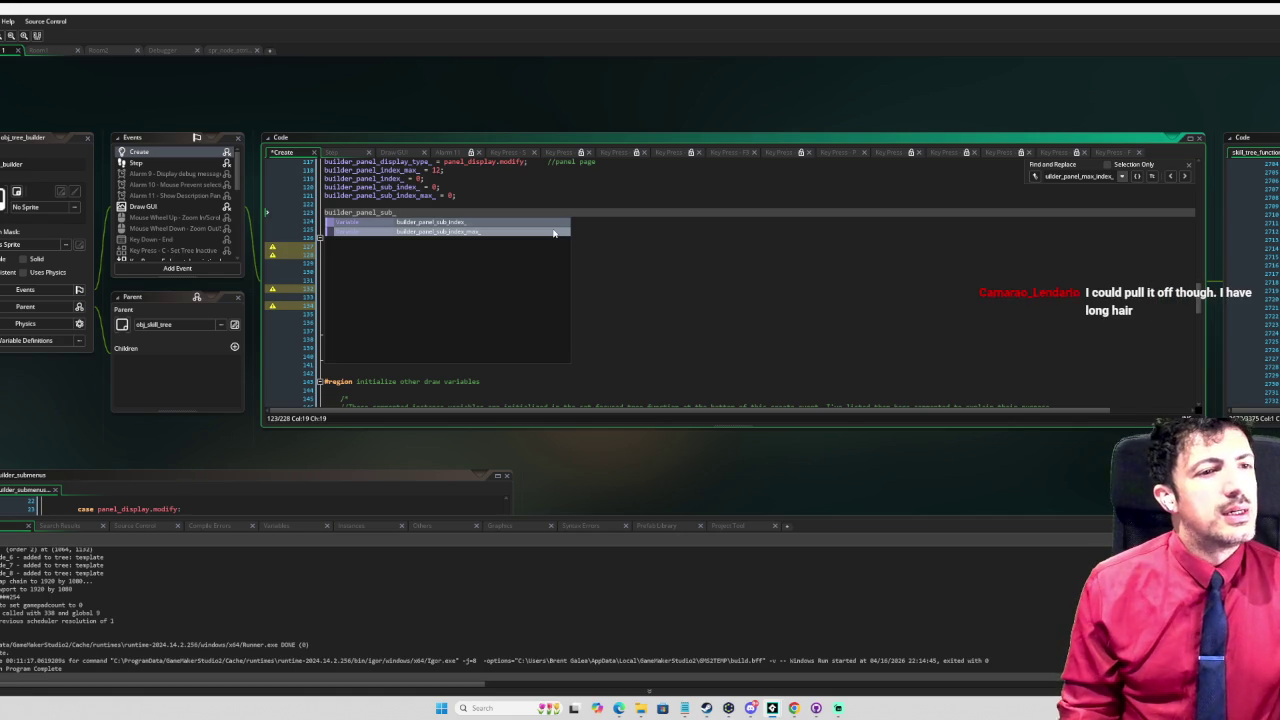
key(BackSpace)
key(BackSpace)
key(BackSpace)
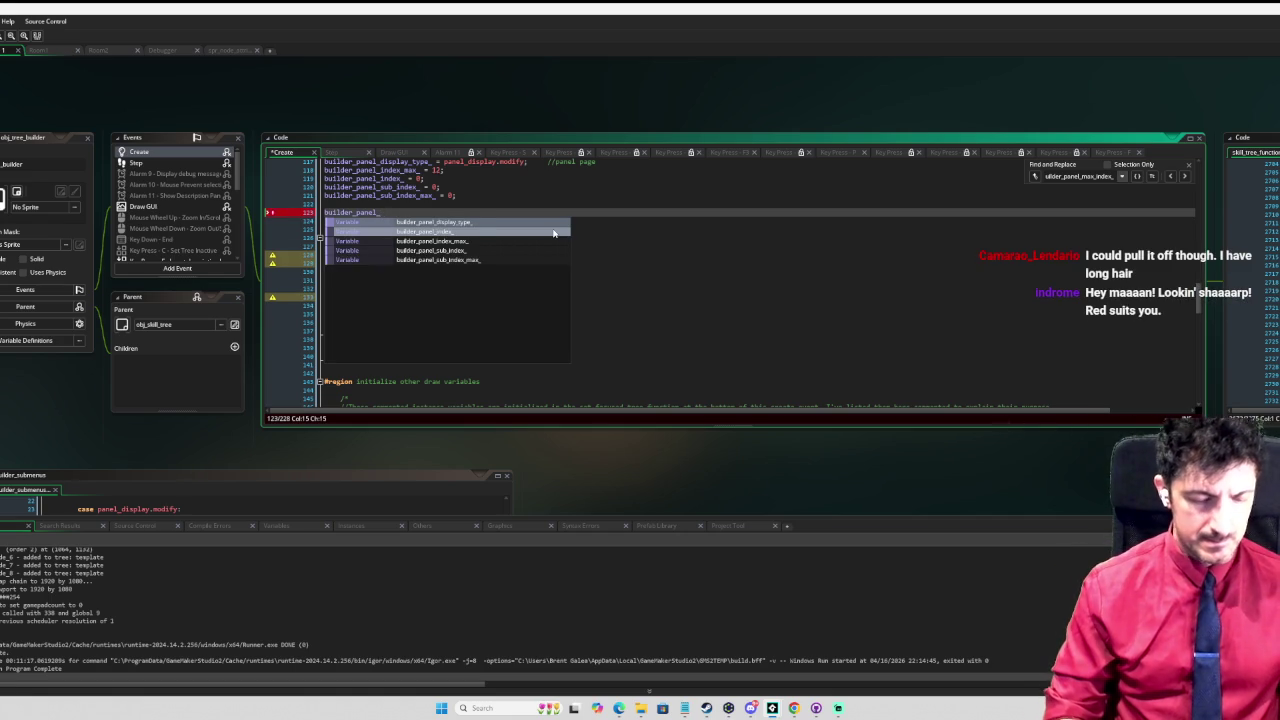
text(sub_menu_)
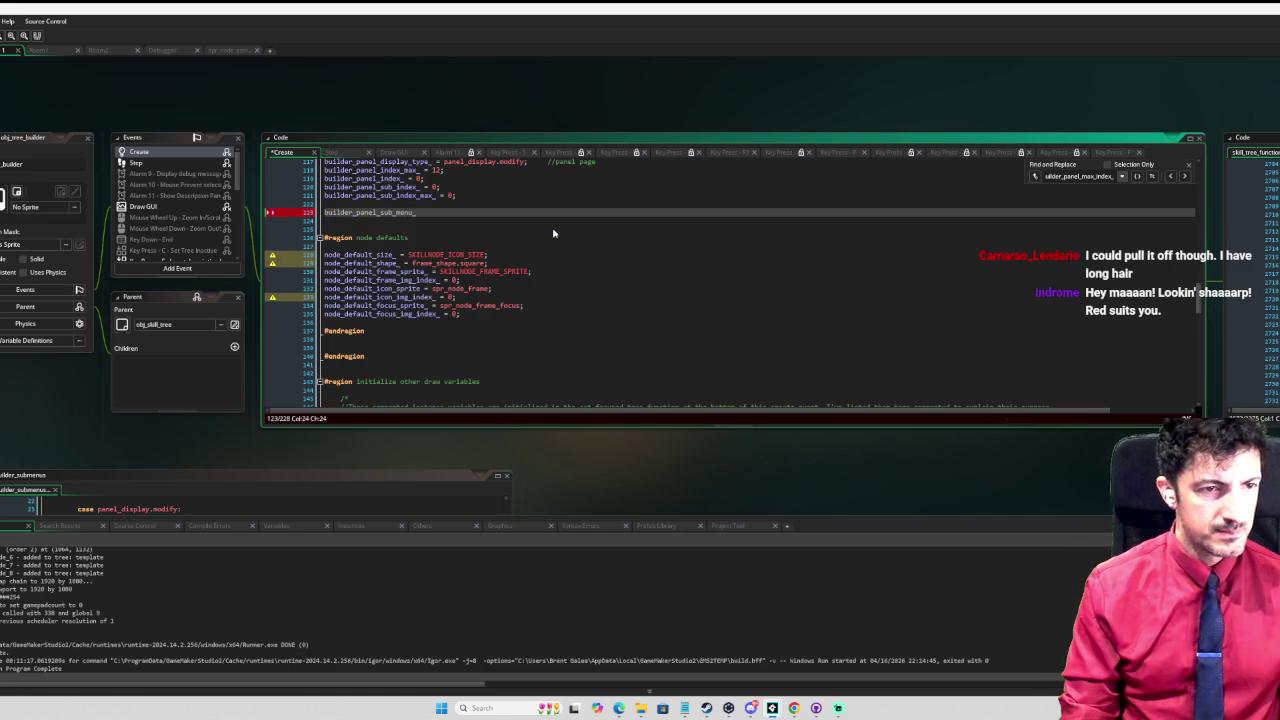
text(edit)
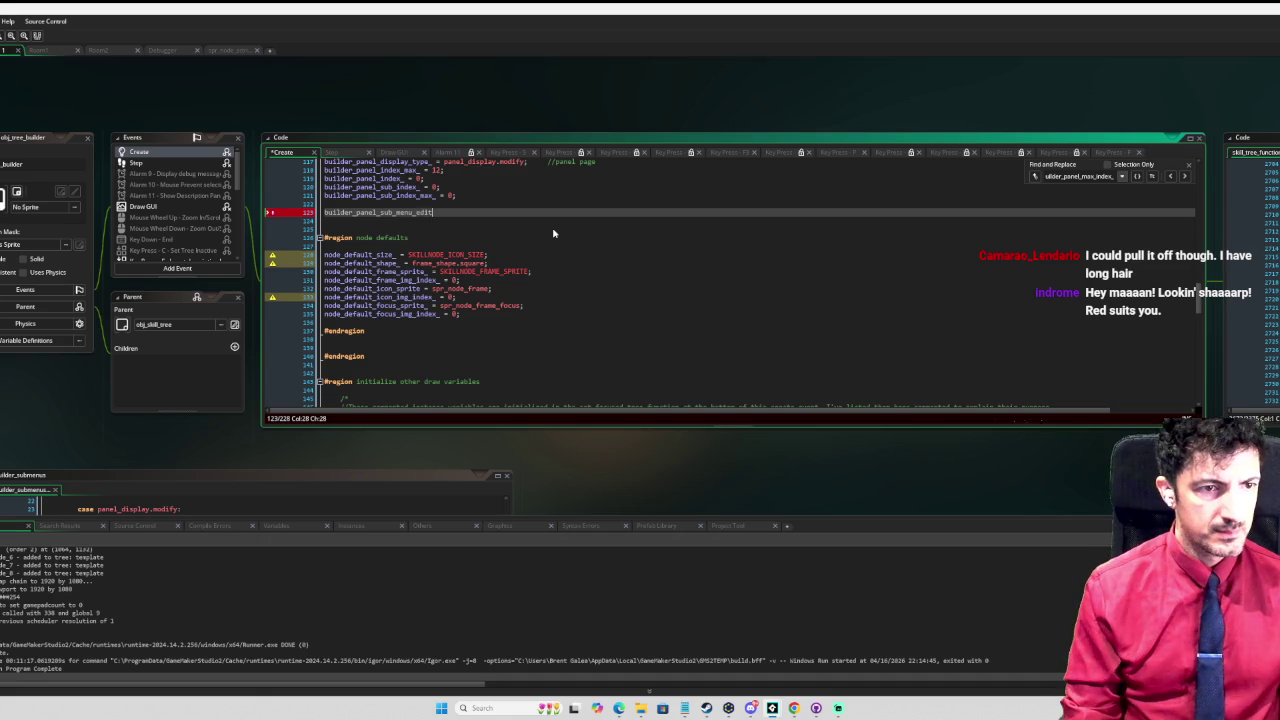
text(_text_)
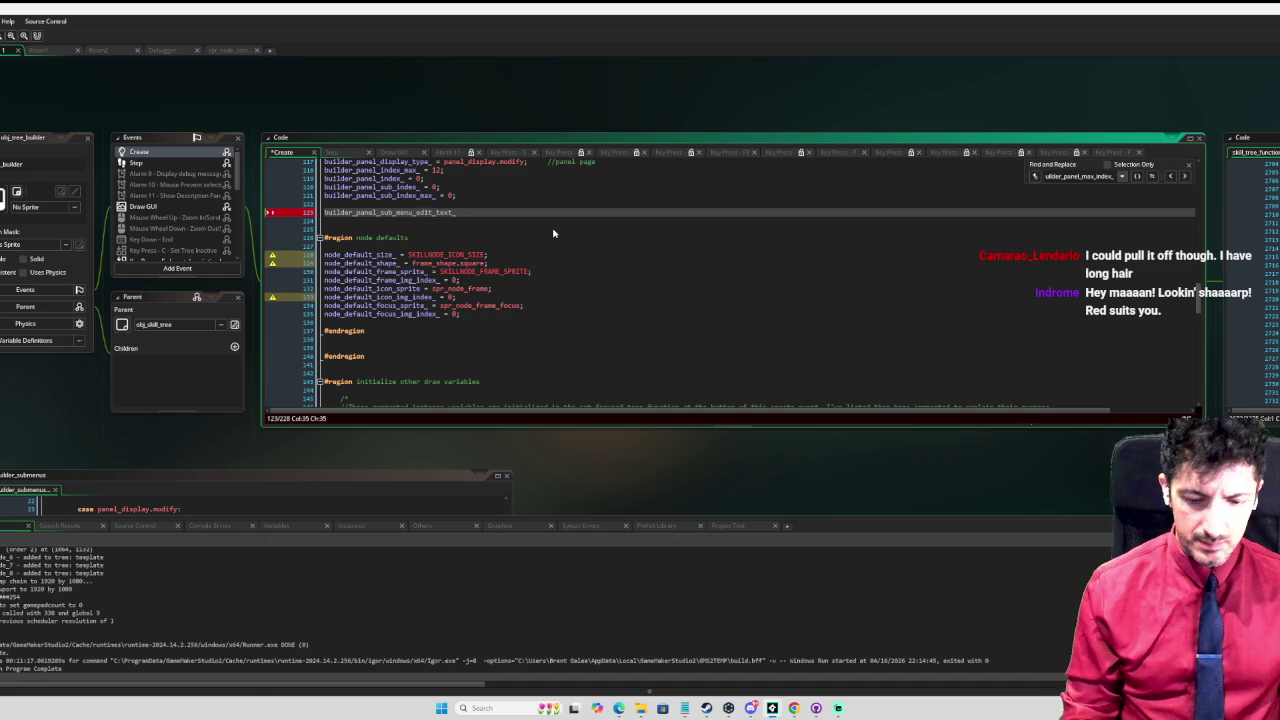
text( = "";)
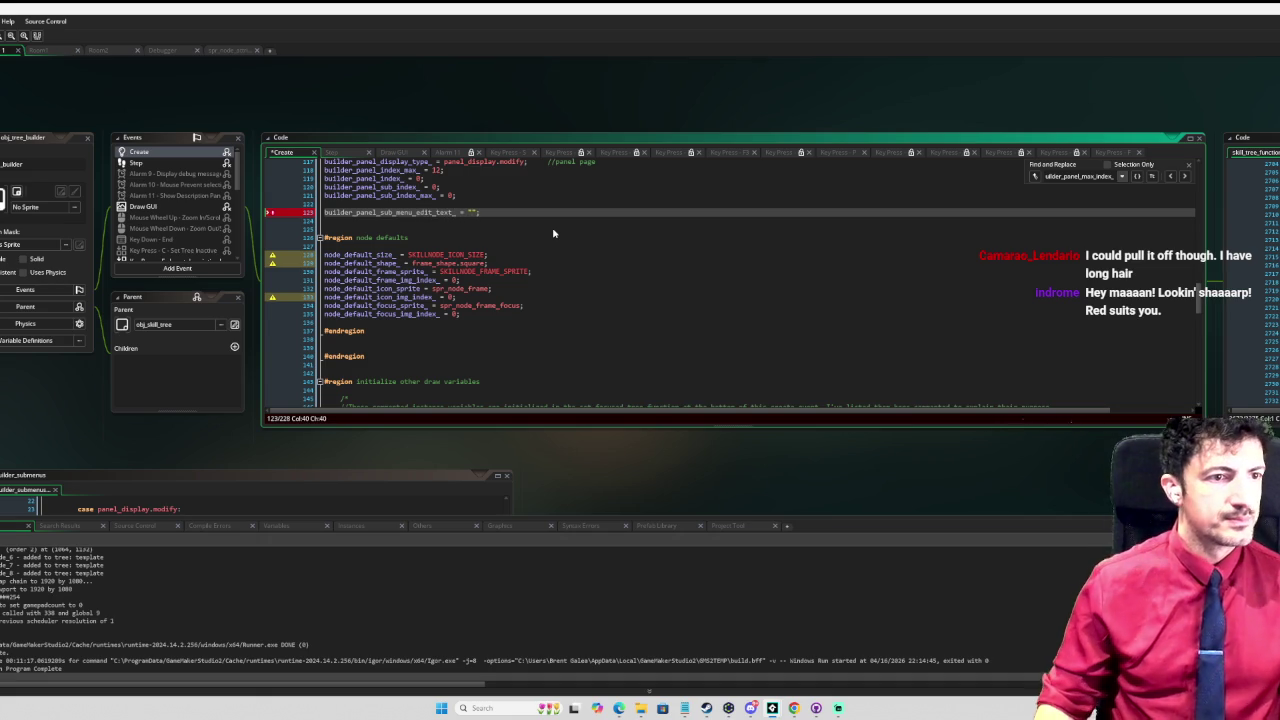
Step: Add a trailing comment: used to display on the screen when editing text value
key(Tab)
key(Tab)
key(Tab)
scroll(600, 210, up, 1)
text(/u)
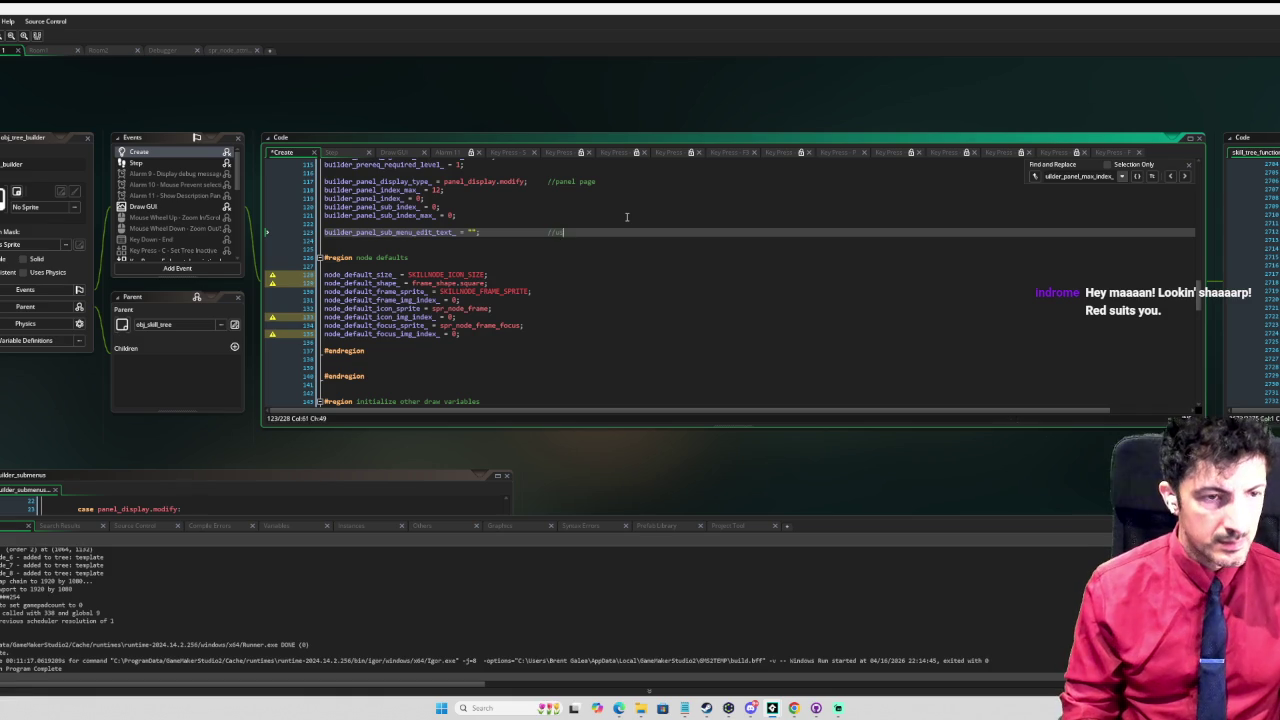
text(sed to display on the screen )
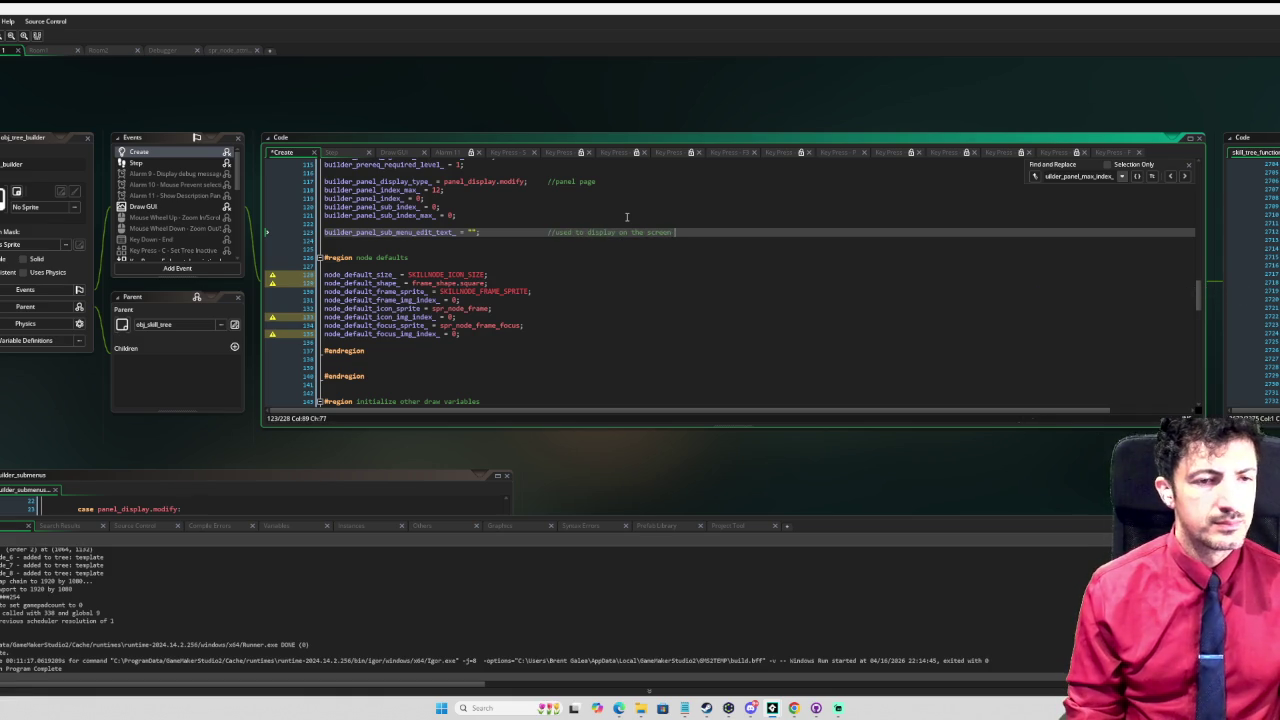
text(when)
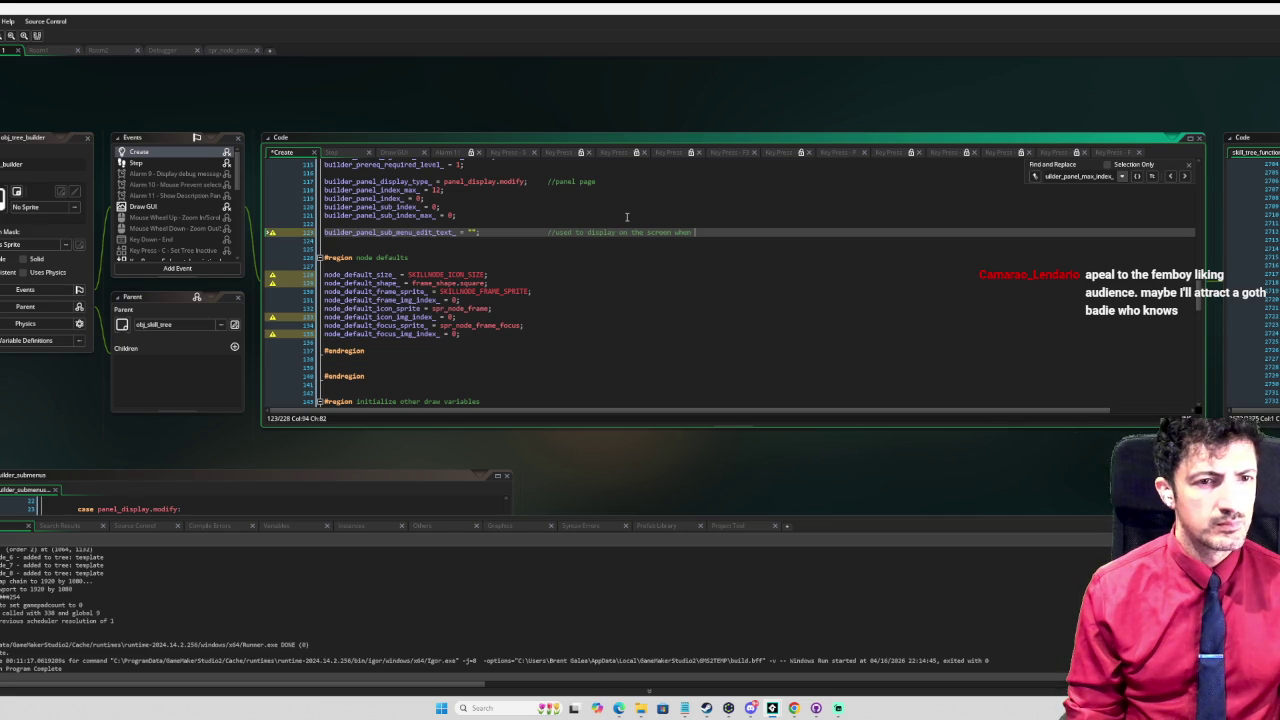
text(edit)
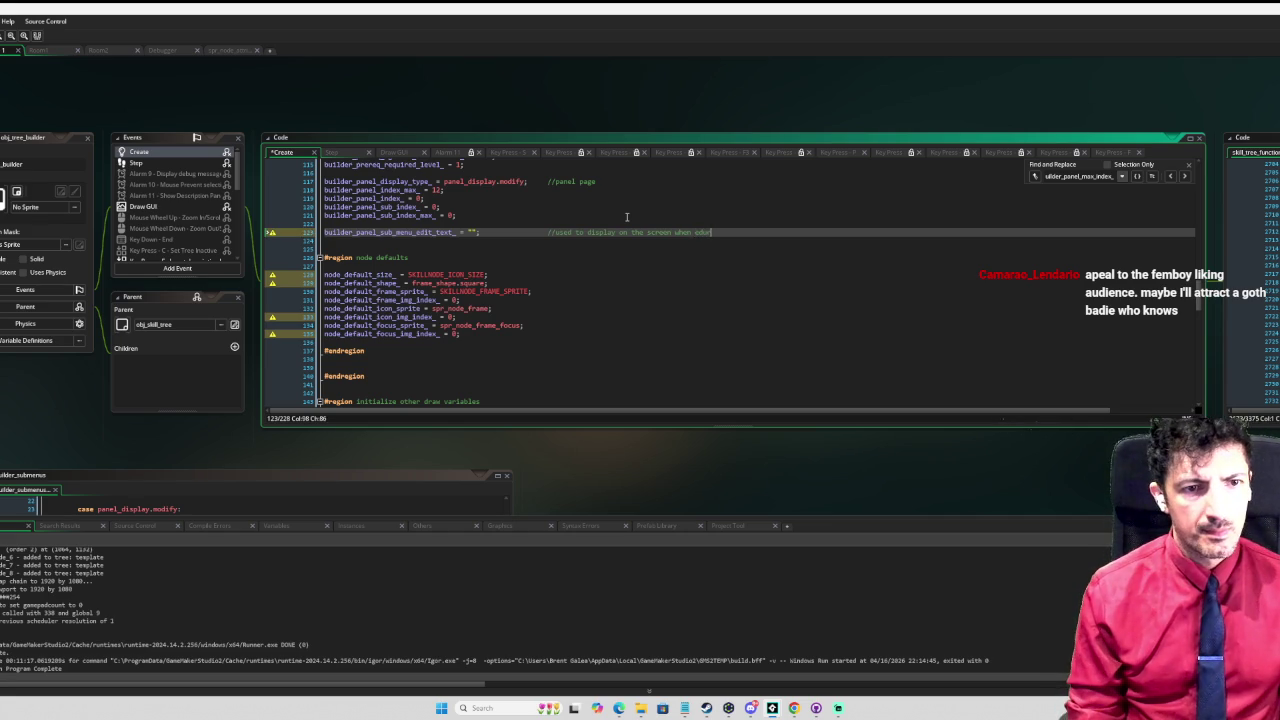
text(ing s)
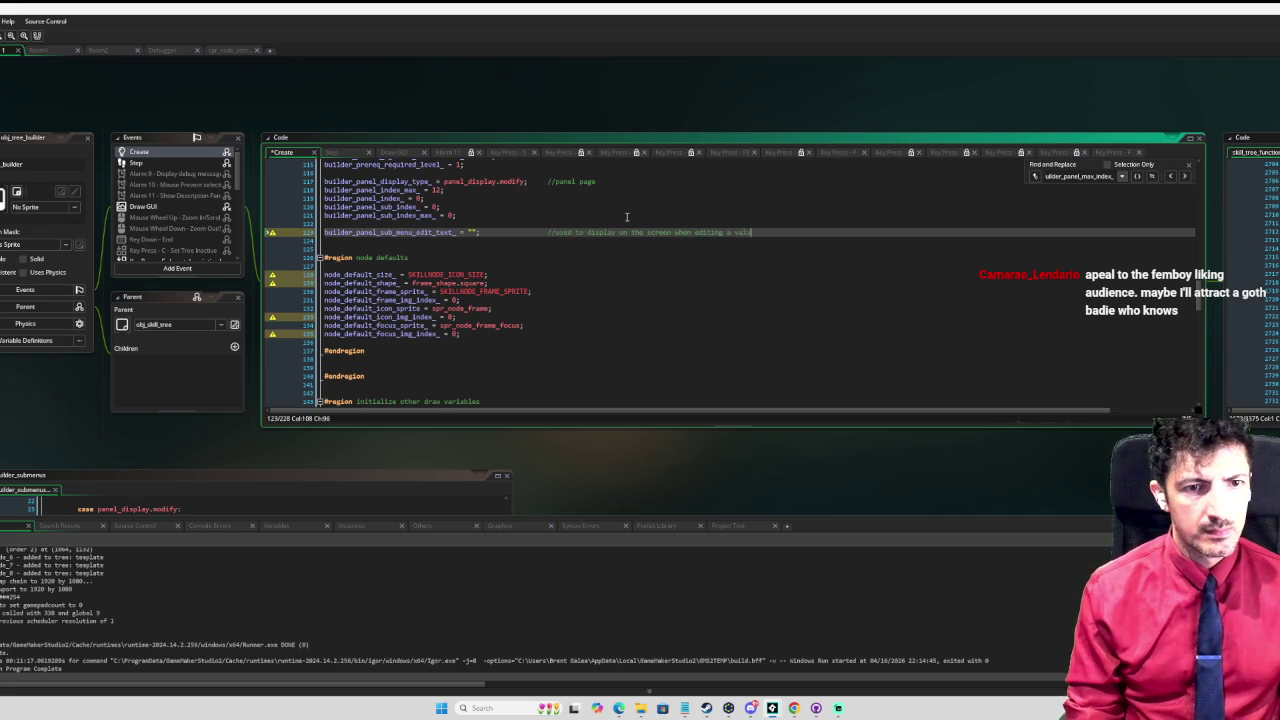
text(text value)
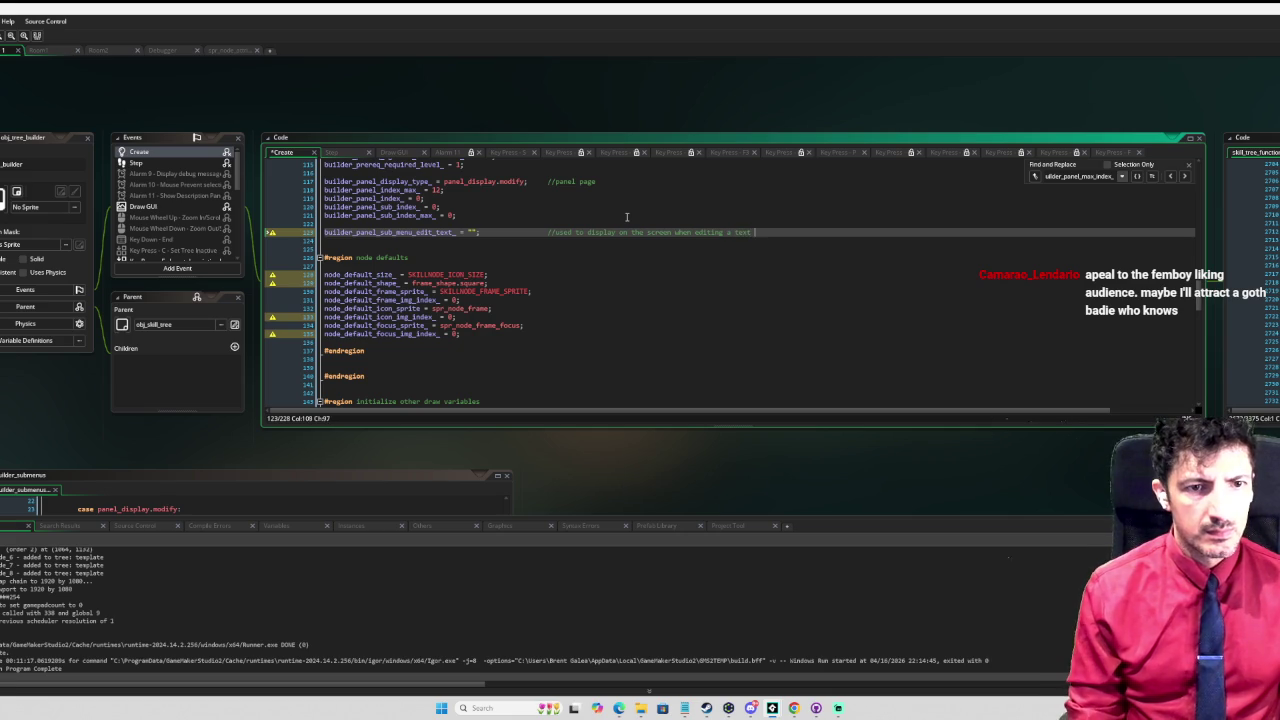
click(627, 216)
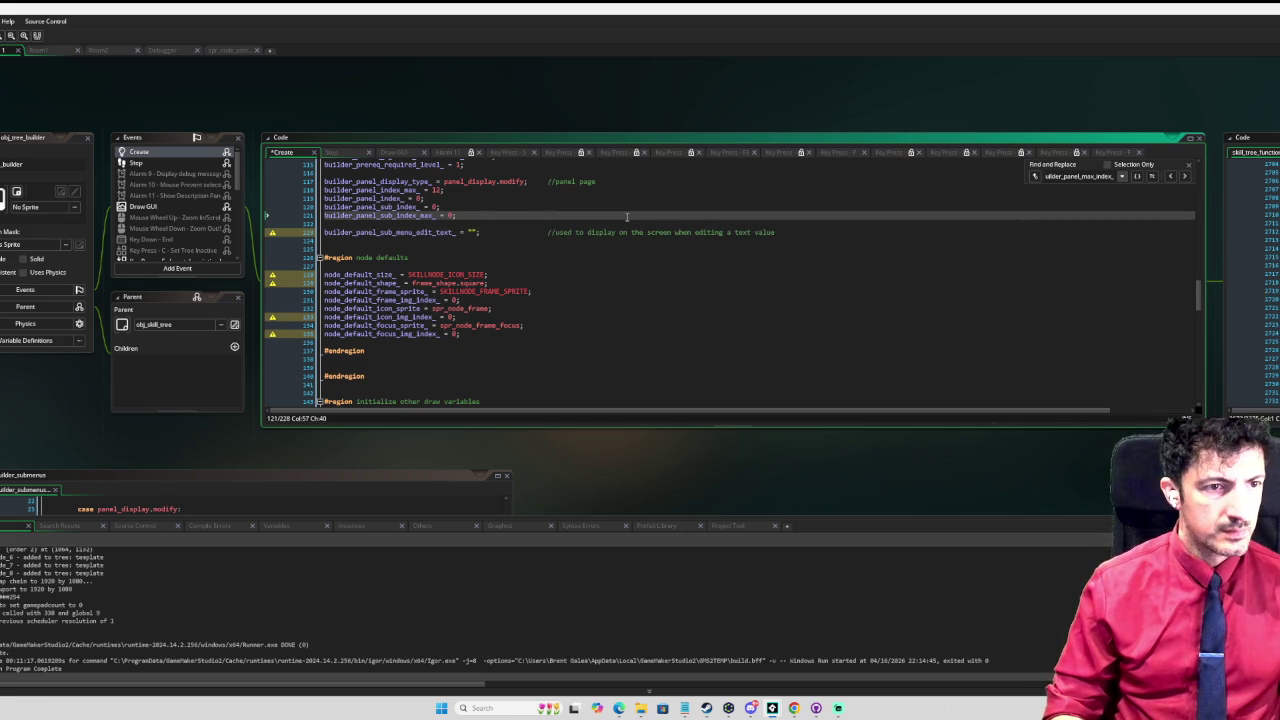
key(Up)
key(Up)
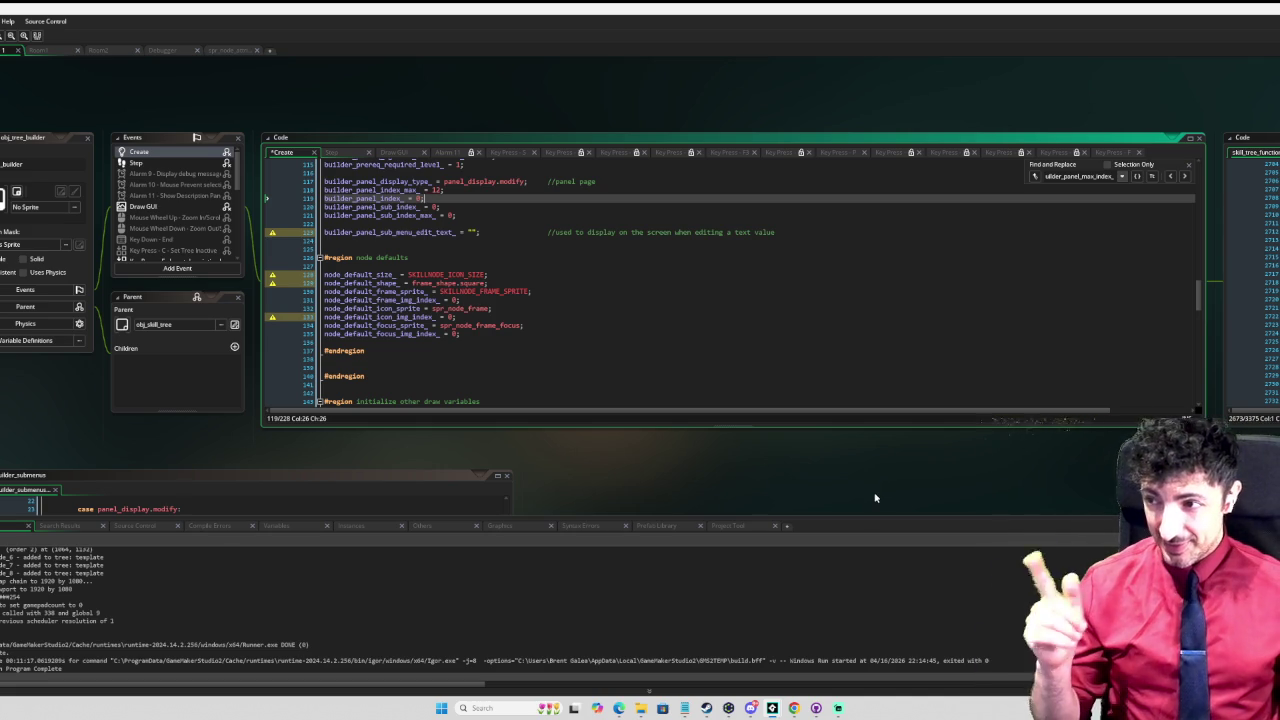
scroll(501, 298, down, 3)
scroll(491, 315, up, 2)
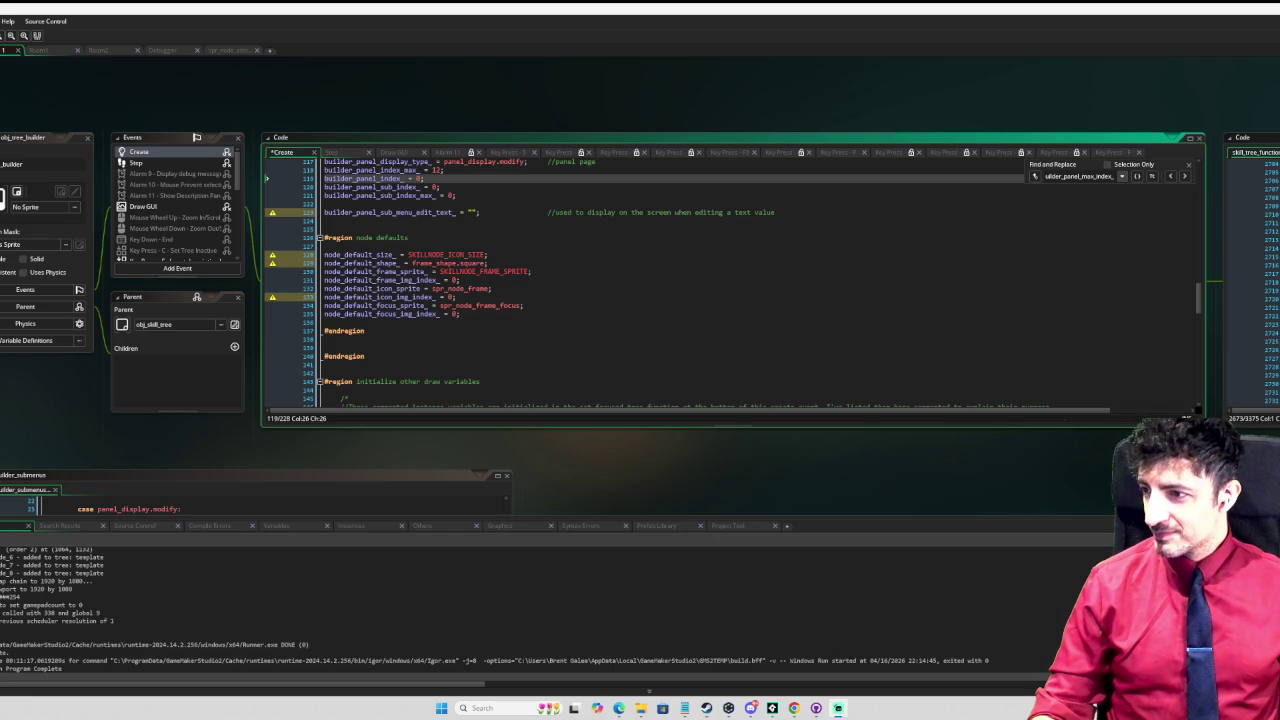
click(533, 322)
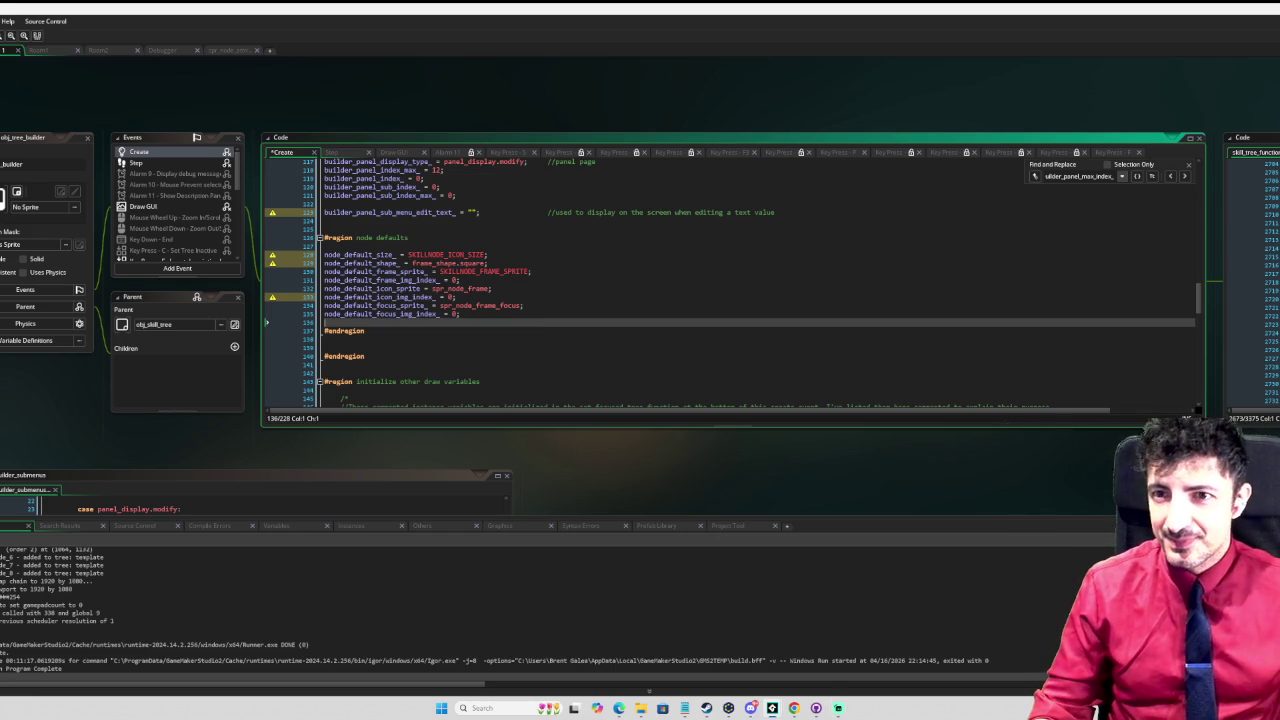
Step: Scroll through the skill tree functions code panel
scroll(501, 345, up, 10)
scroll(503, 345, down, 10)
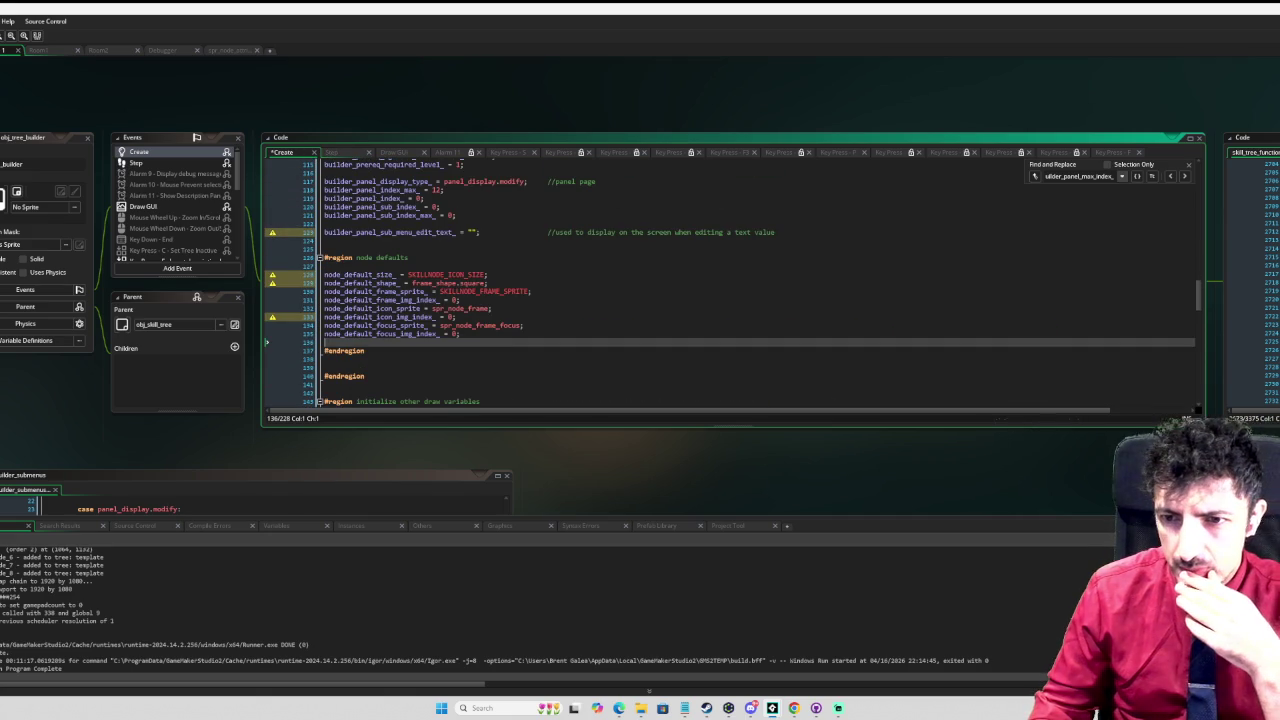
click(1250, 285)
scroll(640, 300, up, 5)
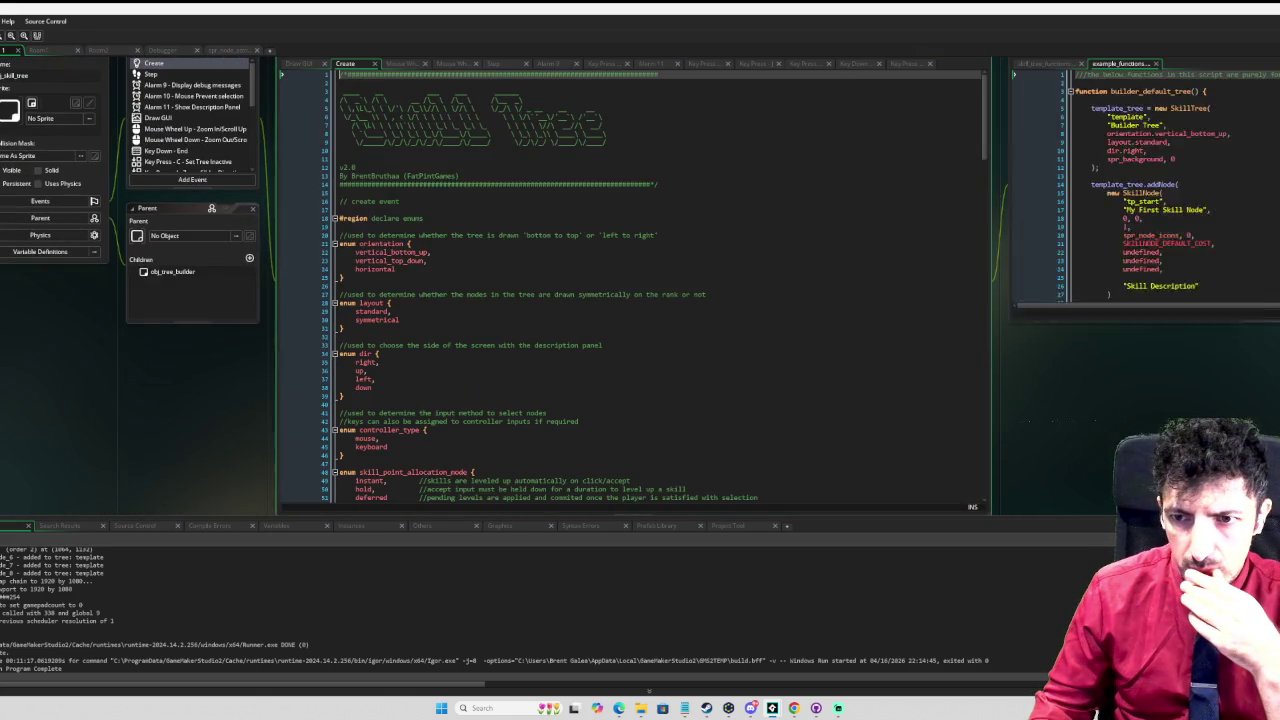
scroll(334, 238, down, 5)
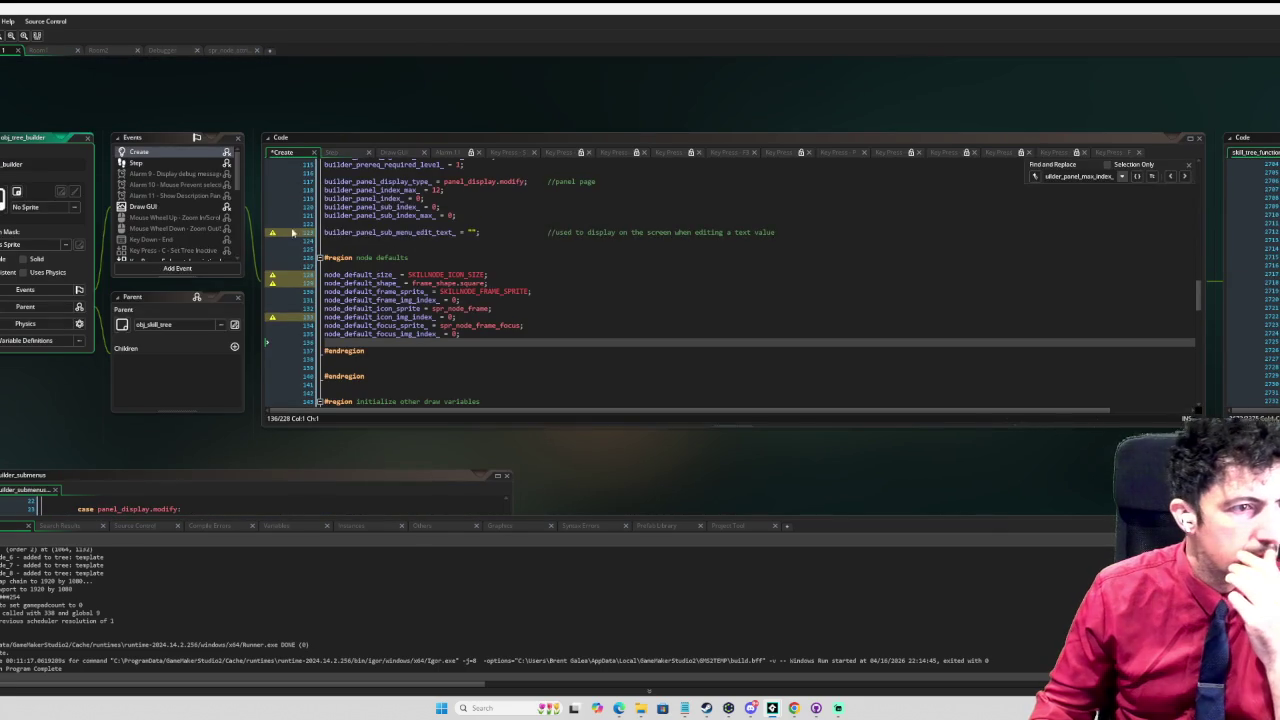
scroll(334, 238, up, 10)
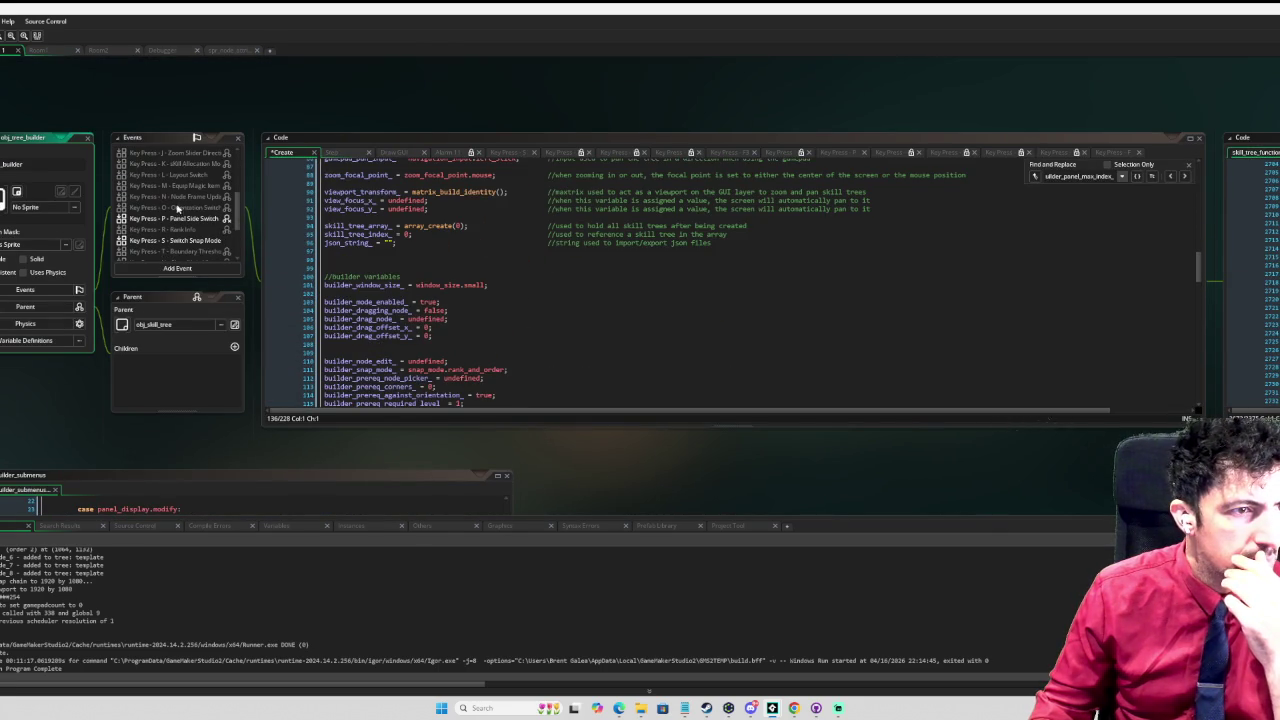
scroll(167, 190, up, 5)
Step: Open the tree builder's Step event and go to handle_import_export_in_debug_mode's definition
click(167, 164)
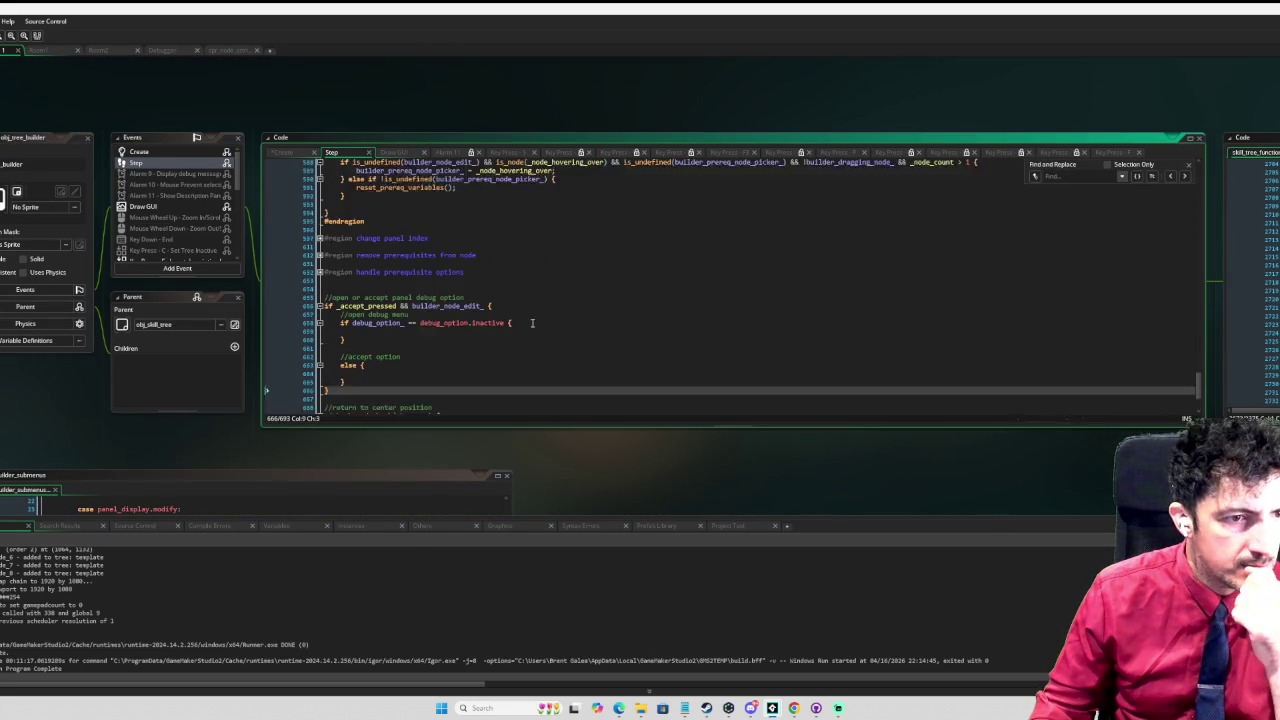
scroll(452, 316, up, 4)
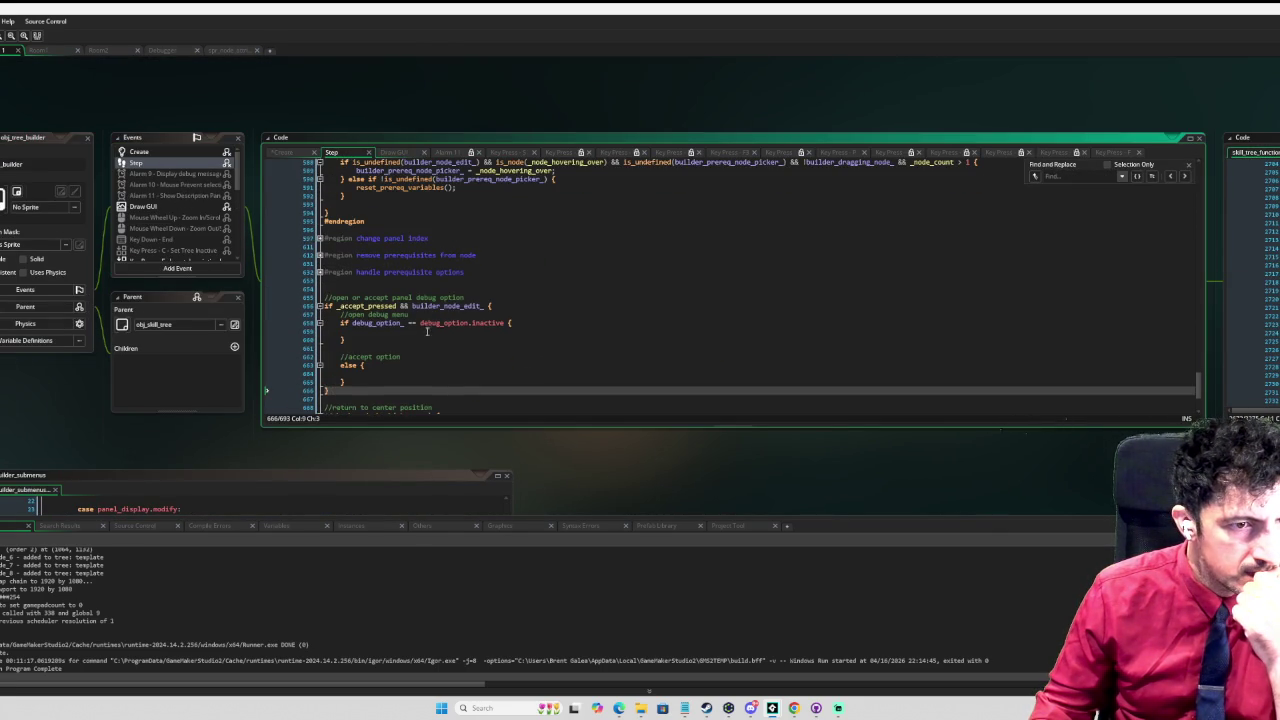
scroll(429, 332, up, 20)
scroll(425, 332, up, 5)
scroll(424, 332, up, 8)
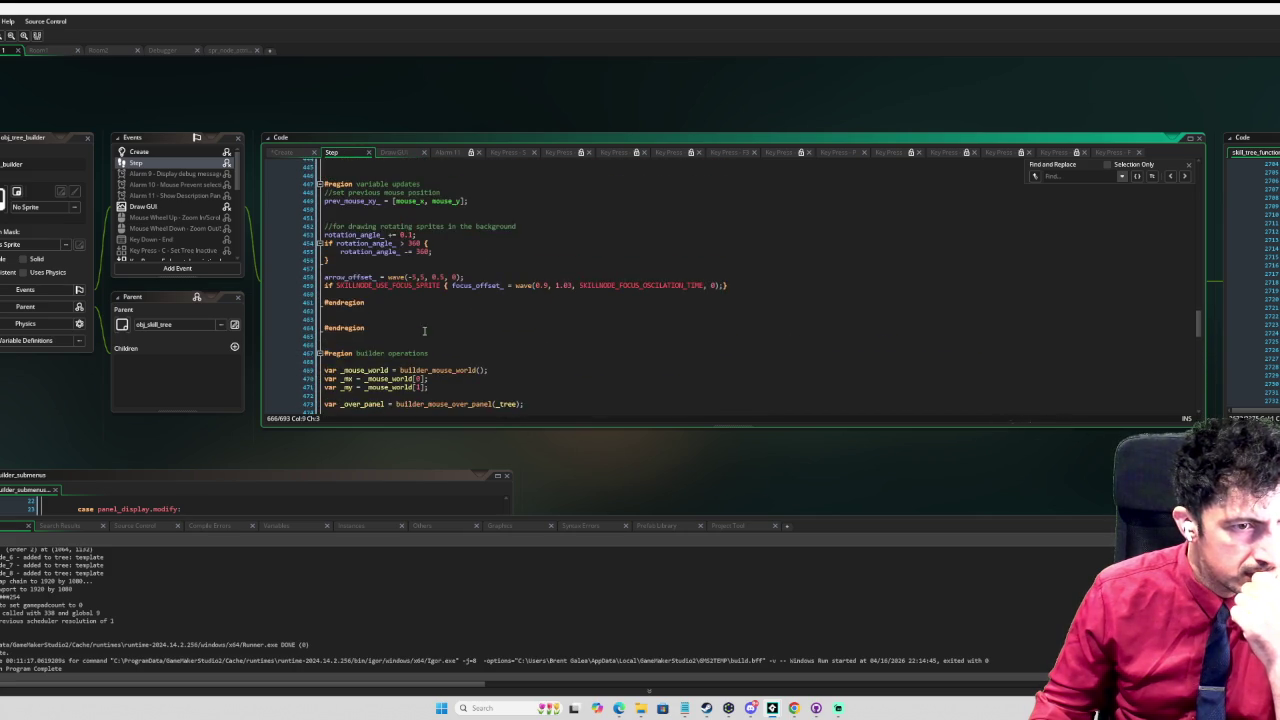
middle_click(447, 214)
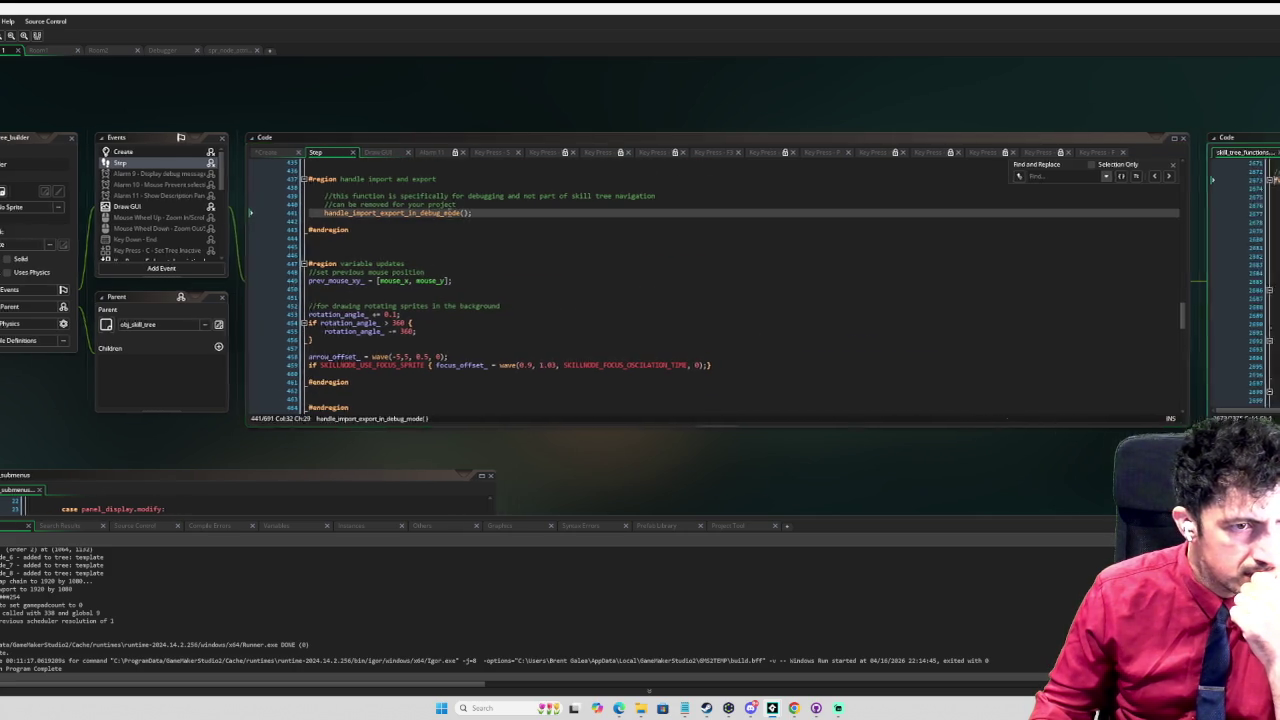
Step: Review the keyboard_lastkey filename-entry and backspace handling in the import/export function
scroll(1039, 225, down, 11)
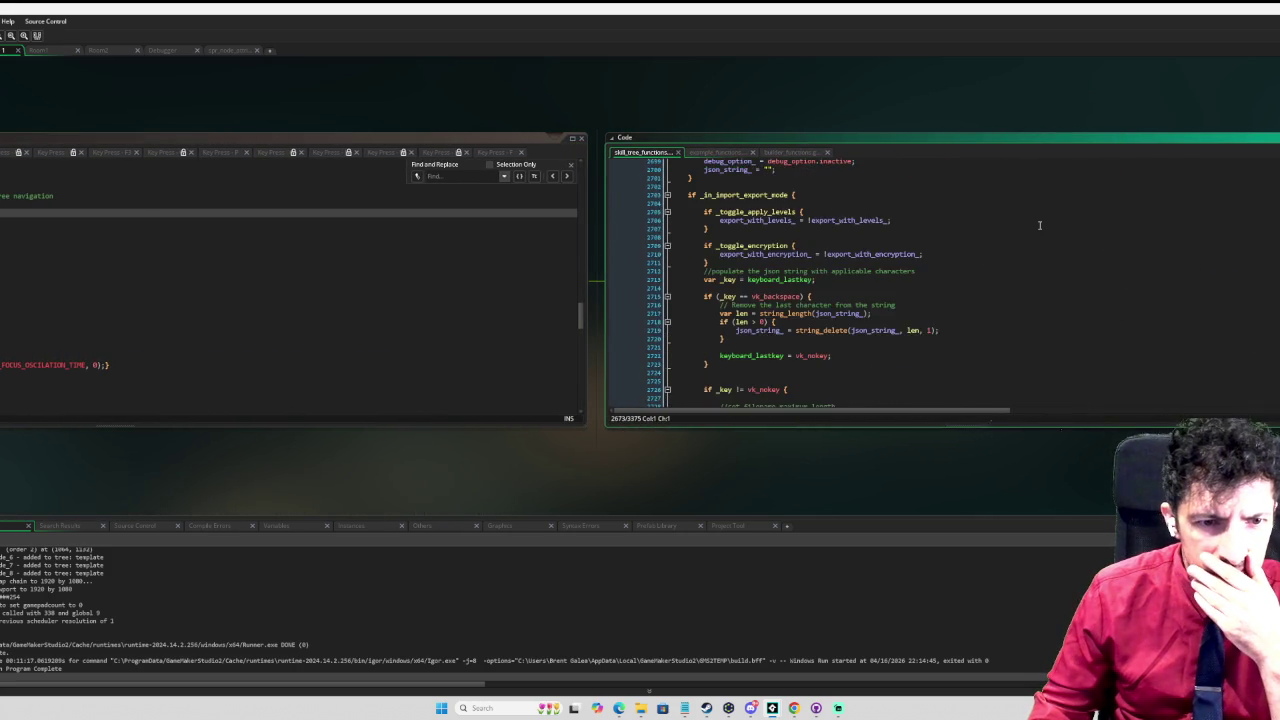
scroll(1039, 225, up, 14)
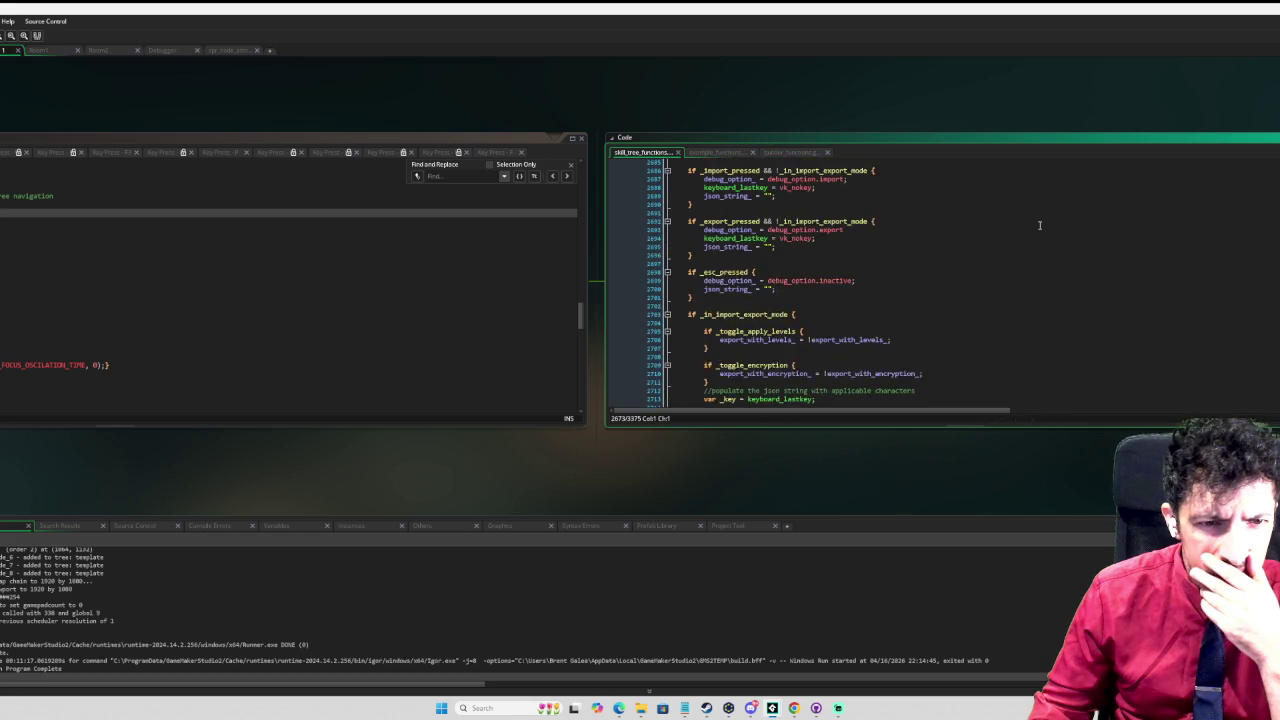
scroll(1039, 225, up, 2)
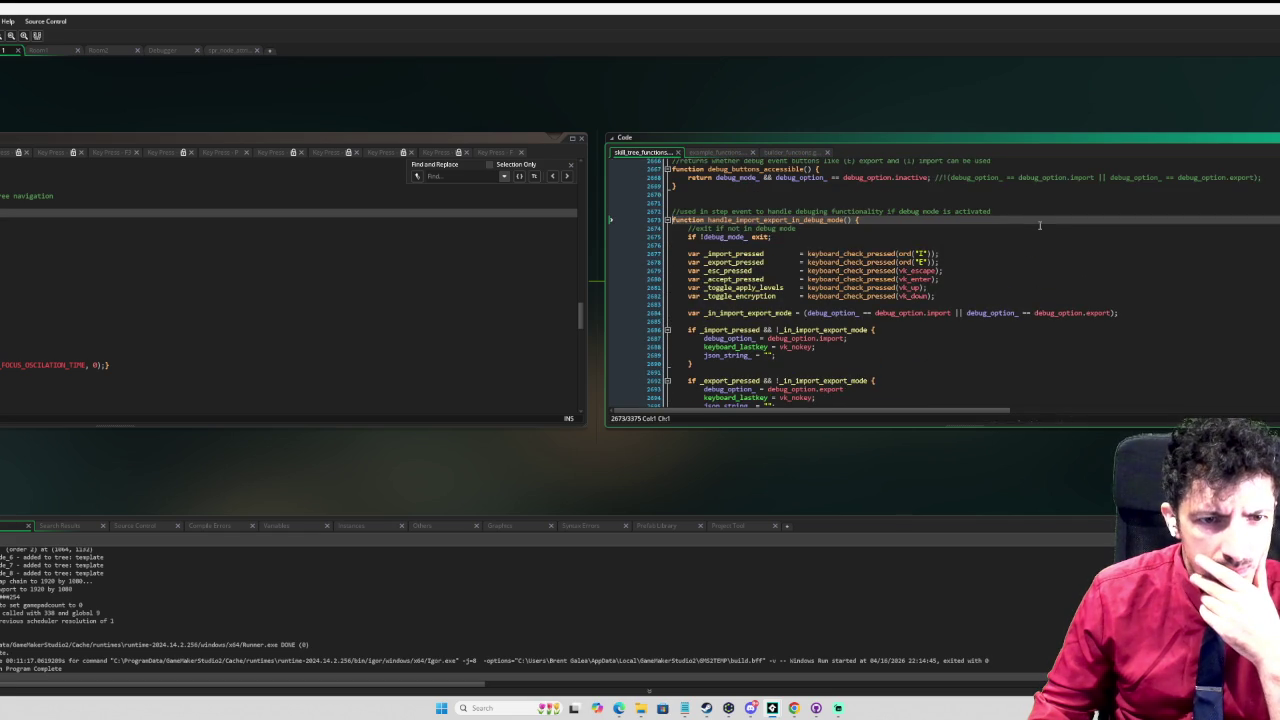
scroll(1030, 228, down, 6)
scroll(1019, 231, up, 6)
scroll(1019, 231, up, 4)
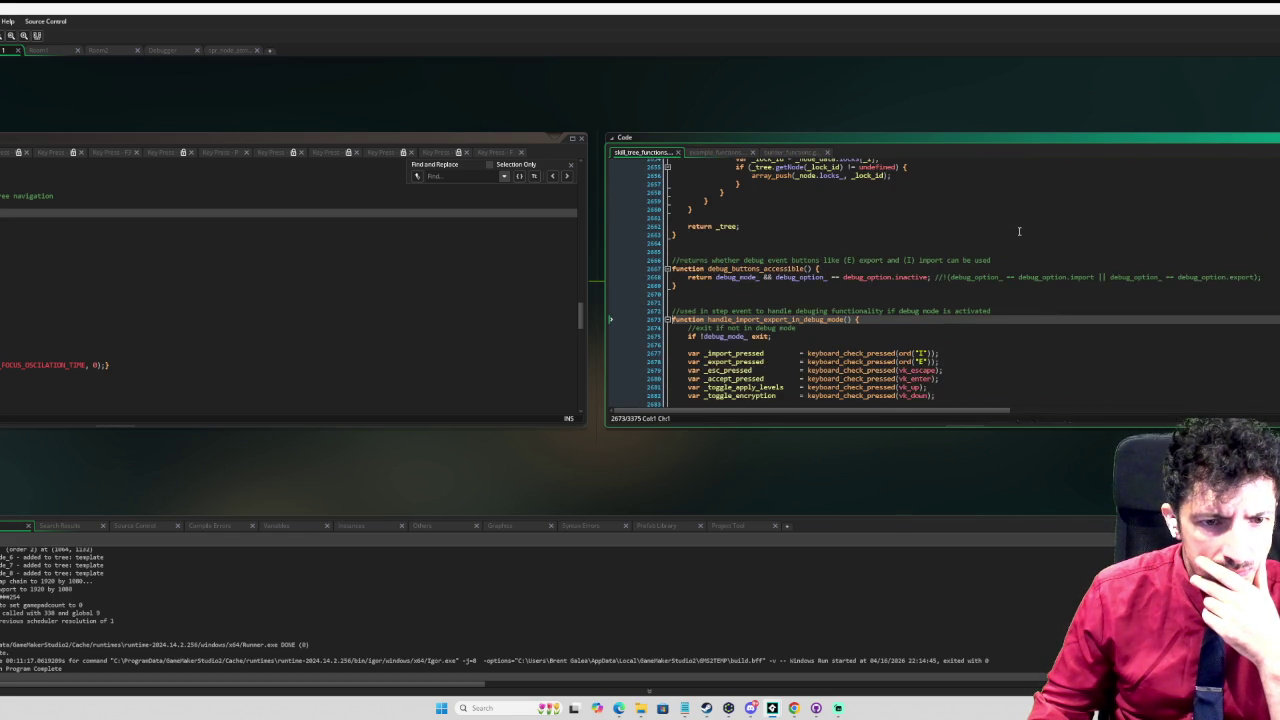
scroll(1019, 231, up, 5)
scroll(1019, 231, up, 5)
scroll(1025, 240, down, 18)
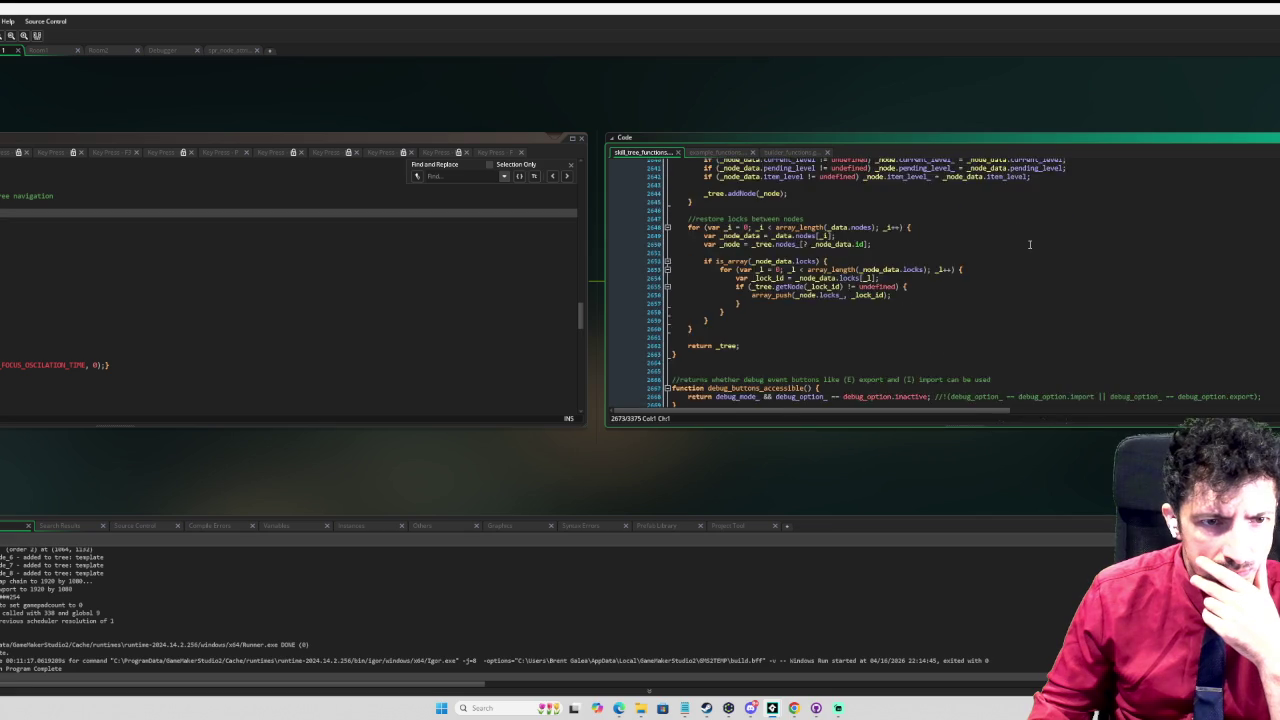
scroll(1031, 247, down, 3)
scroll(1031, 247, down, 3)
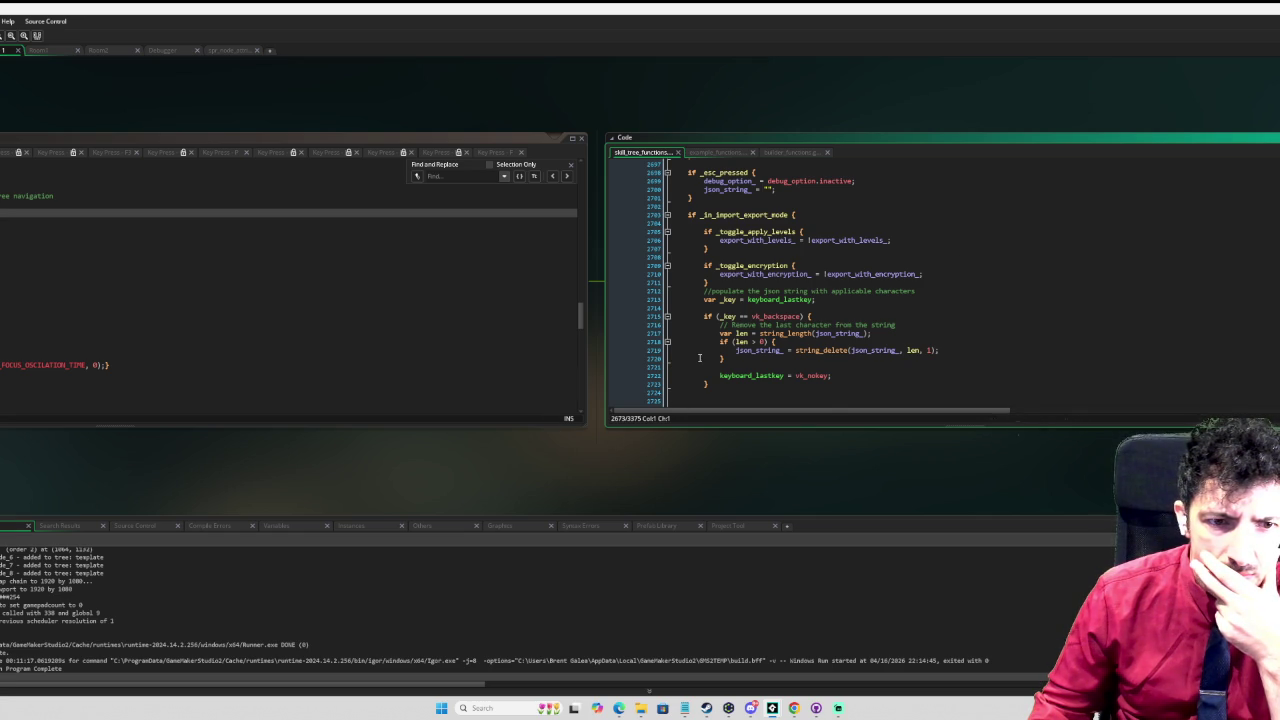
scroll(699, 357, down, 1)
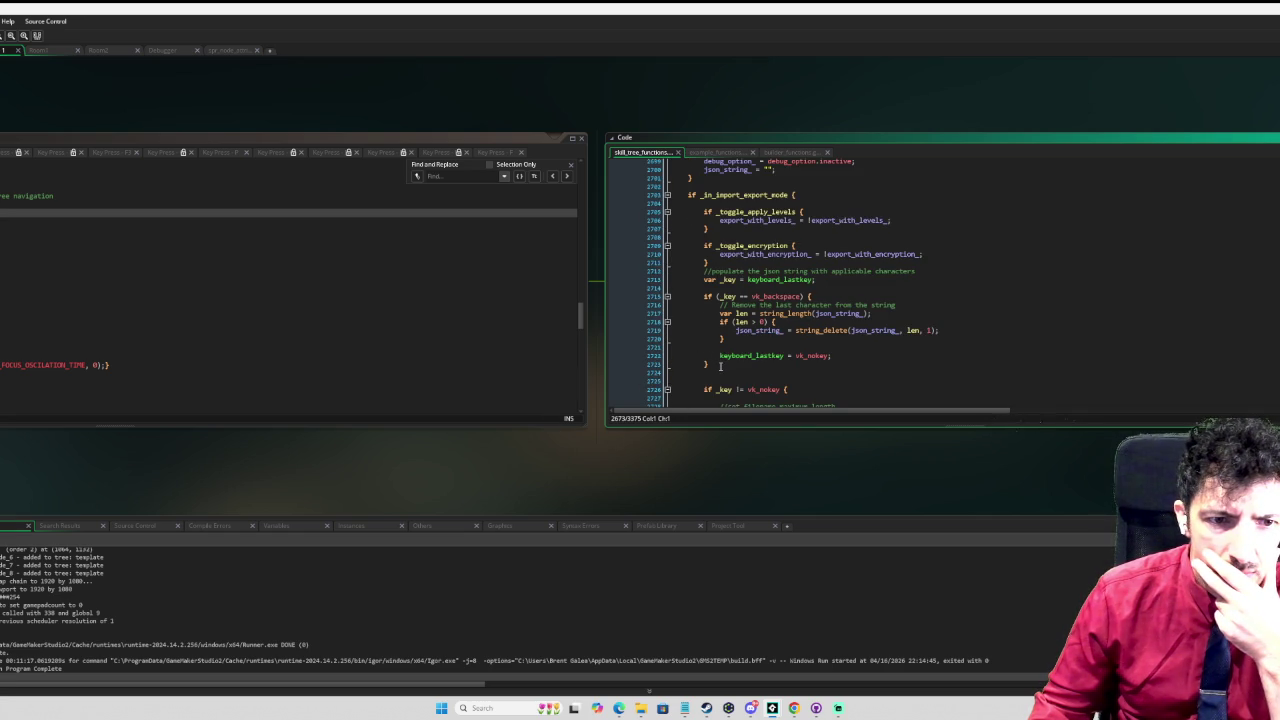
click(720, 366)
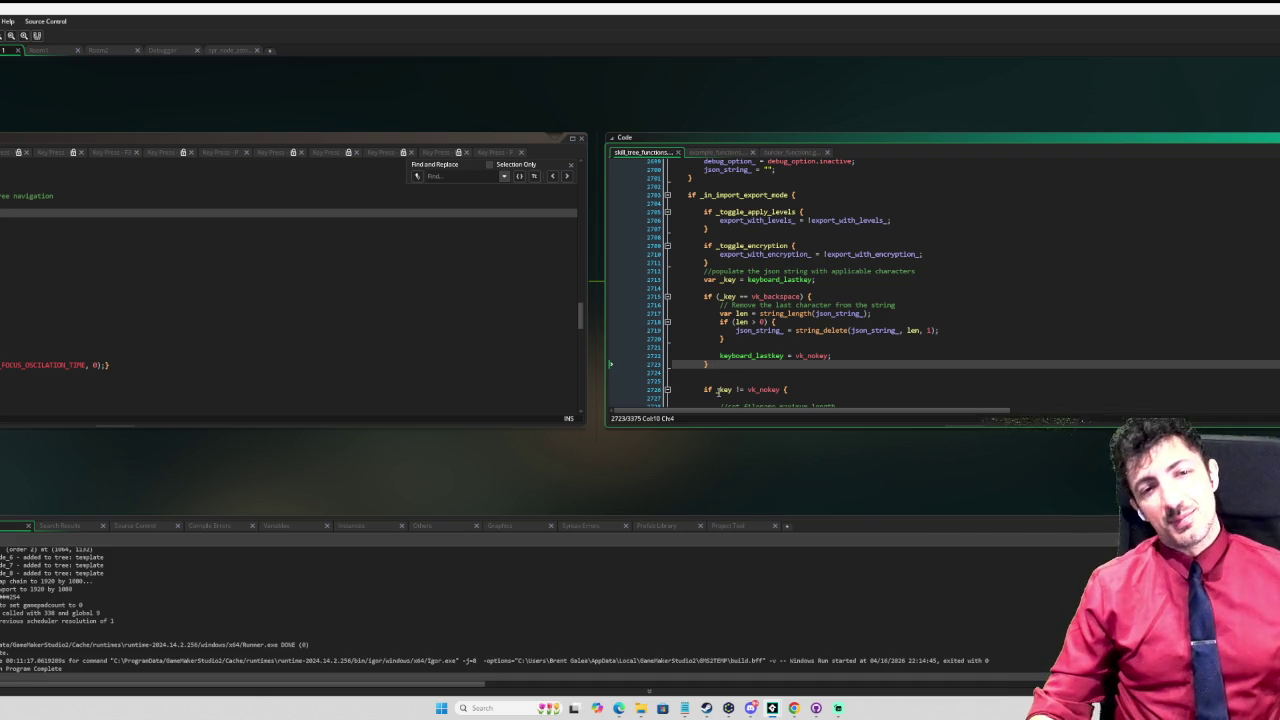
scroll(697, 355, down, 1)
scroll(697, 355, up, 1)
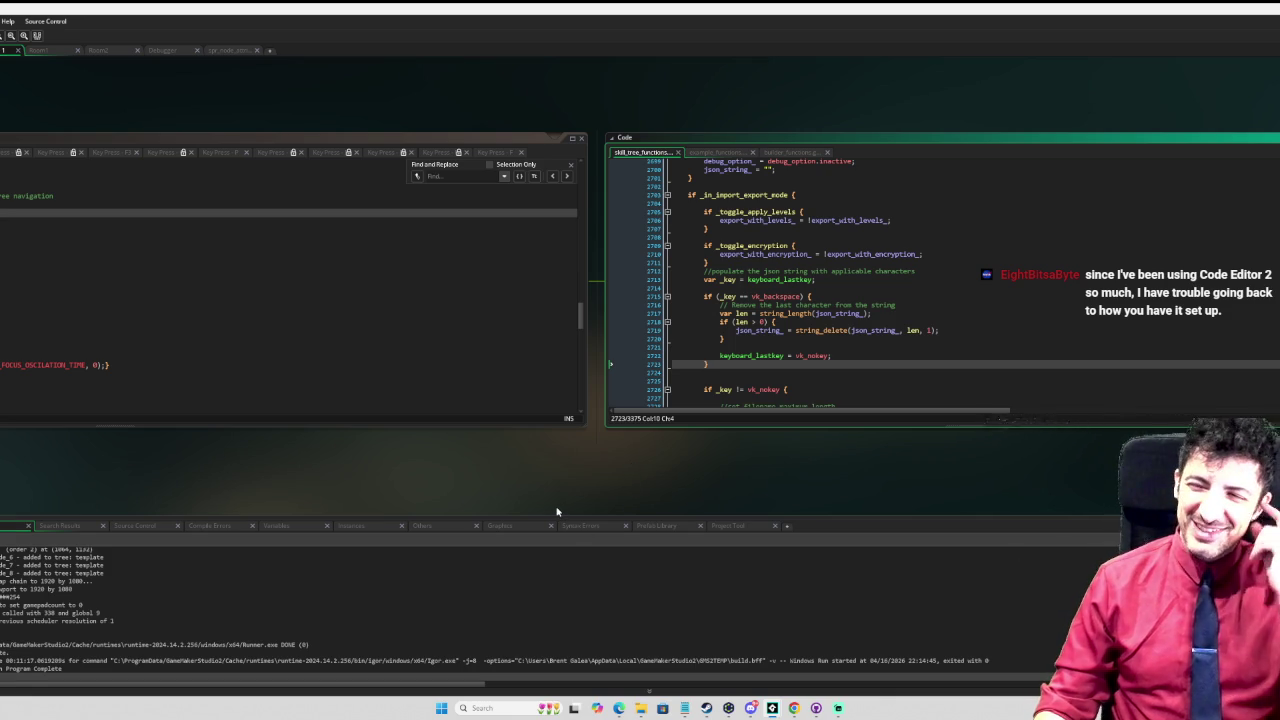
Step: Reposition the workspace and run the skill tree game in debug mode
drag(386, 486, 842, 477)
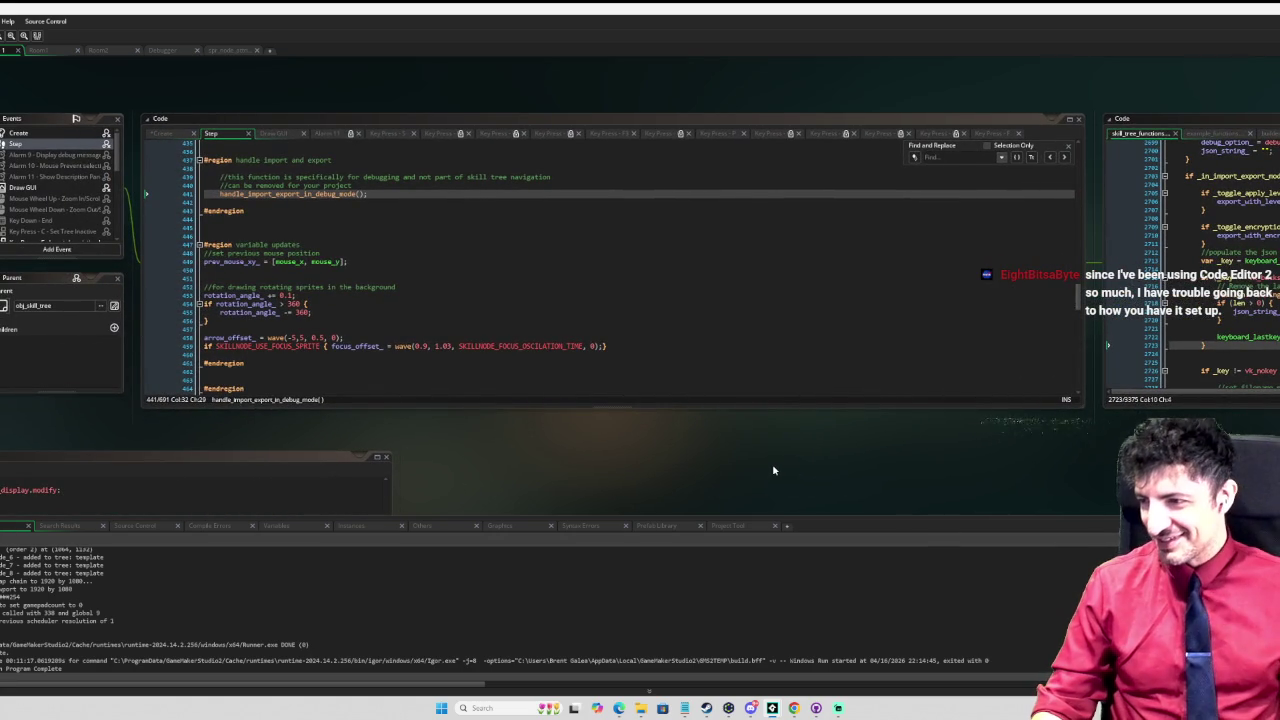
drag(663, 457, 699, 473)
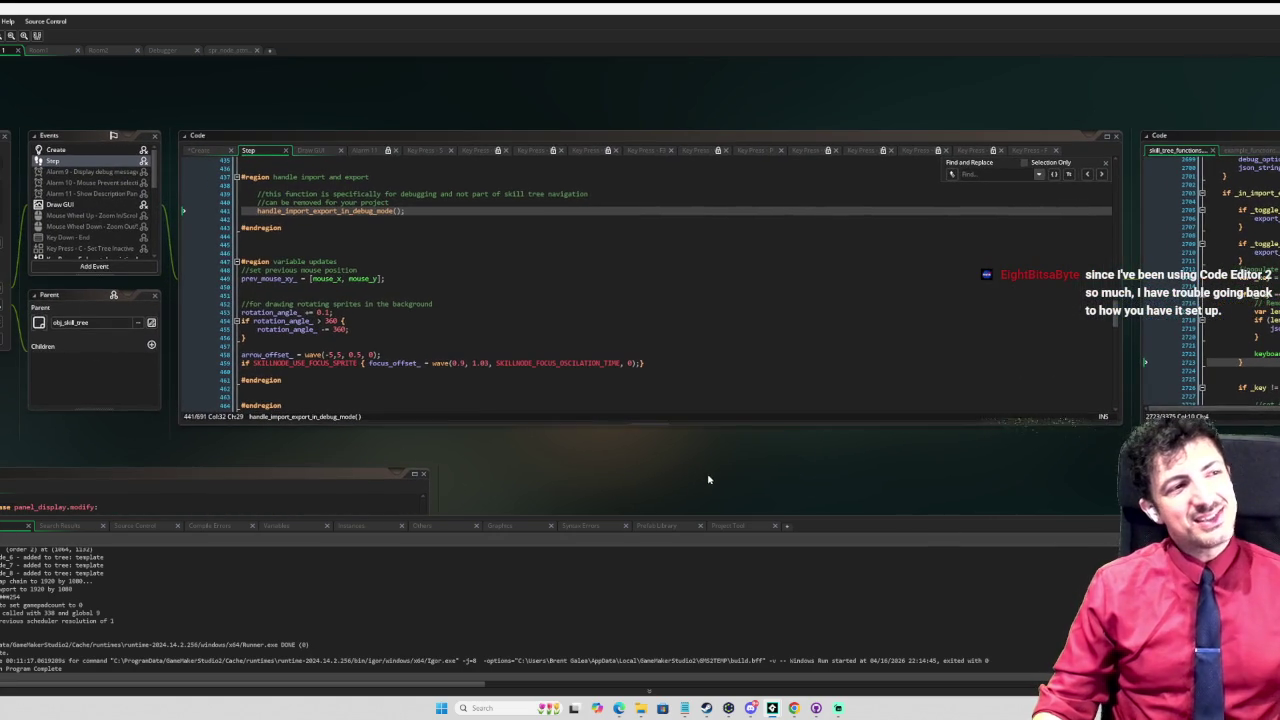
key(F6)
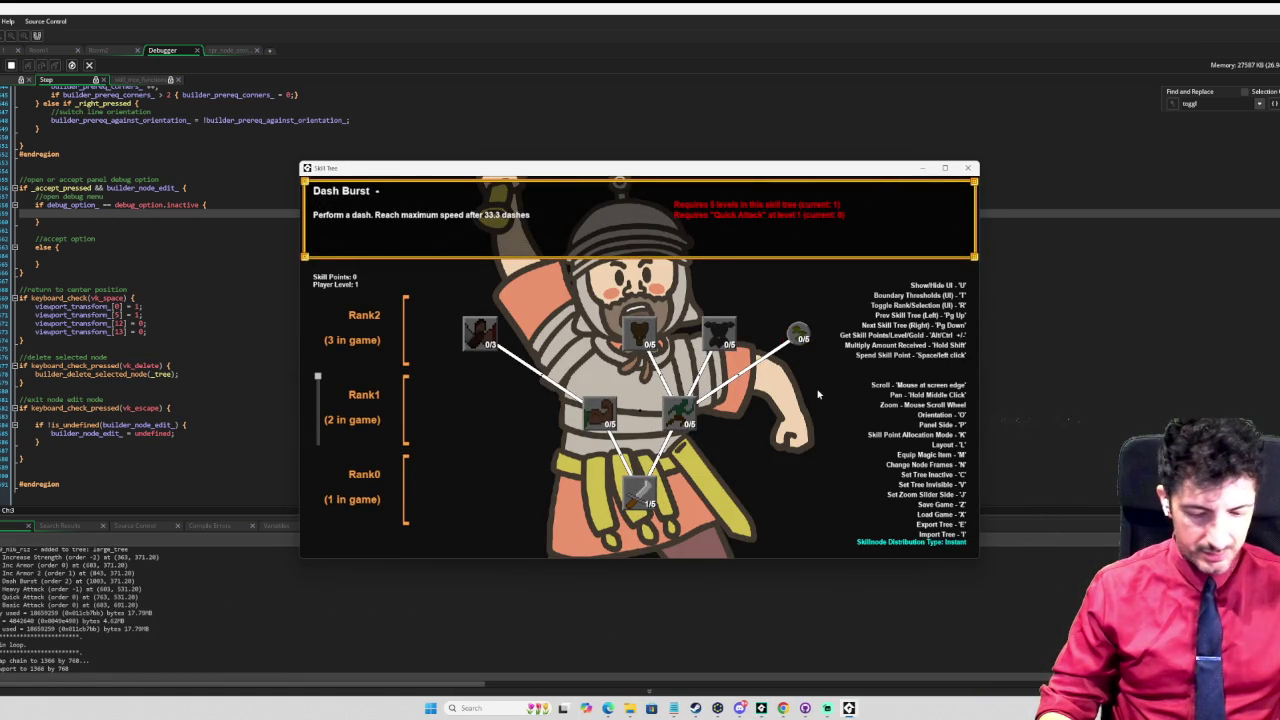
Step: On the cosmic skill tree, enter 'BIGROUNDTREE' in the export filename prompt
key(Page_Down)
scroll(765, 380, down, 3)
scroll(770, 400, up, 3)
scroll(778, 430, down, 3)
scroll(786, 458, up, 3)
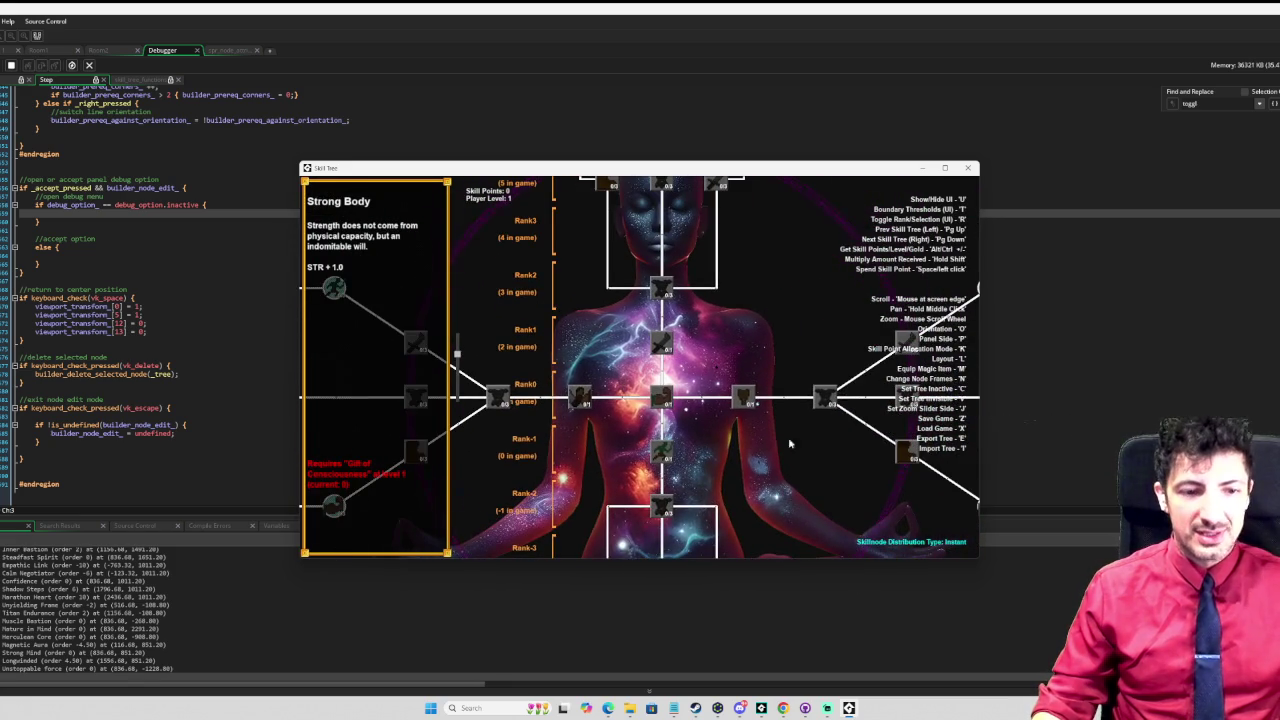
key(e)
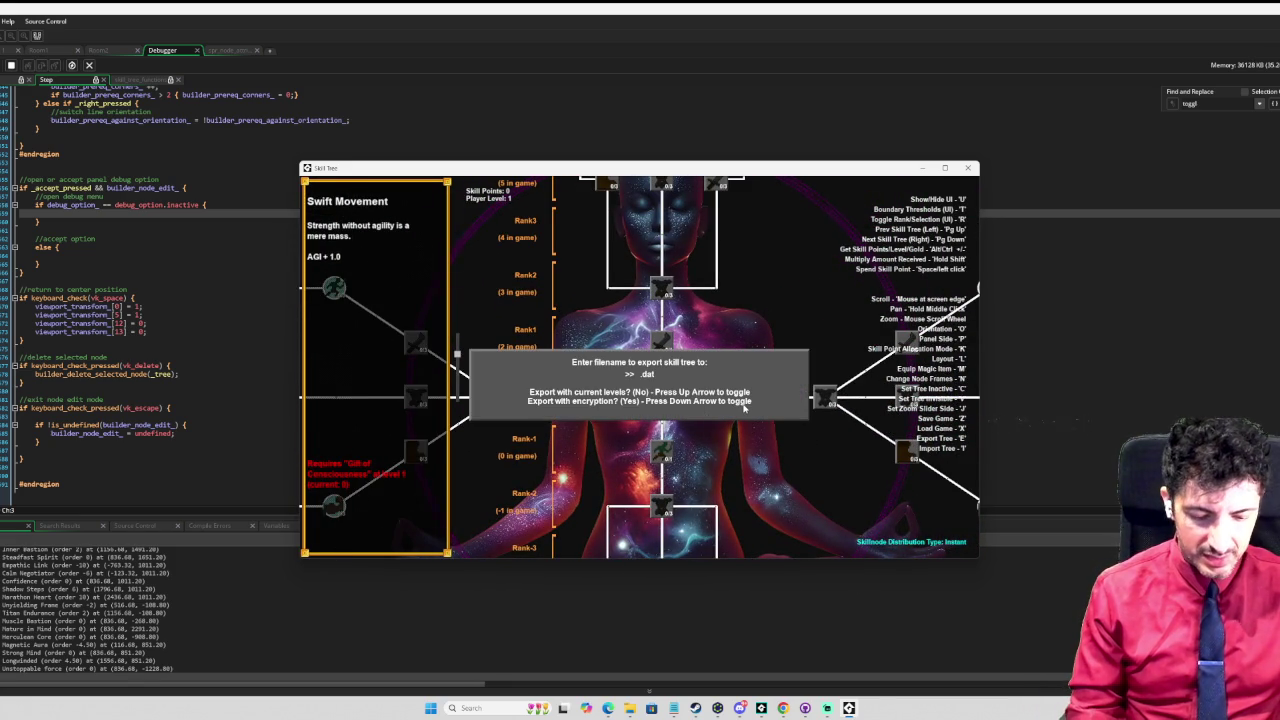
text(BIGROUNDTREE)
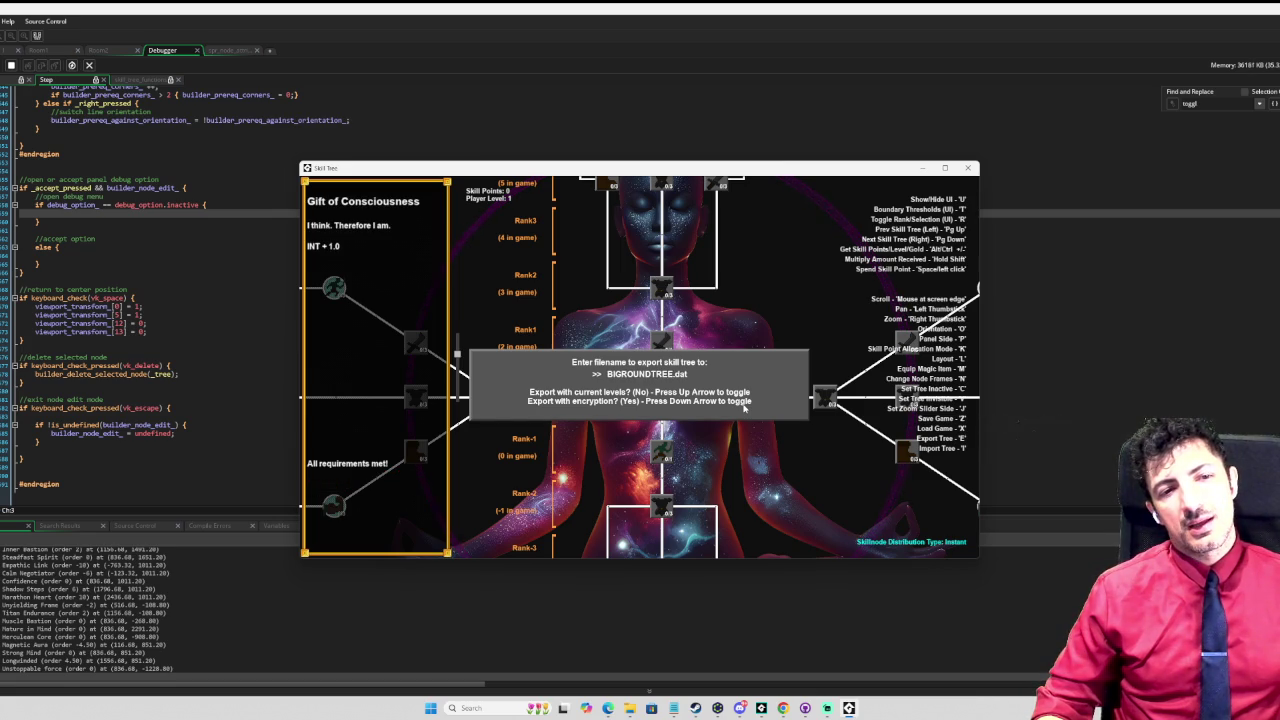
Step: Switch trees, then test backspacing out and retyping the export filename ('B', 'KJHSFJD')
key(Page_Down)
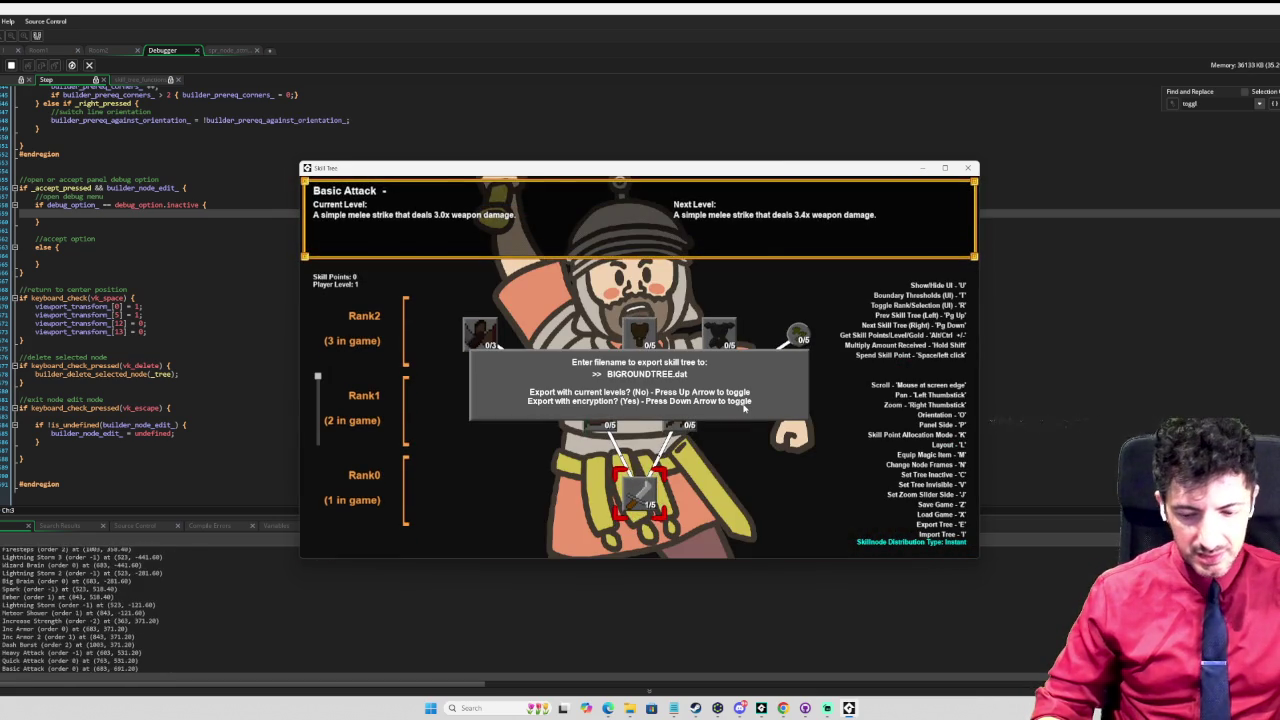
key(Page_Up)
key(BackSpace)
key(BackSpace)
key(BackSpace)
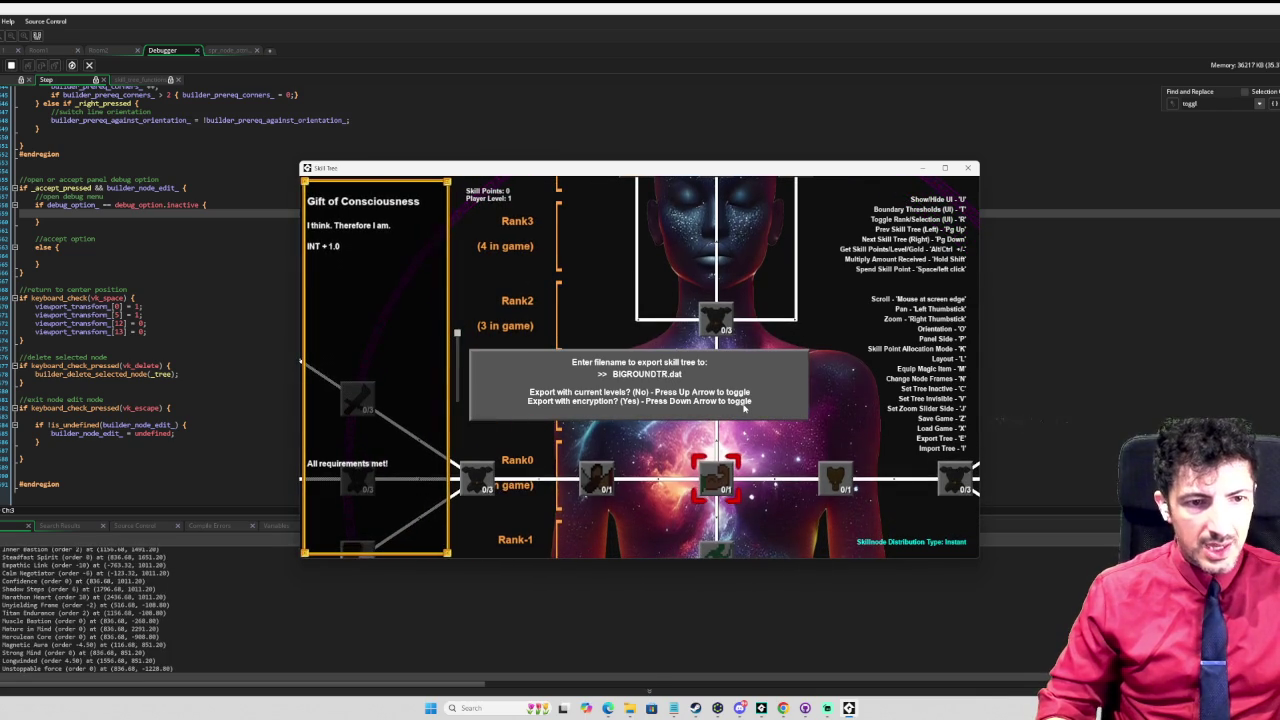
key(BackSpace)
key(BackSpace)
key(BackSpace)
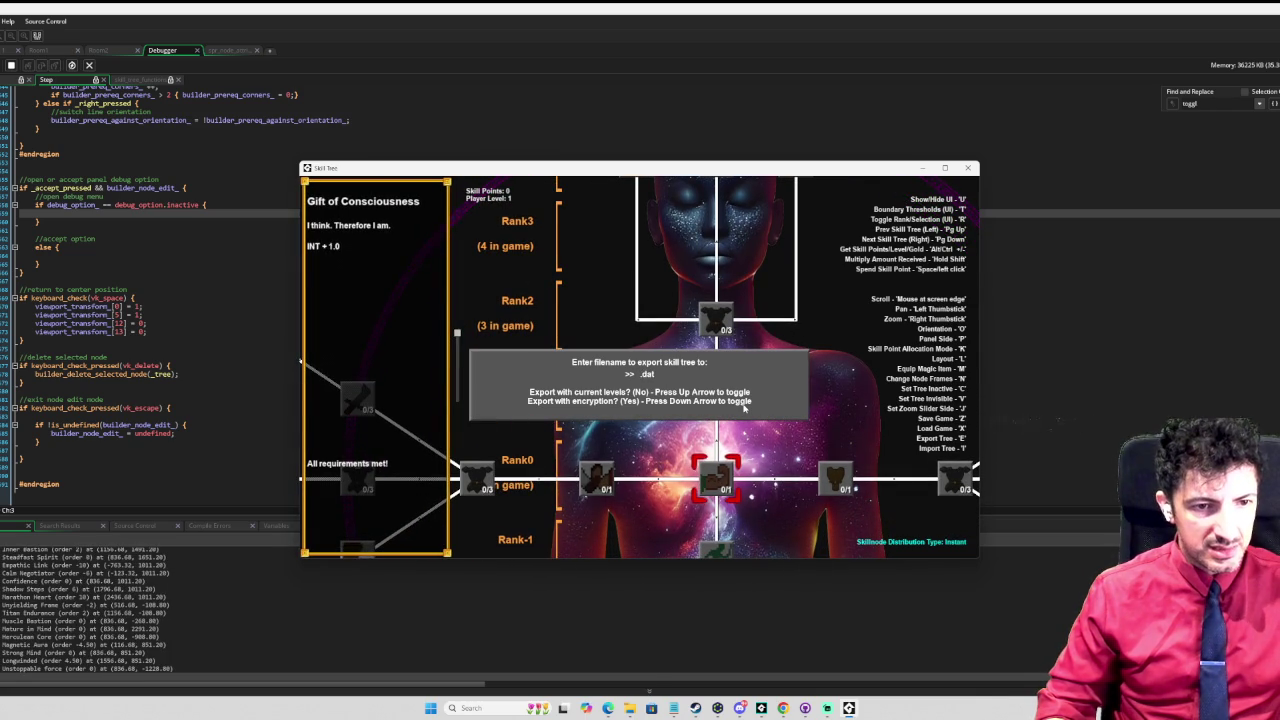
text(B)
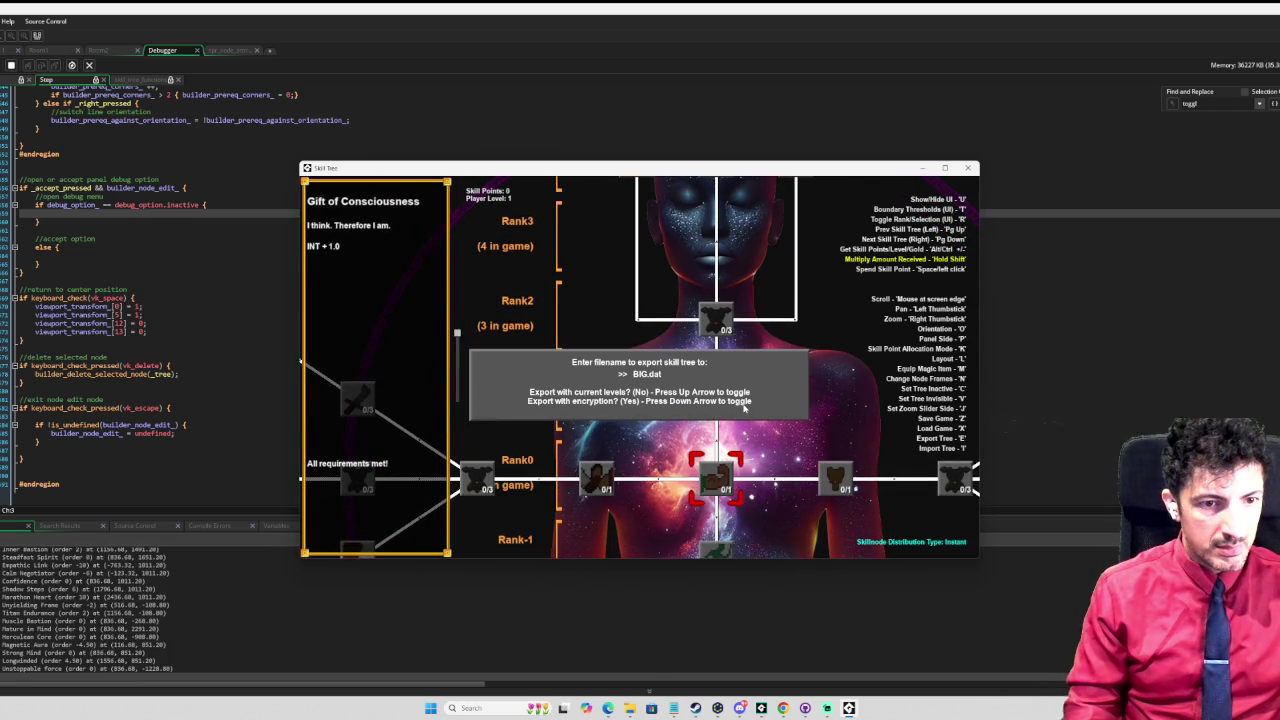
key(BackSpace)
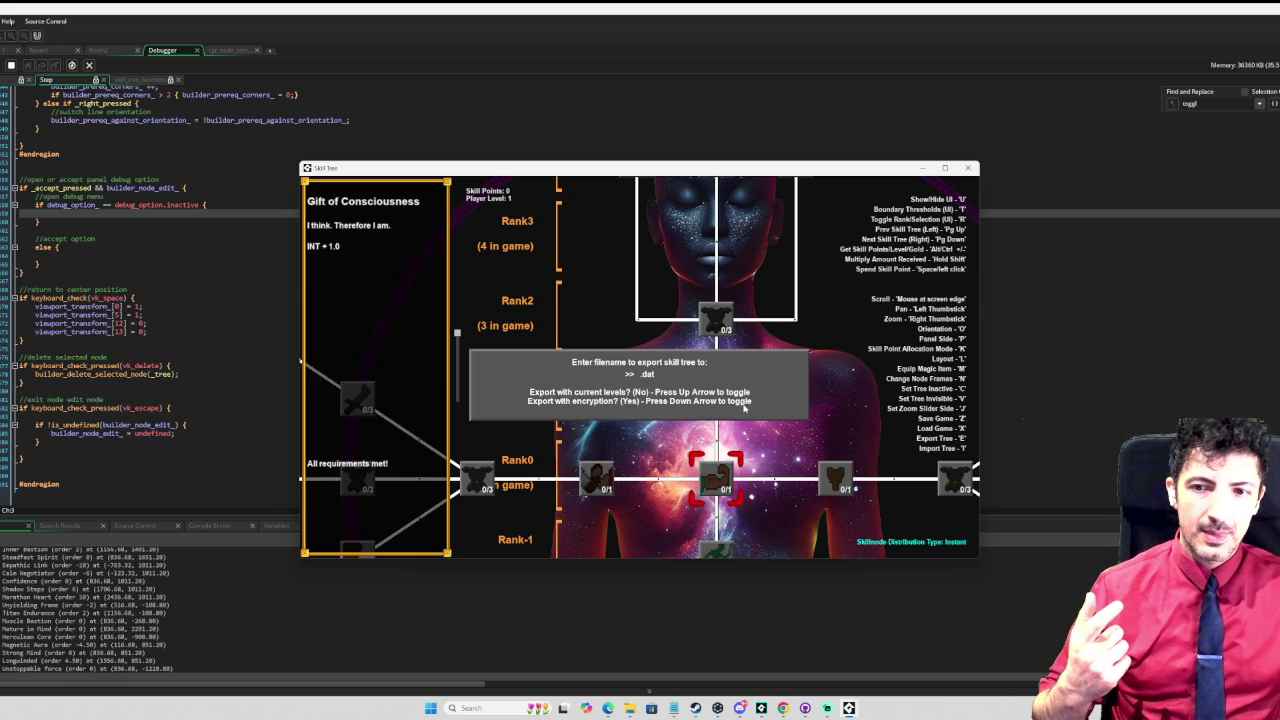
text(KJHSFJD)
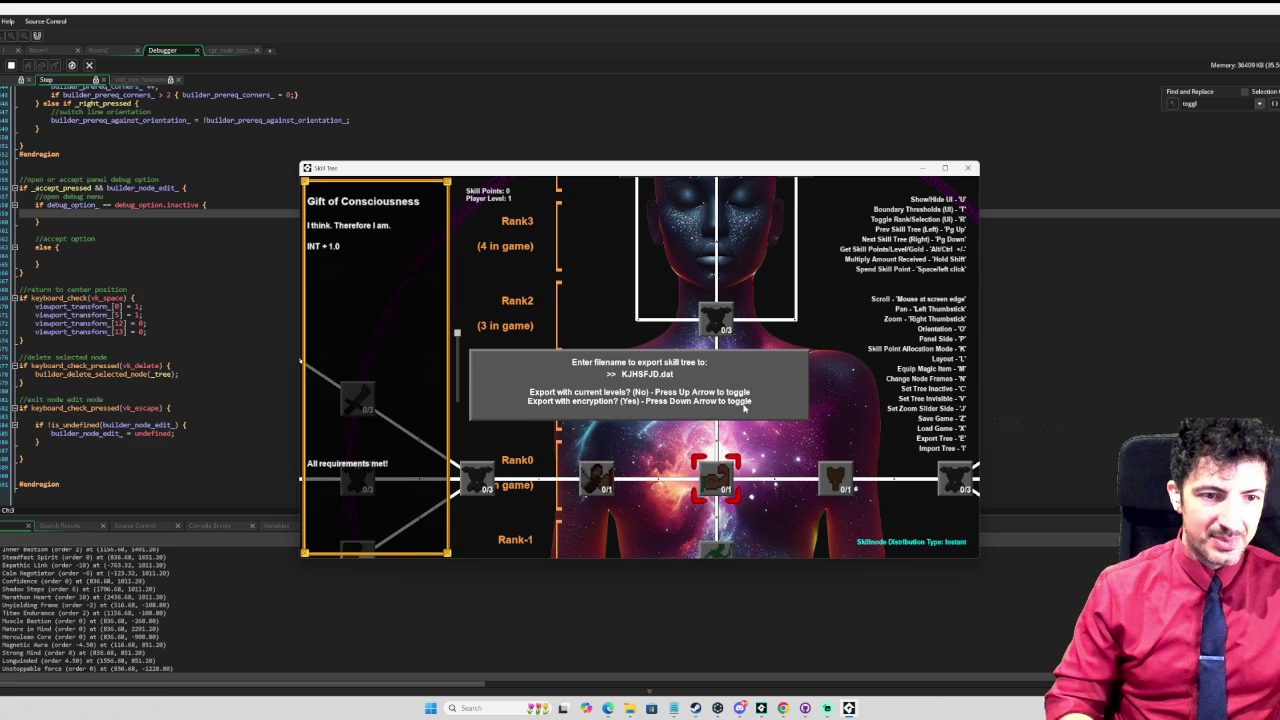
key(BackSpace)
key(BackSpace)
key(BackSpace)
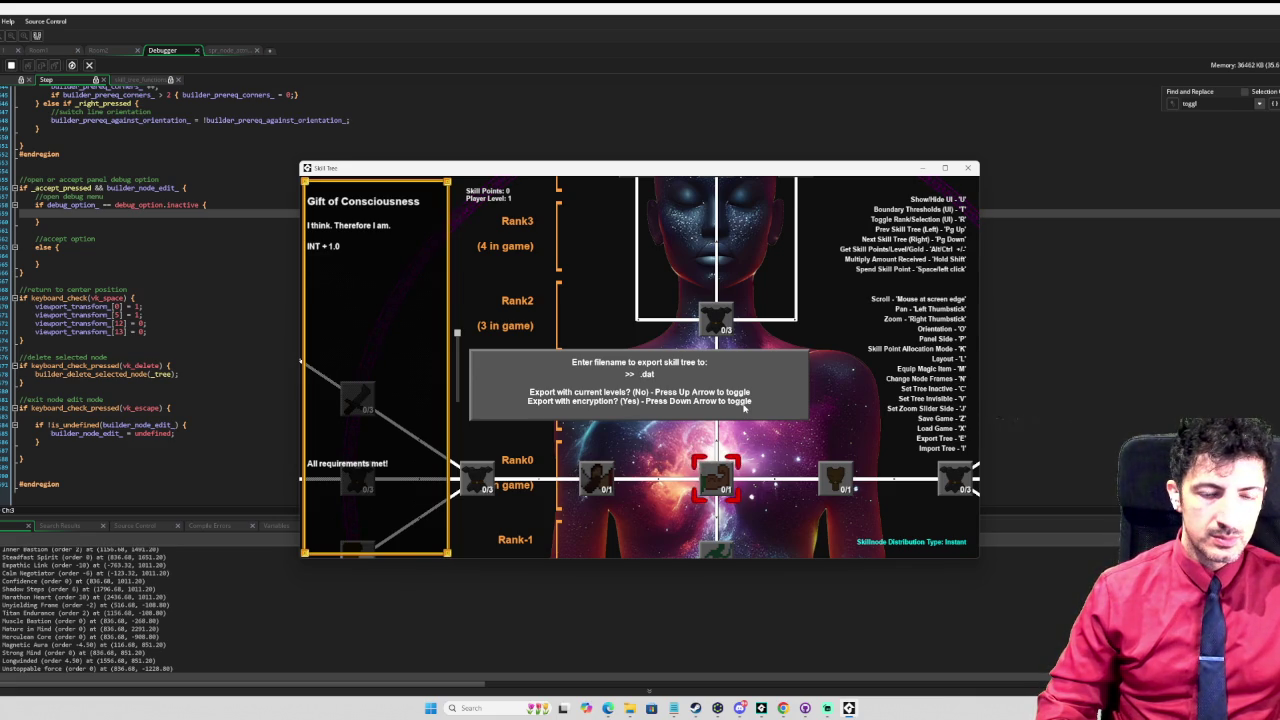
Step: Cancel the export prompt, select the Rank2 Trained Body node, and stop the game
key(Escape)
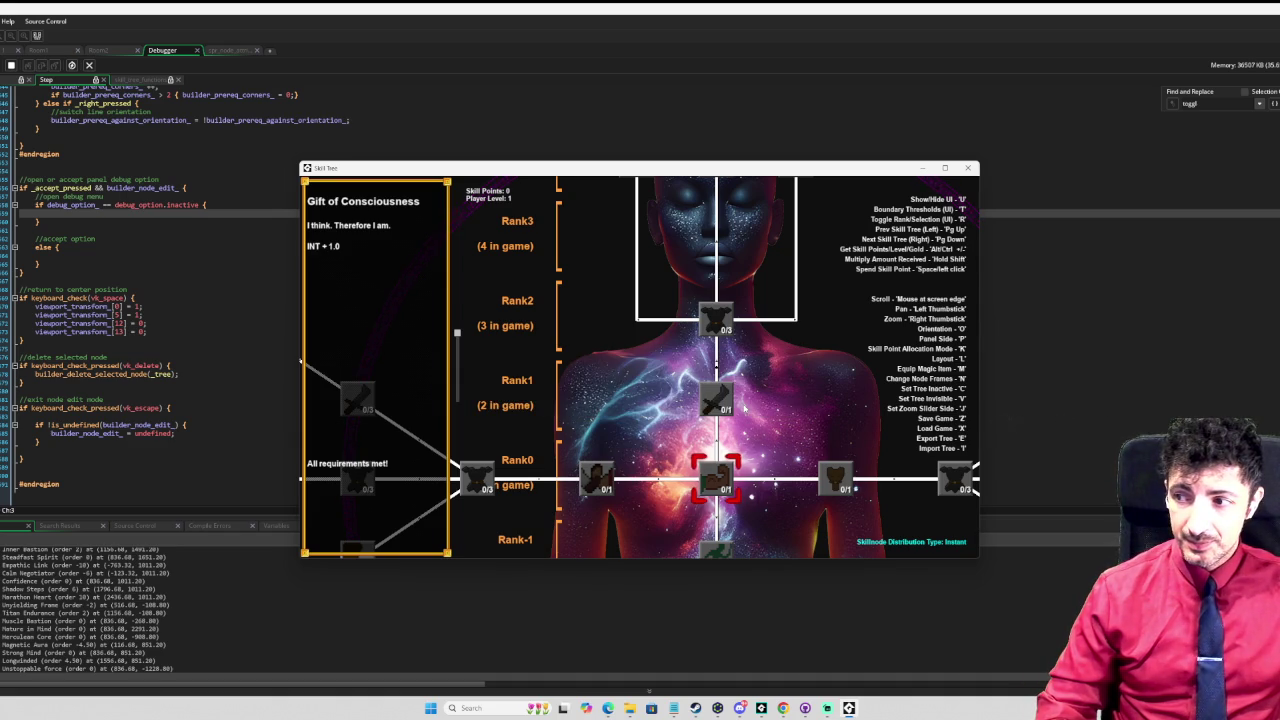
click(716, 318)
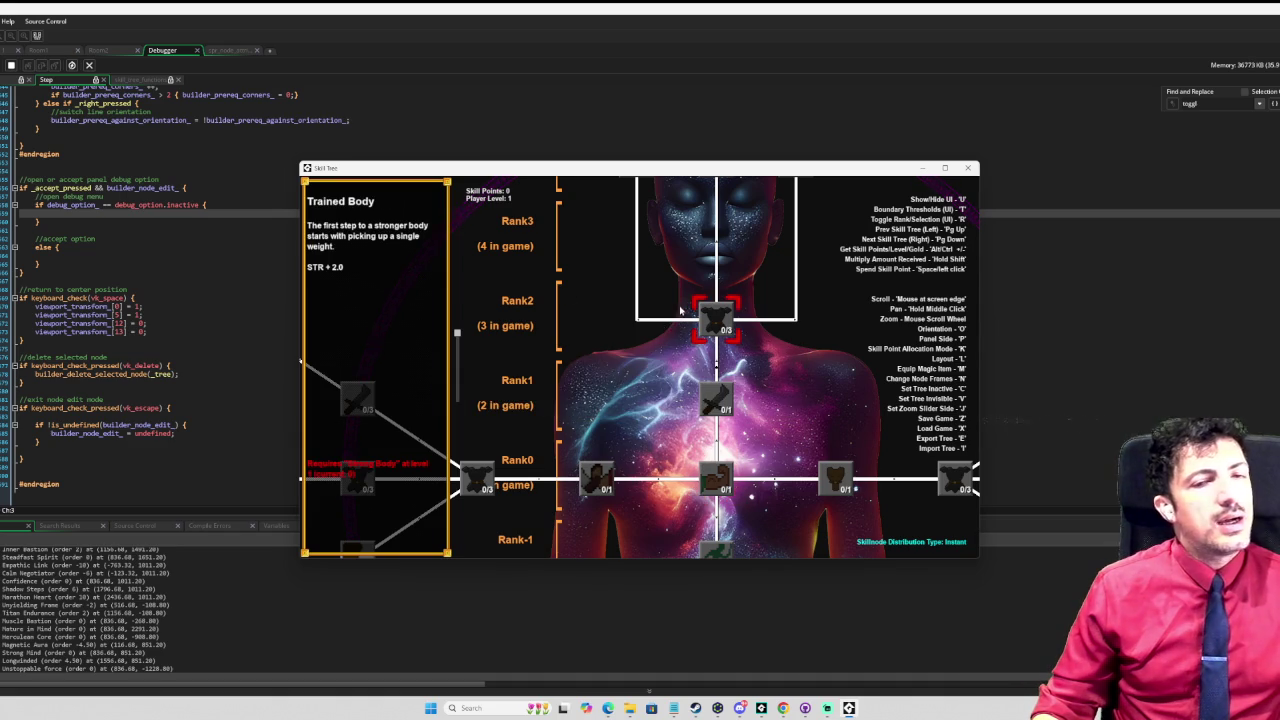
key(Page_Down)
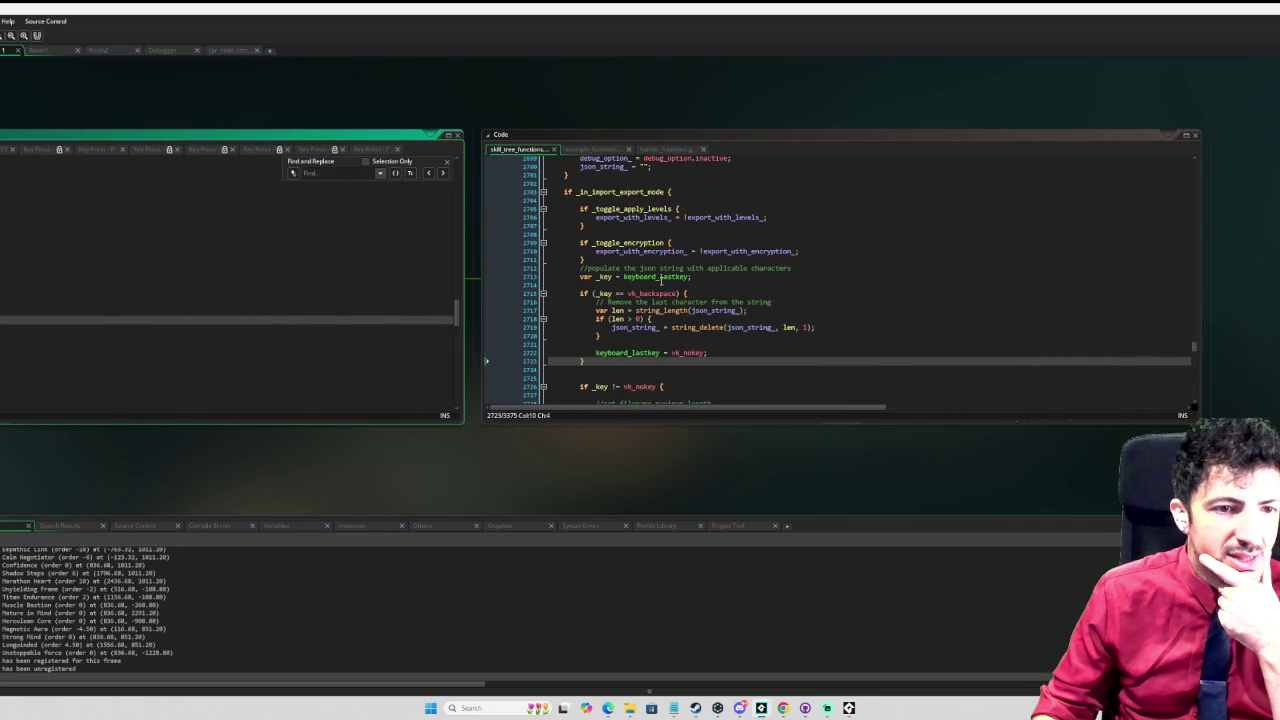
Step: Open the manual help page for keyboard_lastkey from the import/export key-handling code
click(670, 277)
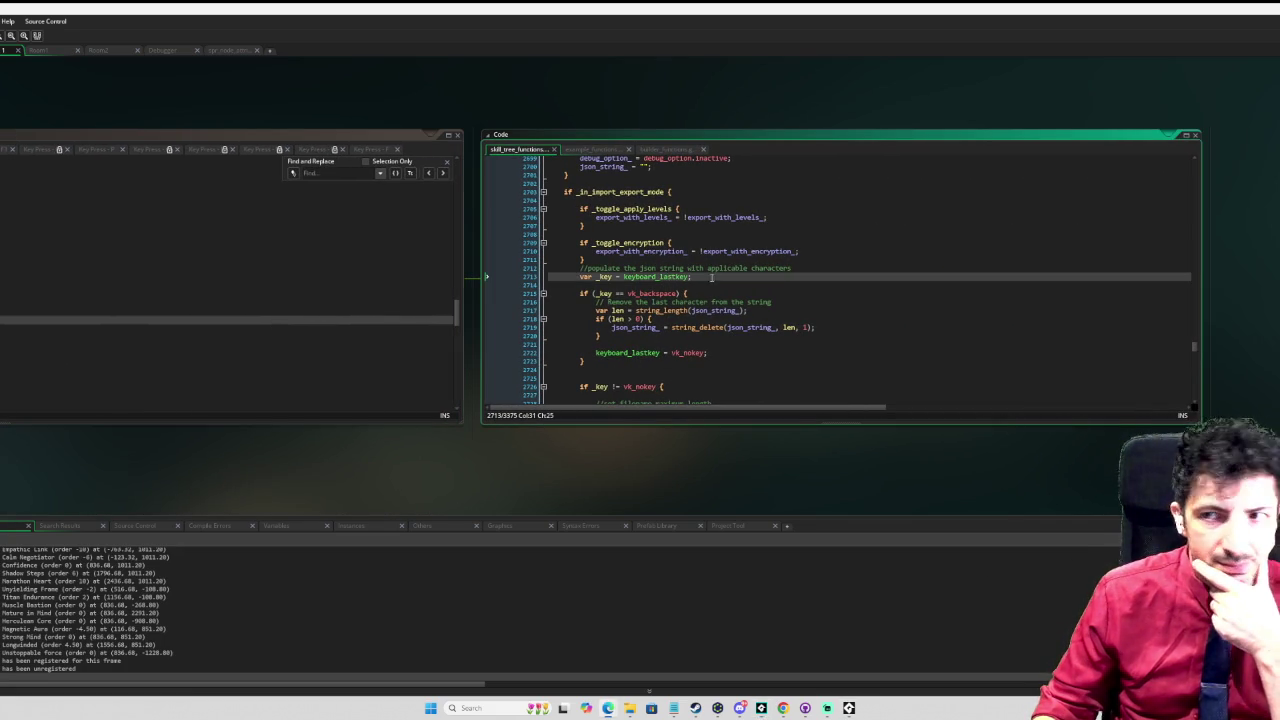
key(F1)
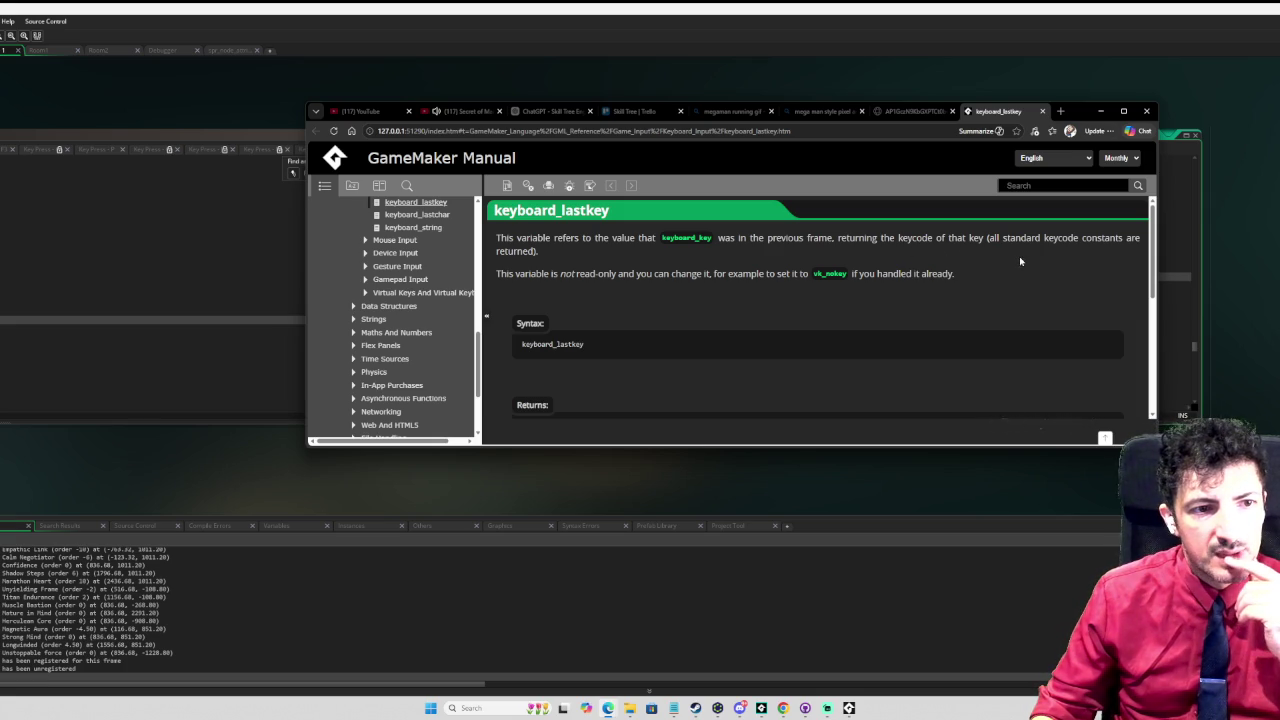
Step: Enlarge the manual window and read through the keyboard_lastkey reference page
scroll(1015, 260, down, 2)
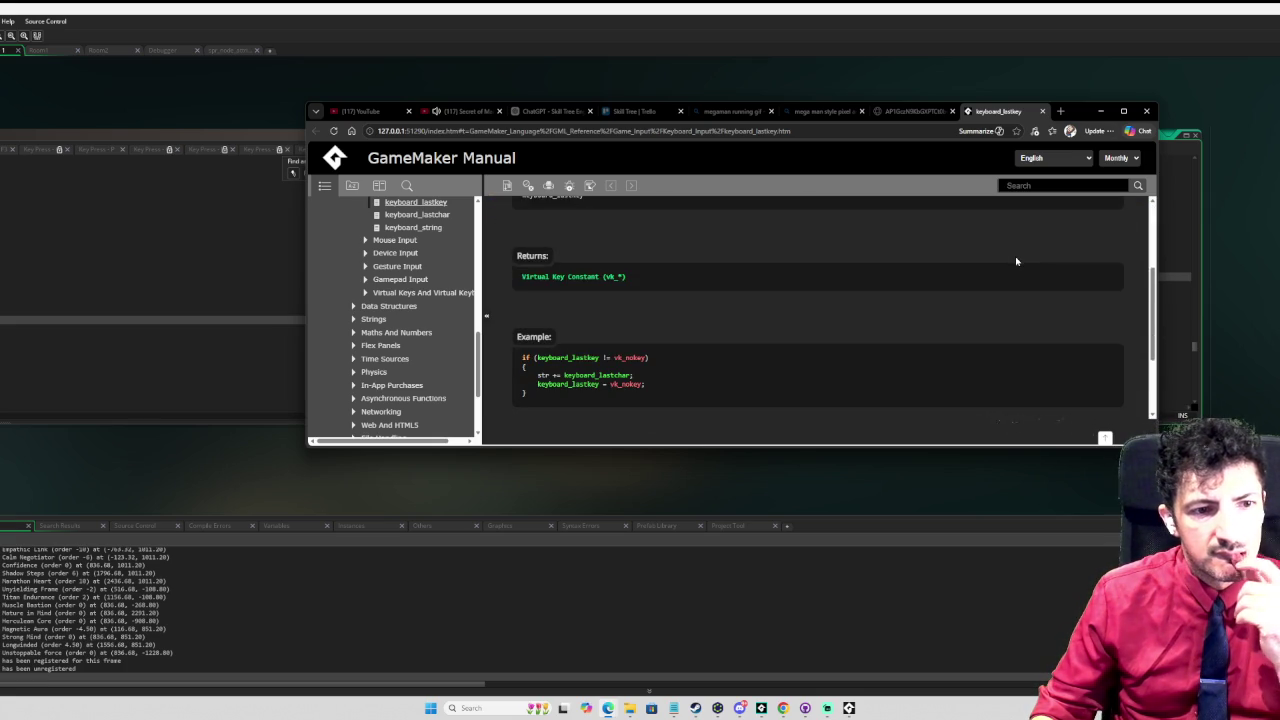
scroll(1013, 262, down, 1)
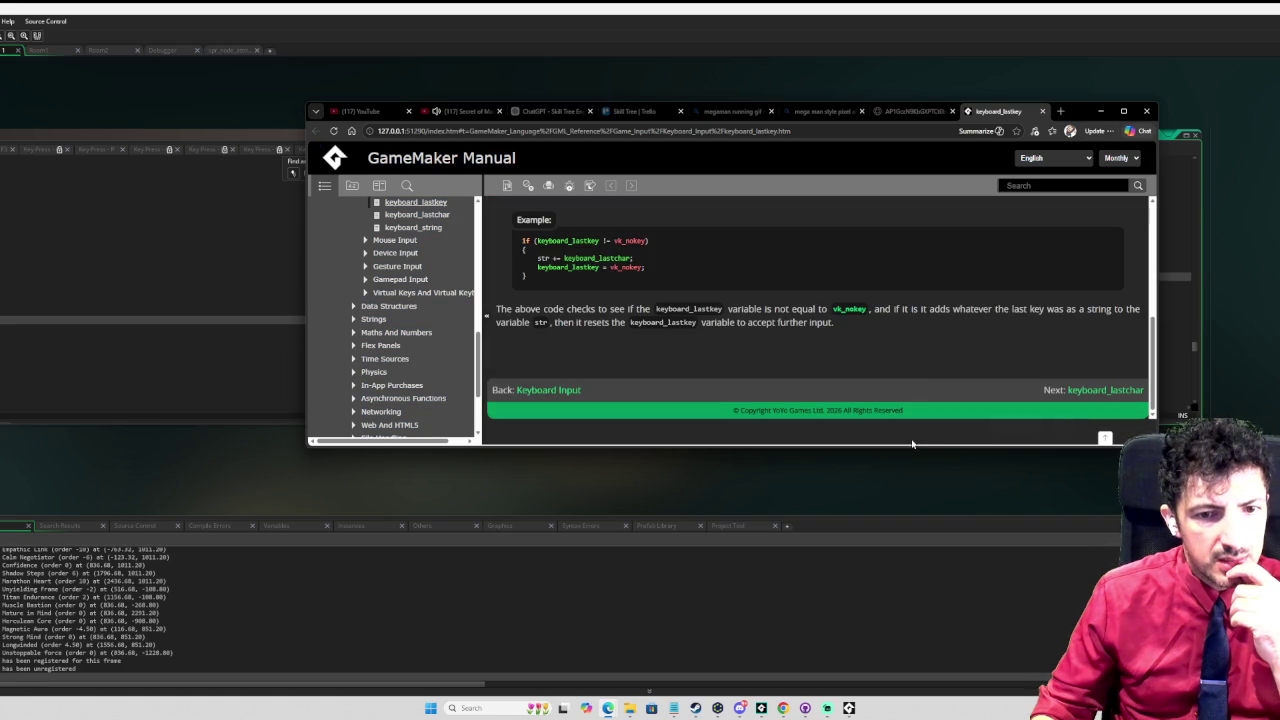
drag(909, 448, 909, 523)
scroll(854, 380, up, 3)
scroll(855, 375, down, 3)
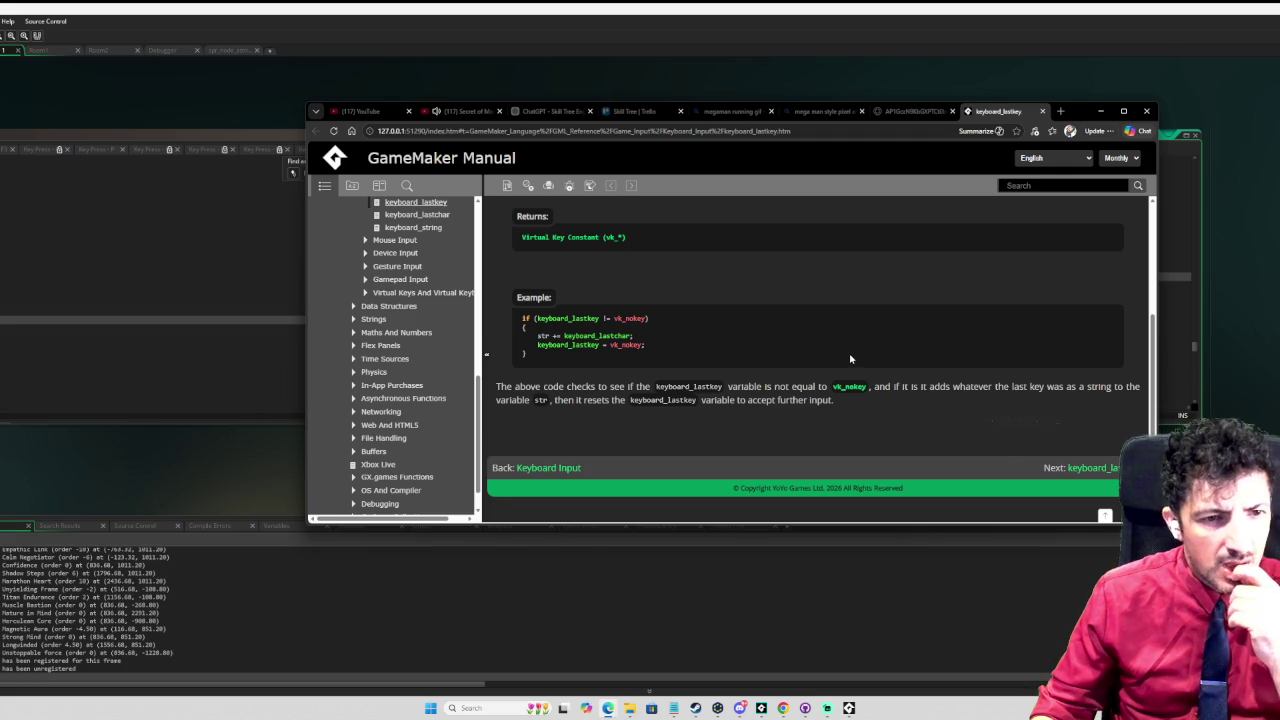
scroll(845, 348, up, 1)
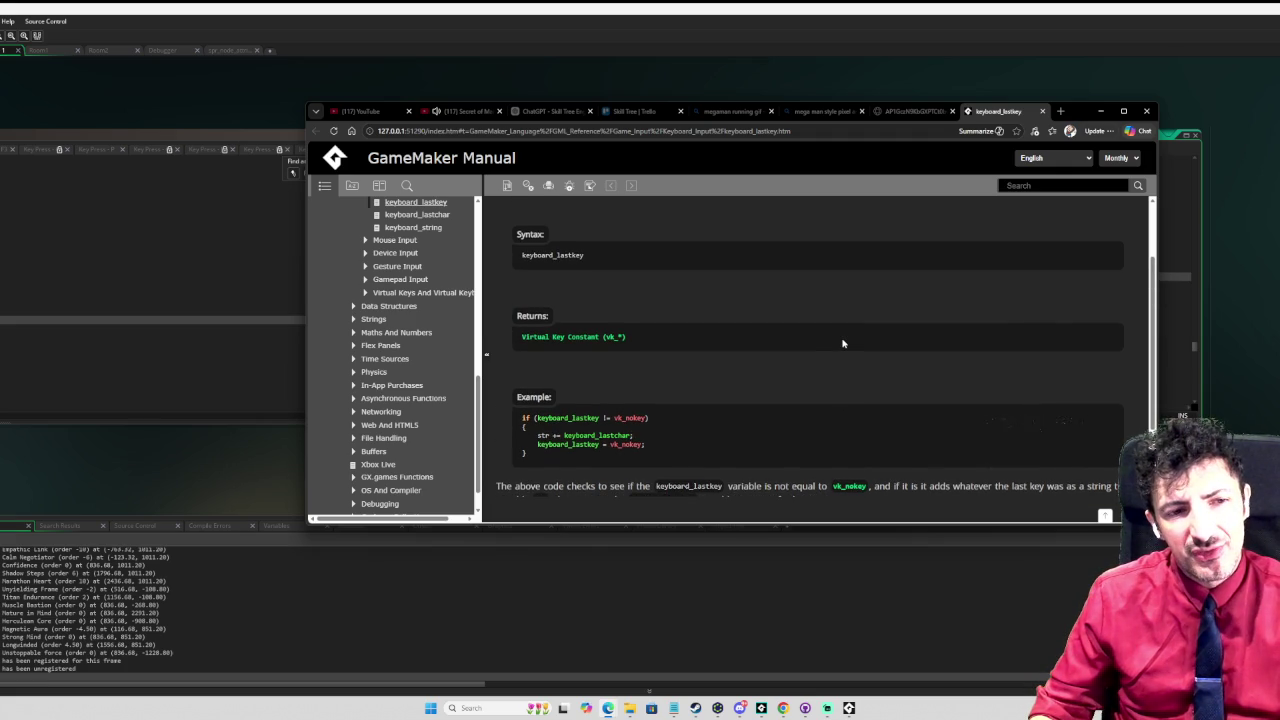
scroll(842, 342, down, 1)
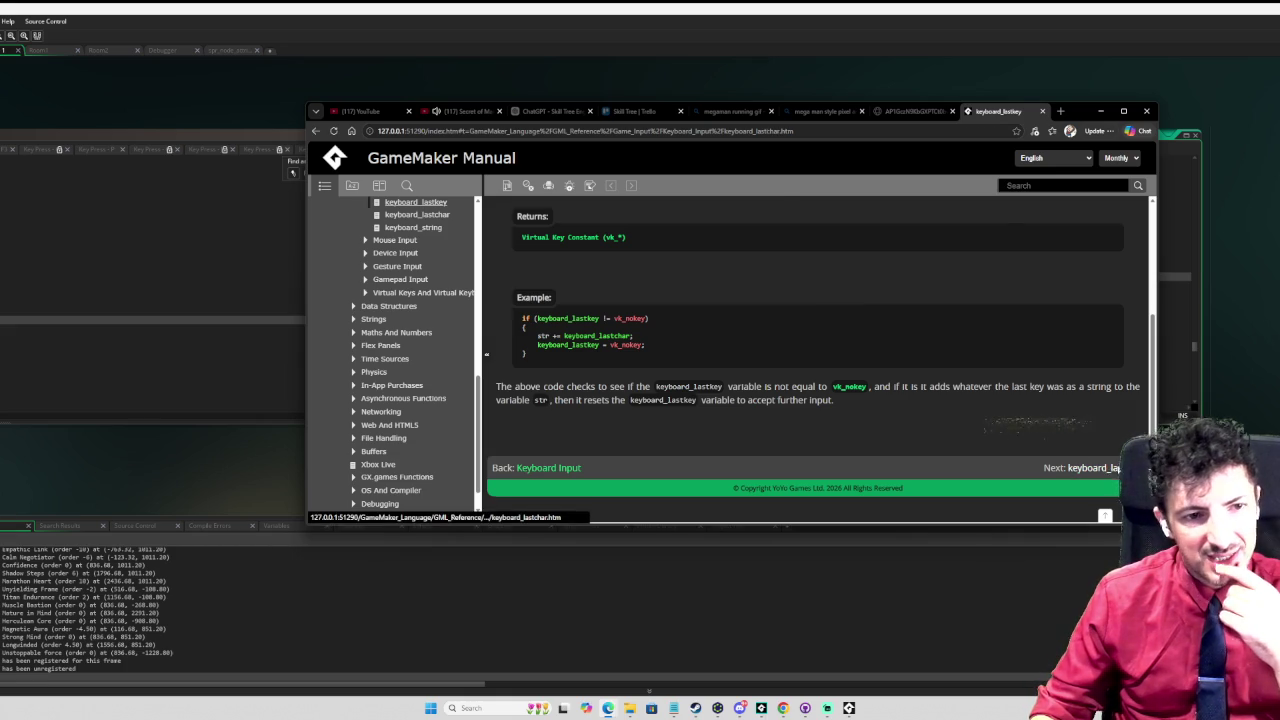
Step: Move on to the keyboard_lastchar page and read through it
click(1090, 467)
scroll(782, 345, down, 2)
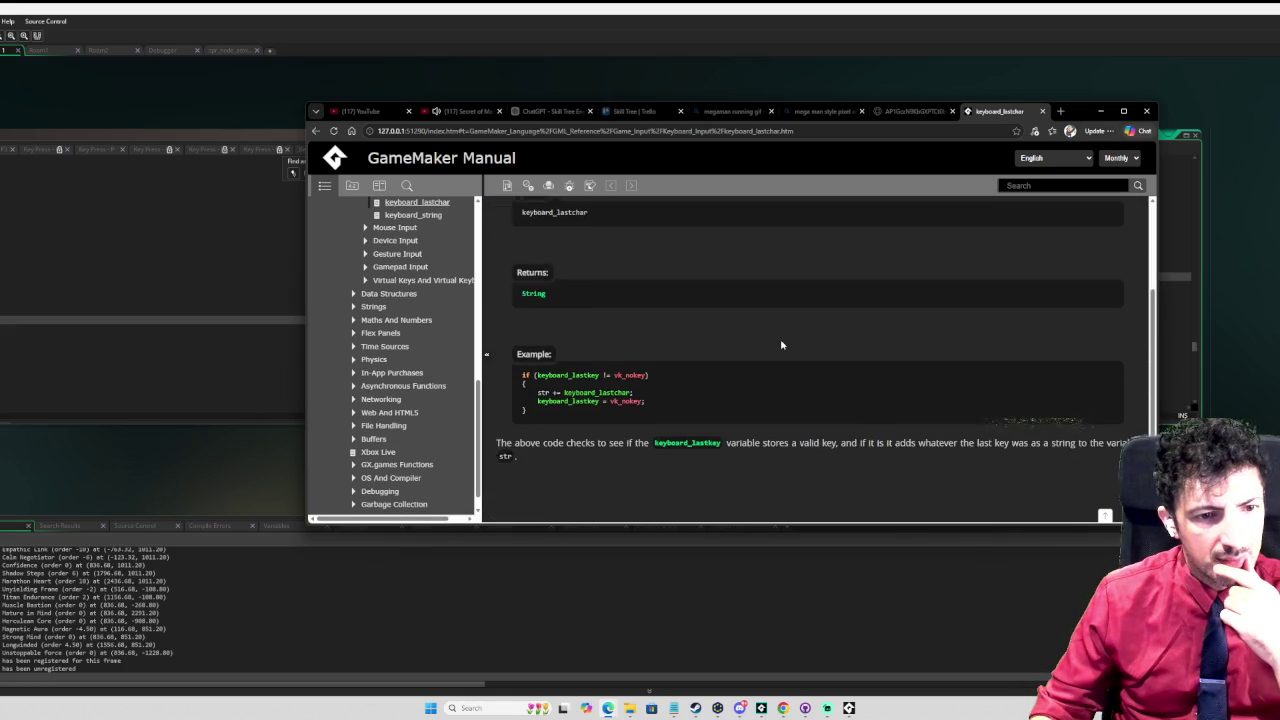
scroll(782, 345, down, 1)
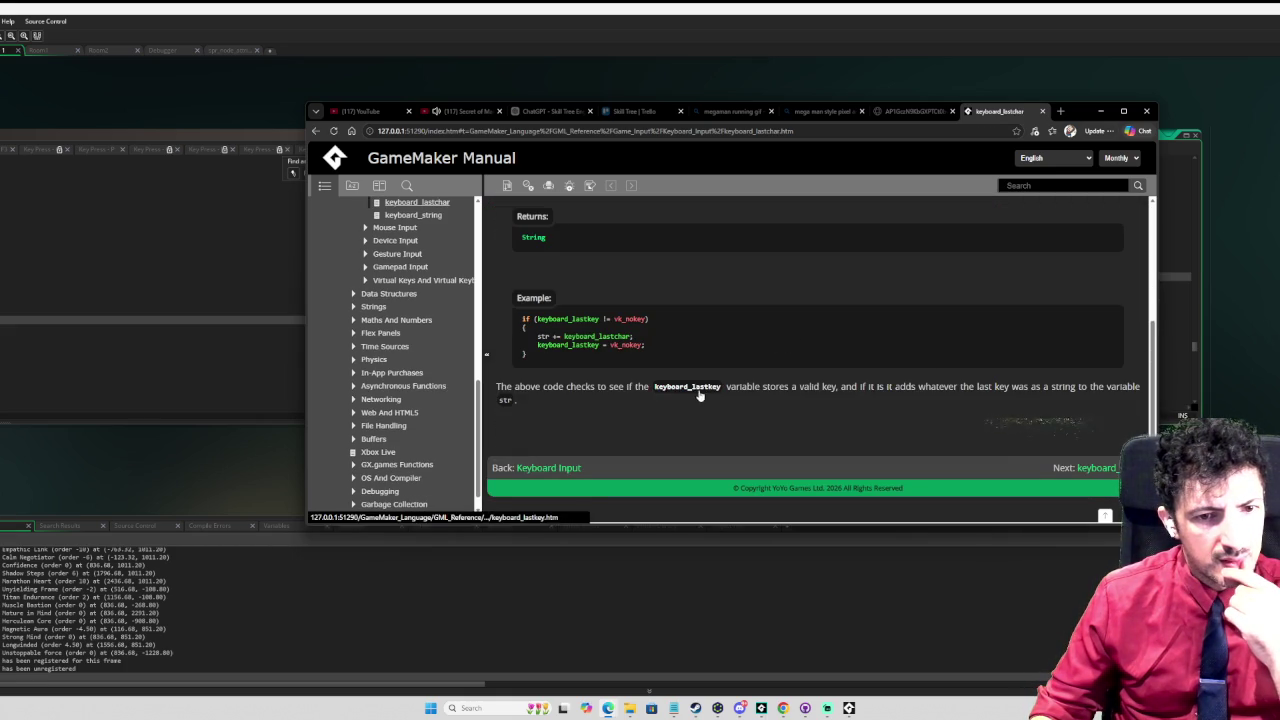
scroll(822, 389, up, 3)
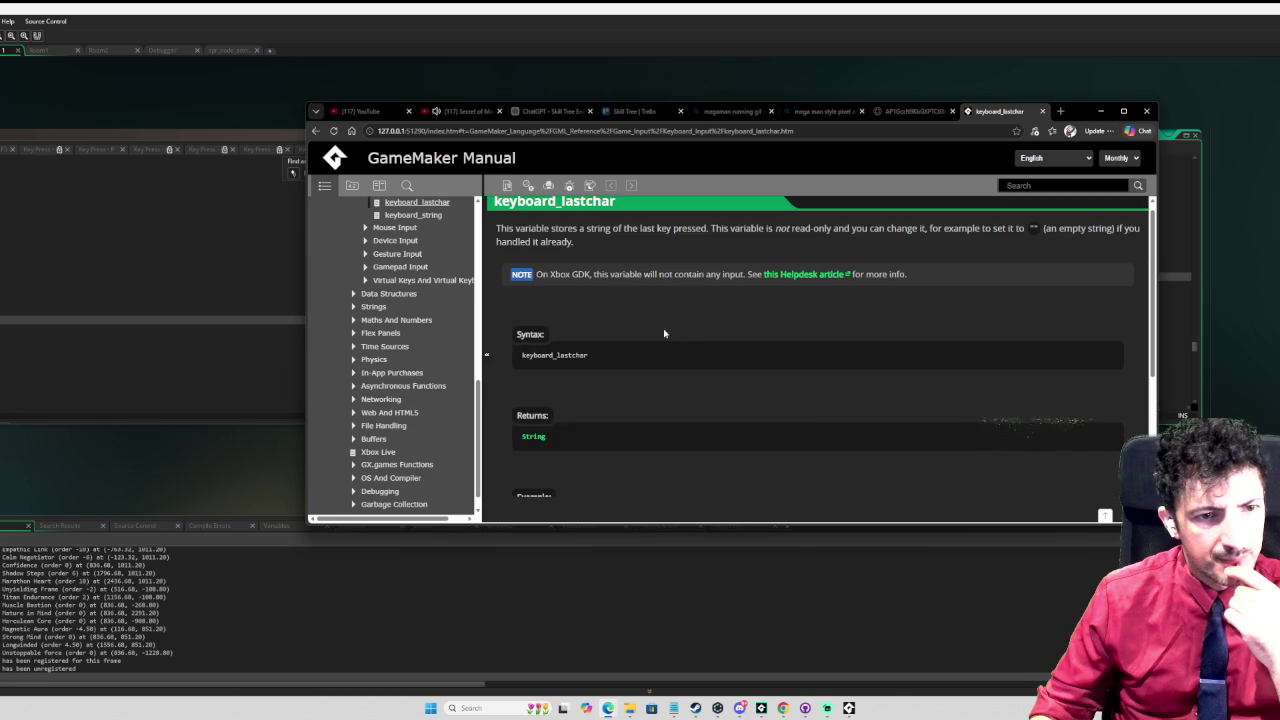
scroll(676, 326, down, 1)
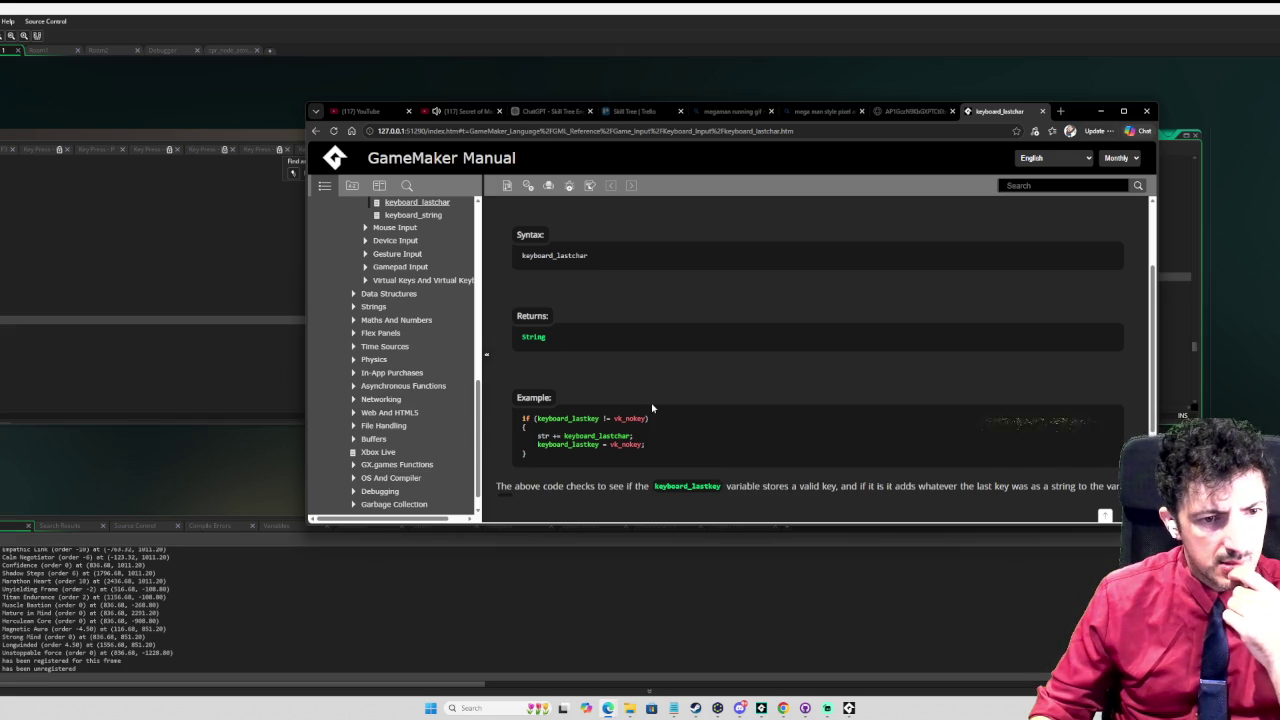
scroll(652, 408, down, 2)
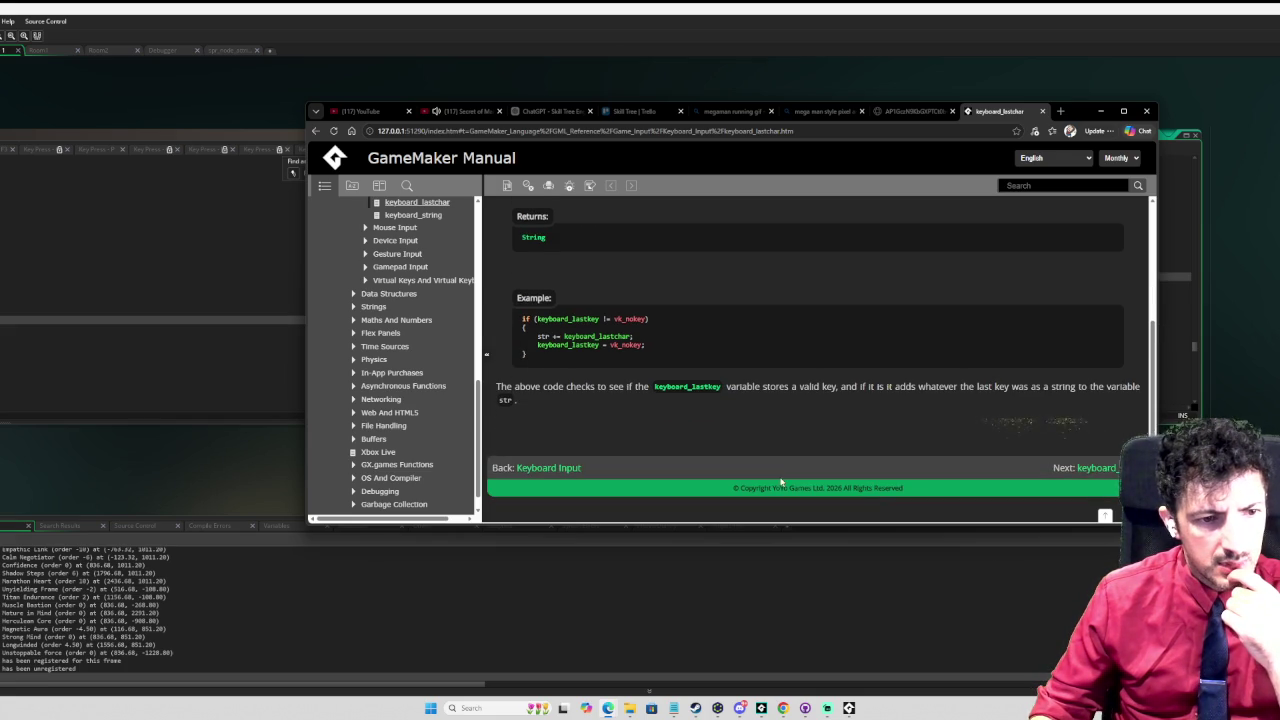
Step: Go to the Keyboard Input overview page and browse its contents
click(538, 468)
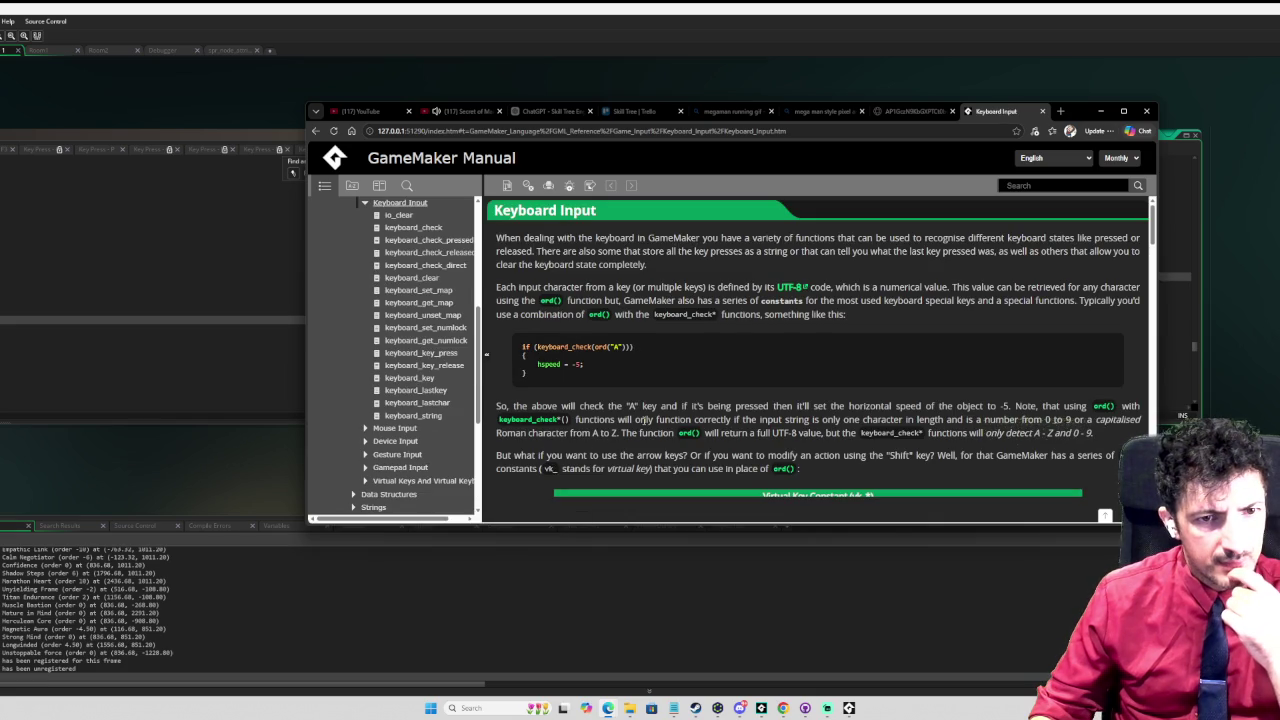
scroll(643, 422, down, 6)
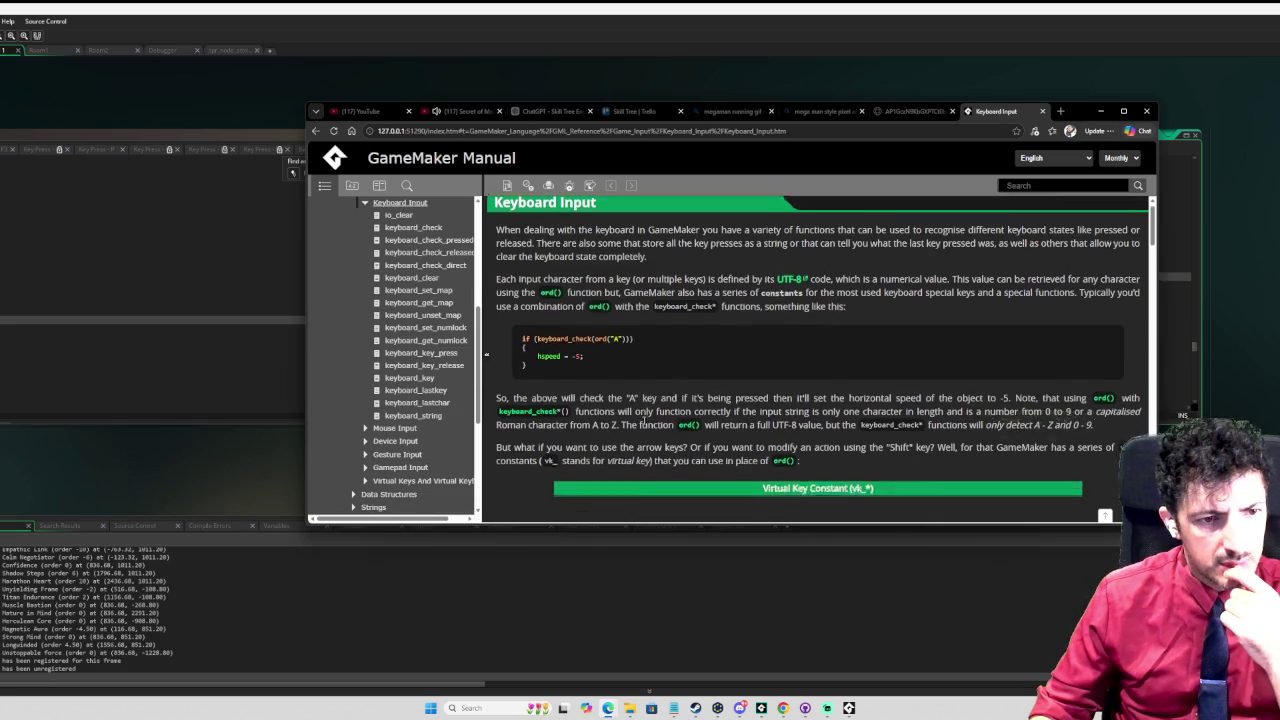
scroll(645, 424, up, 3)
scroll(645, 424, up, 2)
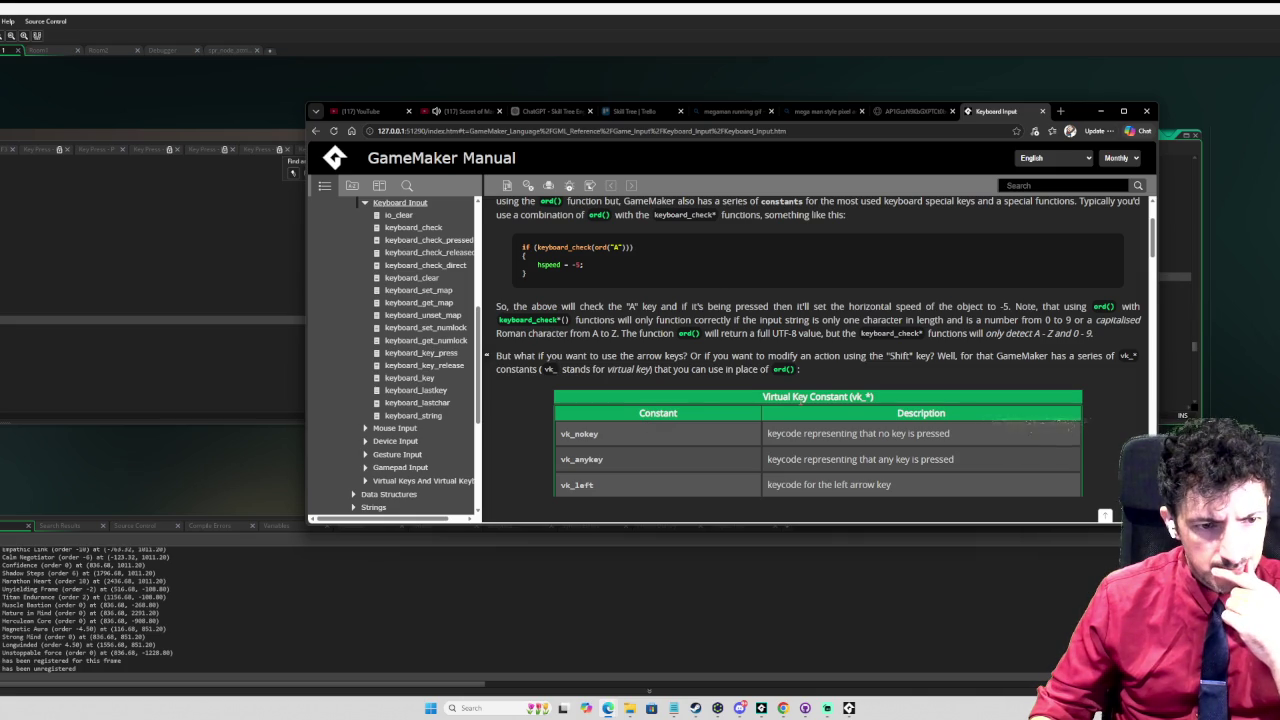
scroll(809, 401, down, 3)
scroll(809, 401, up, 4)
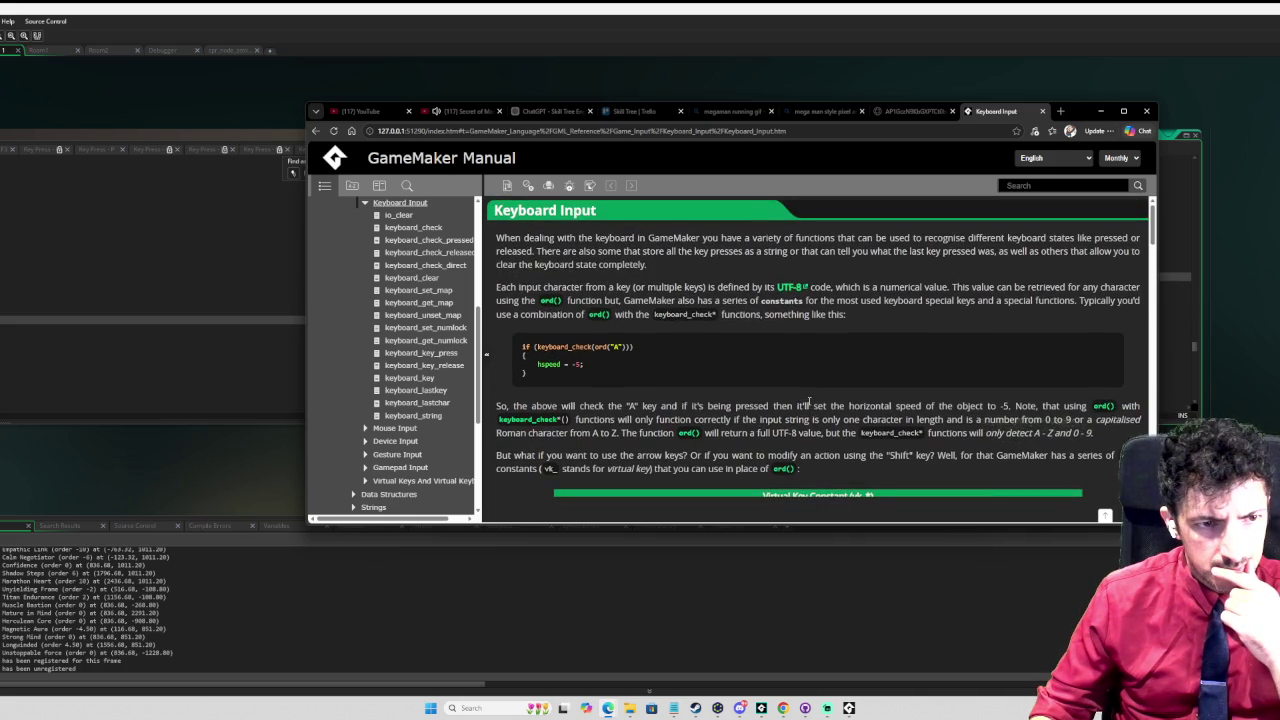
Step: Reopen the keyboard_lastkey page from the code in a new tab and view its example
key(alt+Tab)
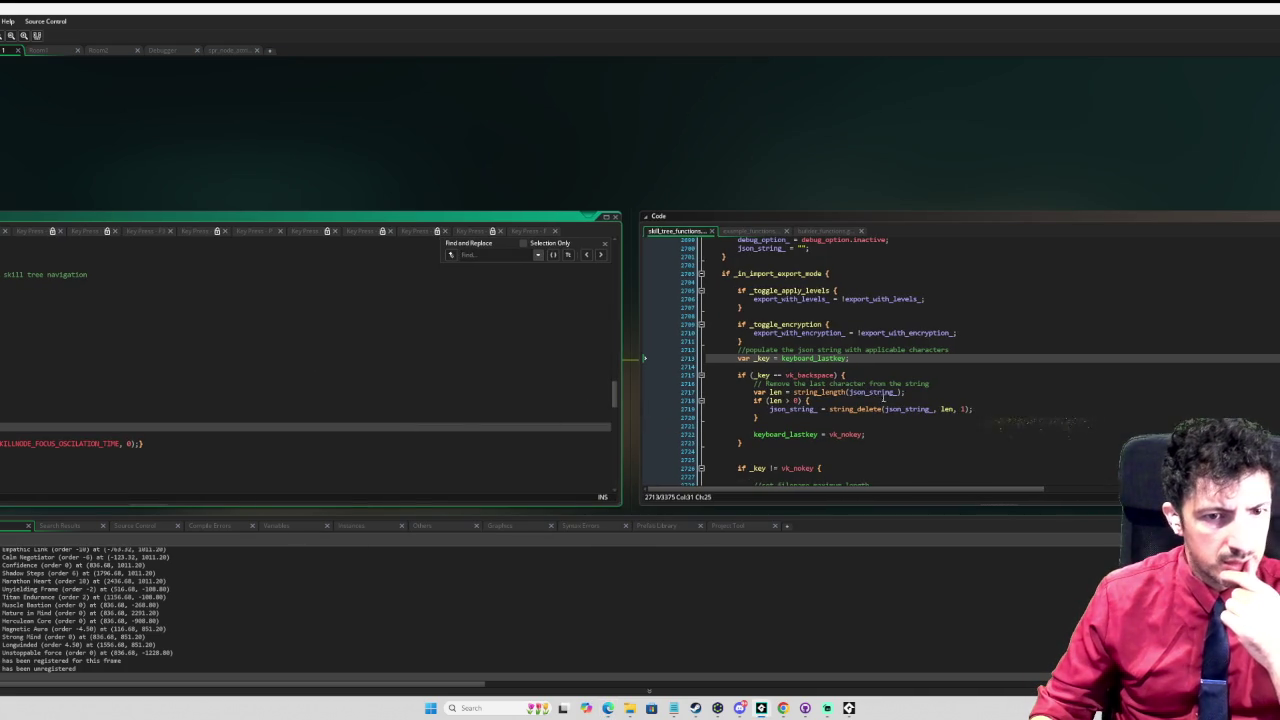
middle_click(829, 358)
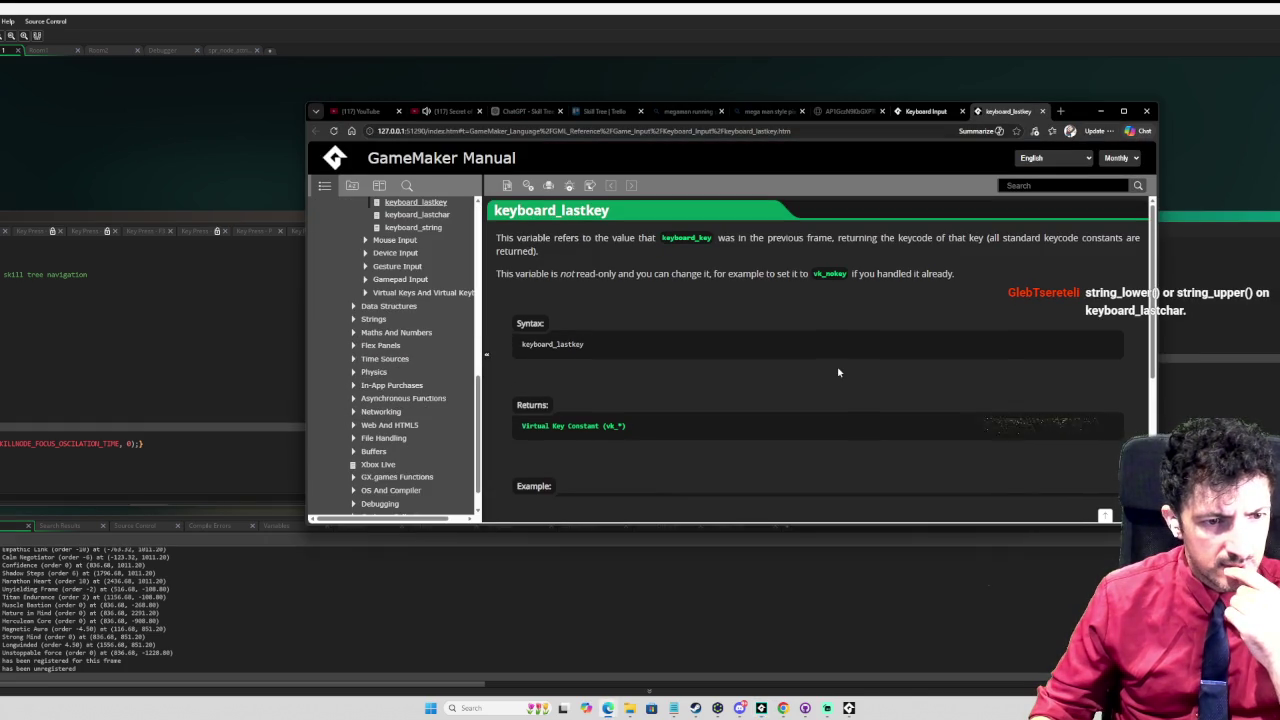
scroll(838, 372, down, 2)
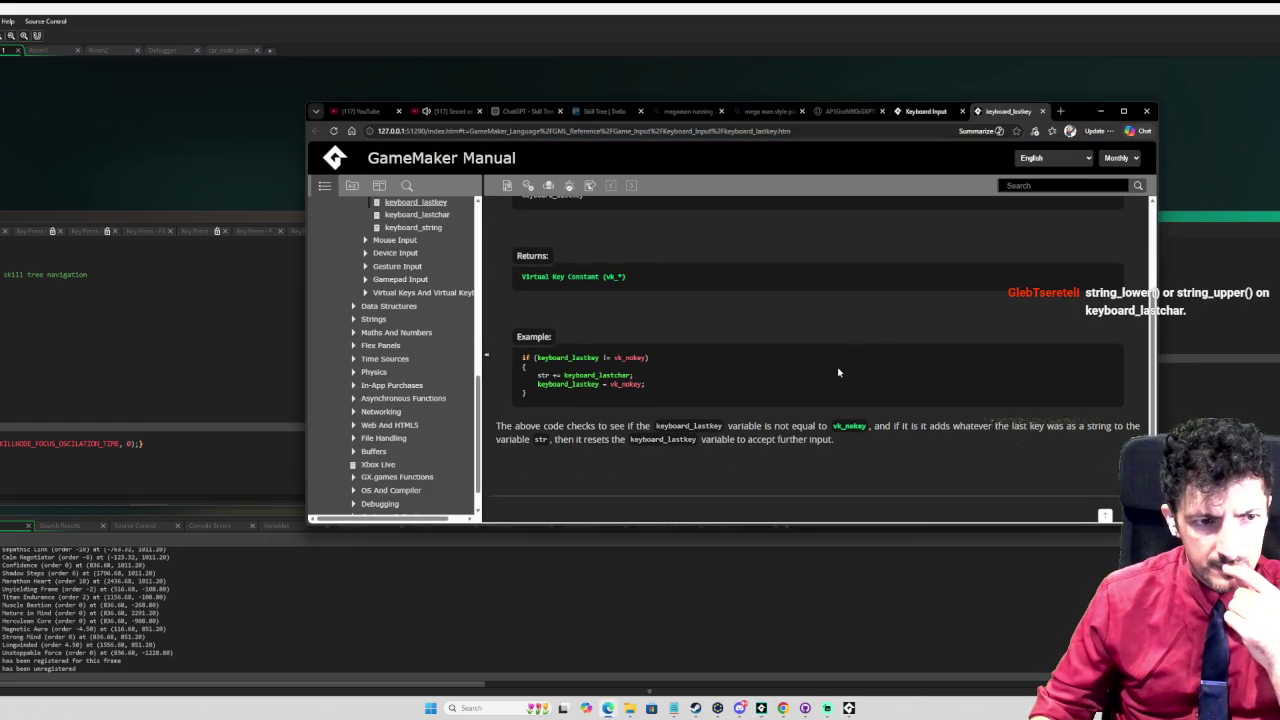
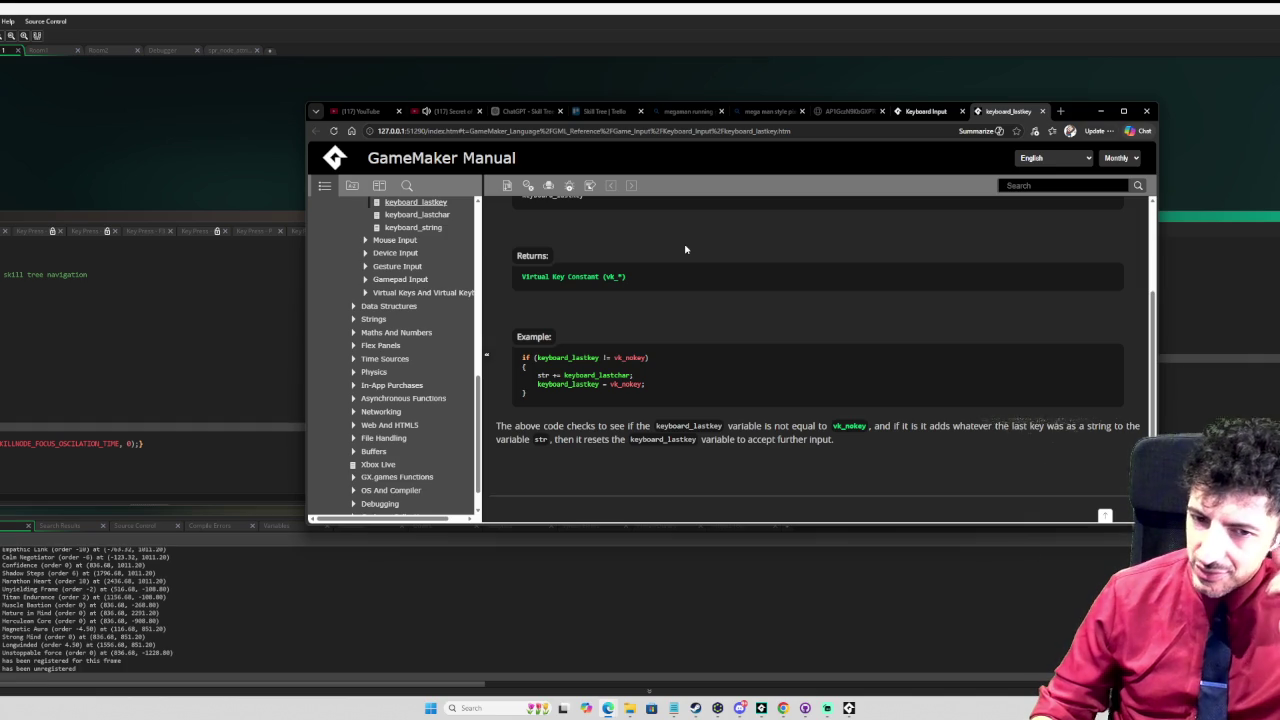
Step: Enlarge the manual window, read the keyboard_lastkey example, then minimize the browser
scroll(867, 356, down, 1)
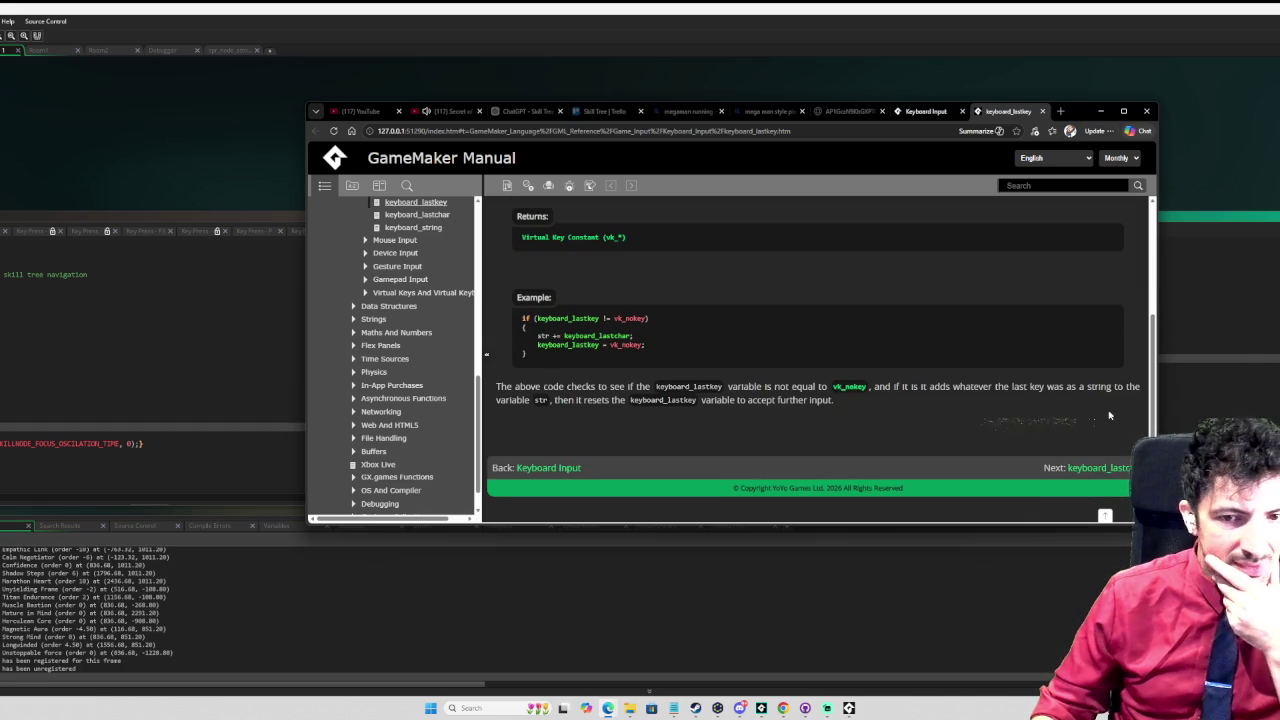
drag(1090, 104, 1090, 73)
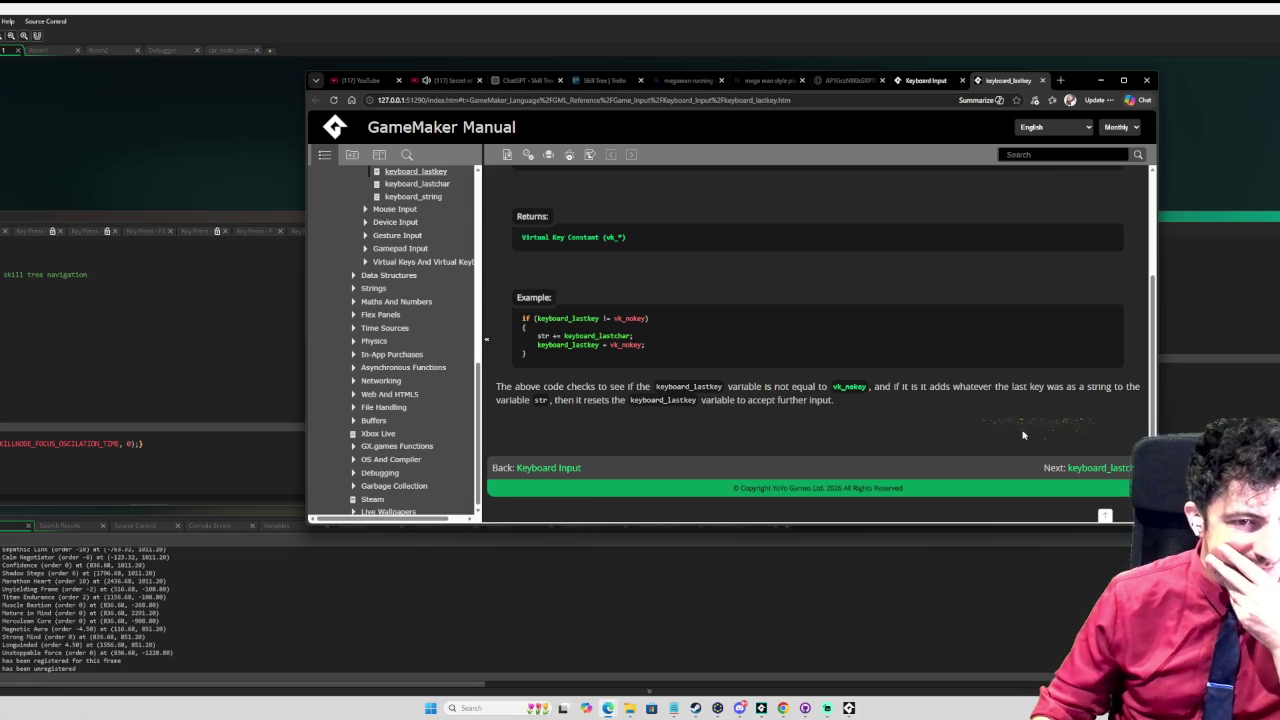
scroll(1013, 427, up, 2)
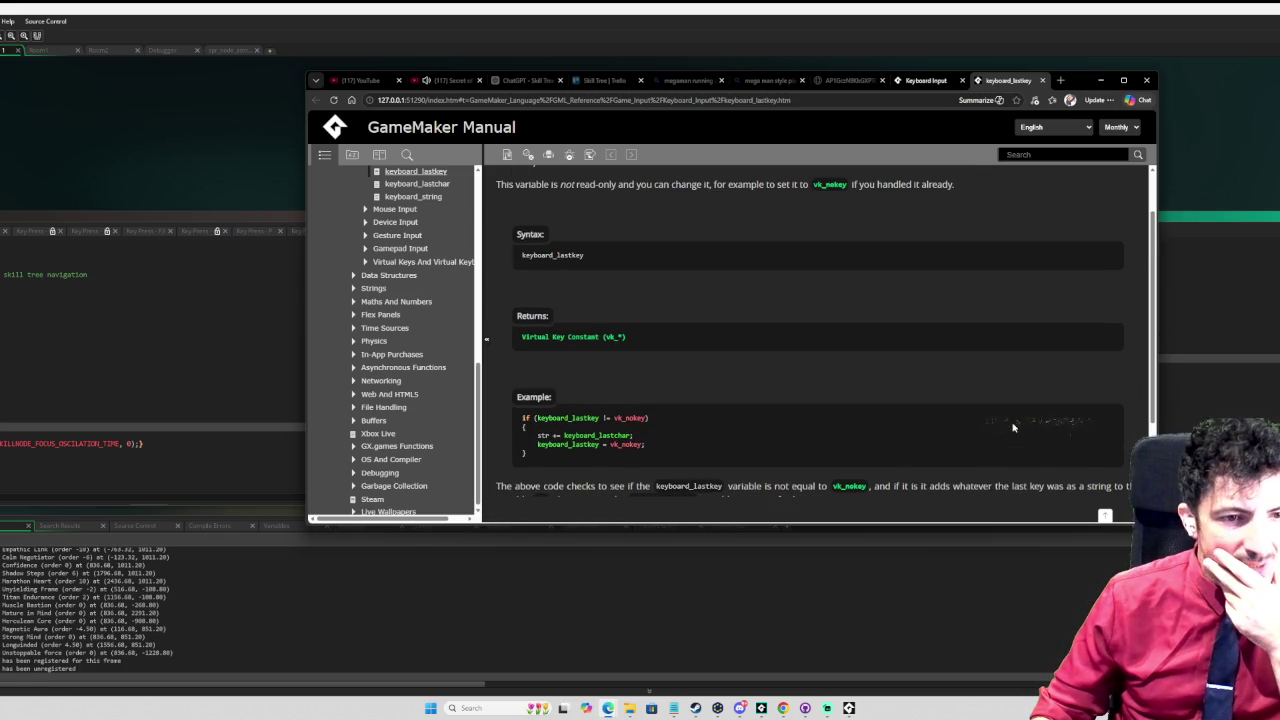
scroll(1013, 427, down, 2)
scroll(1030, 427, up, 2)
scroll(1045, 428, down, 2)
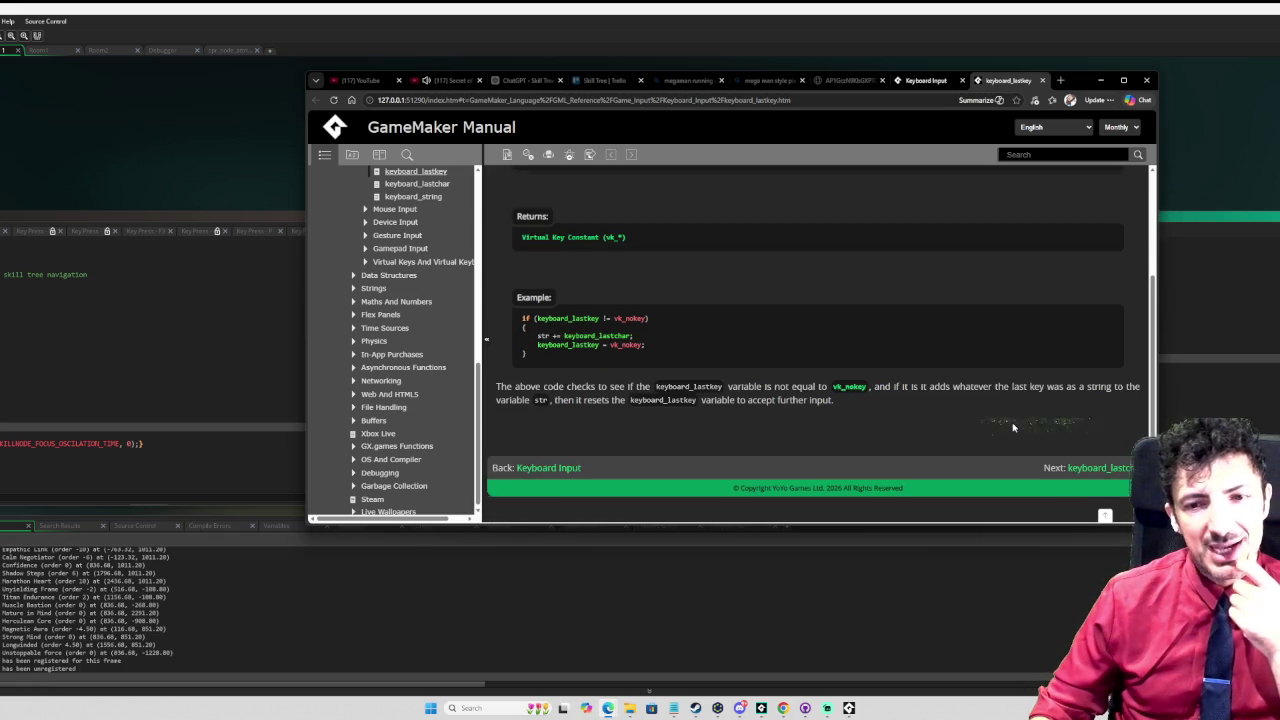
click(1100, 80)
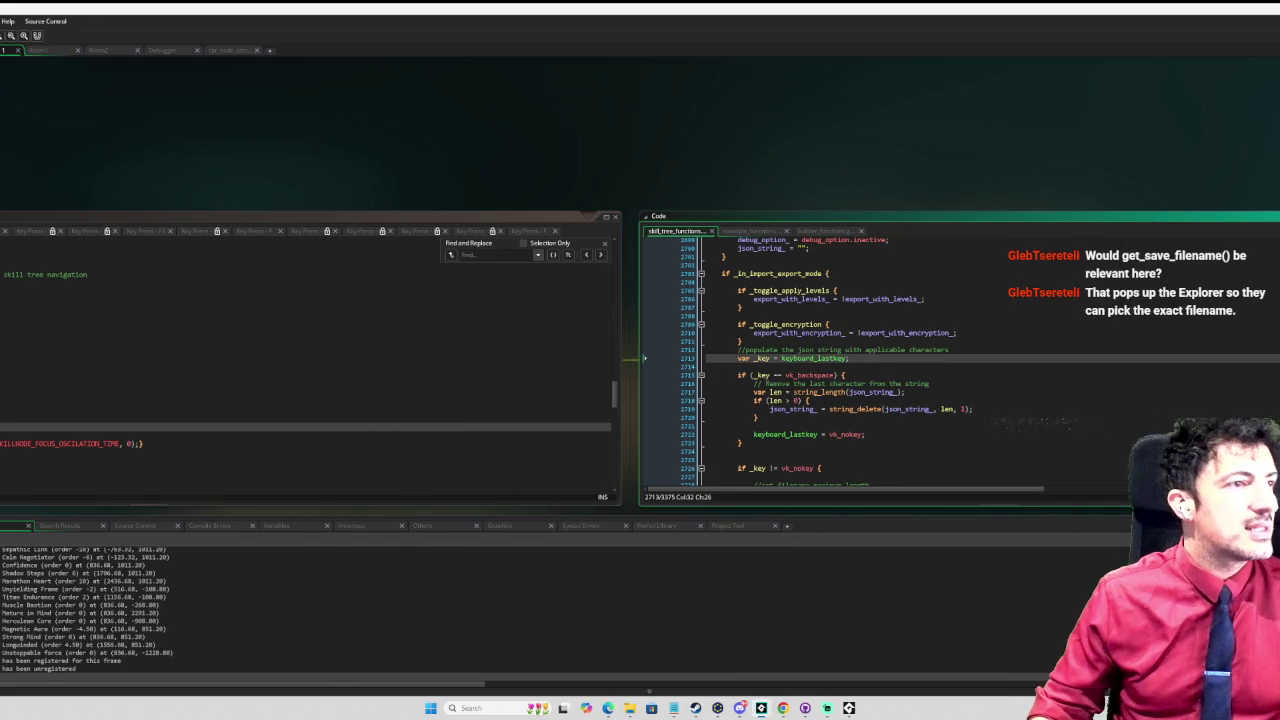
Step: In the running game, create node_0, node_1 and node_2 in the Rank2 row
click(849, 708)
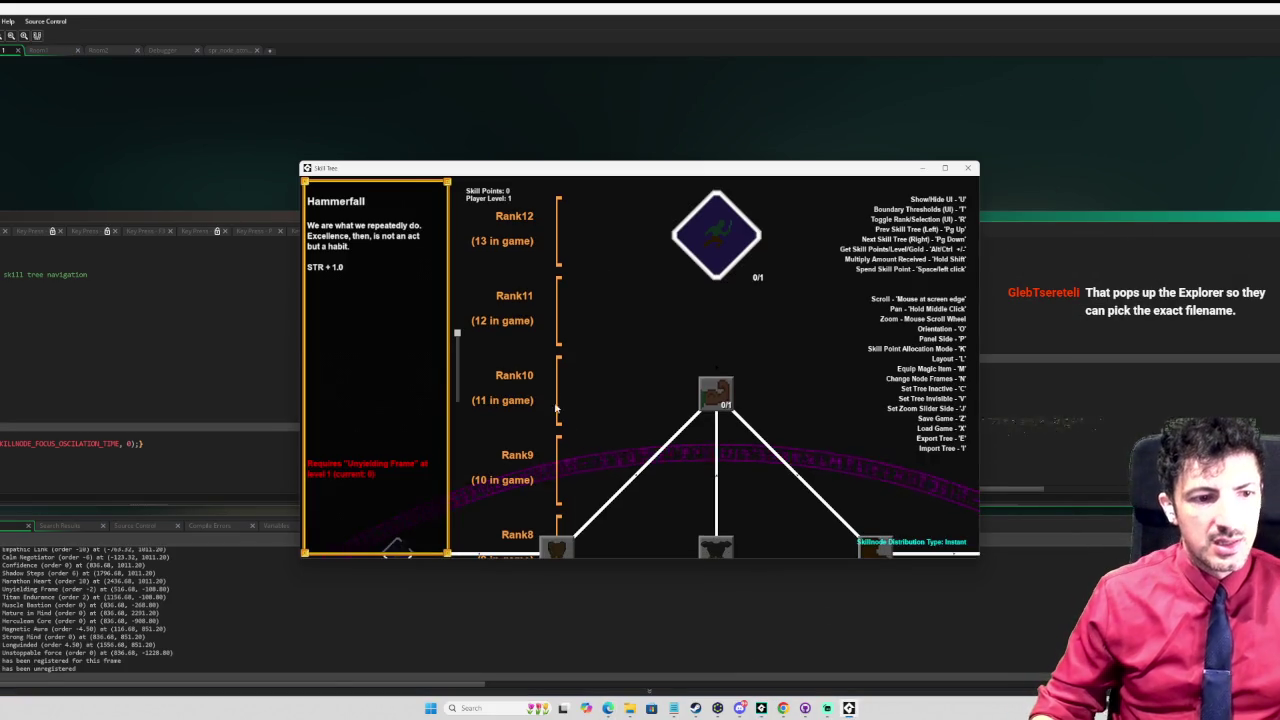
shift+click(482, 494)
mouse_move(482, 494)
mouse_down()
mouse_move(531, 449)
mouse_move(491, 354)
mouse_move(490, 372)
mouse_up()
shift+click(570, 345)
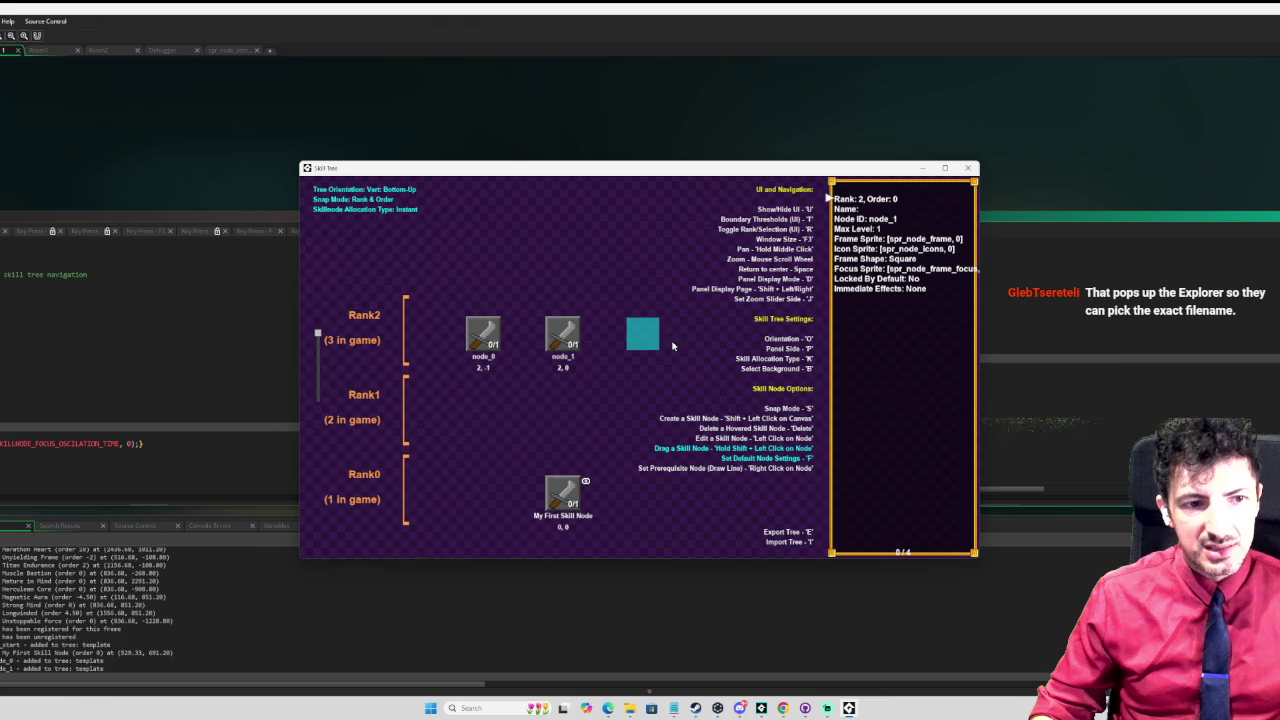
shift+click(650, 345)
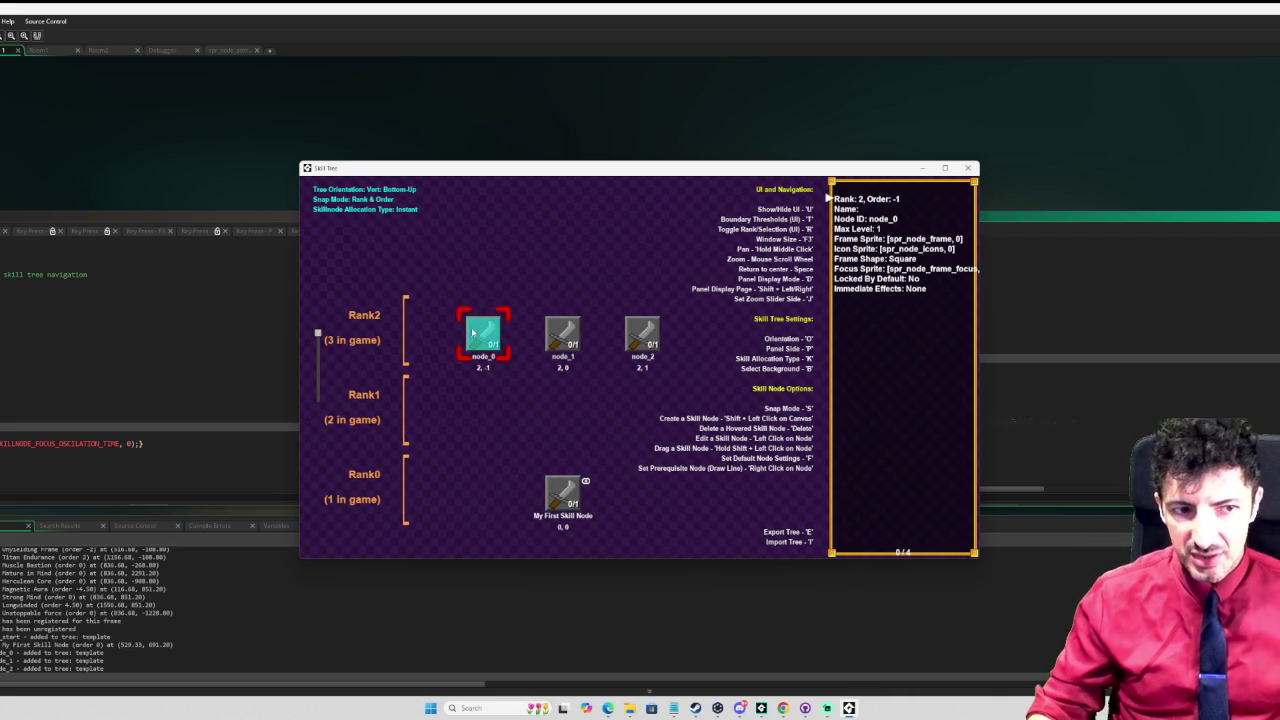
Step: Settle node_0 back into its Rank2 slot and drag node_1 toward Rank0
drag(473, 332, 427, 287)
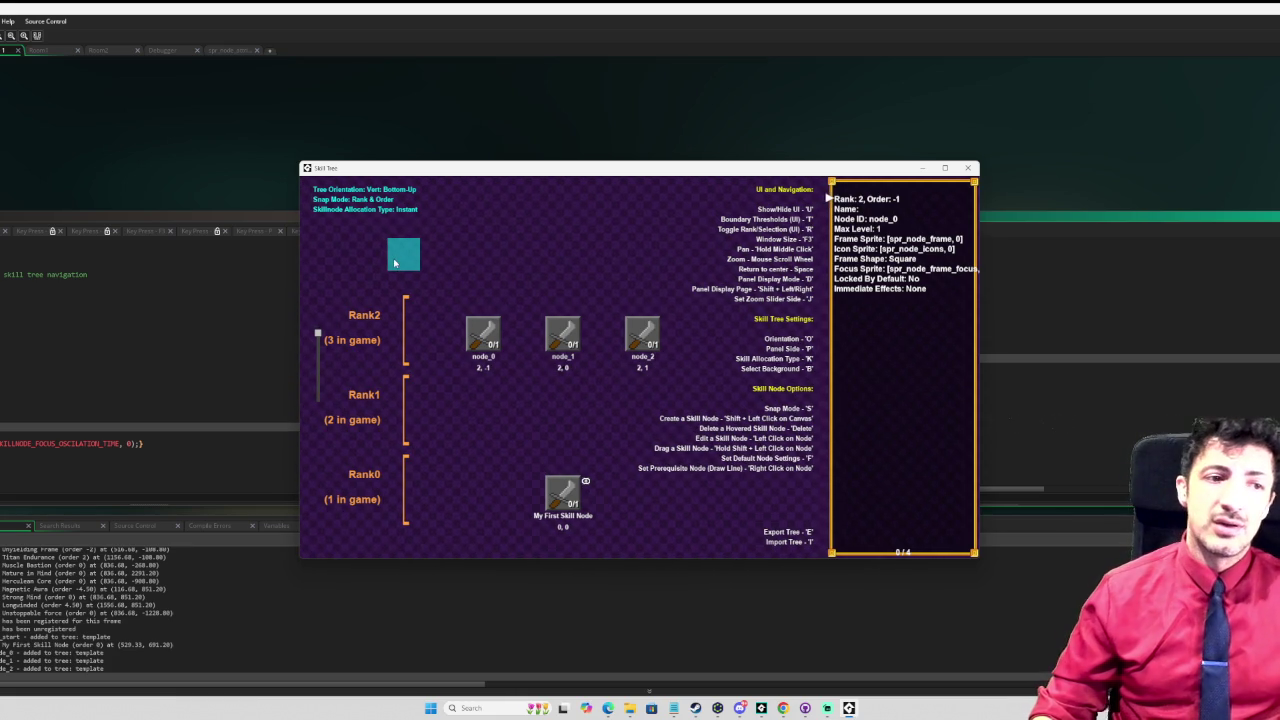
mouse_move(400, 254)
mouse_down()
mouse_move(428, 272)
mouse_move(430, 336)
mouse_move(478, 338)
mouse_move(403, 335)
mouse_move(495, 314)
mouse_move(491, 341)
mouse_move(403, 335)
mouse_move(486, 338)
mouse_up()
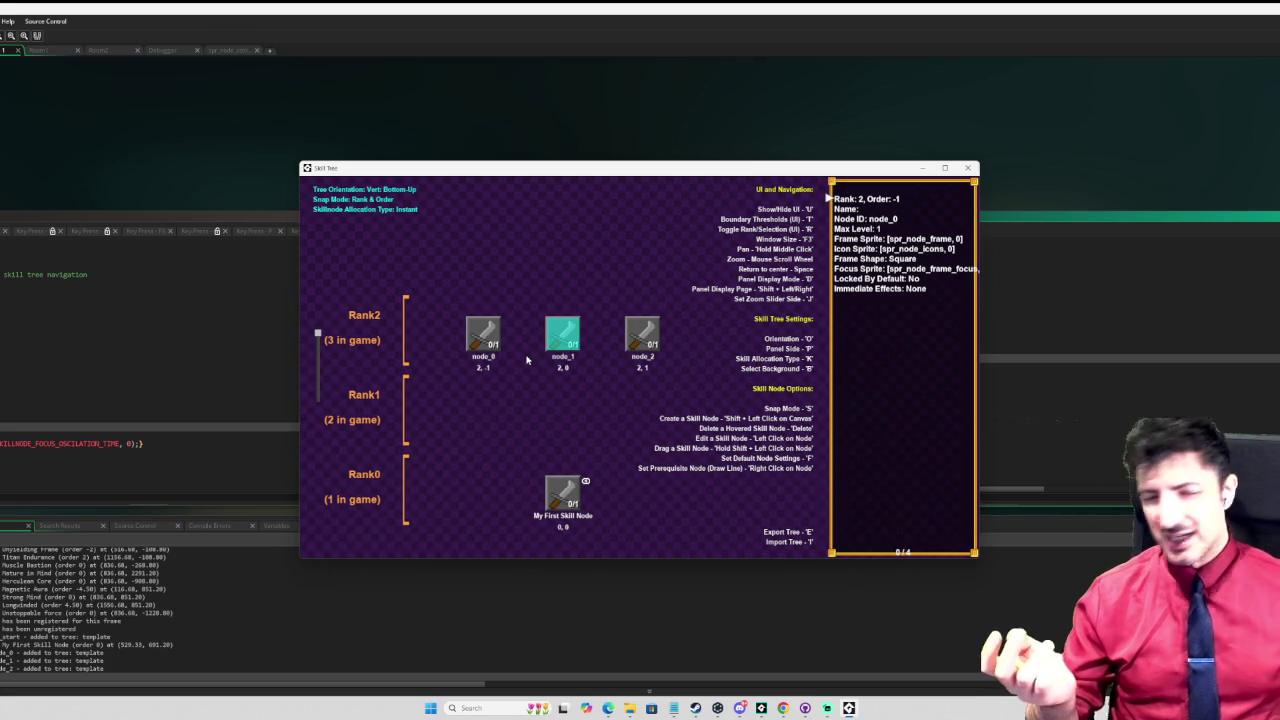
mouse_move(560, 340)
mouse_down()
mouse_move(818, 440)
mouse_move(655, 522)
mouse_move(681, 386)
mouse_move(651, 629)
mouse_move(634, 419)
mouse_move(650, 500)
mouse_move(648, 345)
mouse_move(560, 410)
mouse_move(636, 369)
mouse_move(613, 368)
mouse_move(622, 413)
mouse_move(657, 374)
mouse_move(671, 320)
mouse_move(688, 325)
mouse_move(693, 368)
mouse_move(628, 324)
mouse_move(706, 322)
mouse_move(702, 354)
mouse_up()
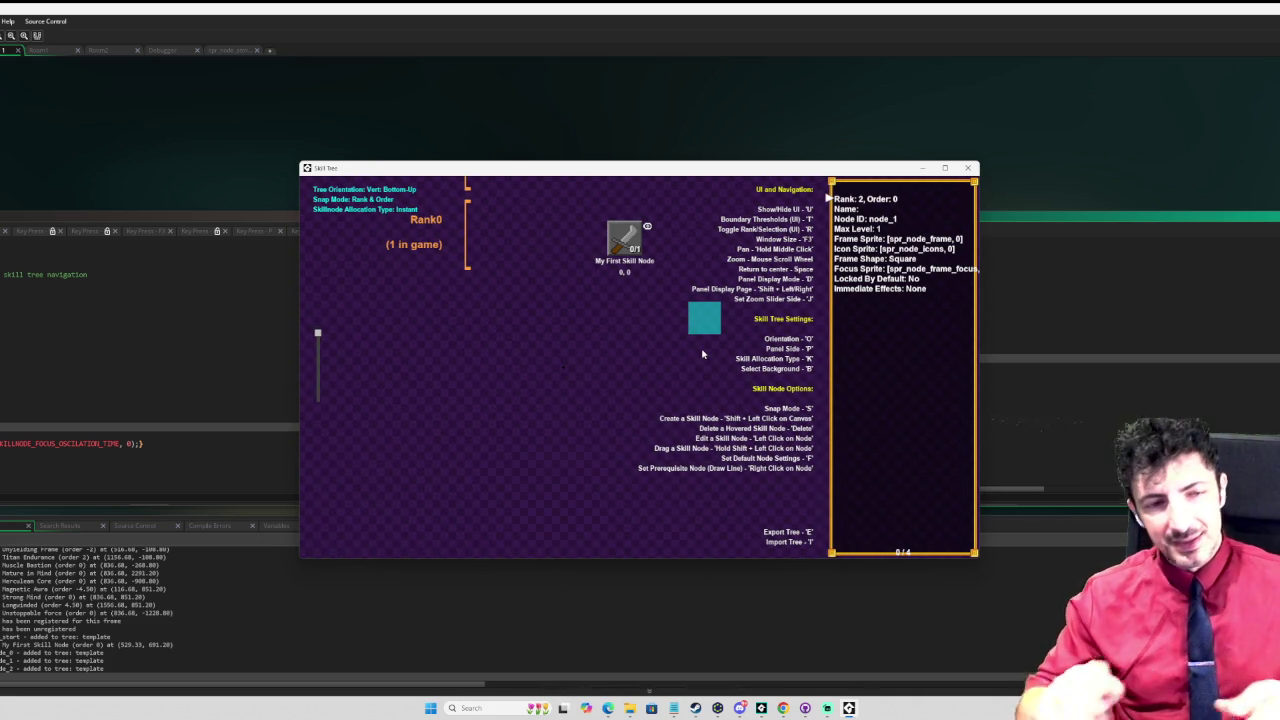
Step: Drop the carried node, recentre the tree with Space, inspect the Rank2 nodes, and close the game
mouse_move(702, 354)
mouse_down()
mouse_move(703, 405)
mouse_move(653, 285)
mouse_move(642, 300)
mouse_move(642, 222)
mouse_move(641, 318)
mouse_move(710, 318)
mouse_up()
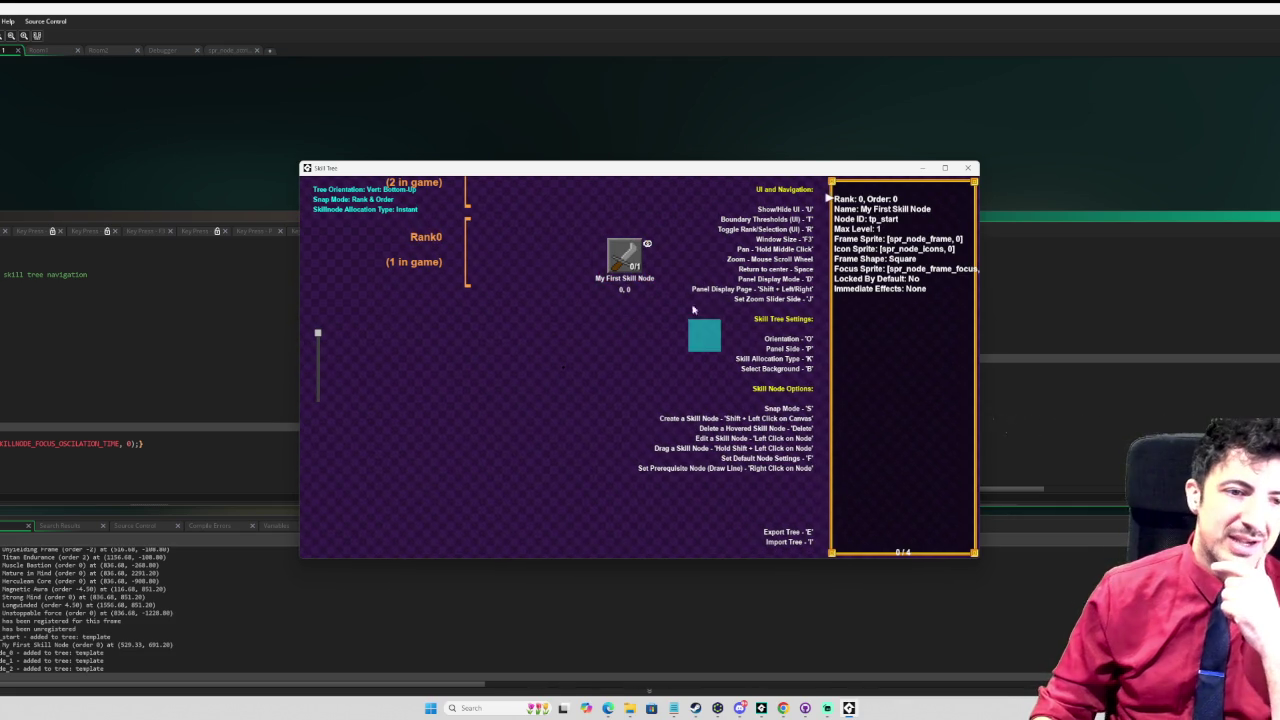
key(space)
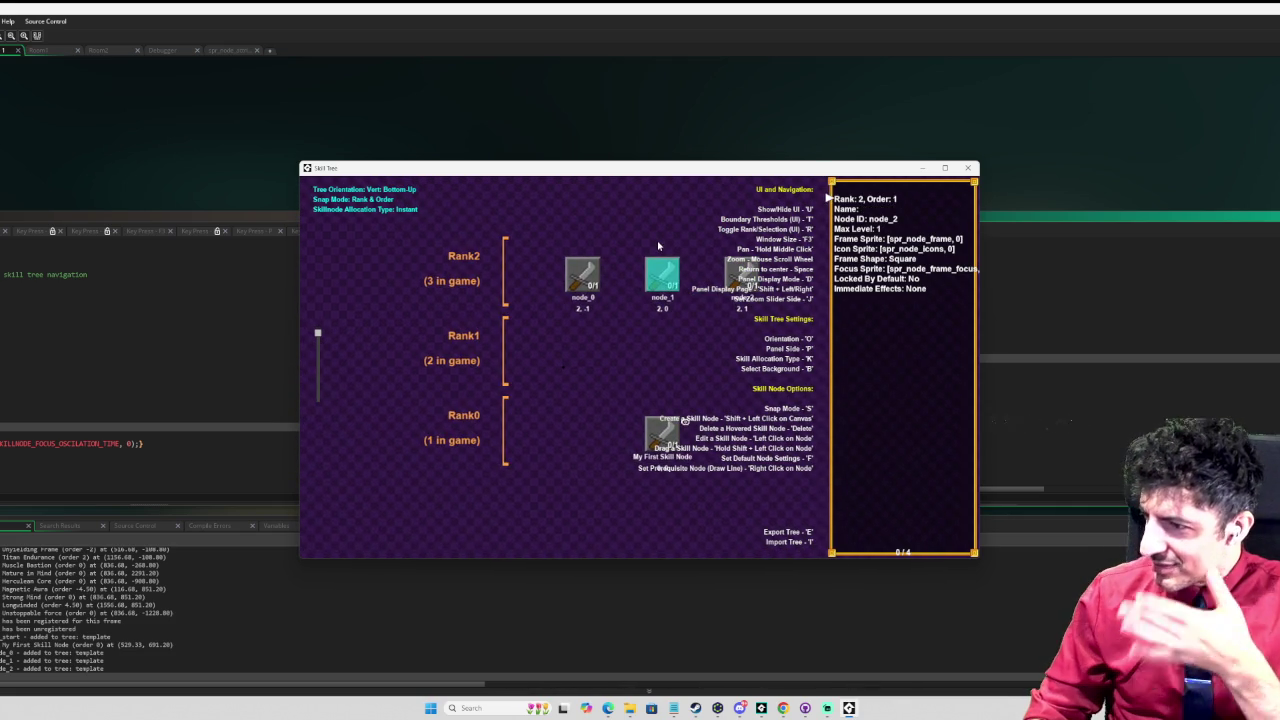
mouse_move(656, 285)
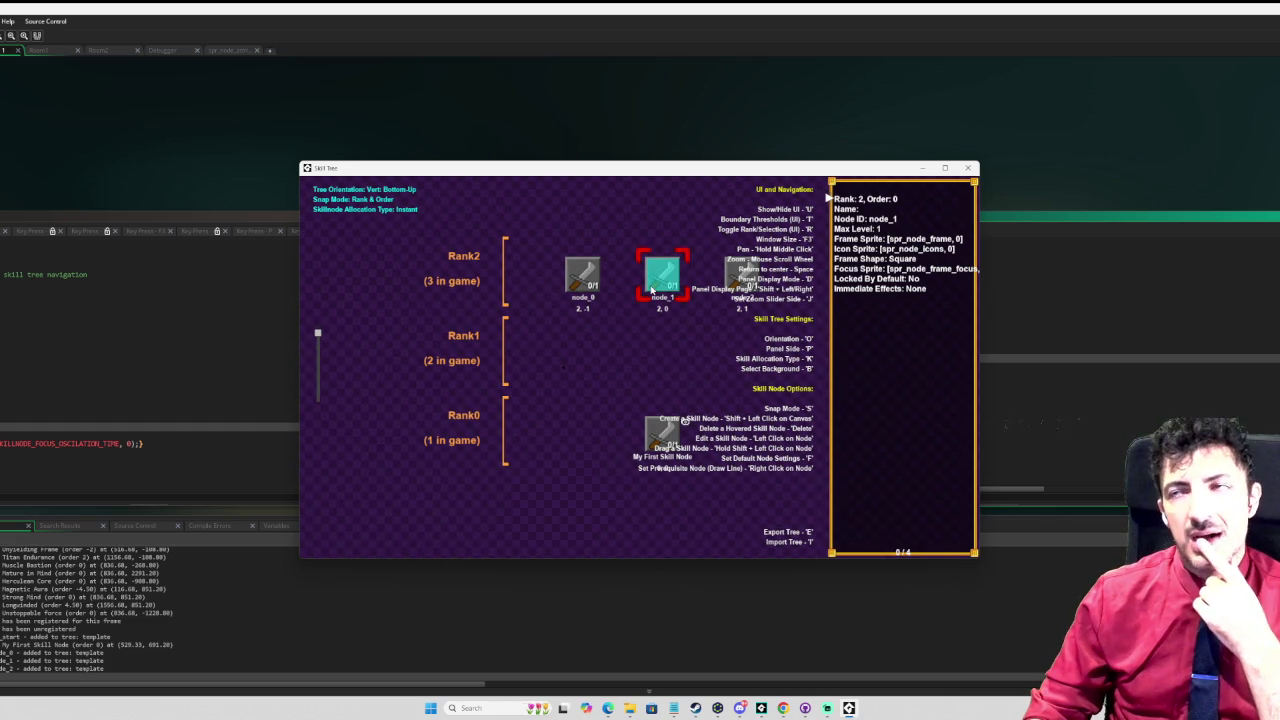
mouse_move(750, 280)
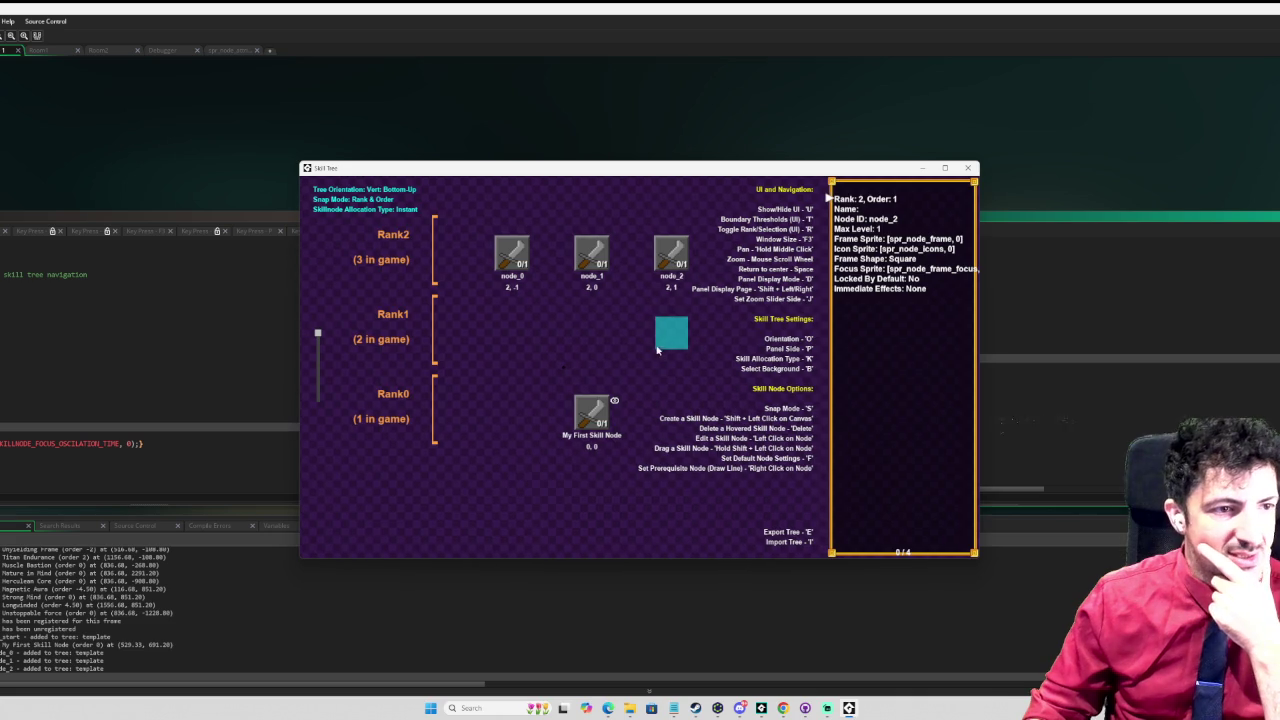
scroll(905, 191, up, 3)
key(Escape)
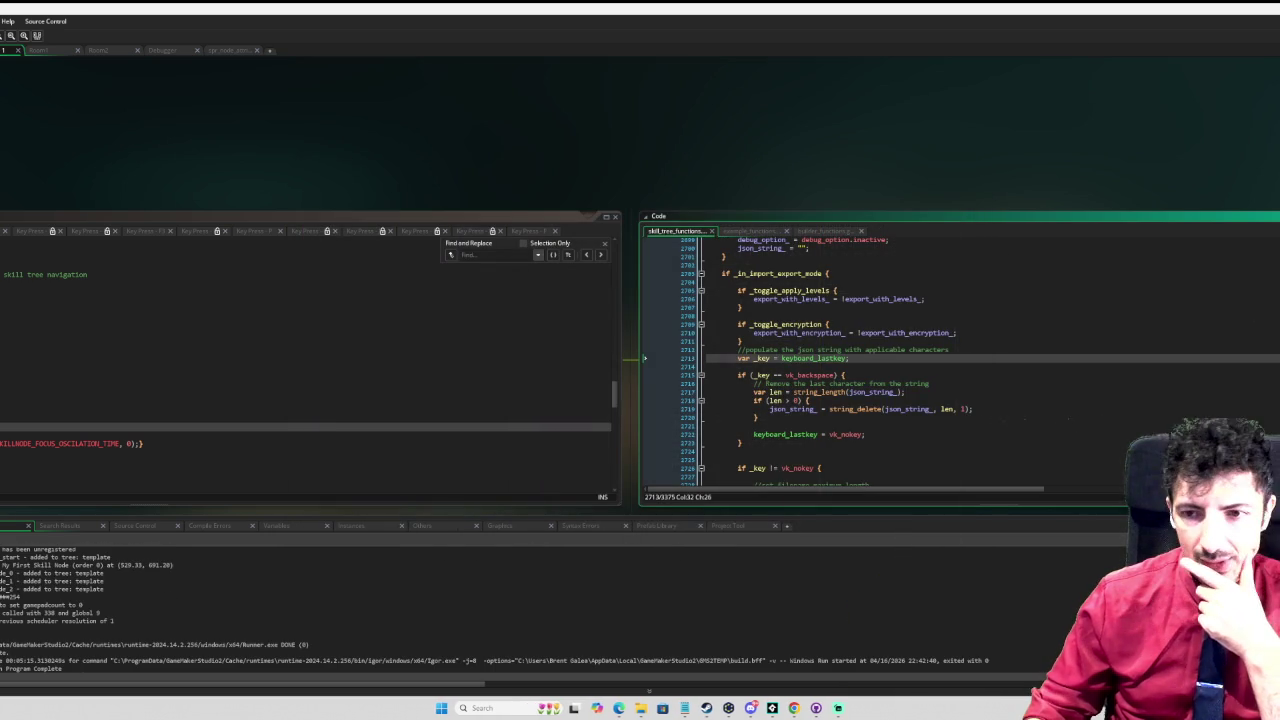
Step: Read the manual's keyboard_set_map page under Keyboard Input, then relaunch the game in debug
key(F1)
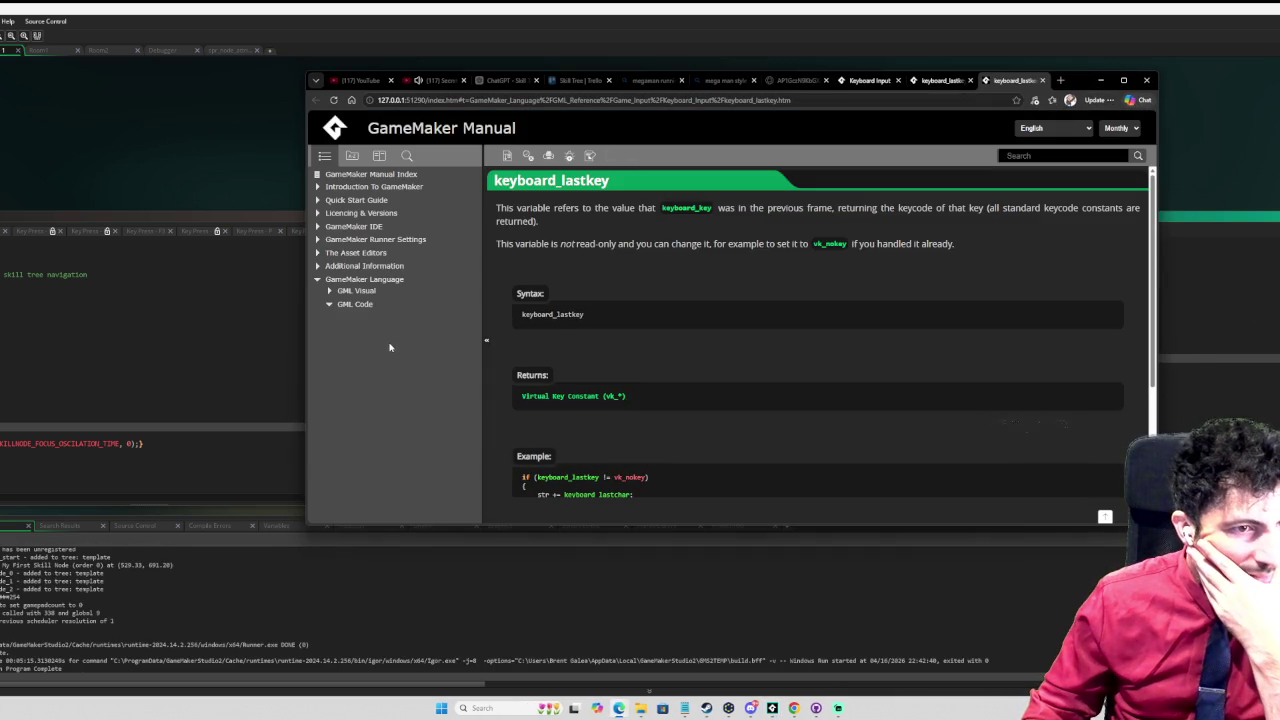
scroll(406, 332, up, 3)
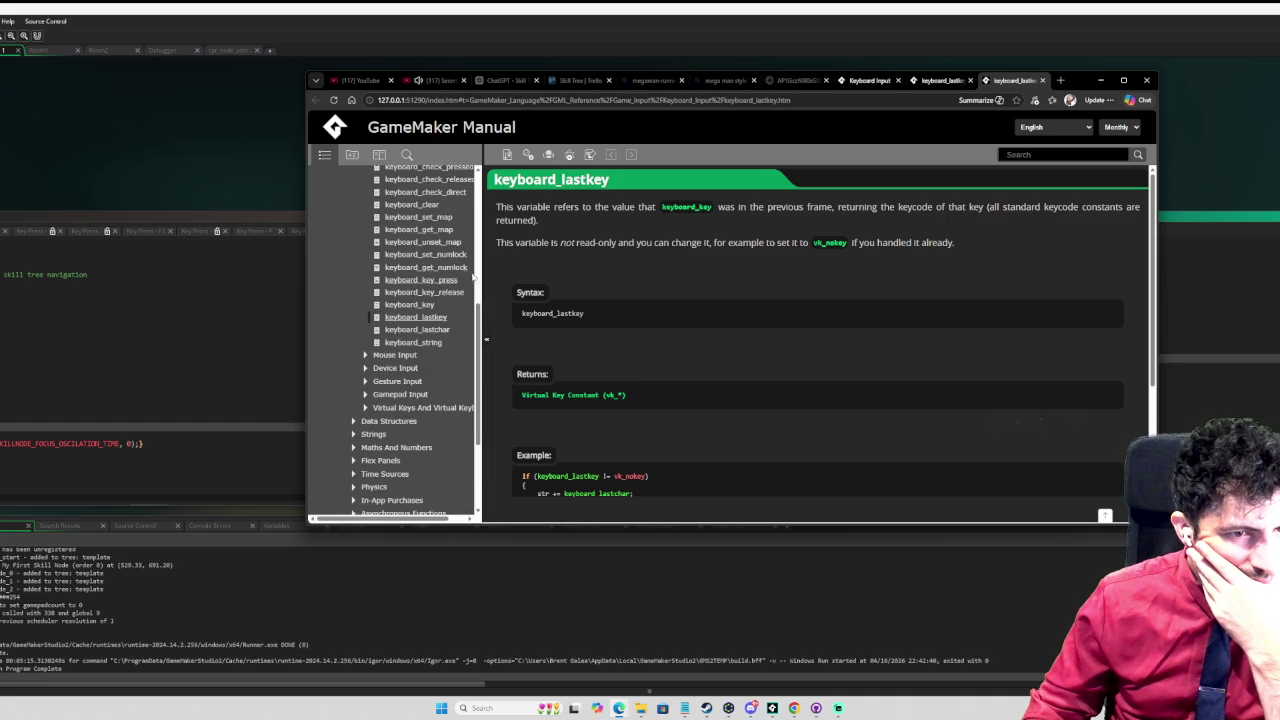
drag(482, 262, 488, 262)
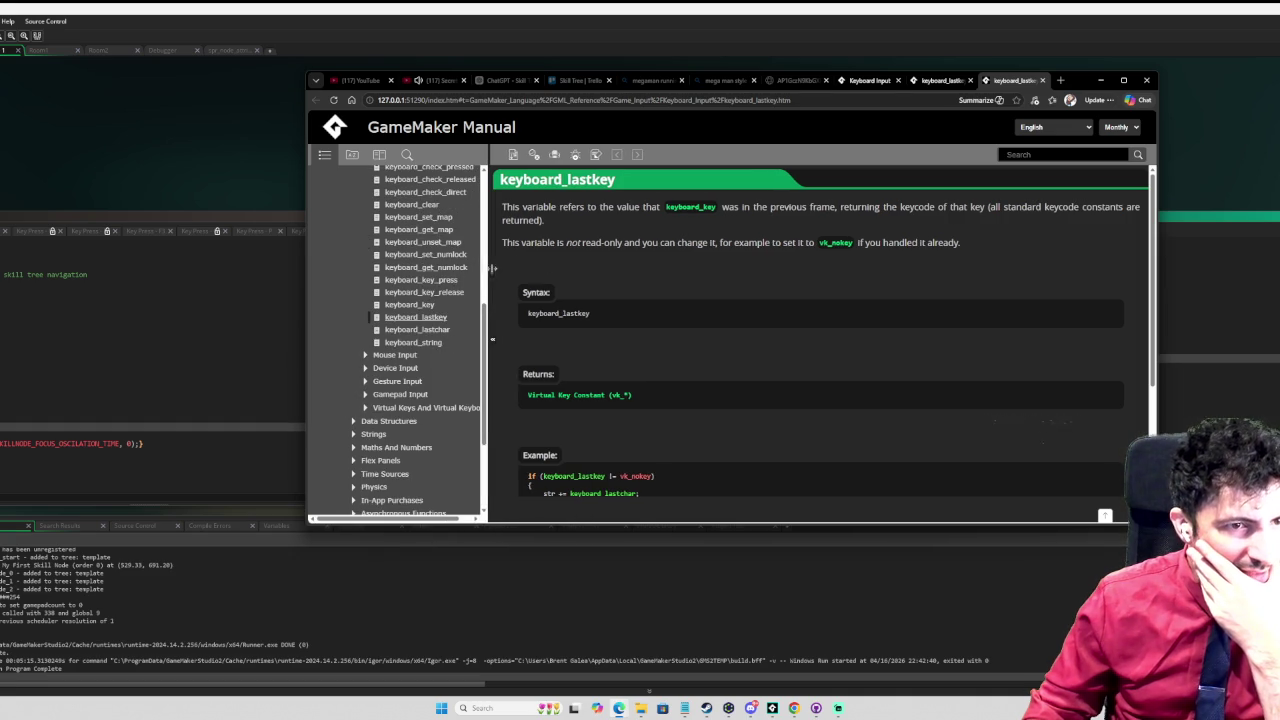
scroll(378, 264, up, 2)
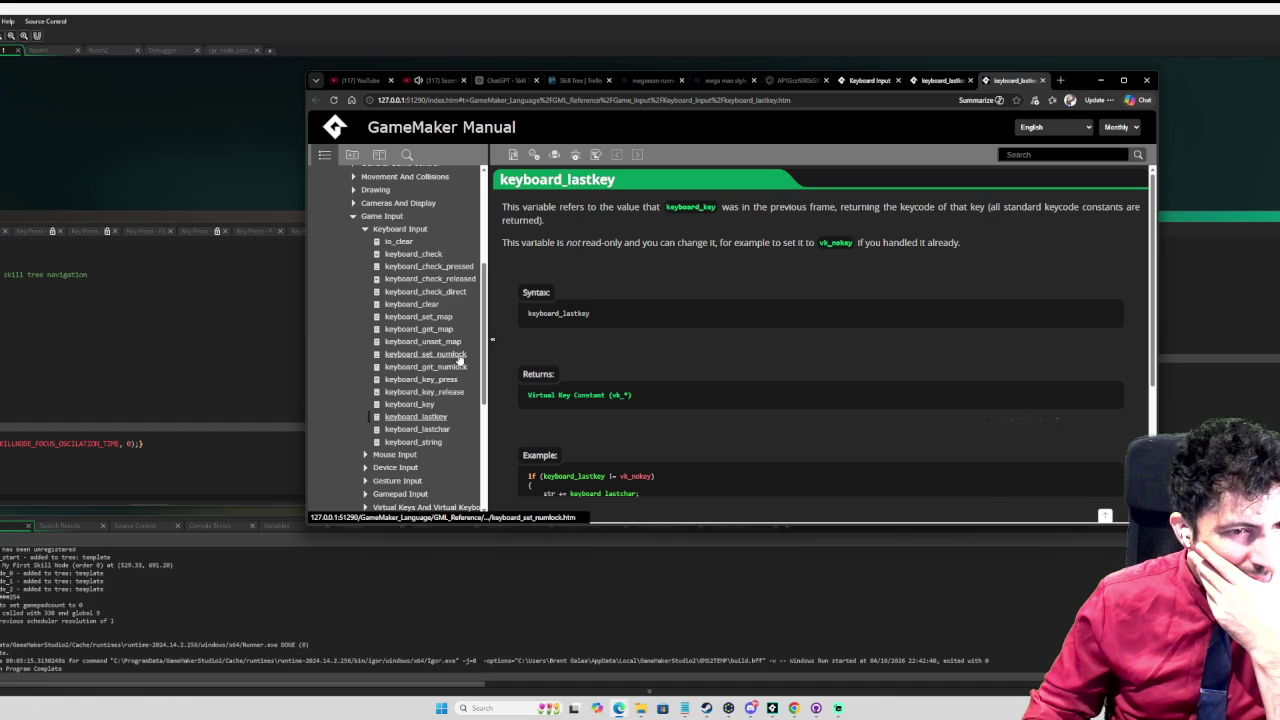
click(440, 318)
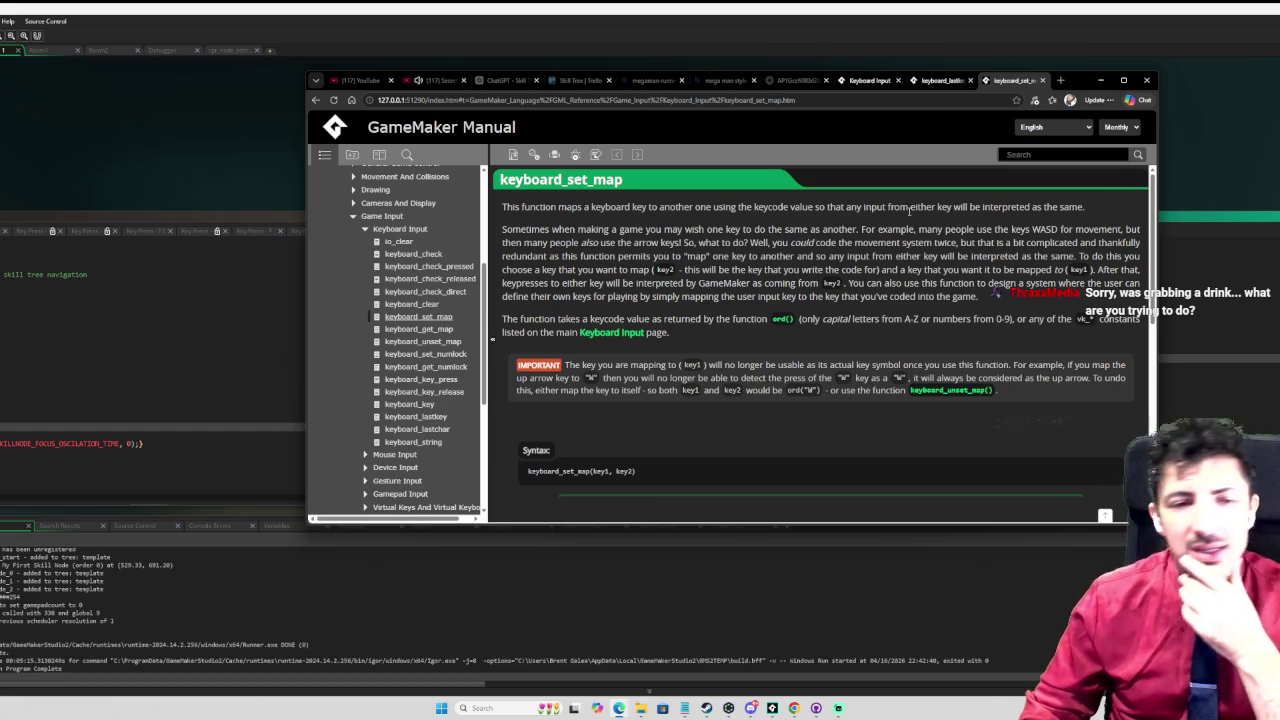
scroll(893, 301, down, 3)
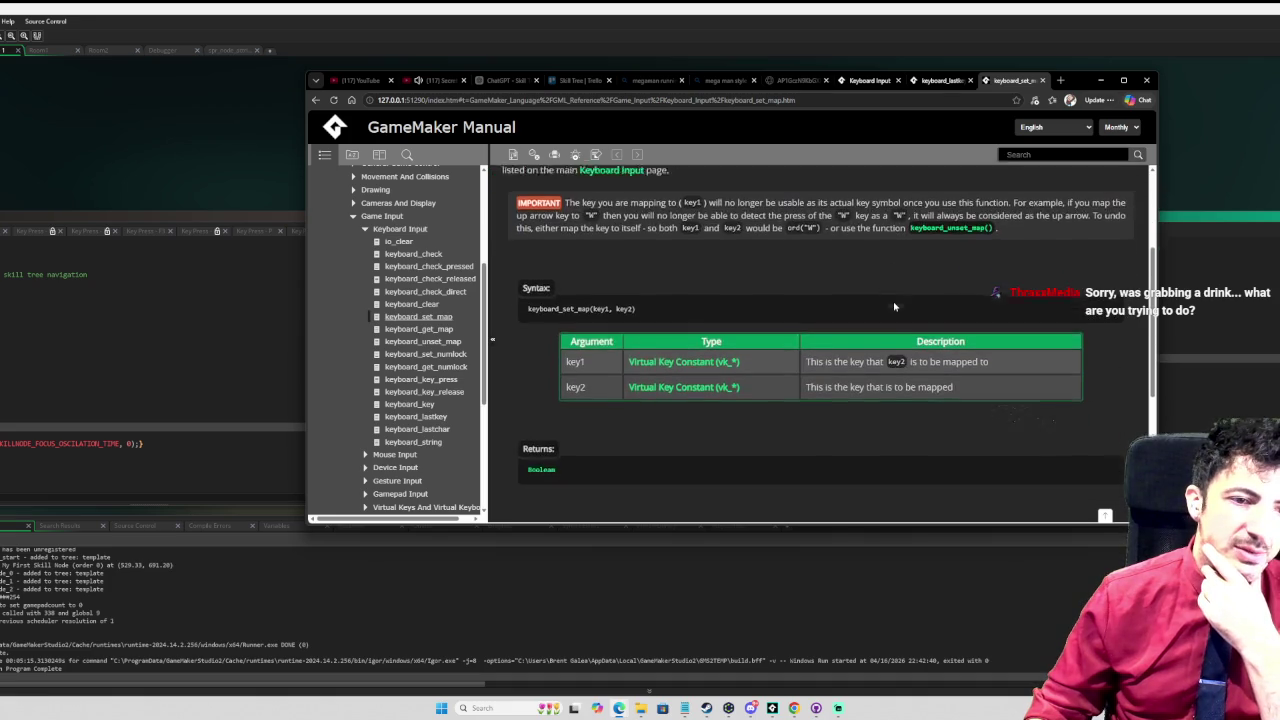
scroll(894, 307, up, 1)
scroll(893, 305, down, 1)
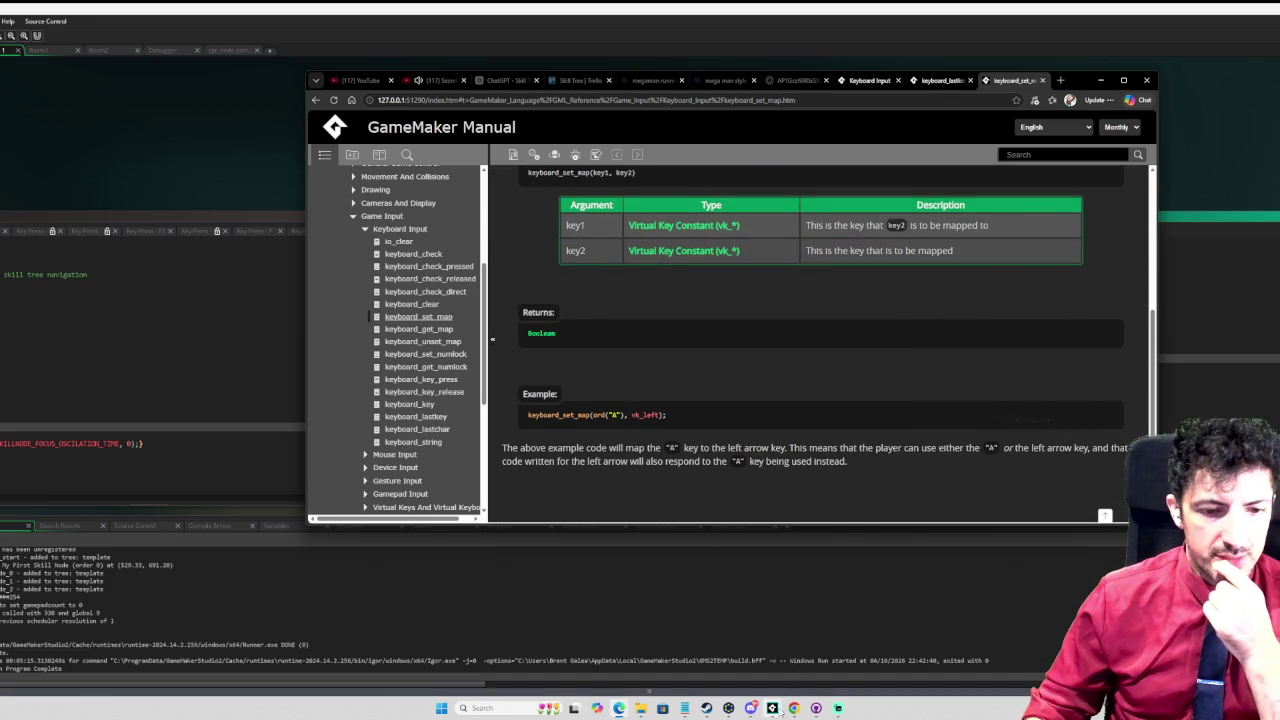
key(alt+Tab)
key(F6)
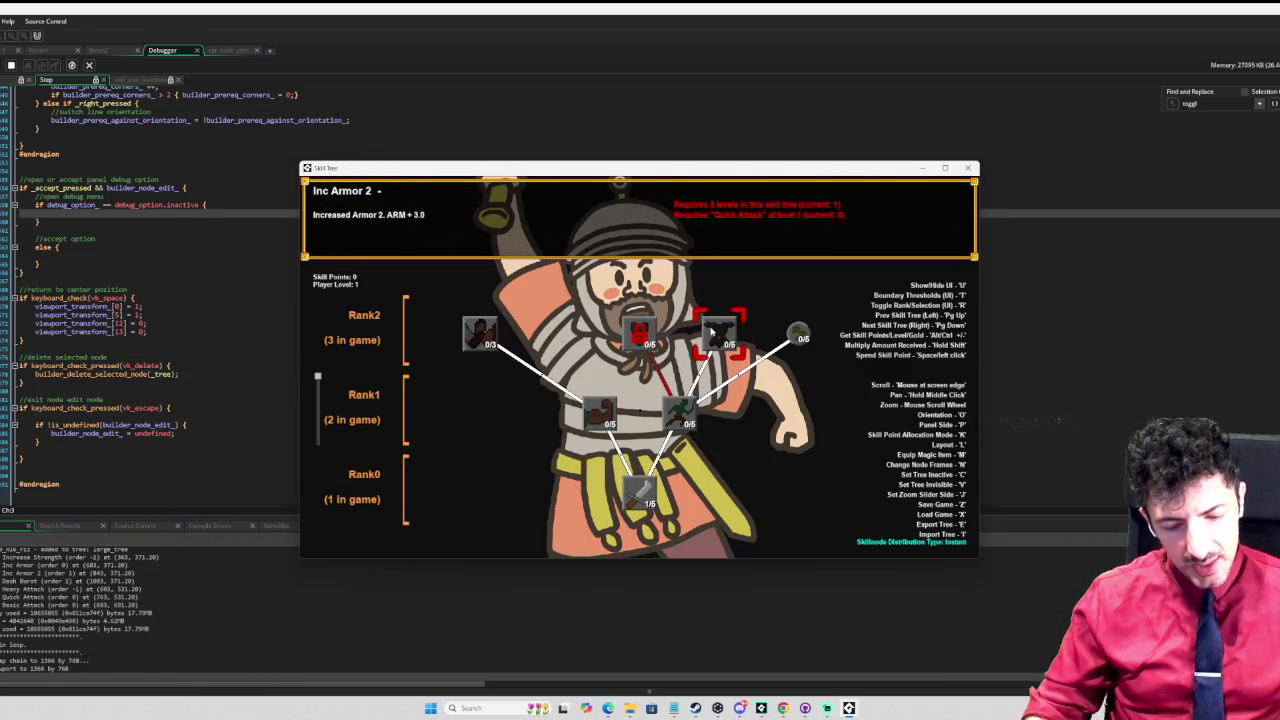
Step: Switch skill trees, open the export prompt, enter MYSKILLTREE as filename, then close the game
key(Page_Down)
key(Page_Down)
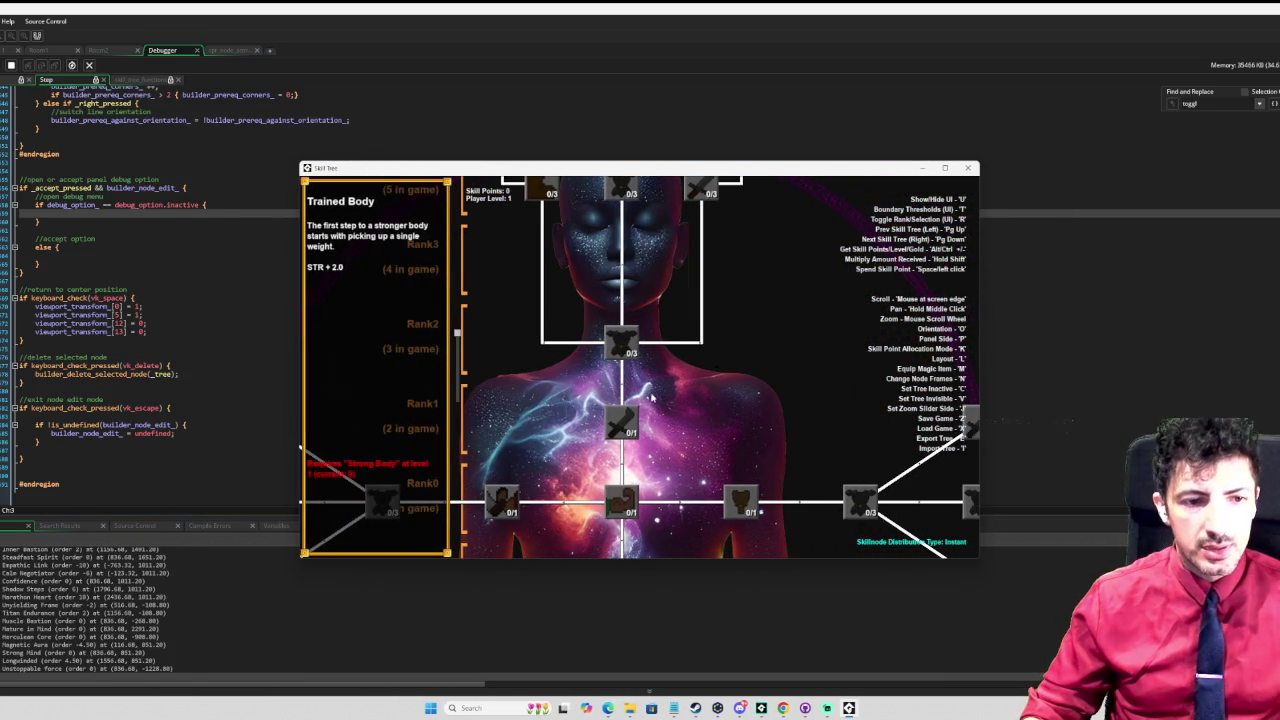
mouse_move(511, 614)
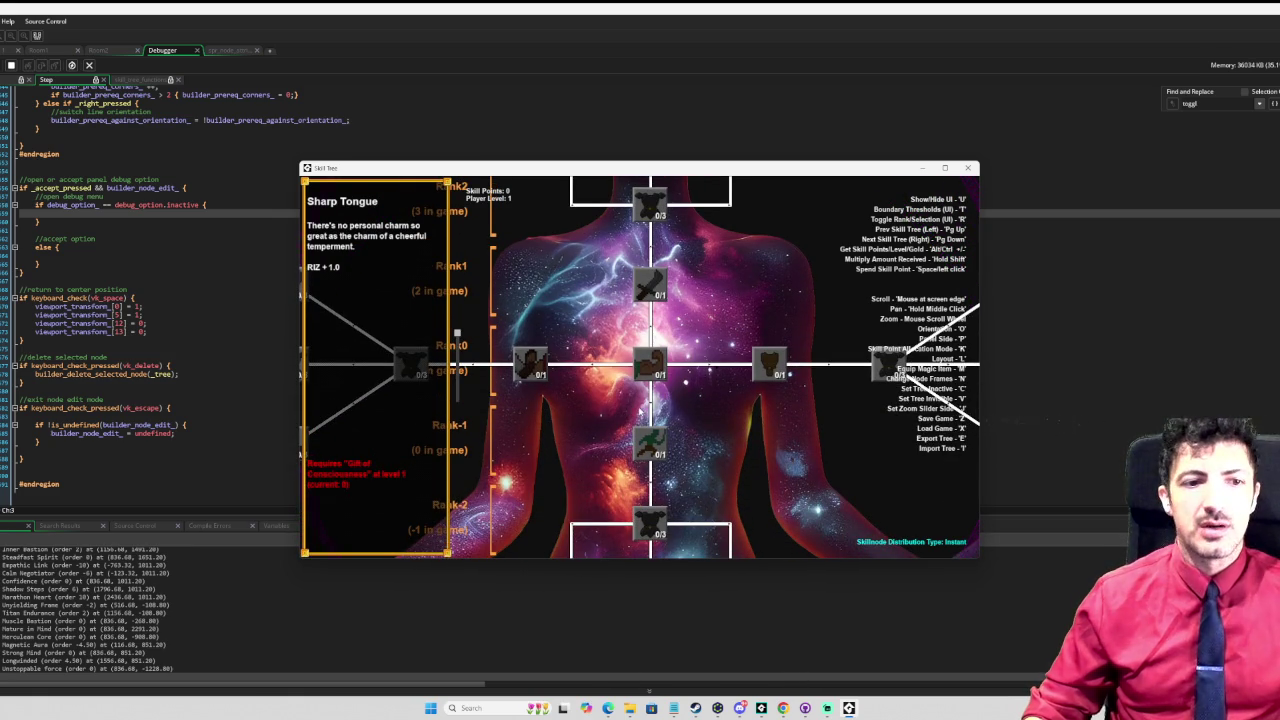
key(e)
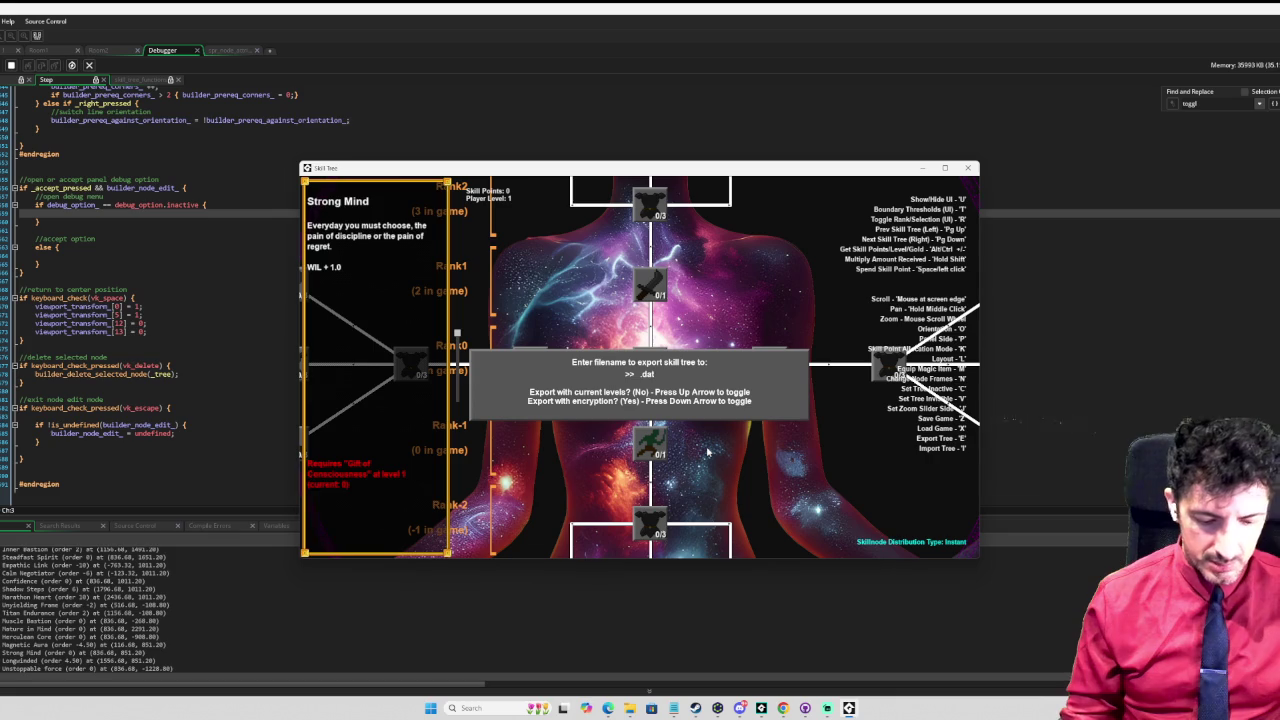
text(MYSKILLTREE)
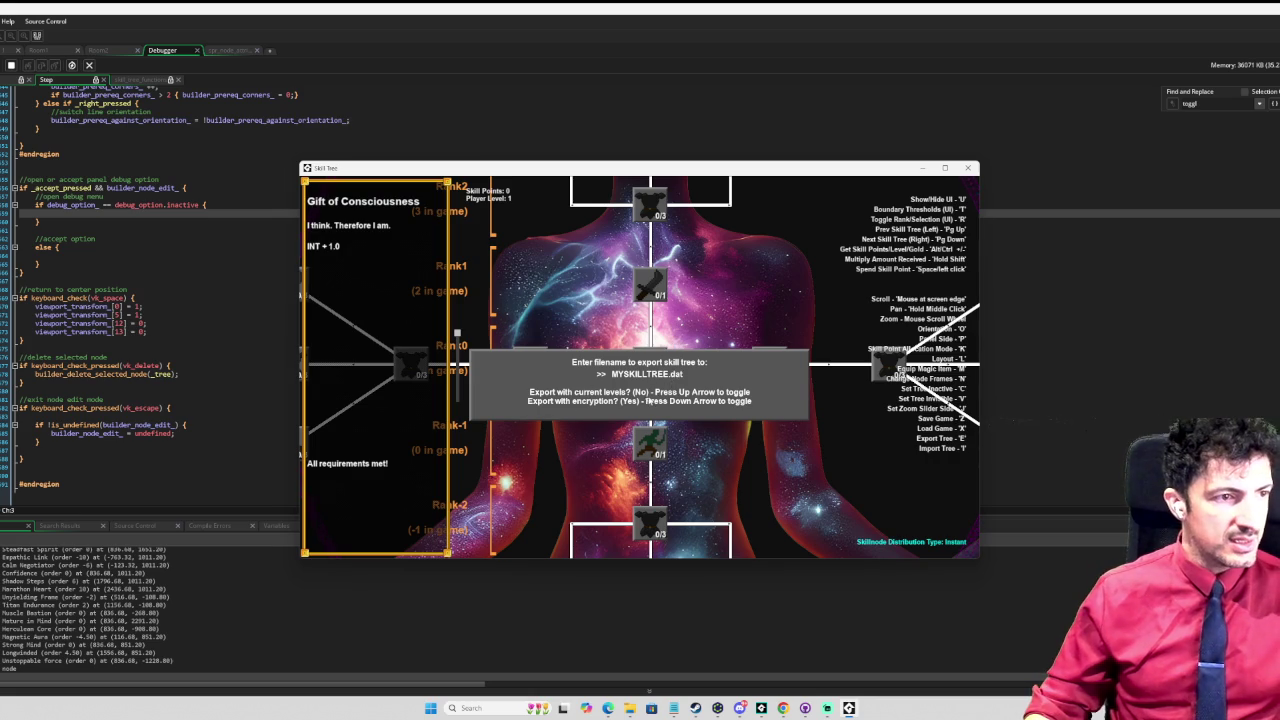
key(Escape)
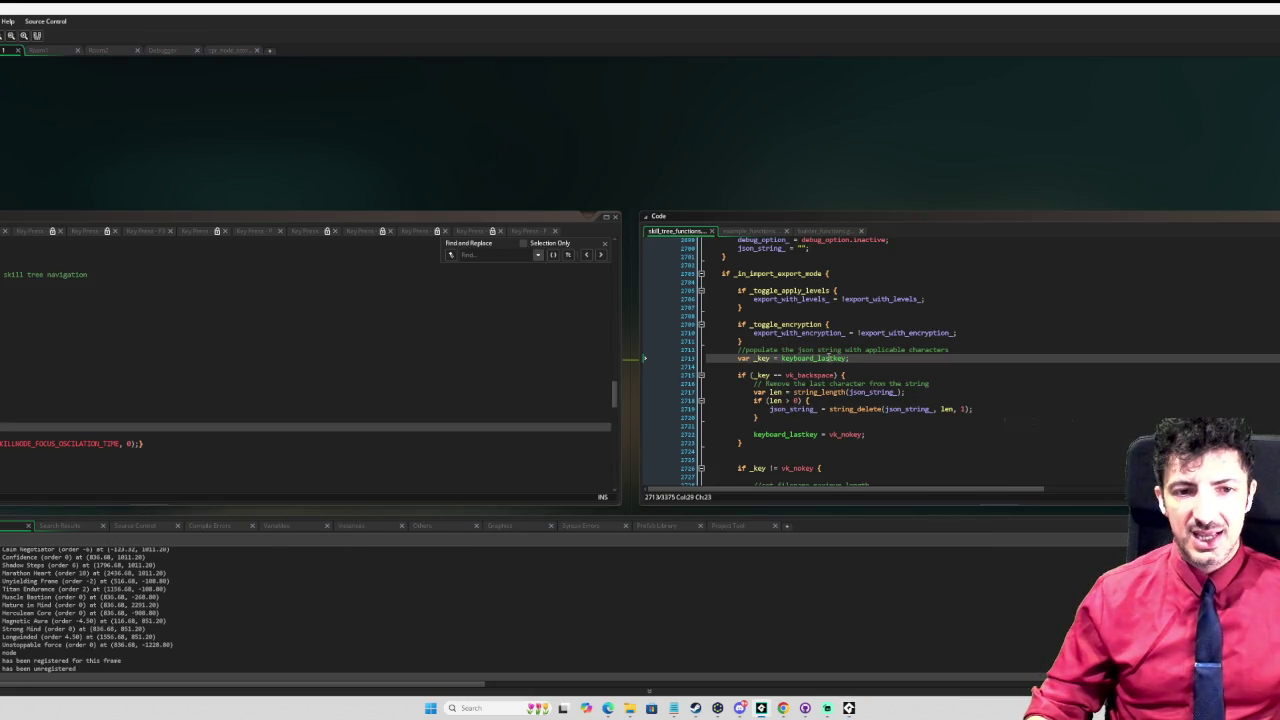
Step: Middle-click keyboard_lastkey in the script to open its manual page
middle_click(829, 357)
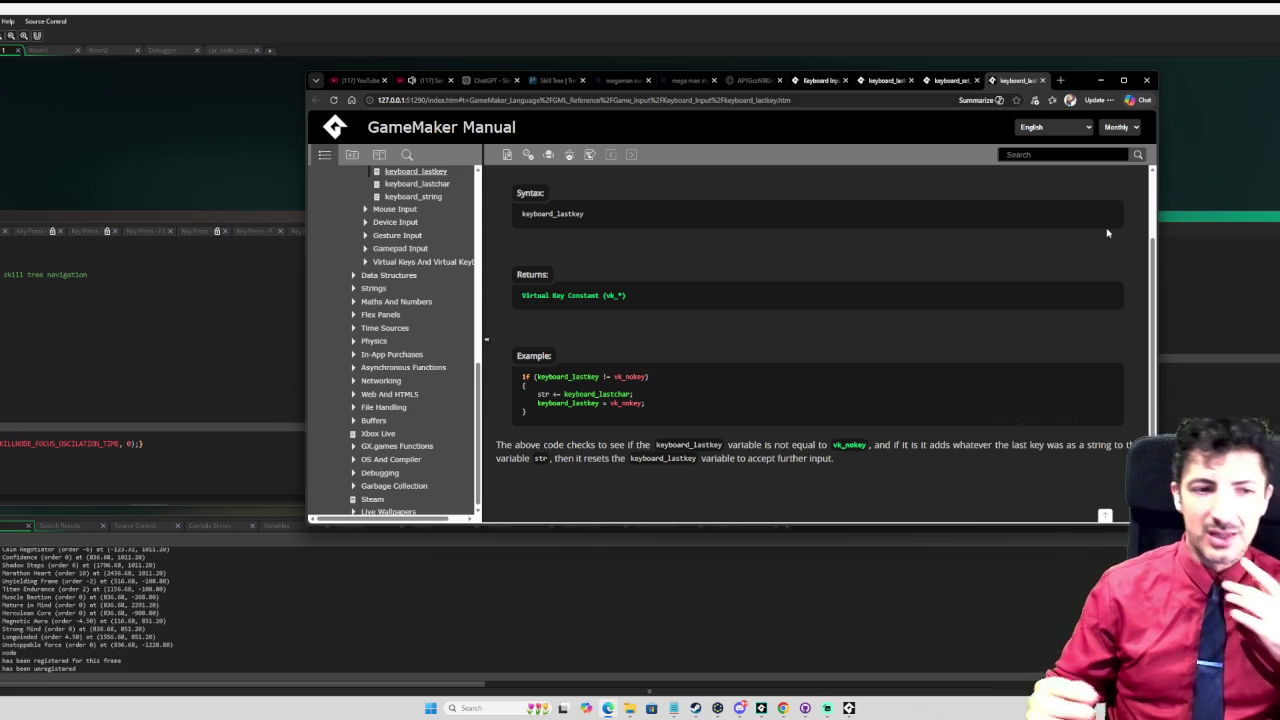
Step: Minimize the manual browser and restore the Skill Tree game showing the MYSKILLTREE.dat prompt
click(1100, 80)
click(848, 708)
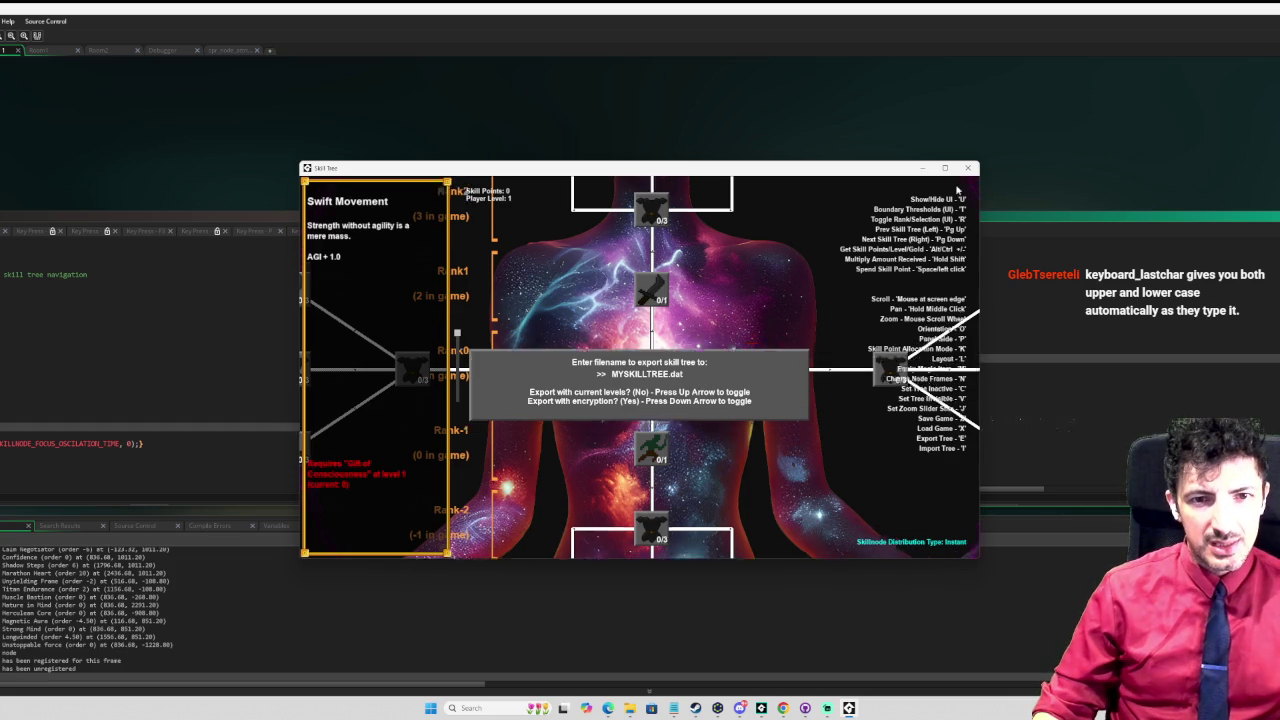
Step: Close the Skill Tree game window with its X button
click(973, 169)
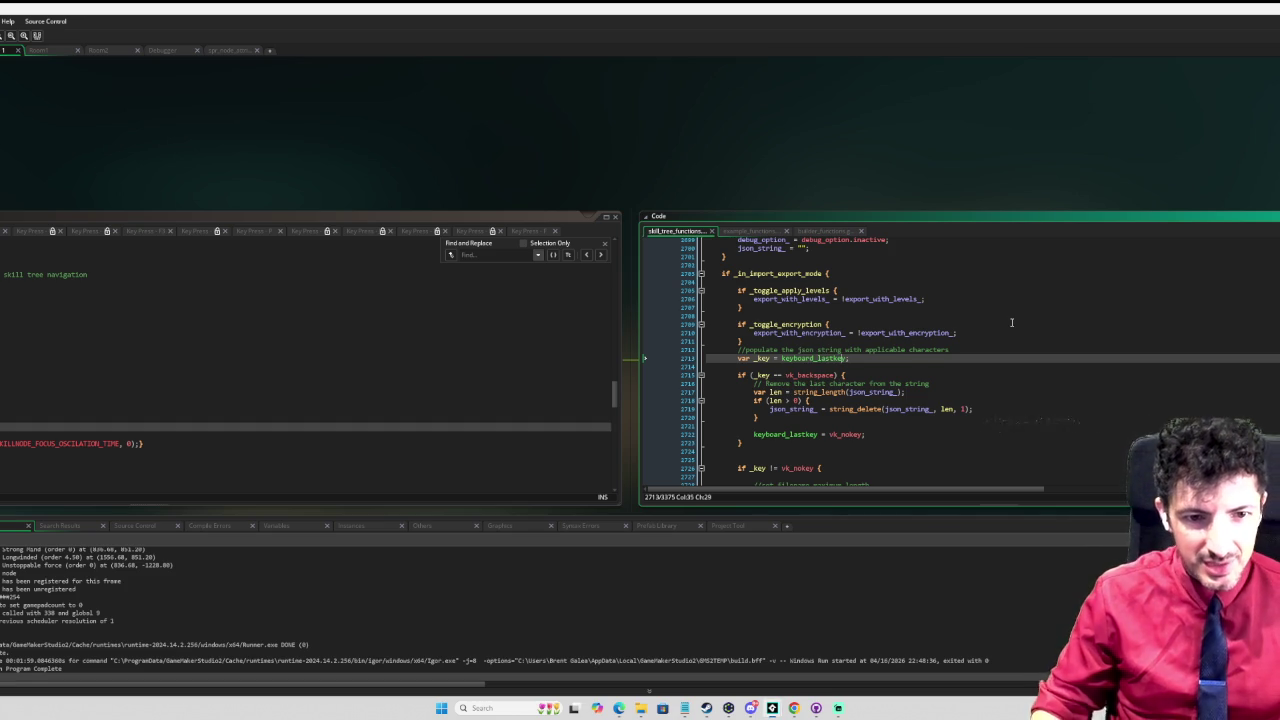
Step: Briefly change line 2713 to keyboard_lastchar, restore keyboard_lastkey, and save
key(BackSpace)
key(BackSpace)
key(BackSpace)
text(r)
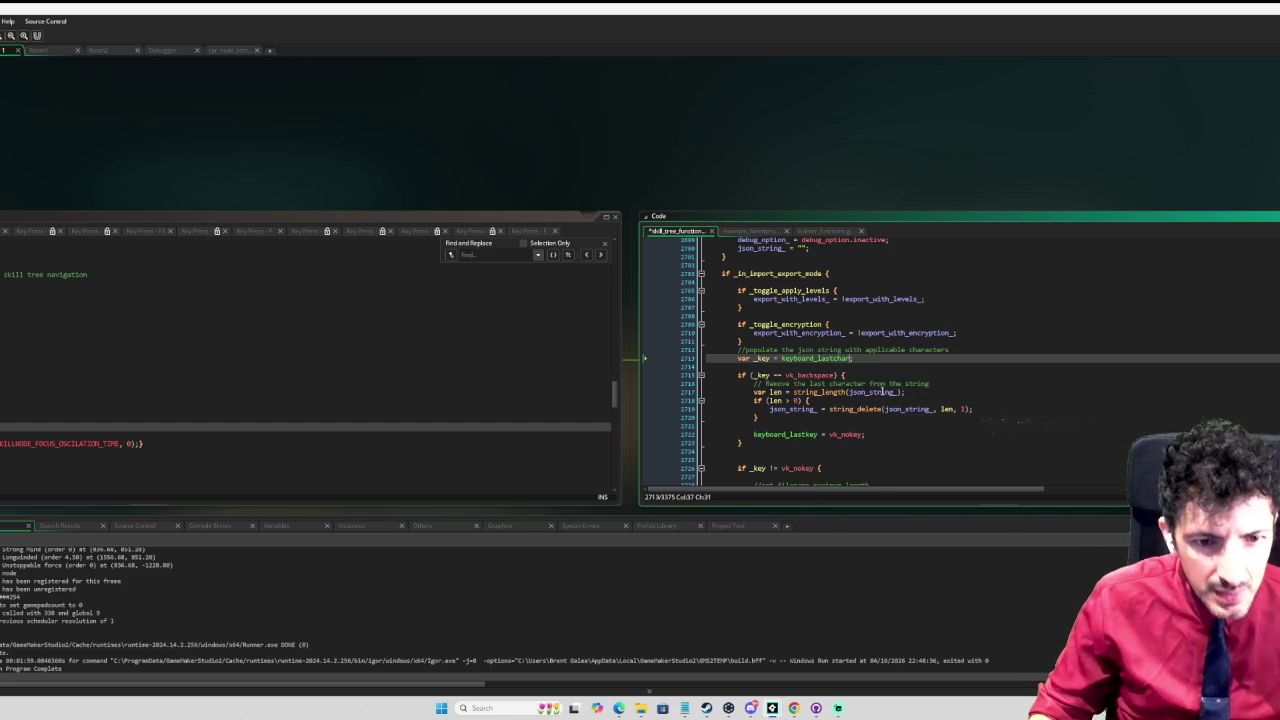
scroll(870, 400, down, 2)
key(BackSpace)
key(BackSpace)
key(BackSpace)
text(key)
key(ctrl+s)
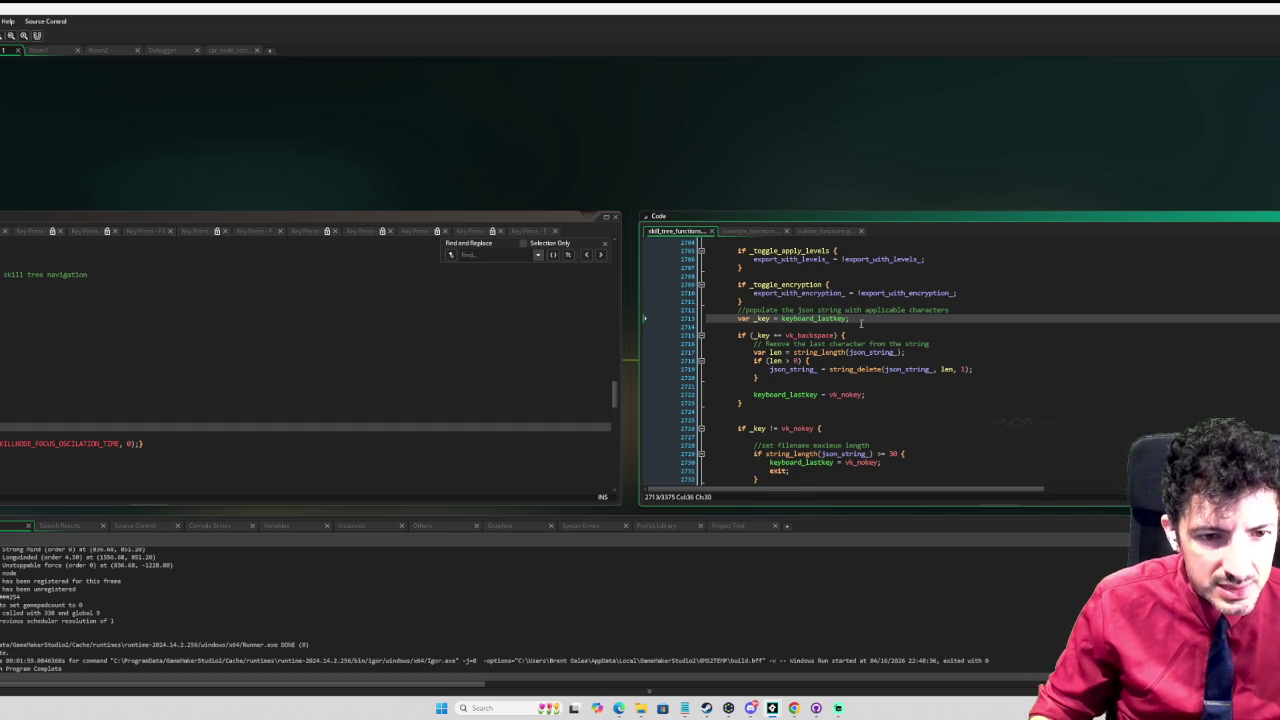
Step: Make the Code window taller to show more of the filename-input logic
scroll(858, 323, down, 1)
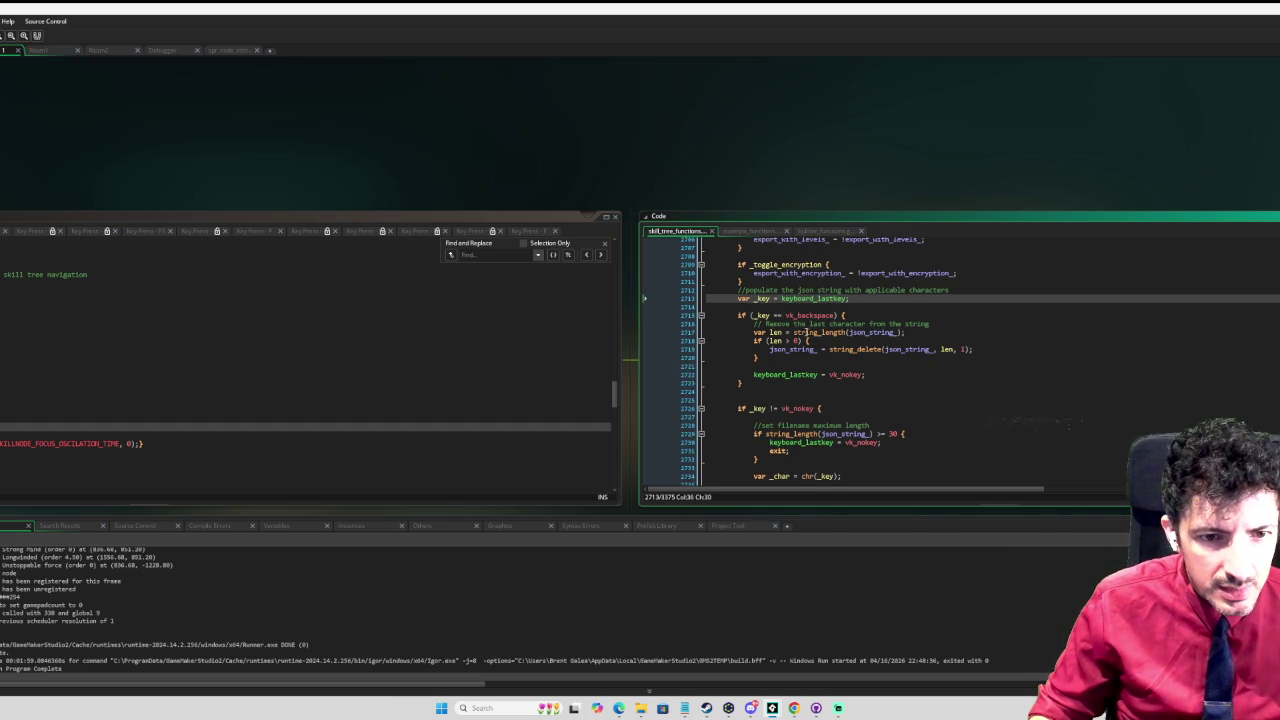
scroll(797, 331, down, 3)
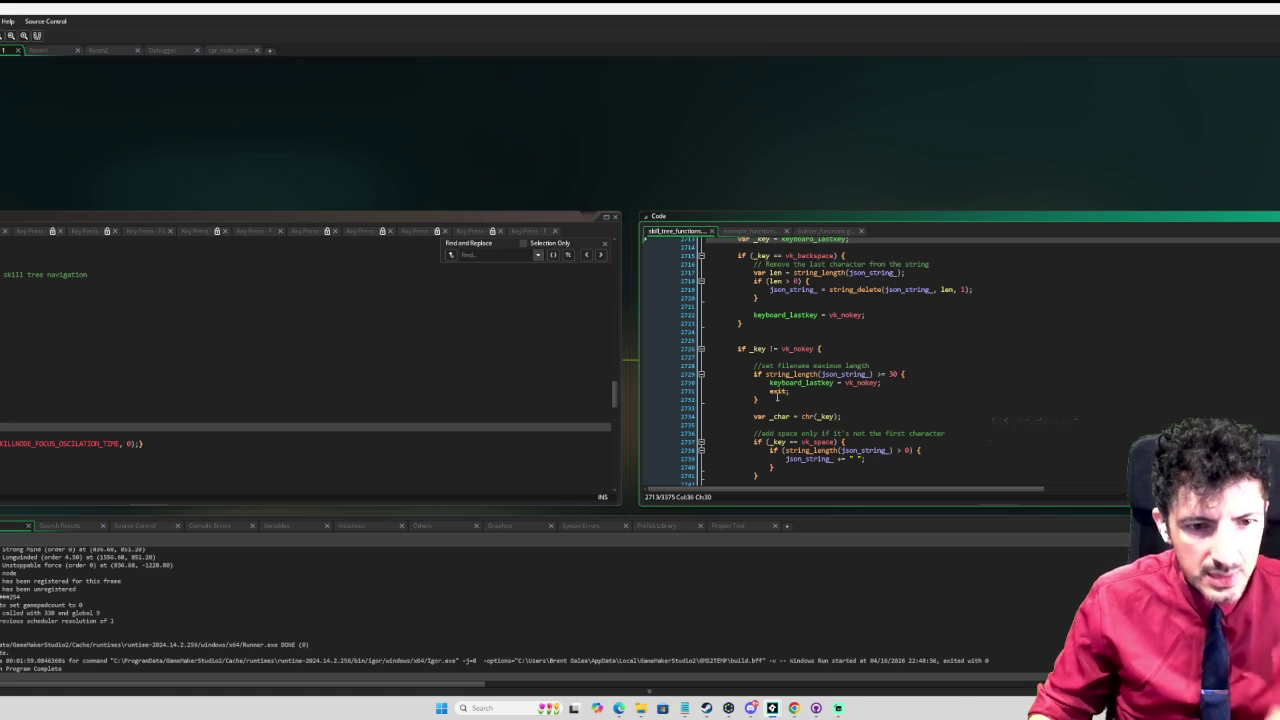
scroll(861, 395, down, 2)
scroll(861, 395, up, 2)
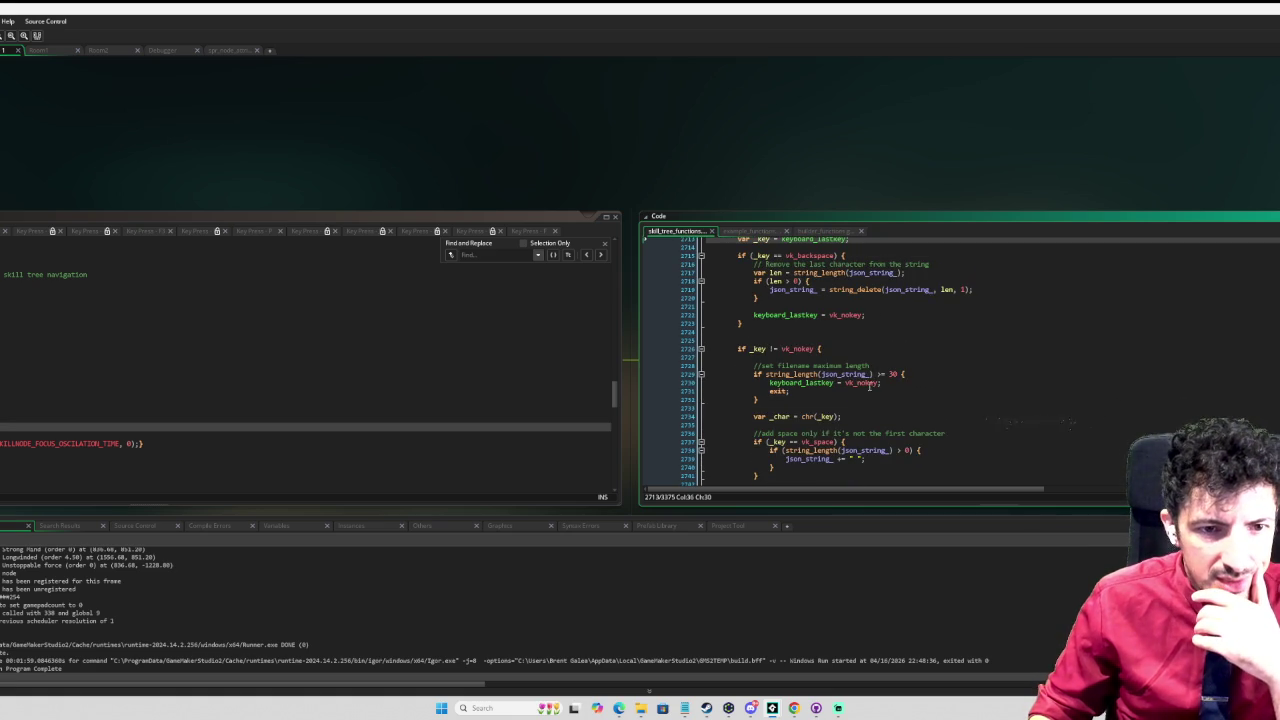
drag(842, 218, 843, 102)
scroll(877, 254, up, 1)
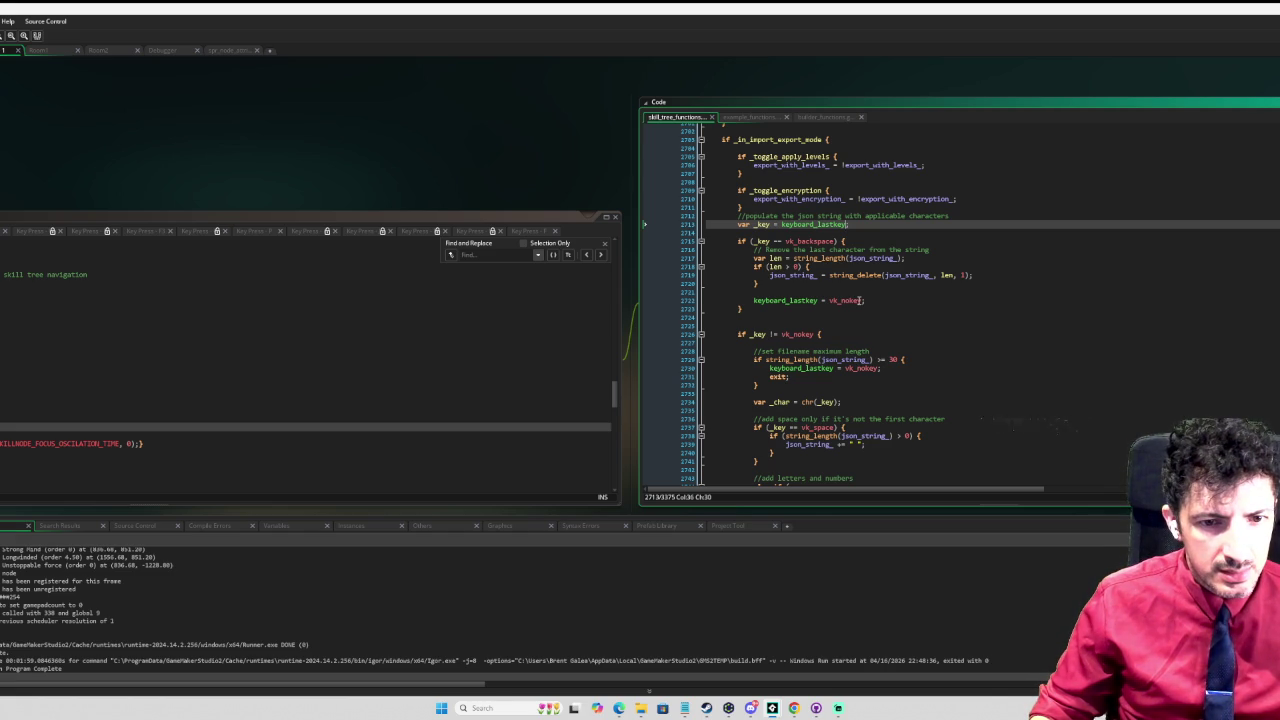
Step: Comment out the lowercase letter range check on line 2746 with //
scroll(830, 359, down, 1)
scroll(860, 358, up, 2)
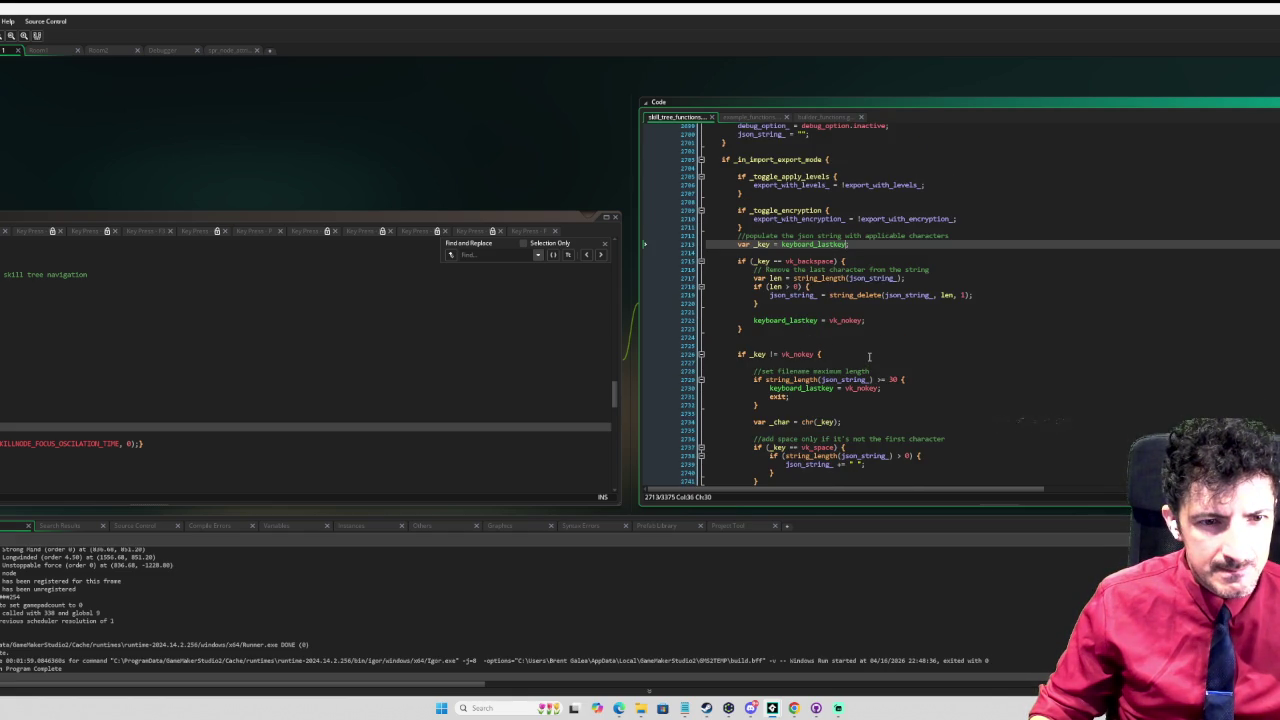
scroll(776, 300, down, 3)
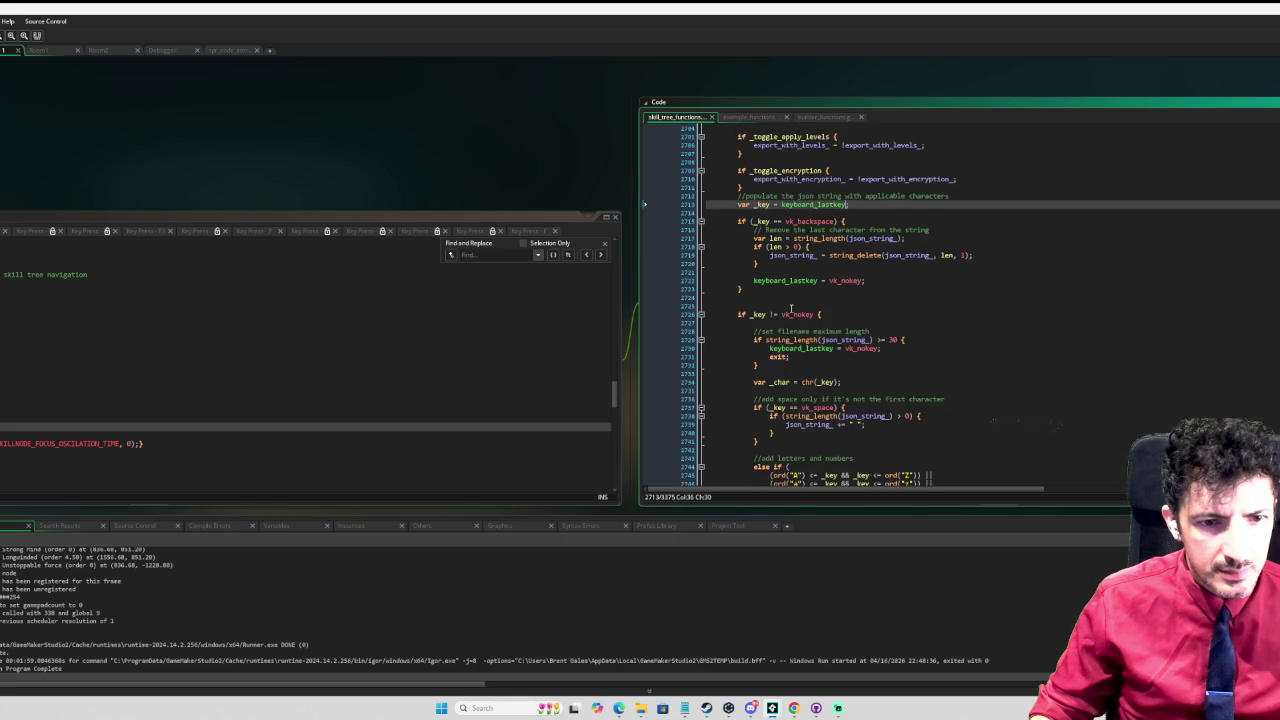
scroll(793, 297, down, 1)
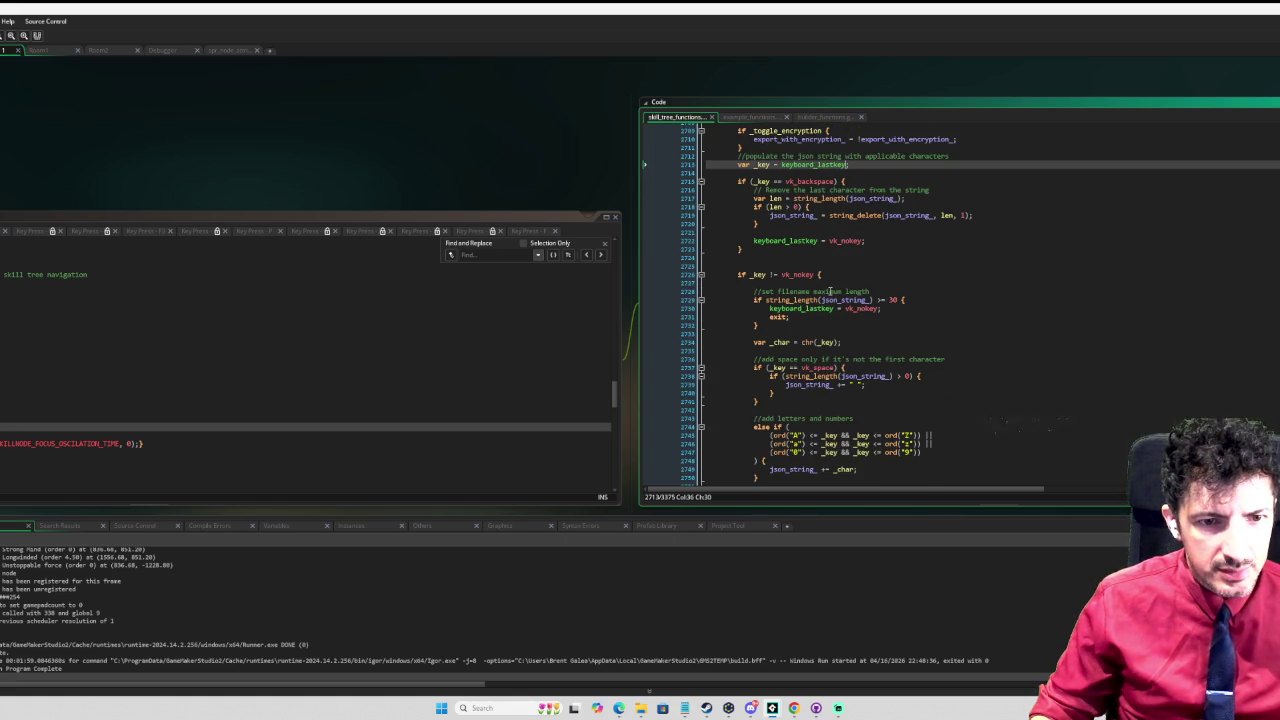
scroll(863, 322, down, 1)
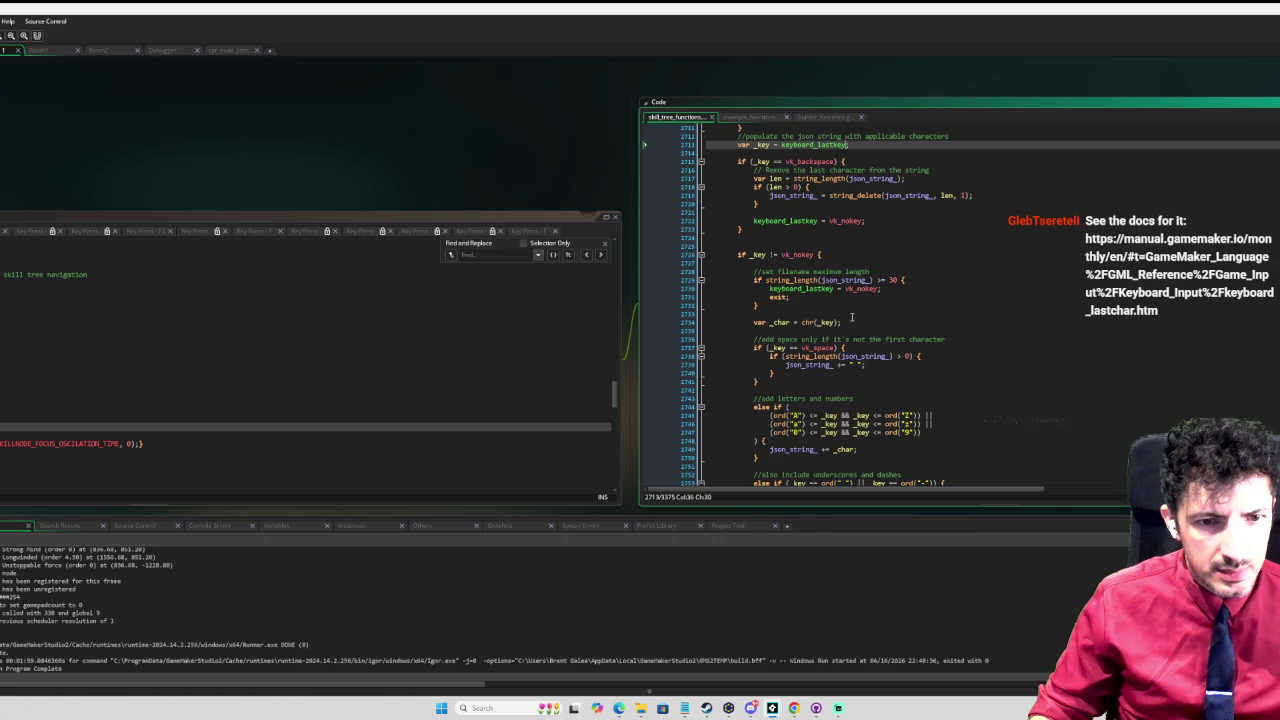
scroll(851, 317, down, 3)
scroll(851, 317, down, 3)
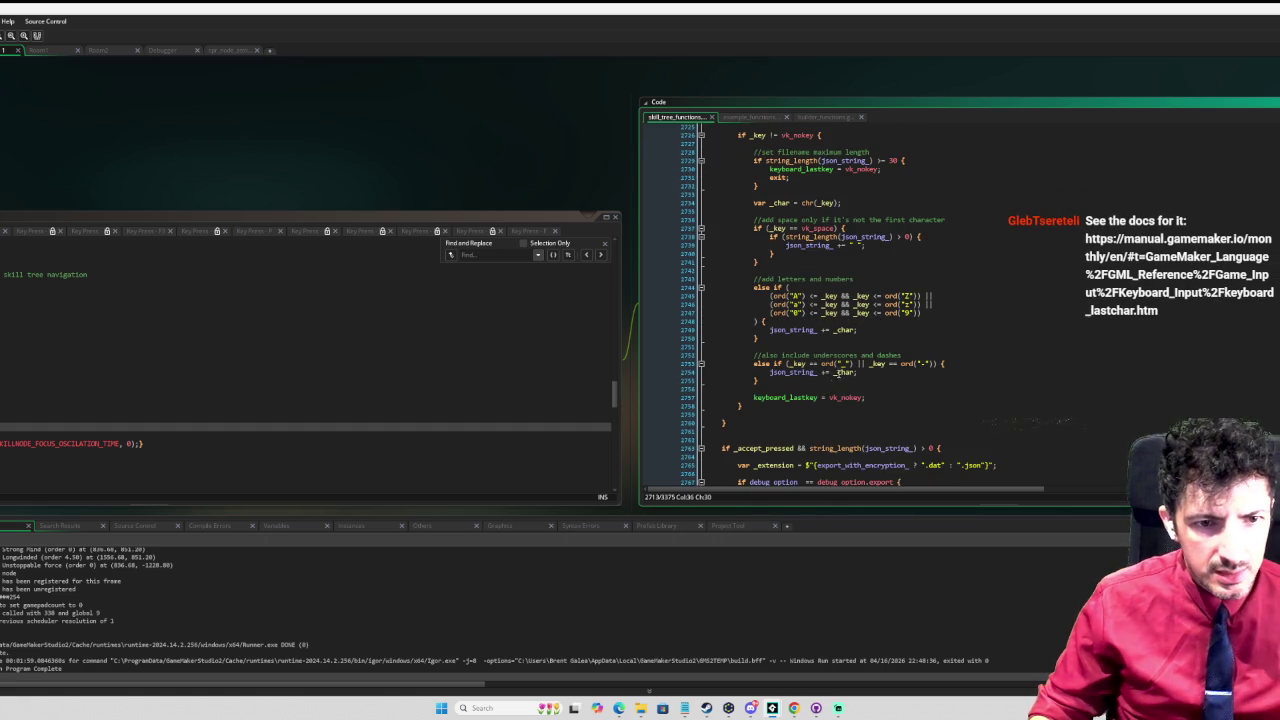
scroll(845, 385, up, 6)
scroll(849, 369, up, 10)
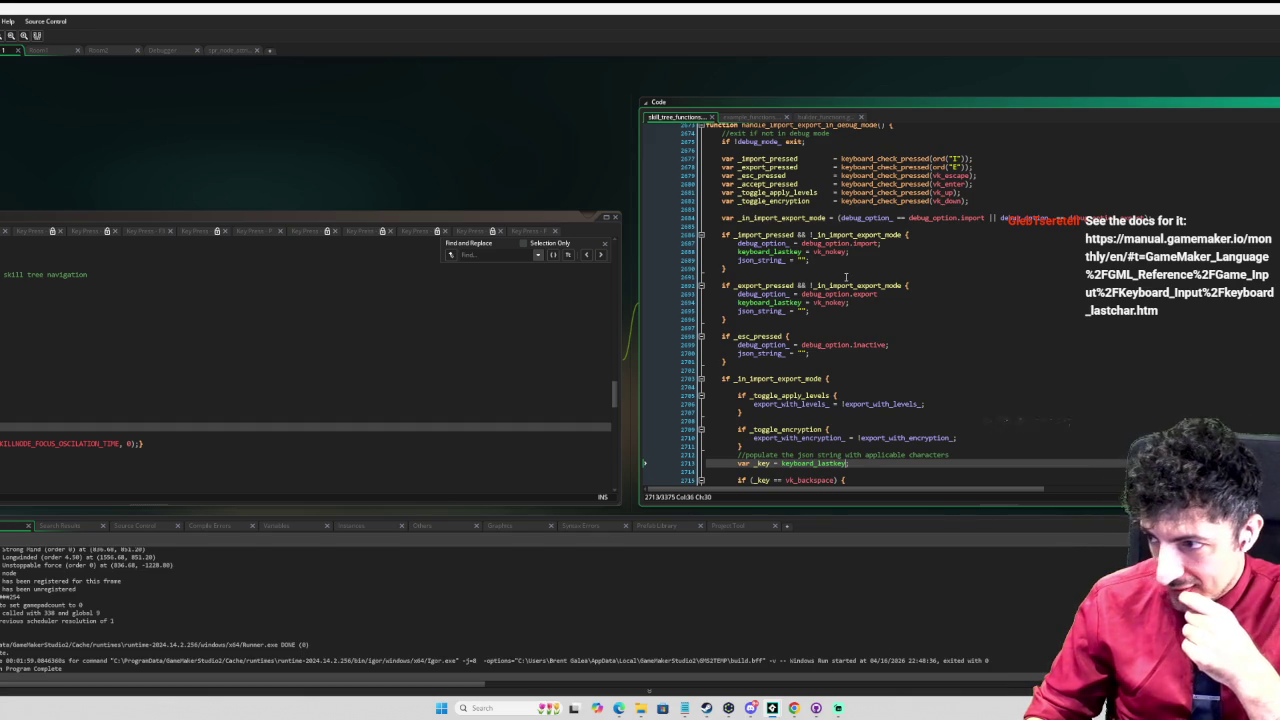
scroll(851, 286, down, 13)
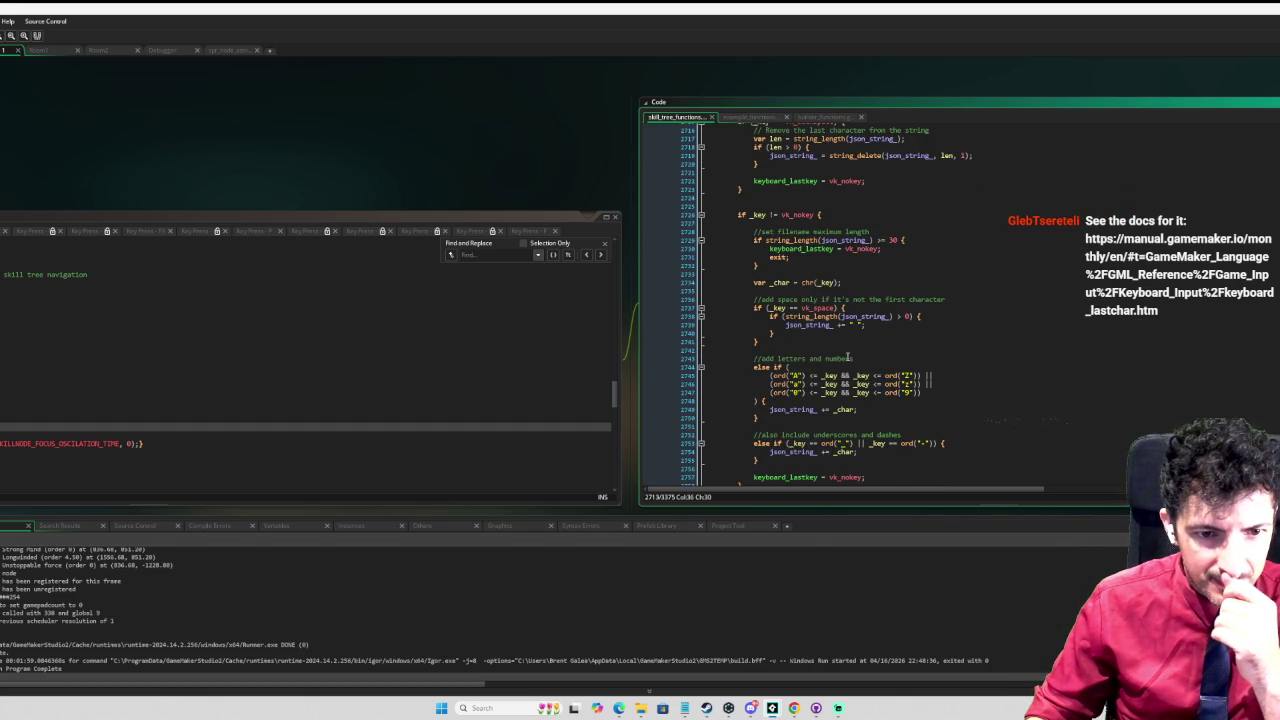
scroll(883, 331, down, 4)
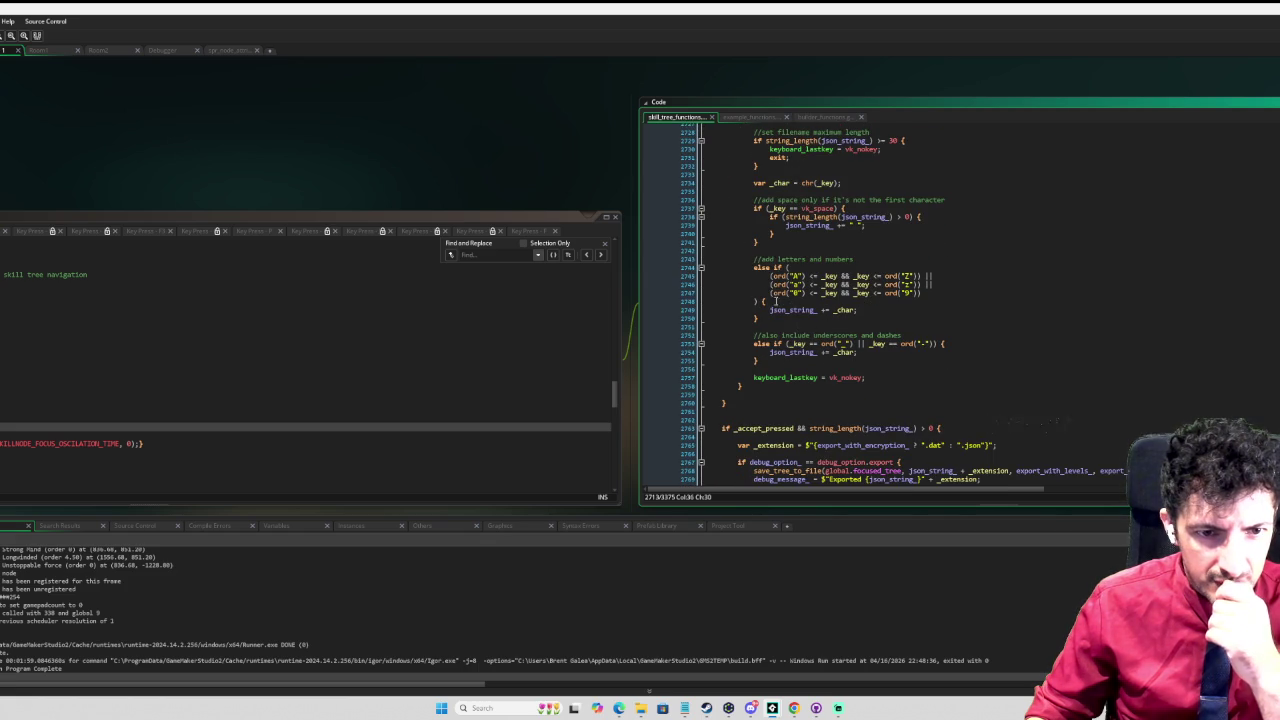
click(769, 284)
text(//)
Step: Change line 2713 to assign keyboard_lastchar to _key and run the game to test
scroll(888, 317, down, 2)
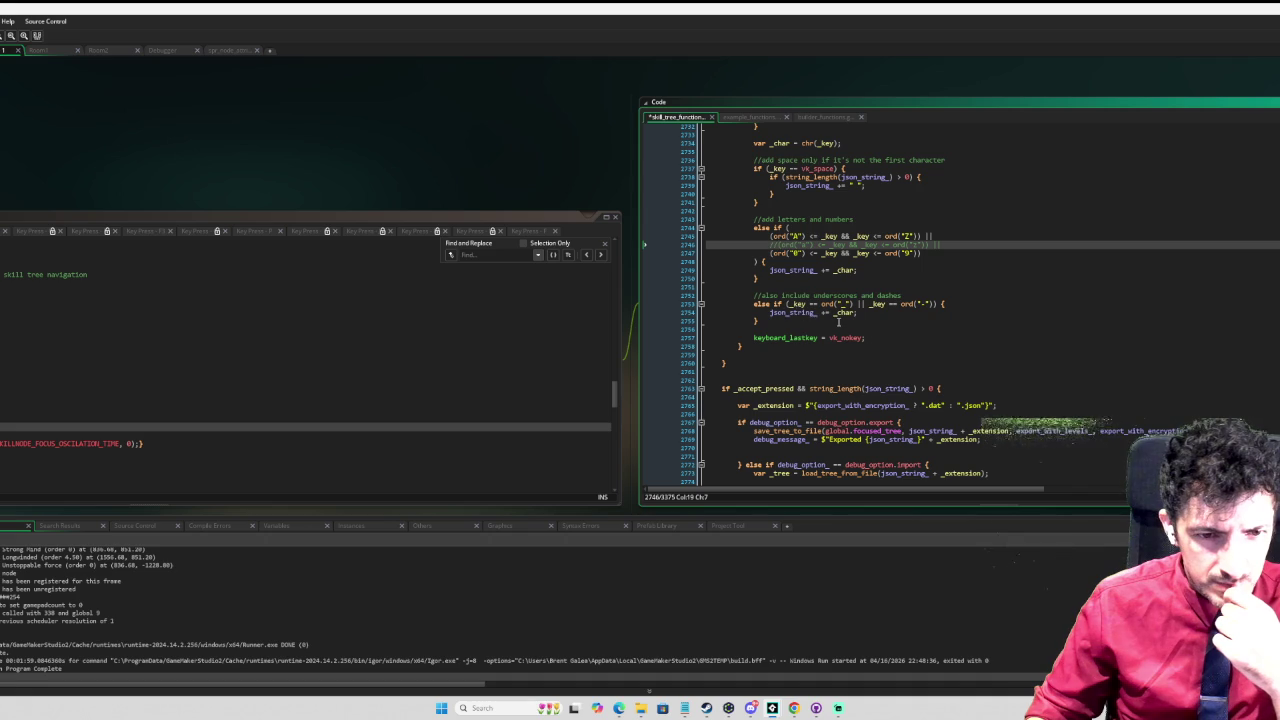
scroll(868, 331, down, 7)
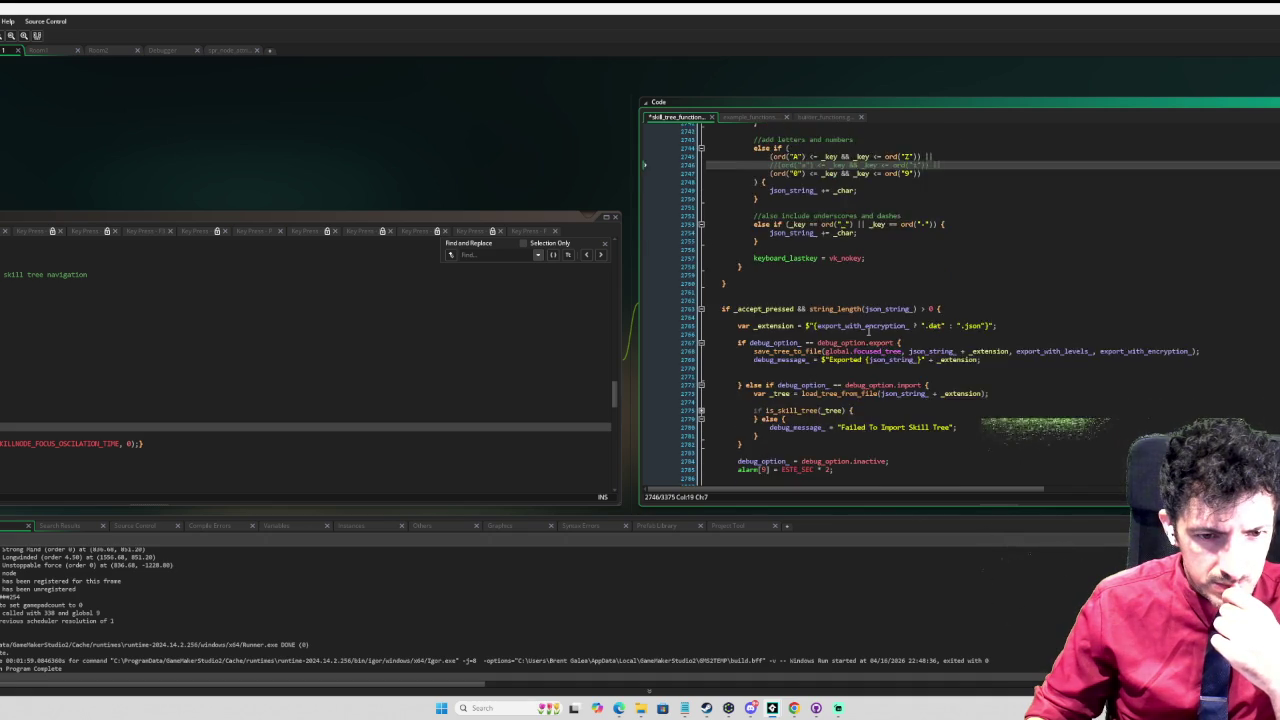
scroll(868, 331, up, 5)
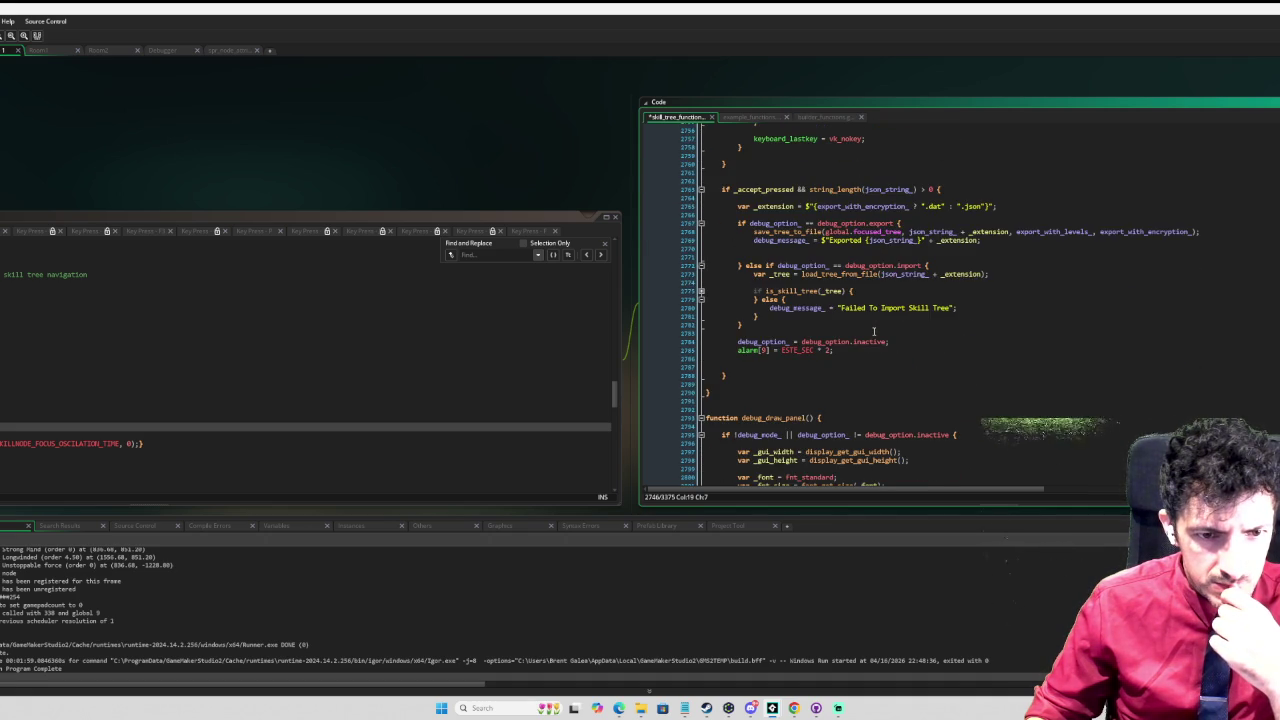
scroll(868, 332, up, 9)
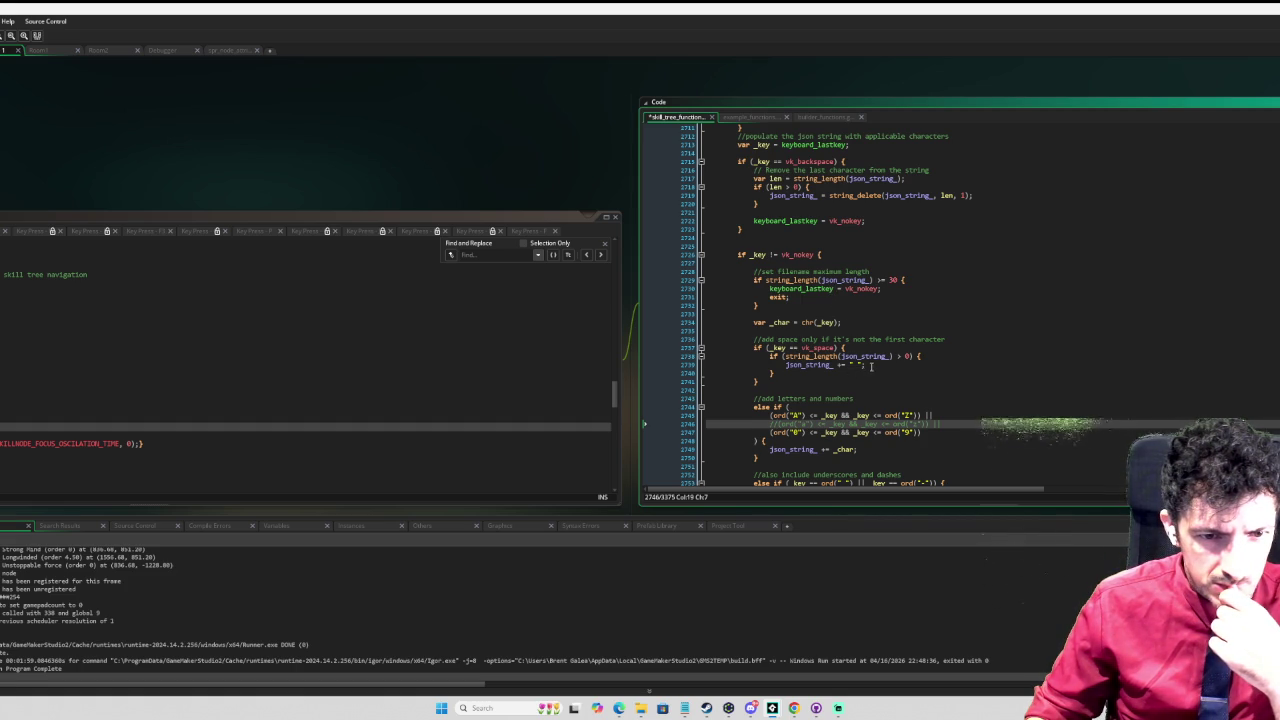
scroll(868, 368, down, 2)
scroll(827, 366, down, 2)
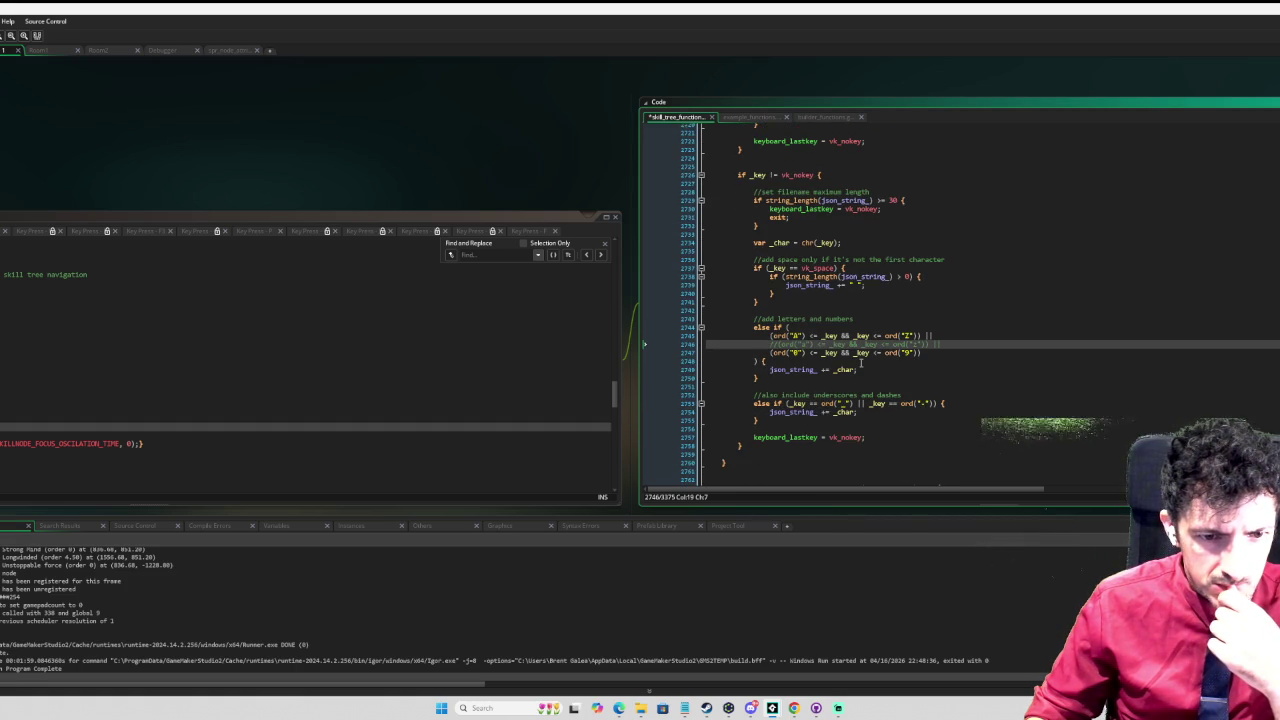
scroll(861, 364, up, 3)
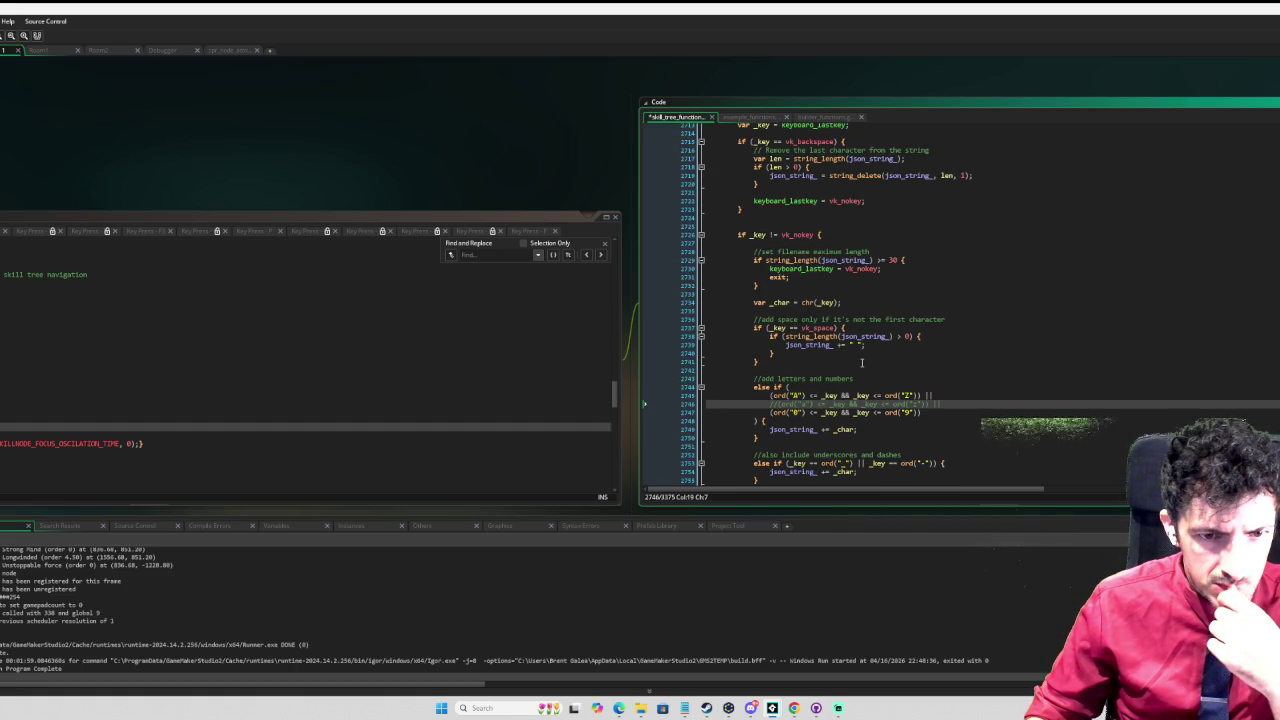
scroll(861, 363, up, 4)
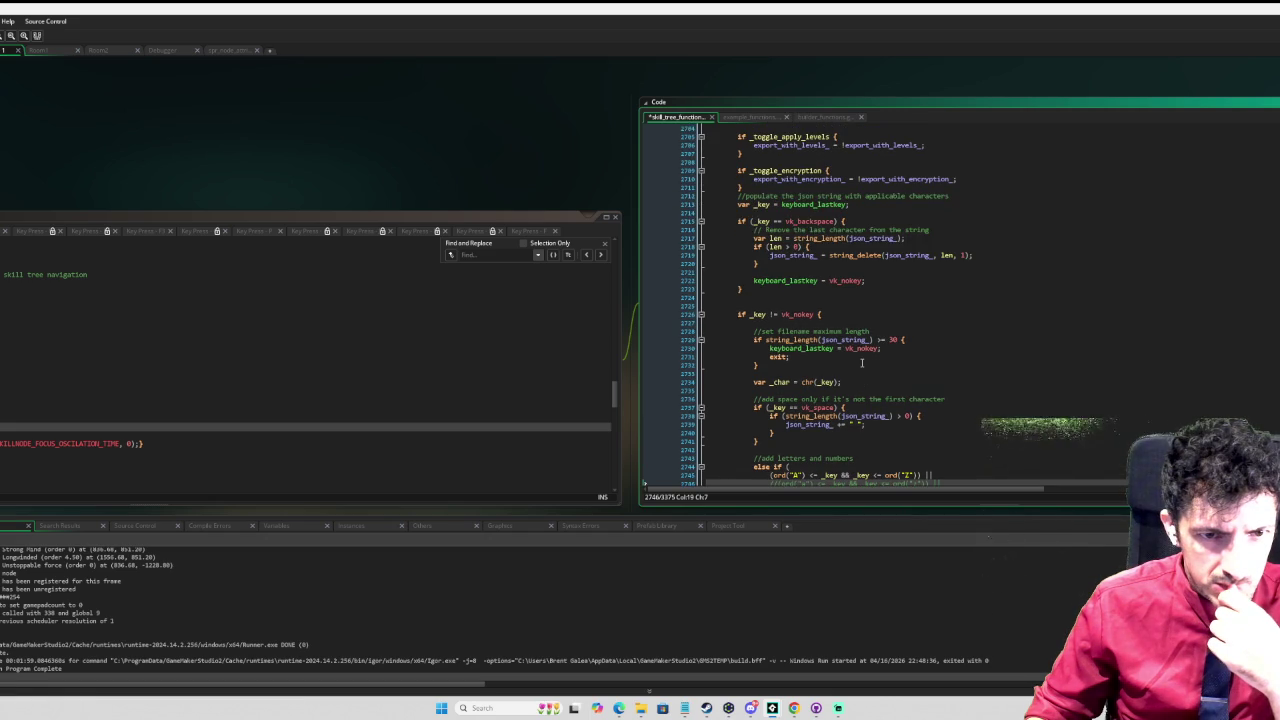
scroll(861, 363, up, 2)
scroll(861, 363, up, 2)
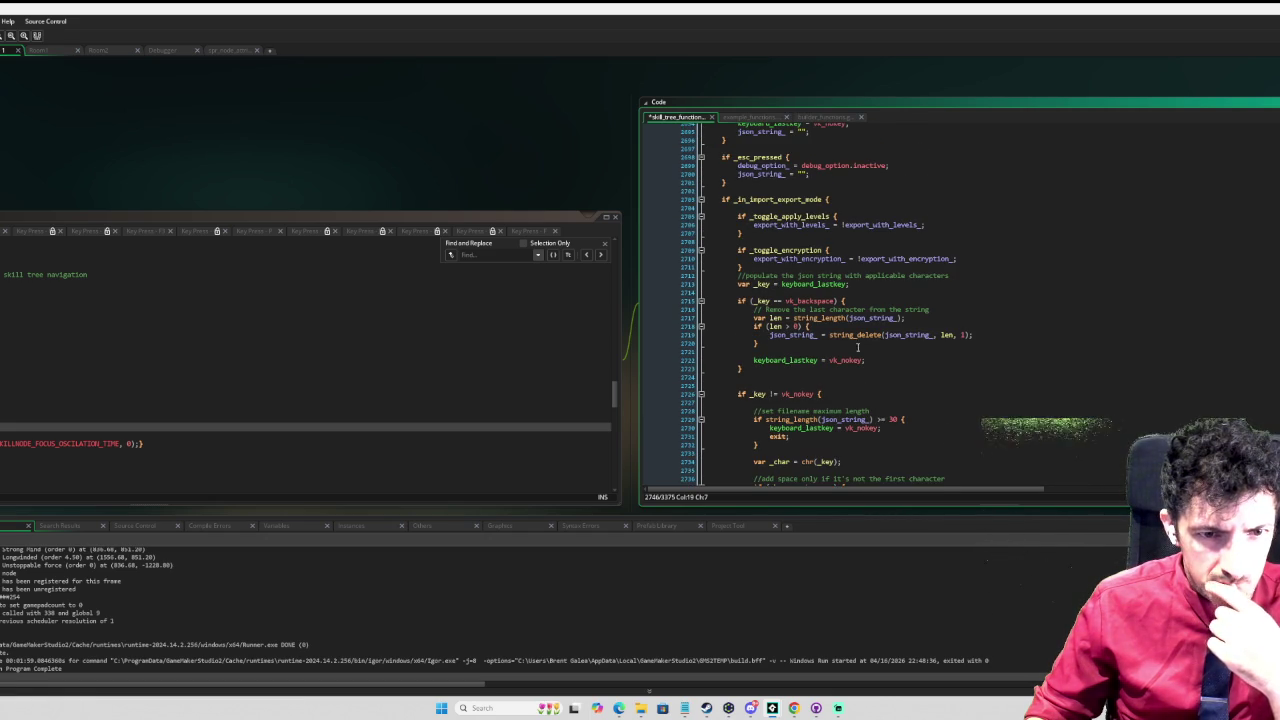
click(847, 284)
key(BackSpace)
key(BackSpace)
key(BackSpace)
text(char)
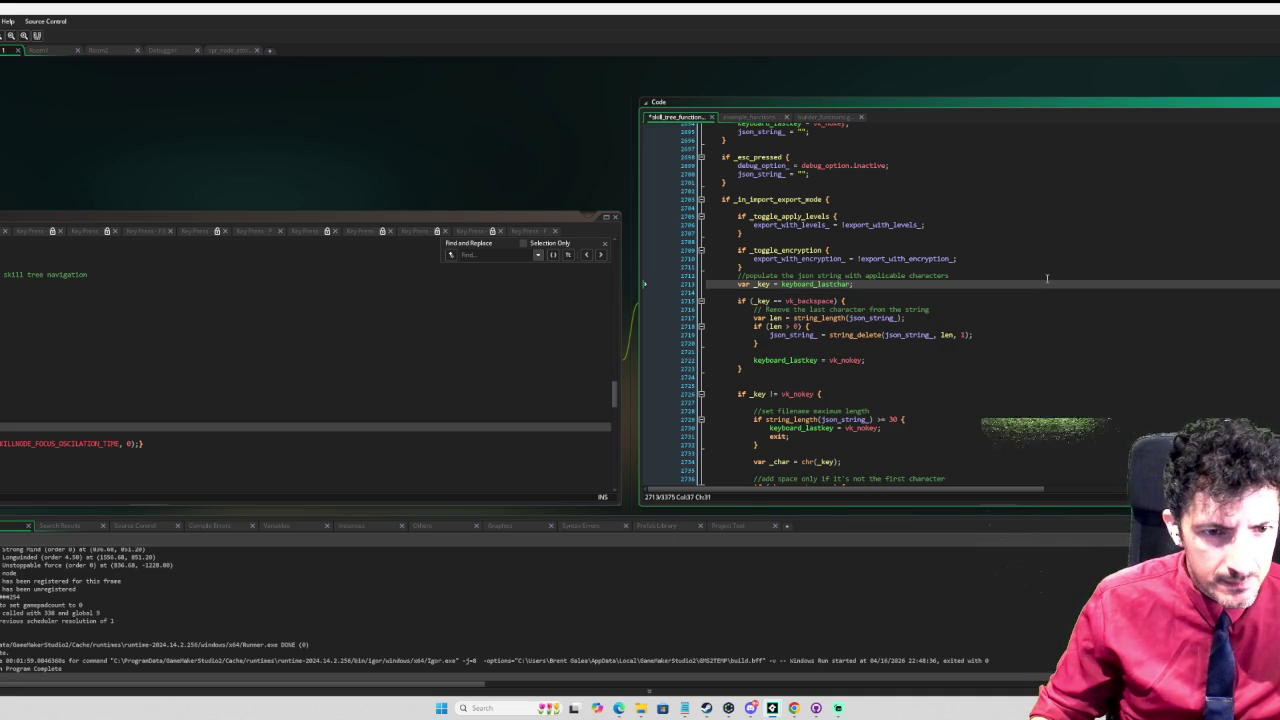
scroll(1047, 278, down, 3)
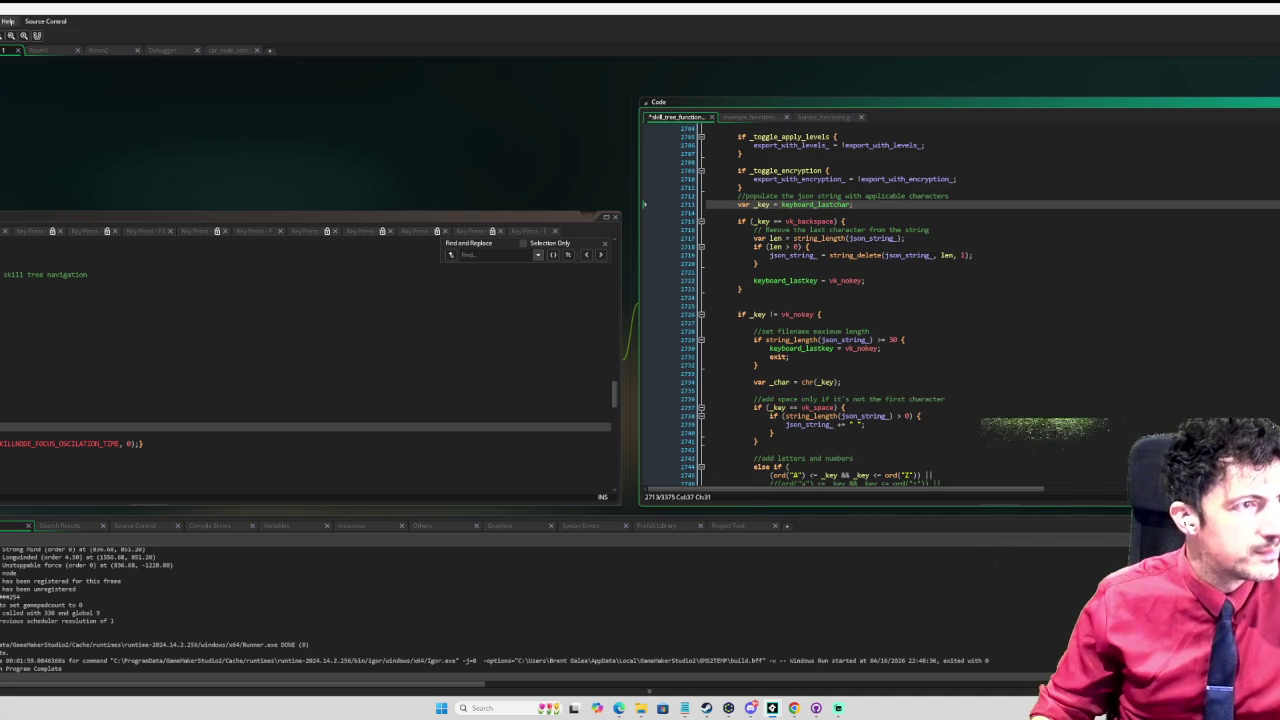
key(F6)
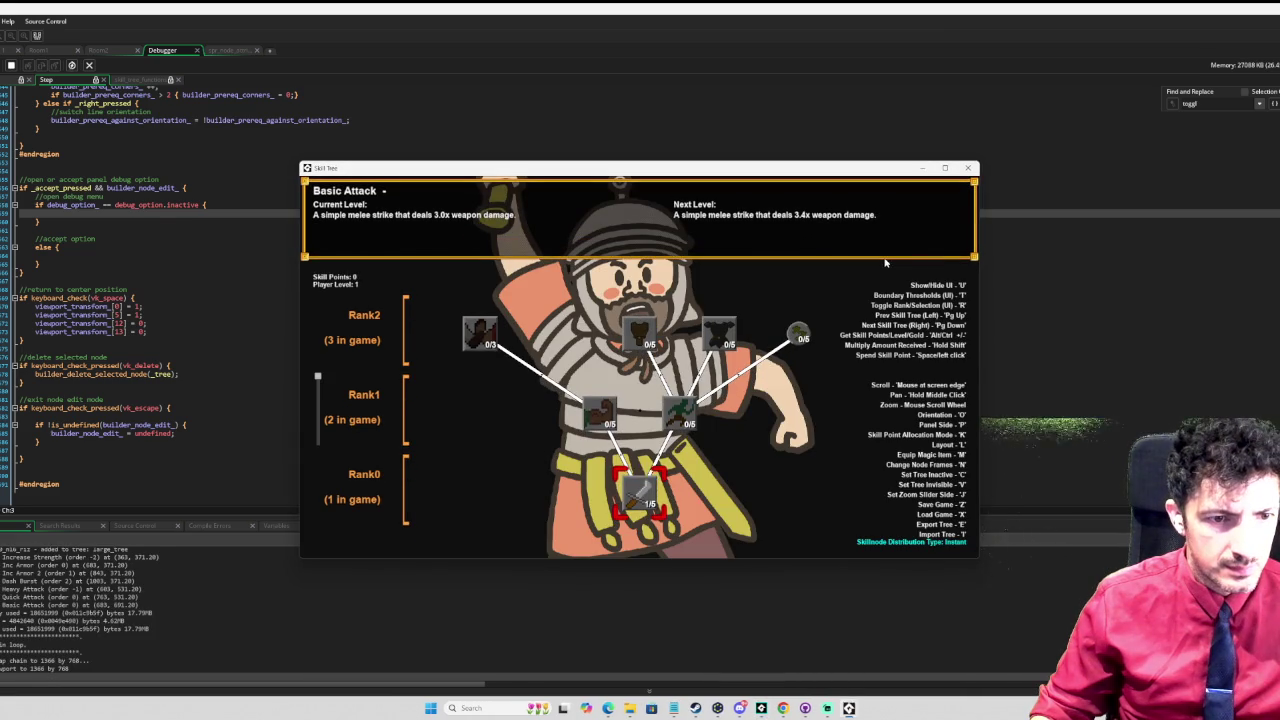
Step: Trigger the export prompt in-game, dismiss the code error, and stop the debug session
key(e)
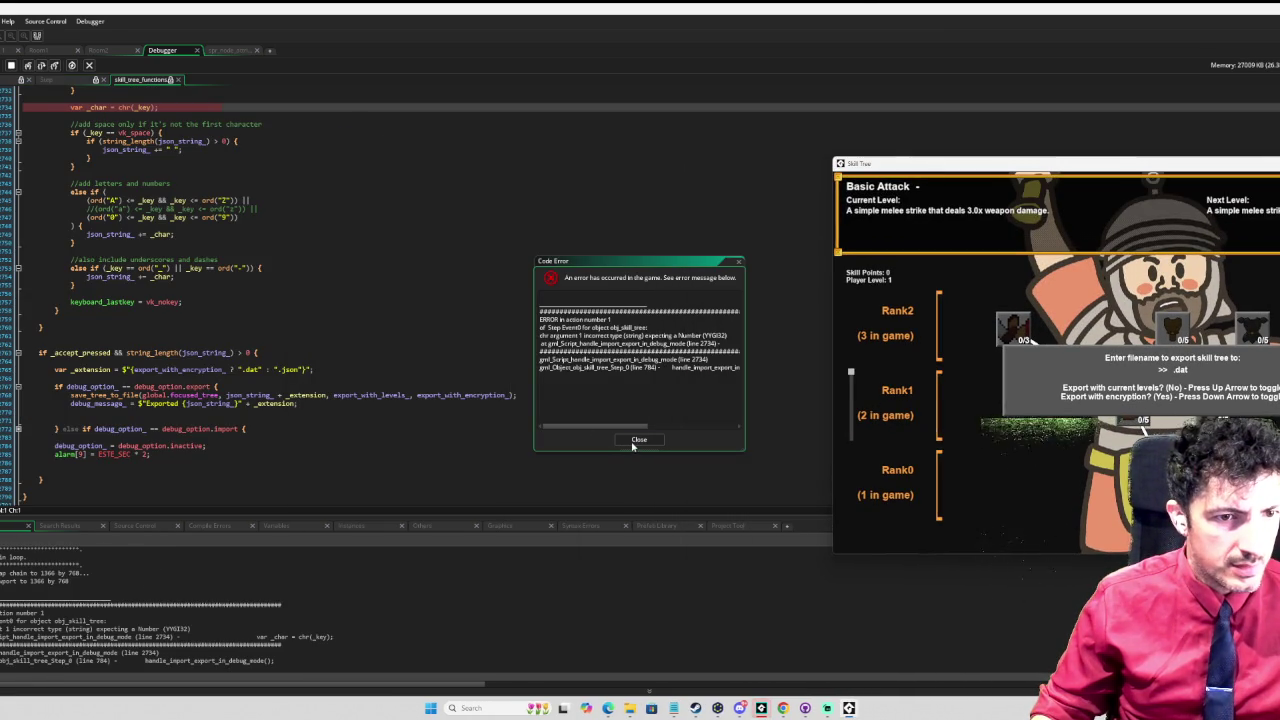
mouse_move(644, 431)
mouse_down()
mouse_move(689, 429)
mouse_move(663, 429)
mouse_up()
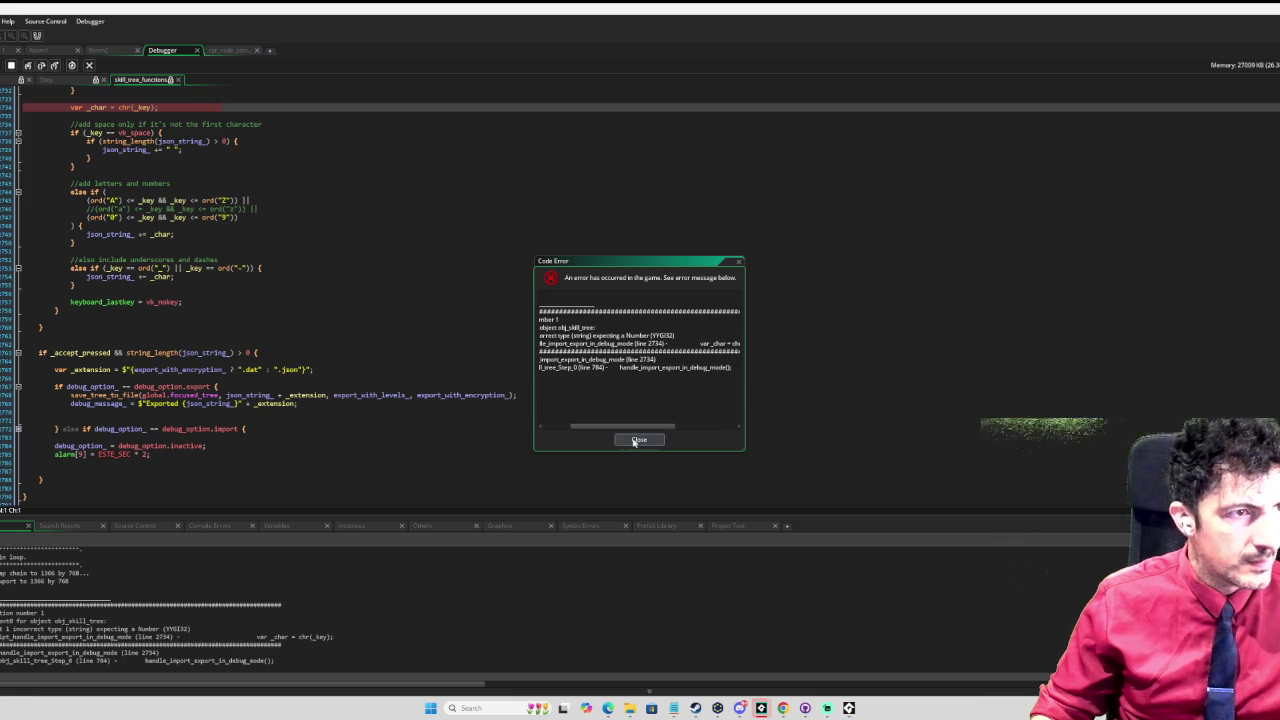
click(638, 440)
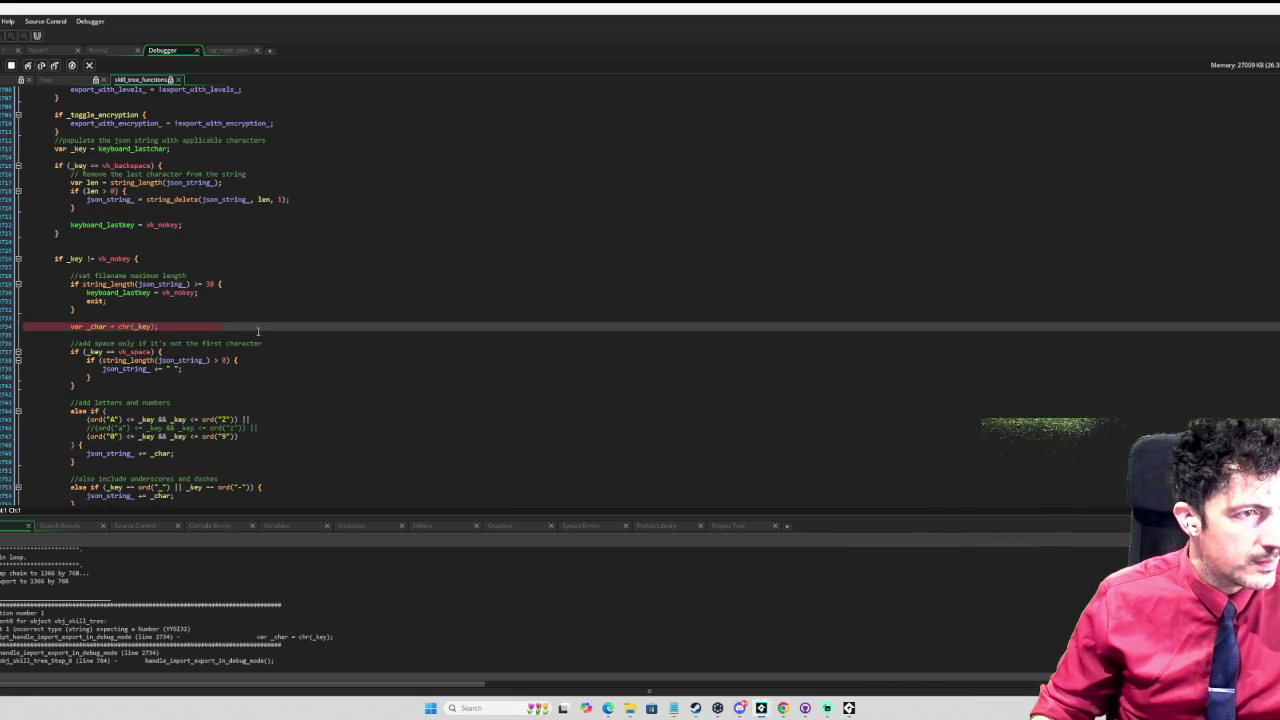
click(22, 157)
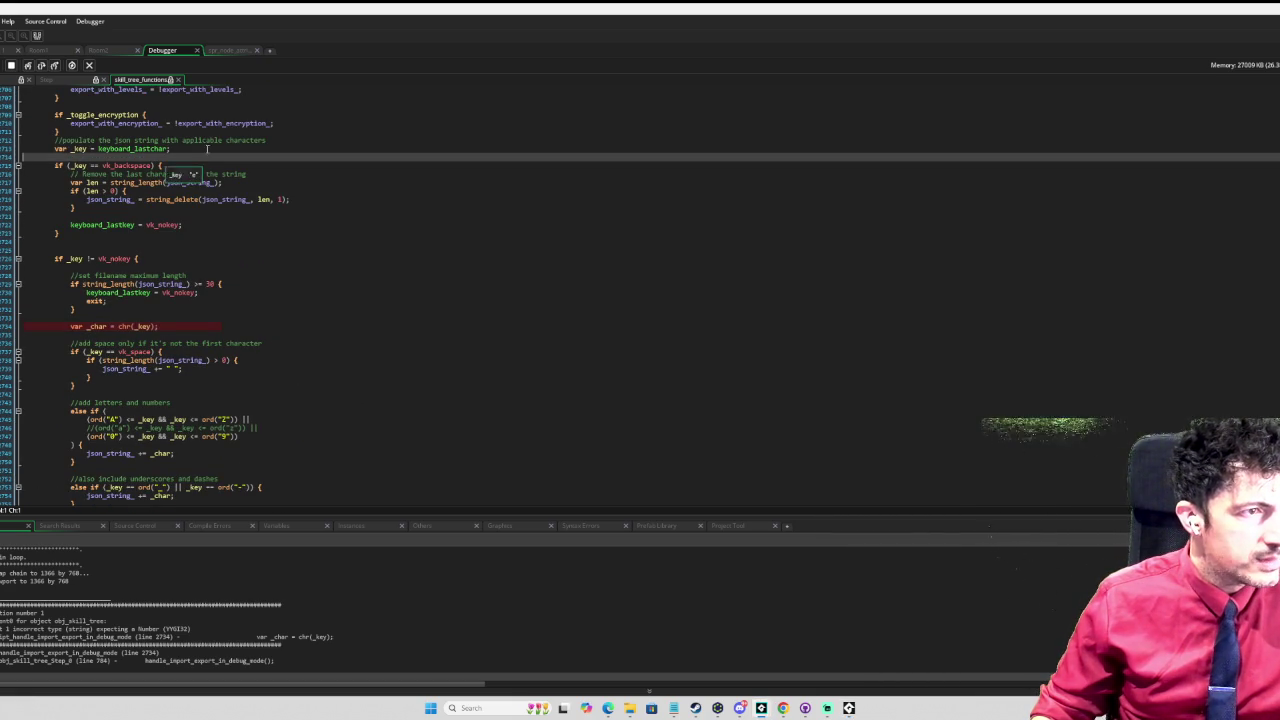
key(F6)
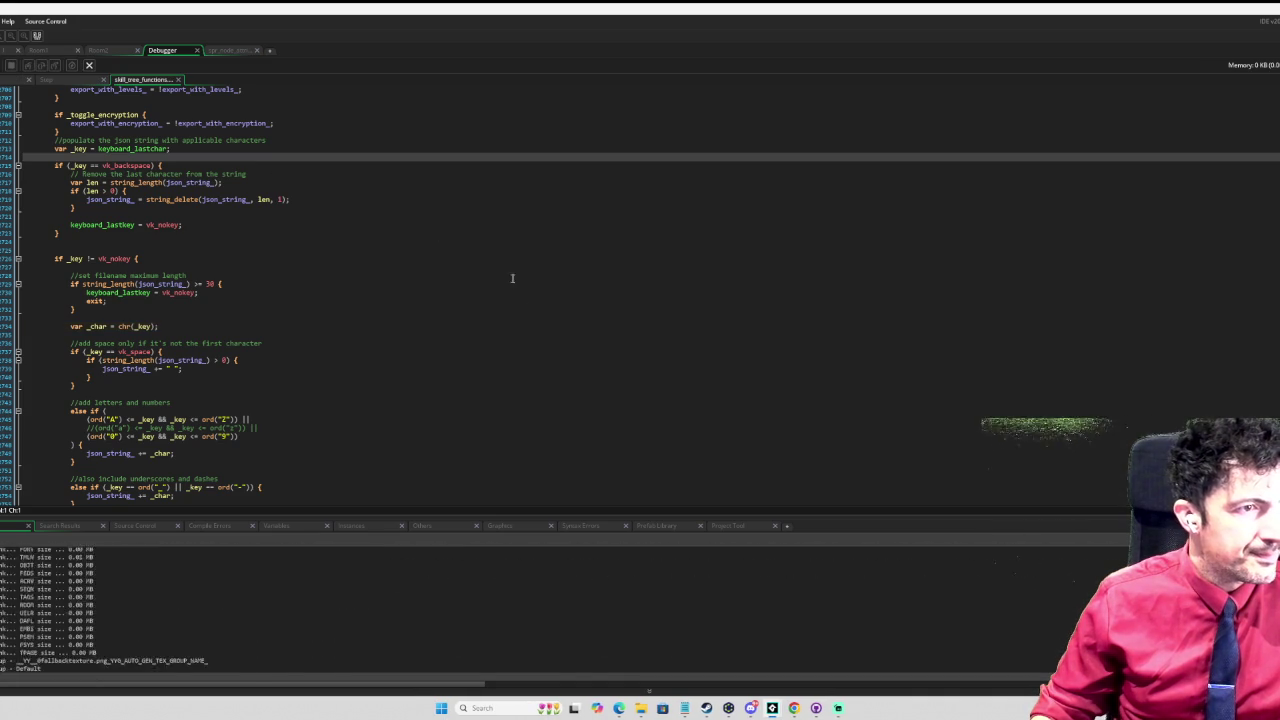
Step: Rerun the export prompt and step through the input code until chr(_key) throws its error
key(e)
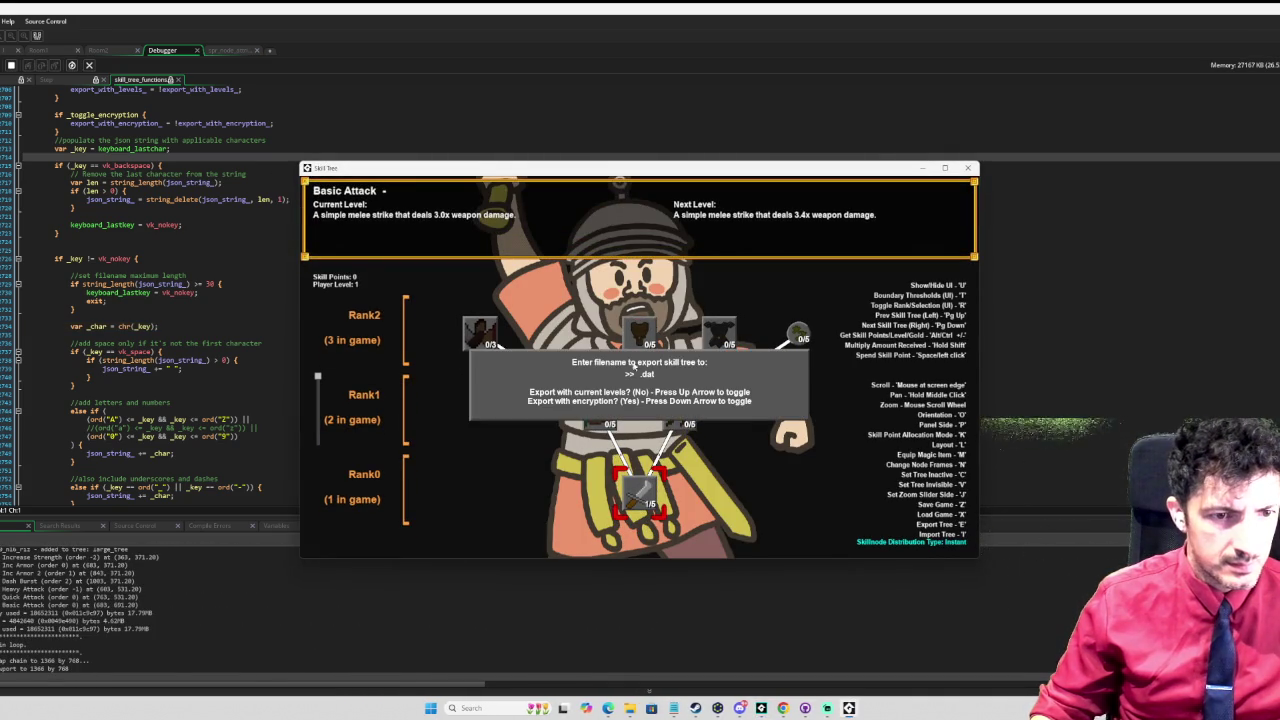
mouse_move(80, 149)
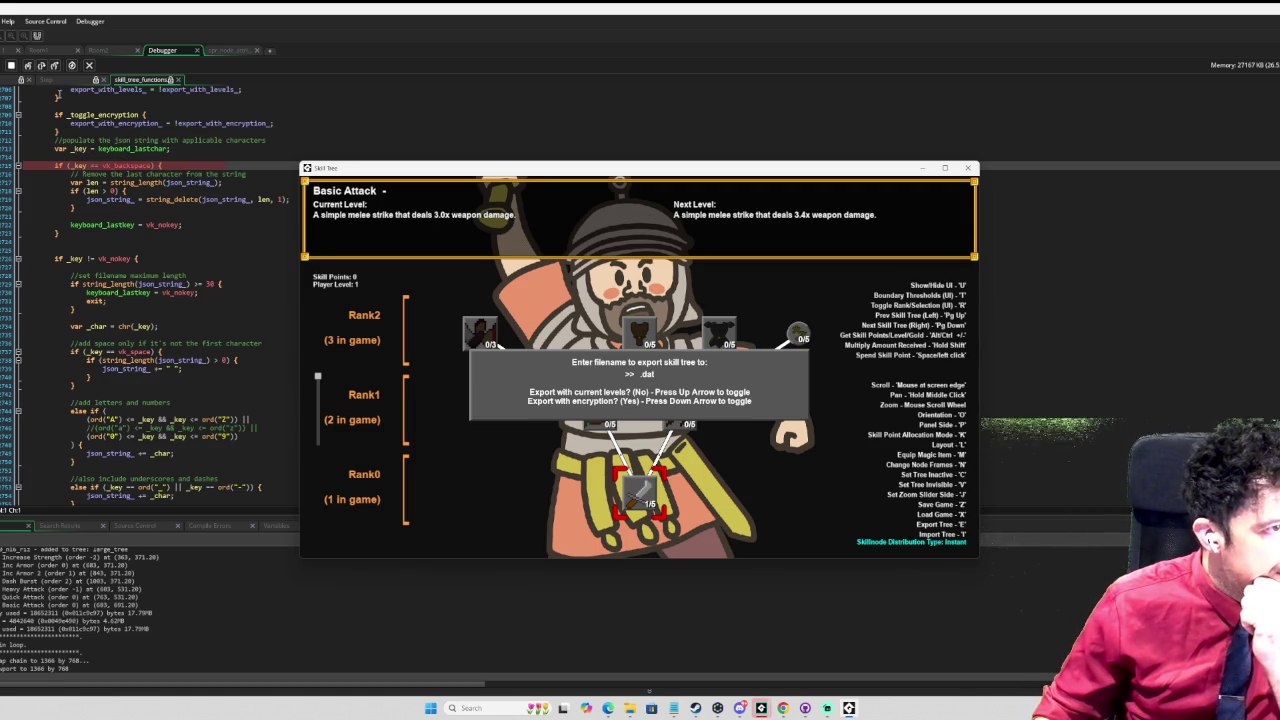
click(41, 65)
click(44, 69)
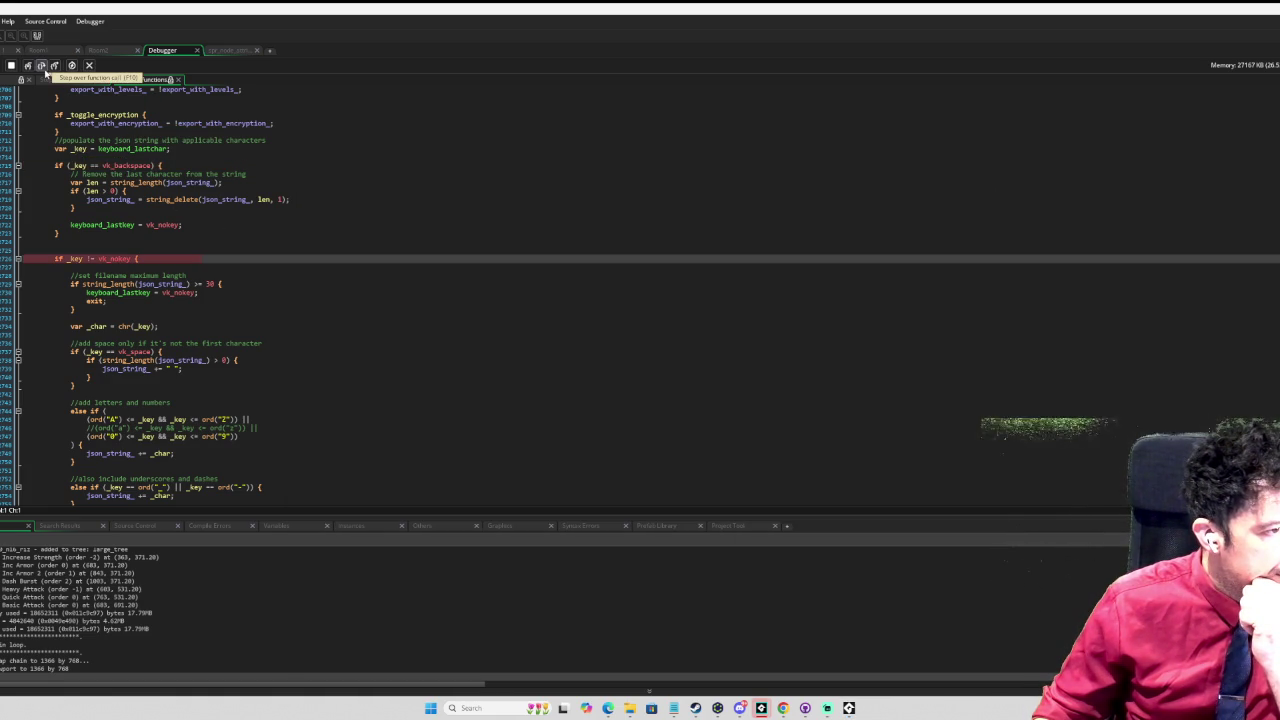
click(44, 70)
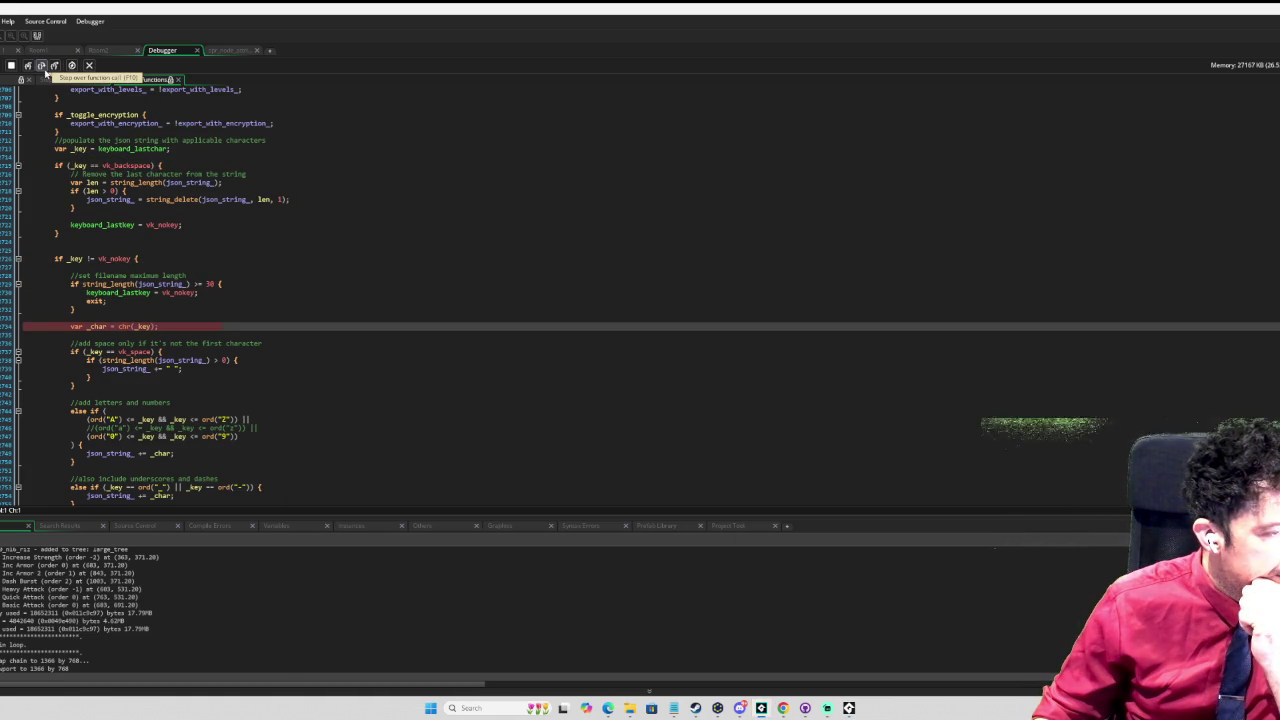
click(44, 70)
Step: Dismiss the chr type error and open the manual page for chr
mouse_move(123, 327)
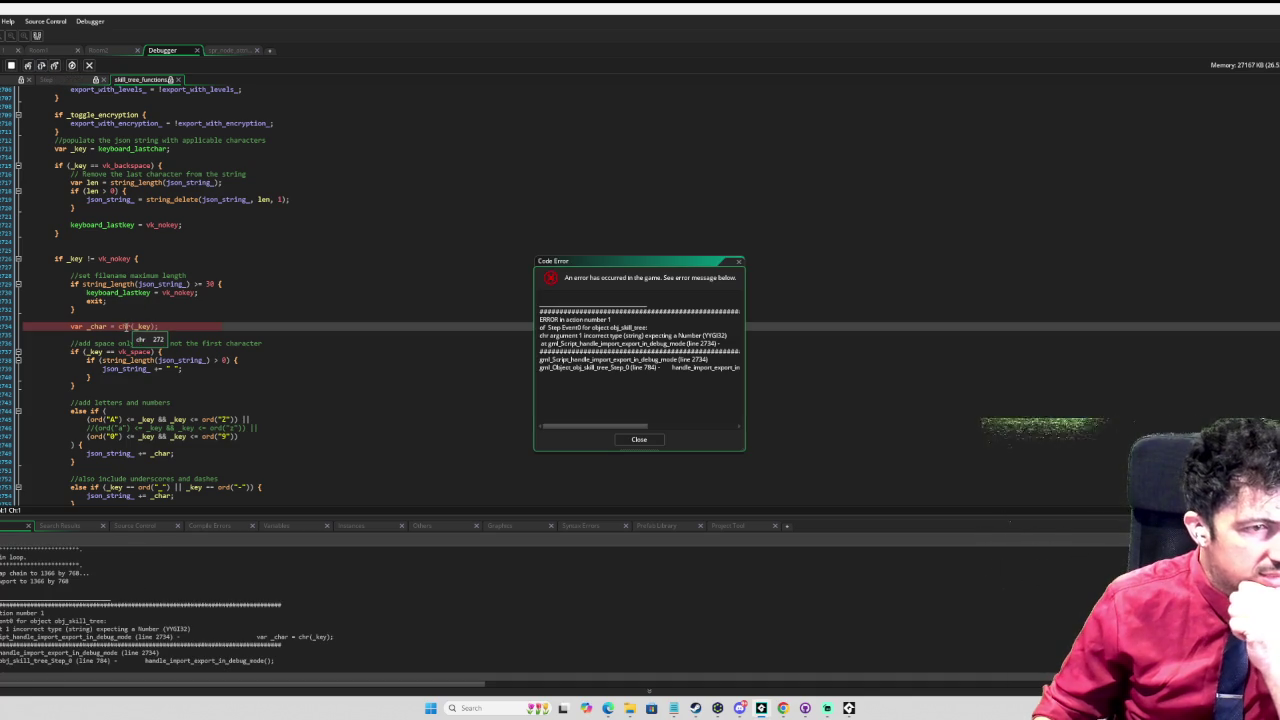
click(639, 439)
mouse_move(124, 328)
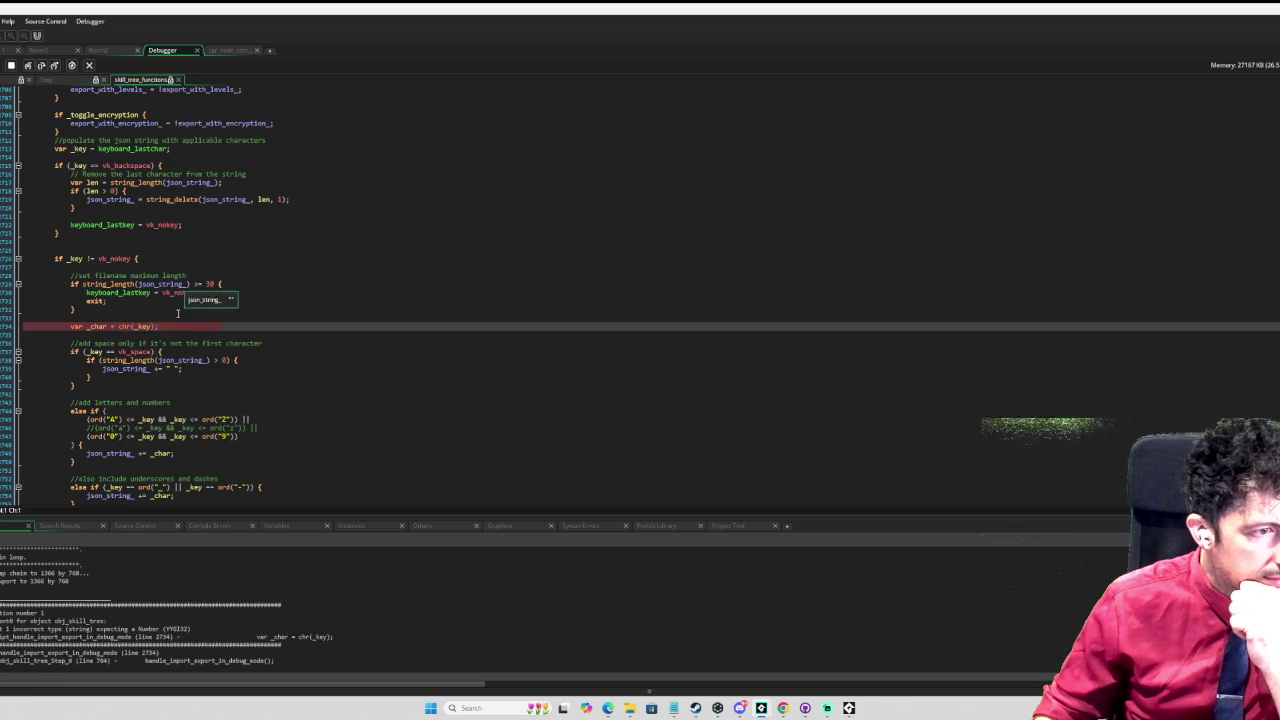
middle_click(134, 328)
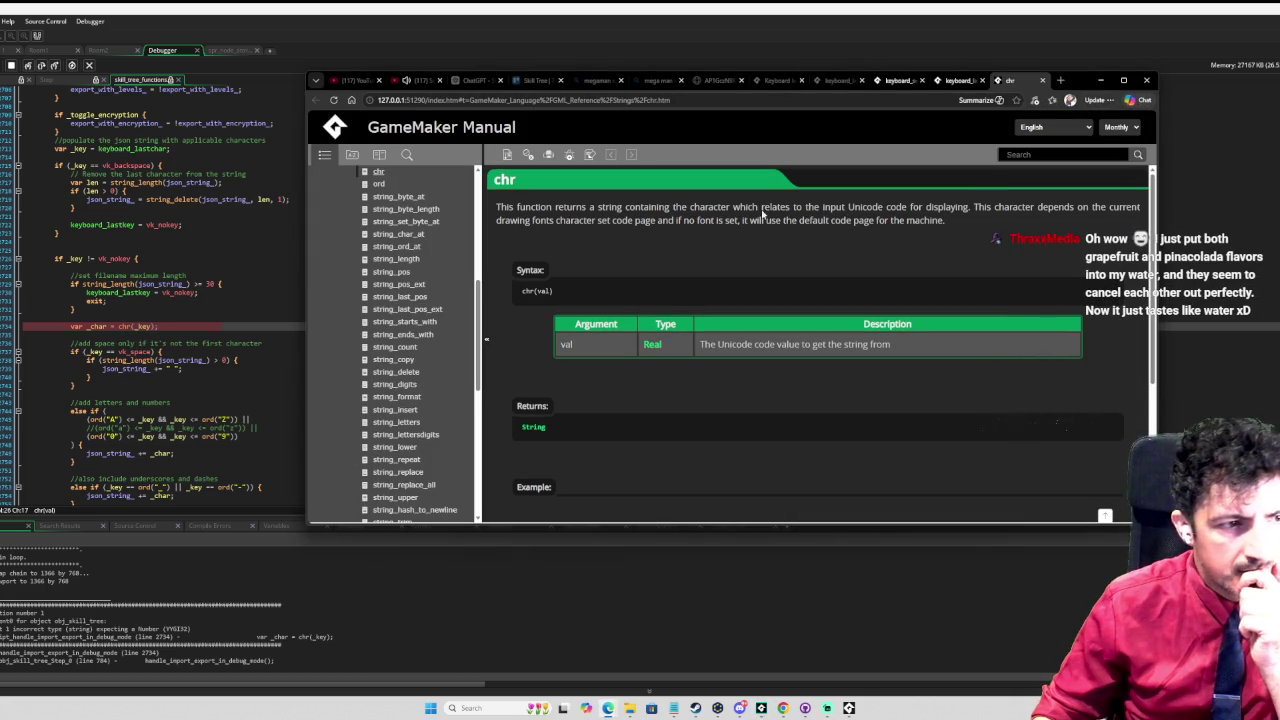
Step: After reading the chr page, go back to the var _char = chr(_key) line in the script
click(254, 234)
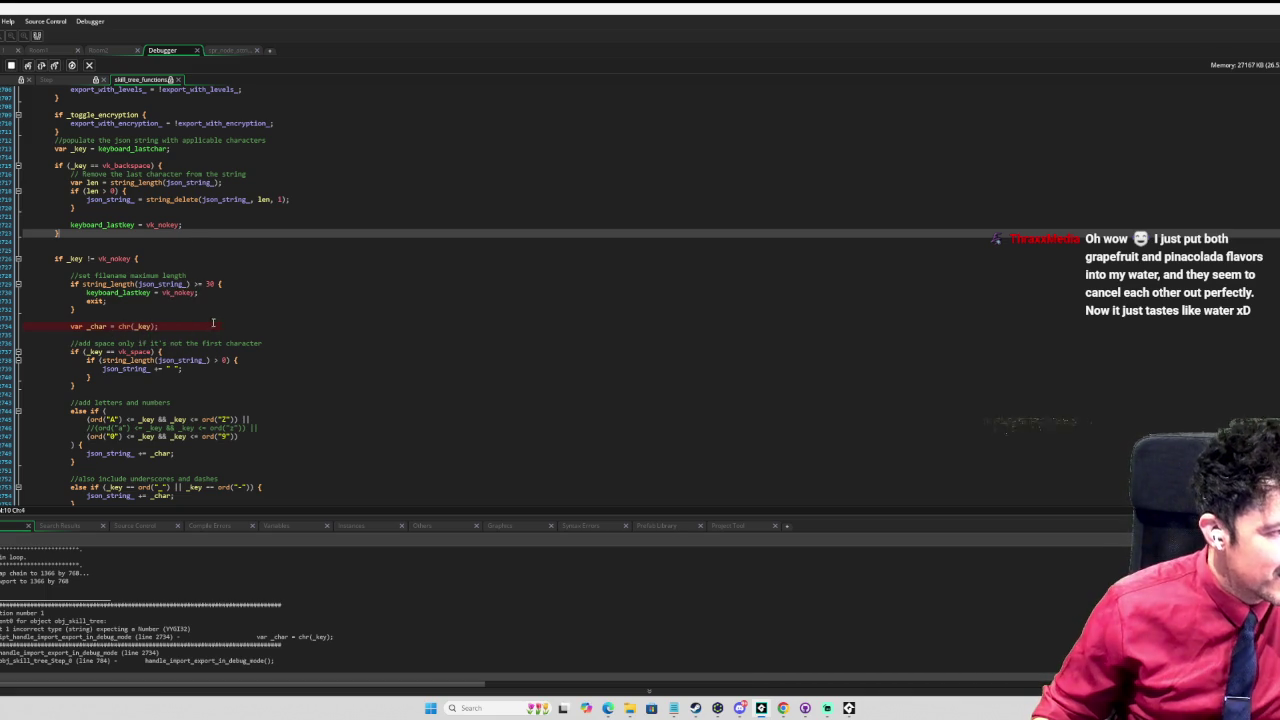
click(118, 326)
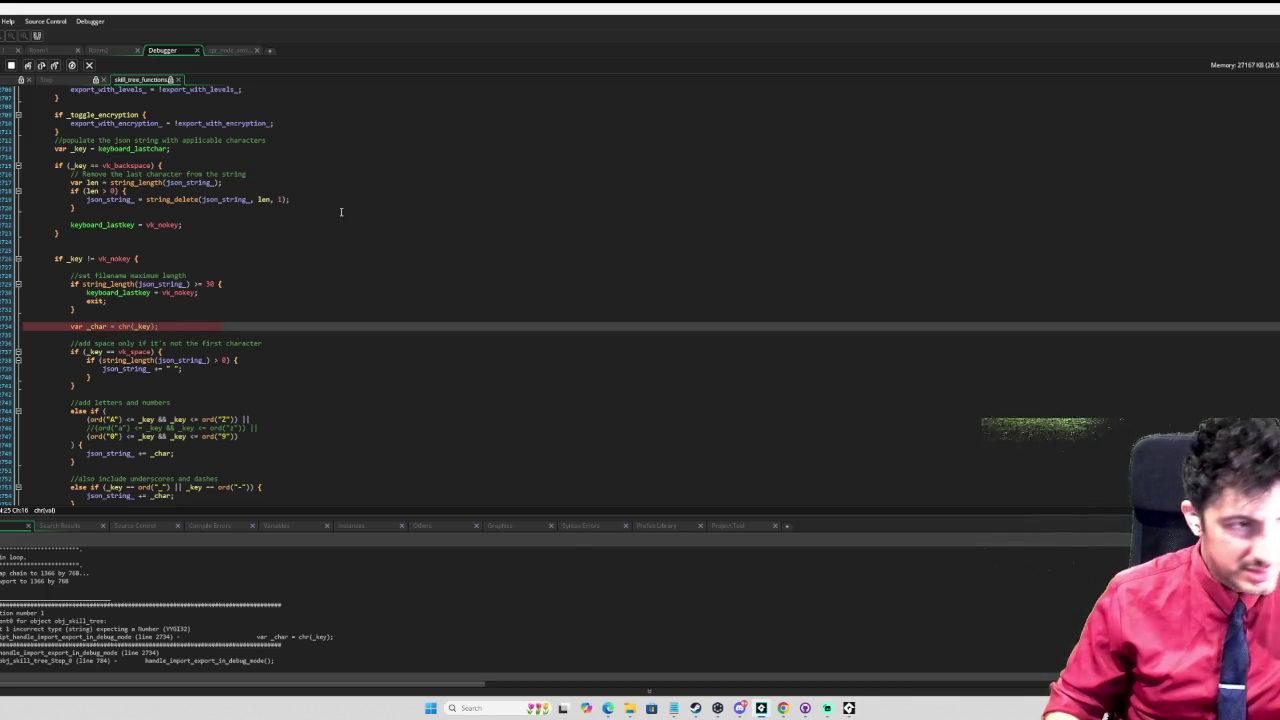
Step: Stop debugging and change line 2734 to var _char = _key; with chr(_key) commented out
key(shift+F5)
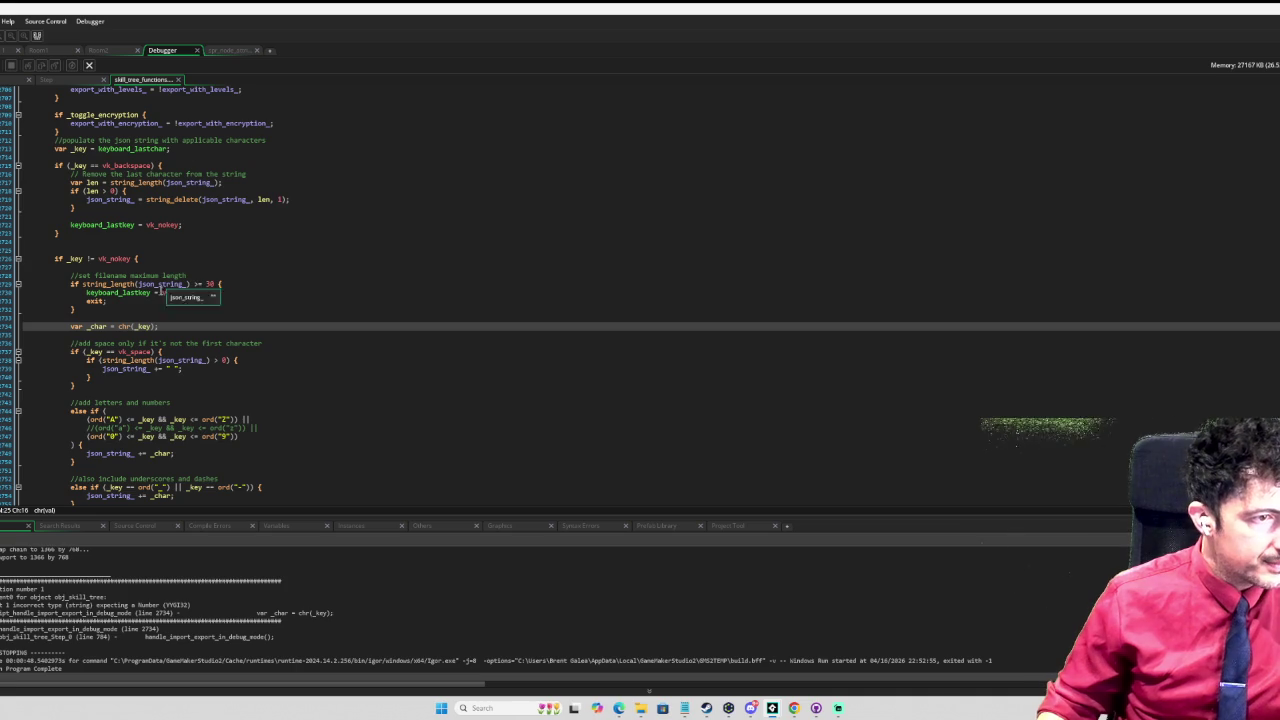
text(_key; //)
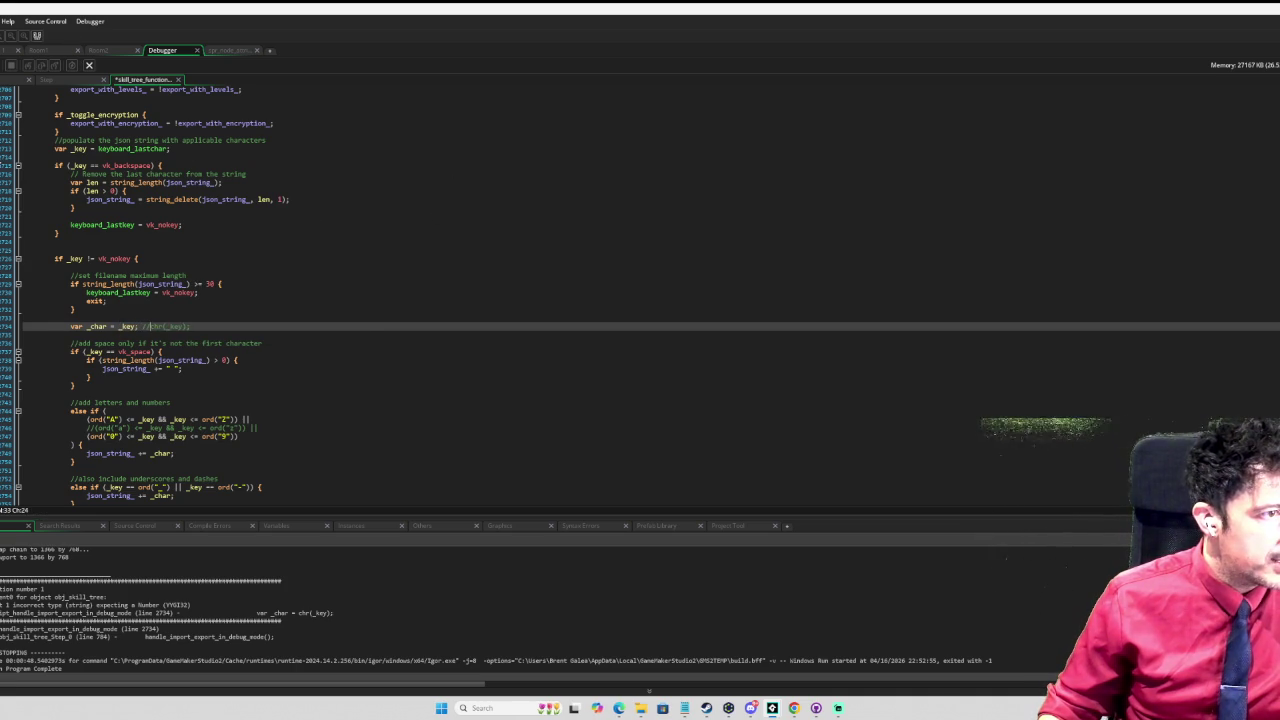
click(4, 157)
Step: Debug-run the export prompt again and dismiss the string-to-int64 error at line 2745
key(F6)
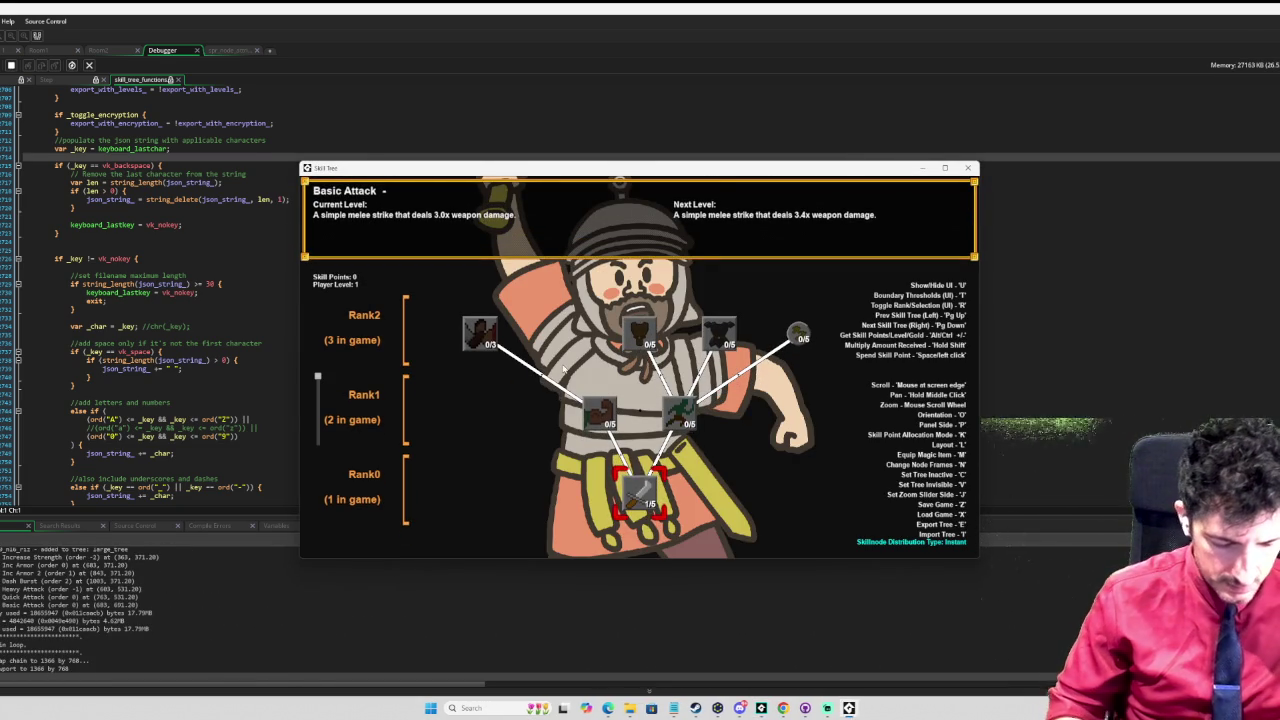
key(e)
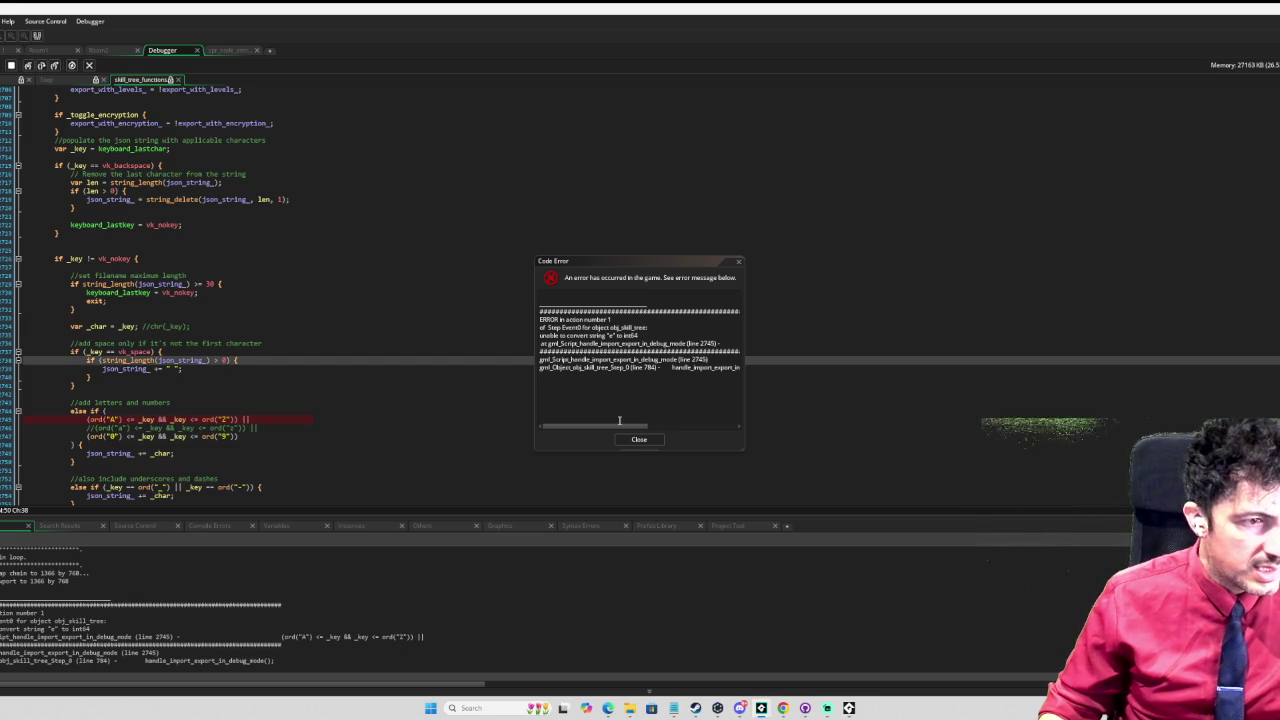
scroll(446, 380, down, 1)
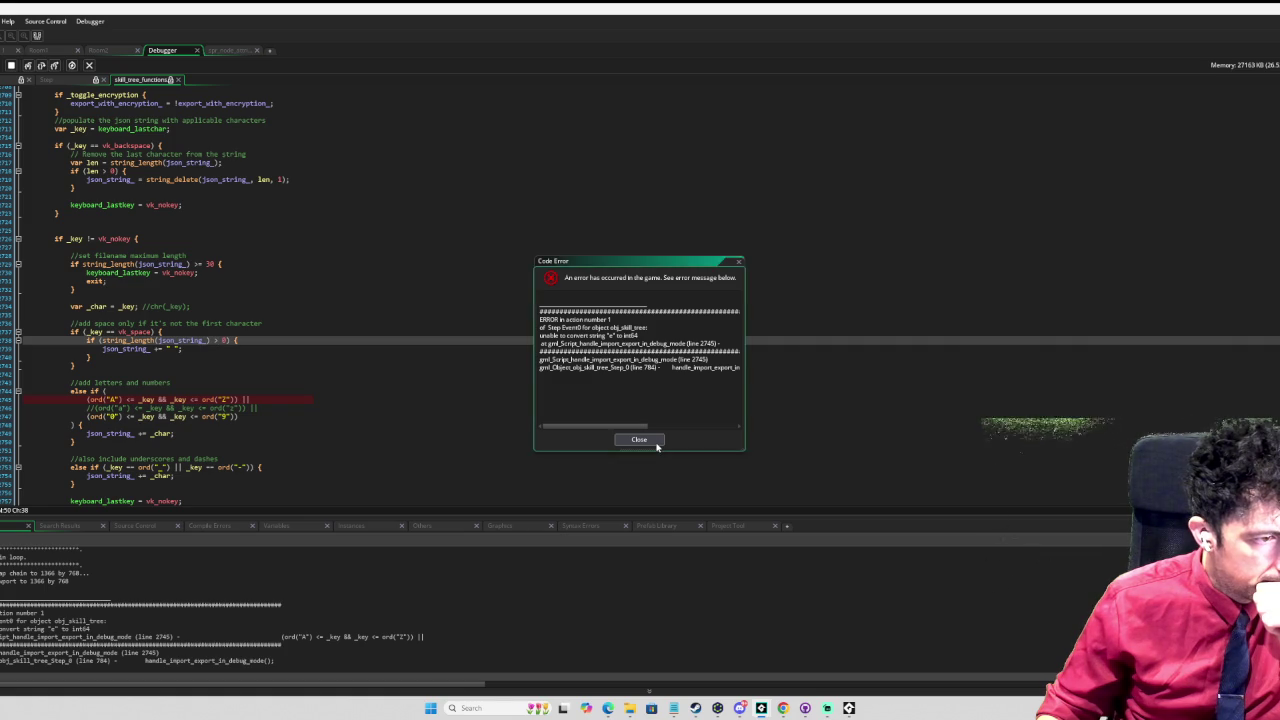
click(656, 444)
scroll(146, 370, down, 2)
click(140, 373)
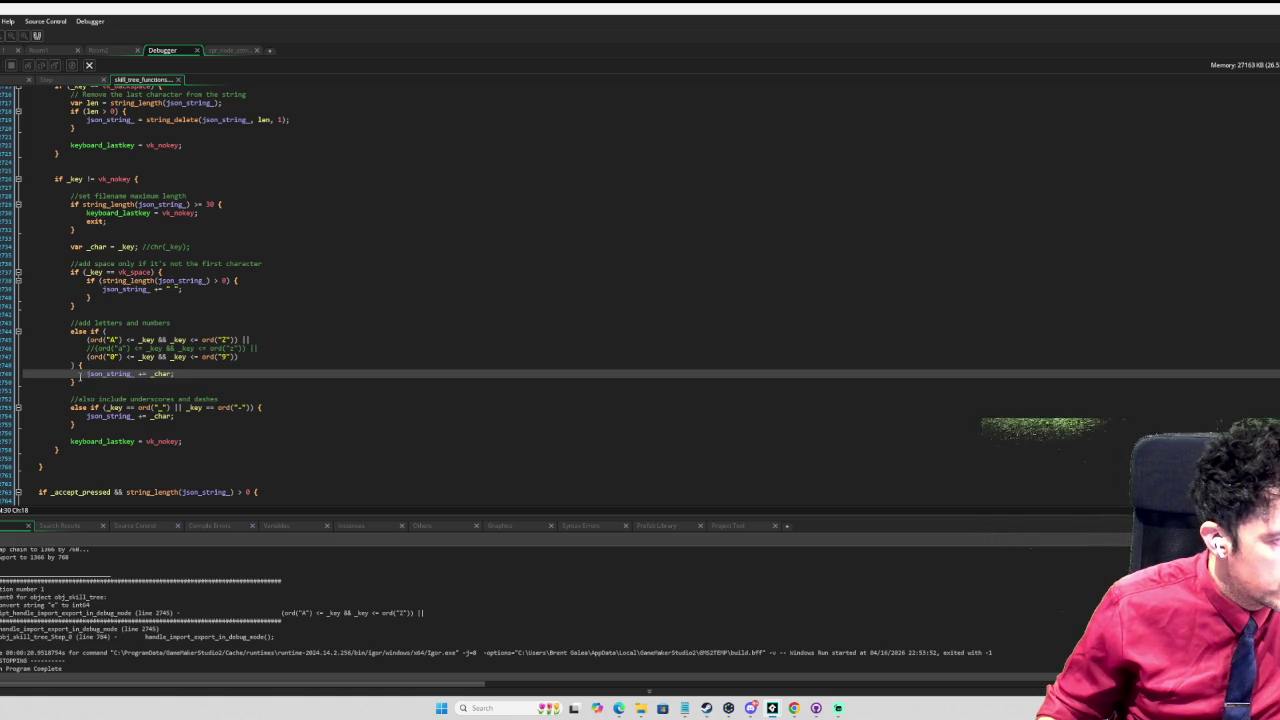
Step: Comment out the letters-and-numbers else-if block with Ctrl+K and review the surrounding code
drag(78, 381, 70, 331)
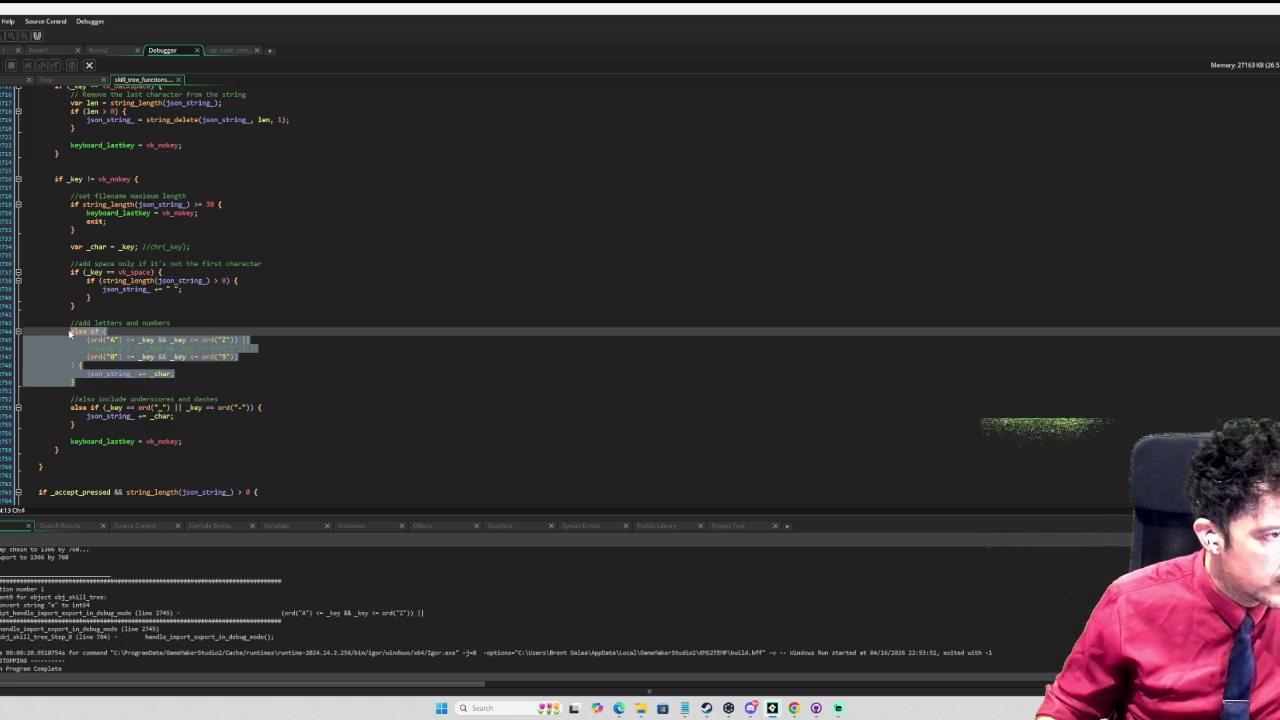
key(ctrl+k)
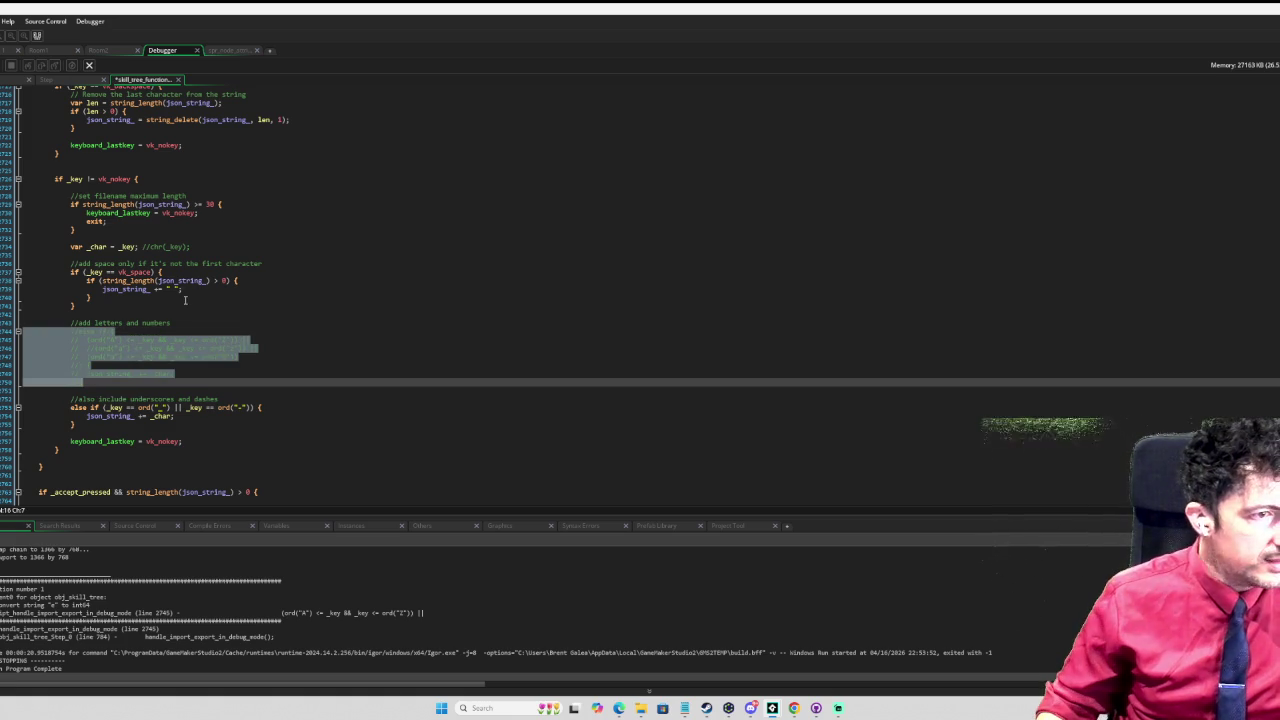
click(290, 318)
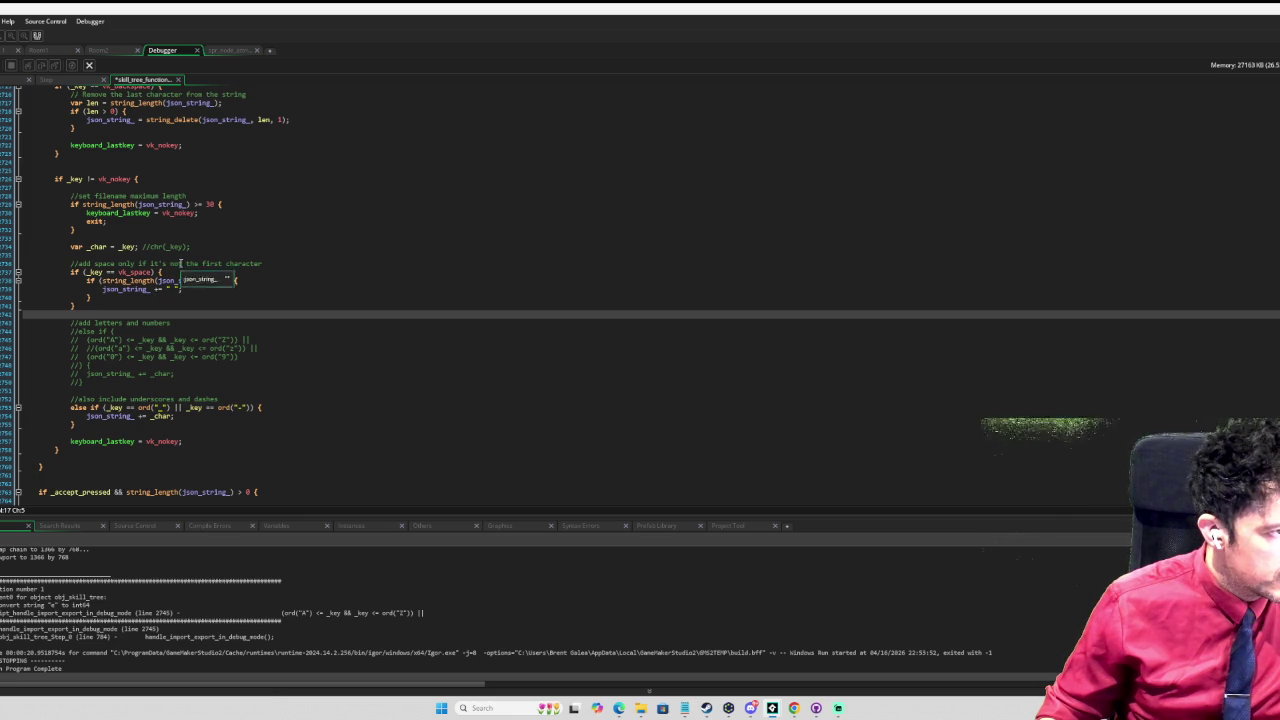
scroll(225, 258, up, 1)
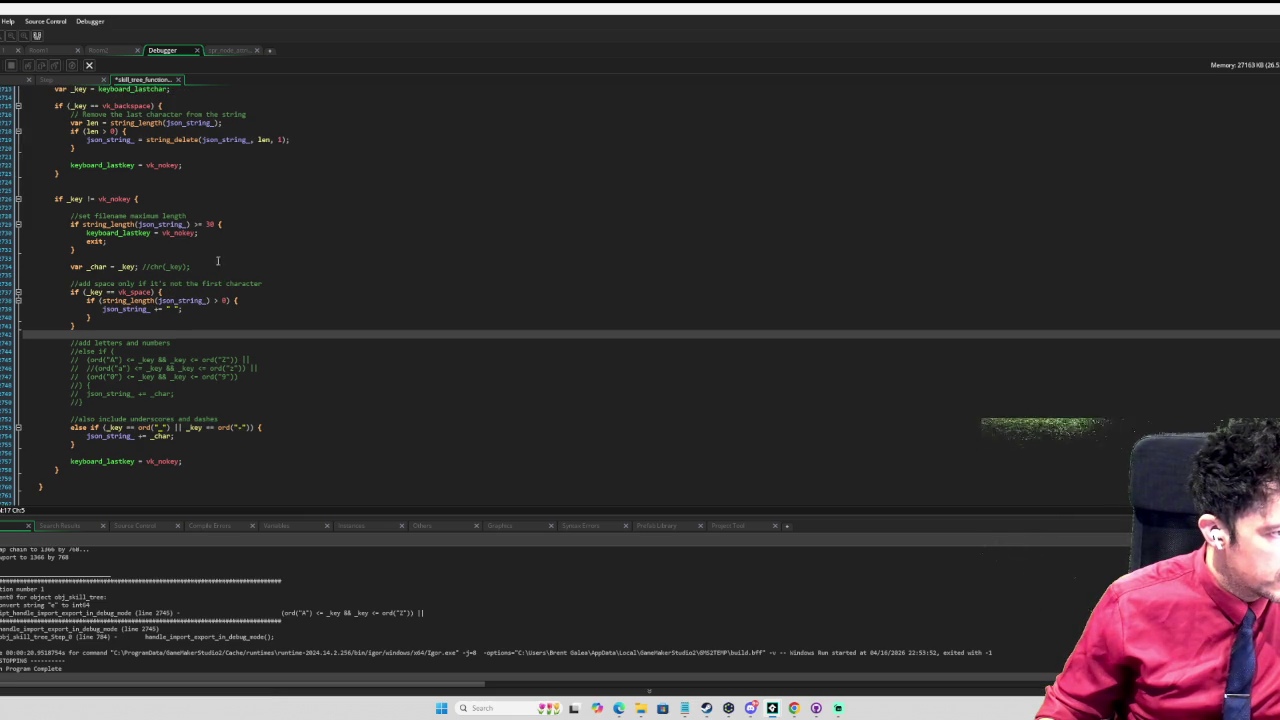
scroll(220, 257, down, 4)
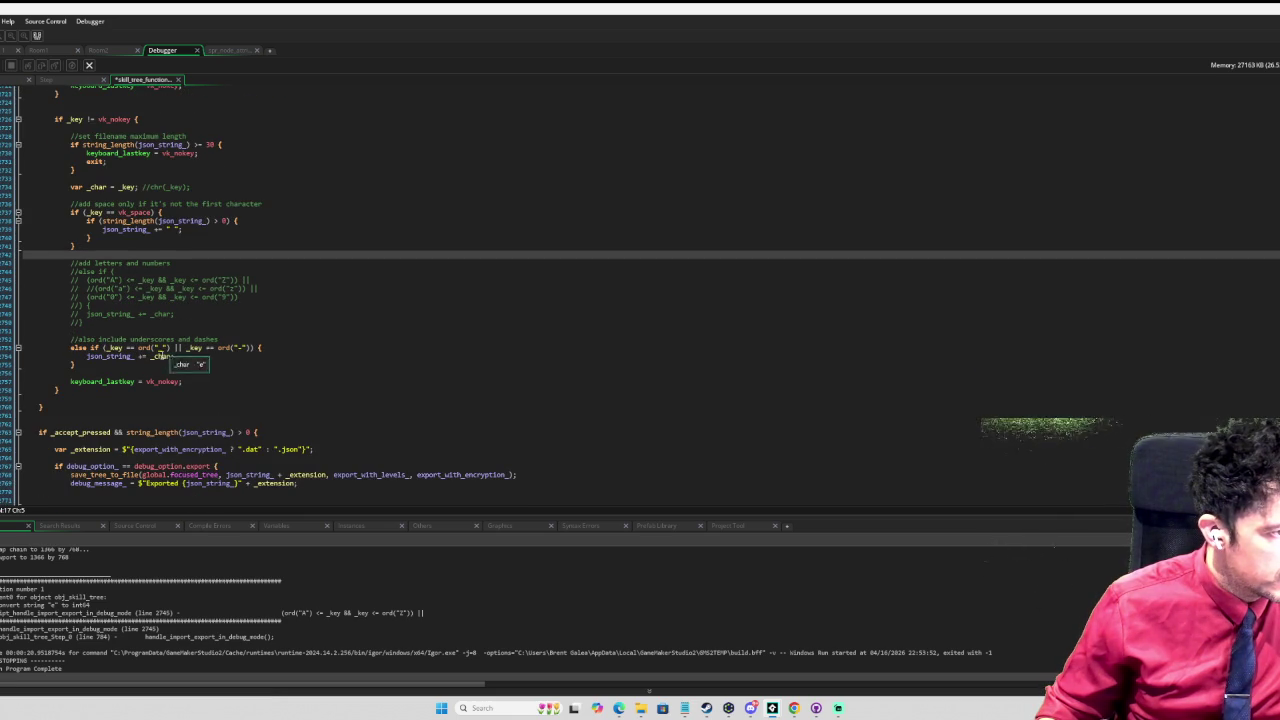
scroll(187, 362, down, 2)
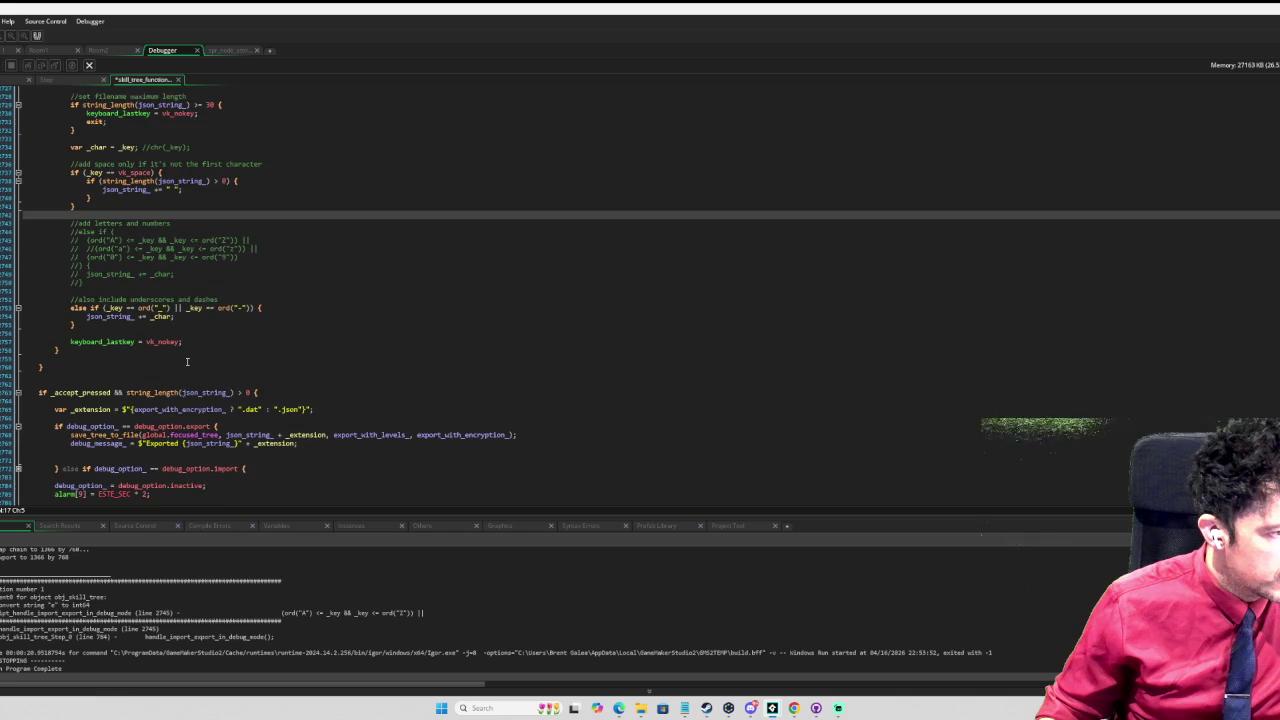
scroll(187, 362, up, 8)
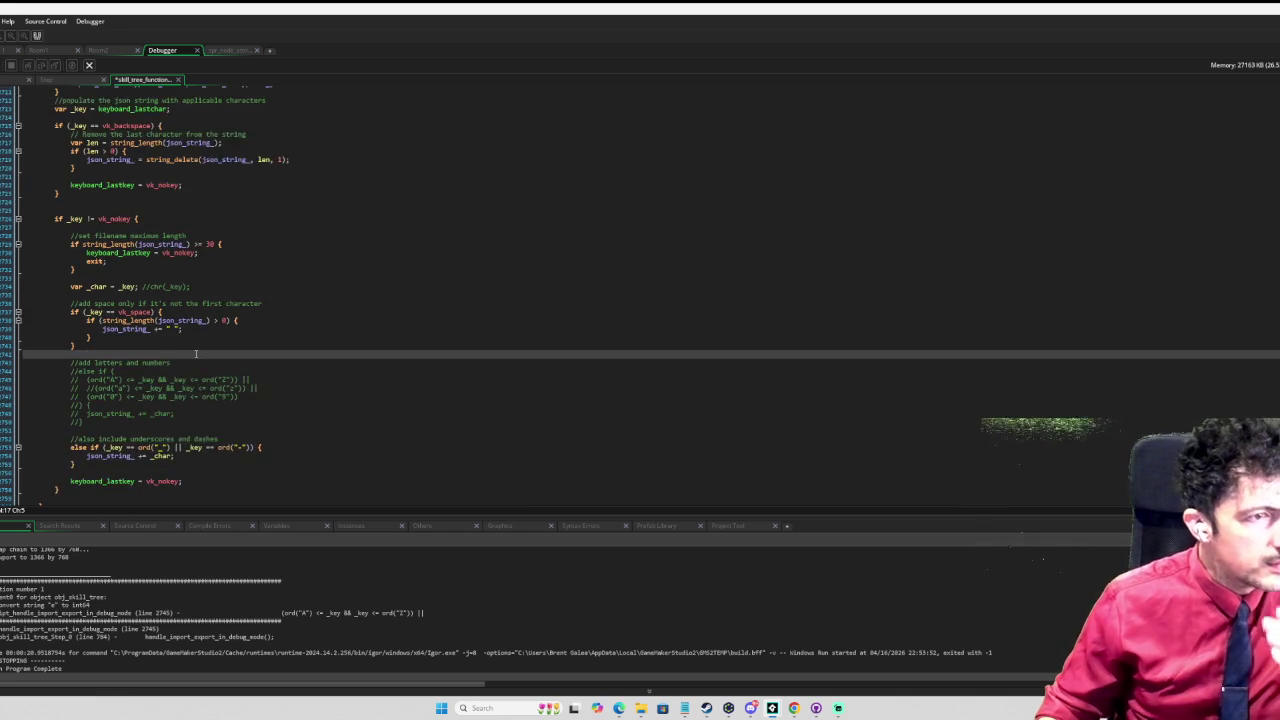
scroll(200, 327, up, 7)
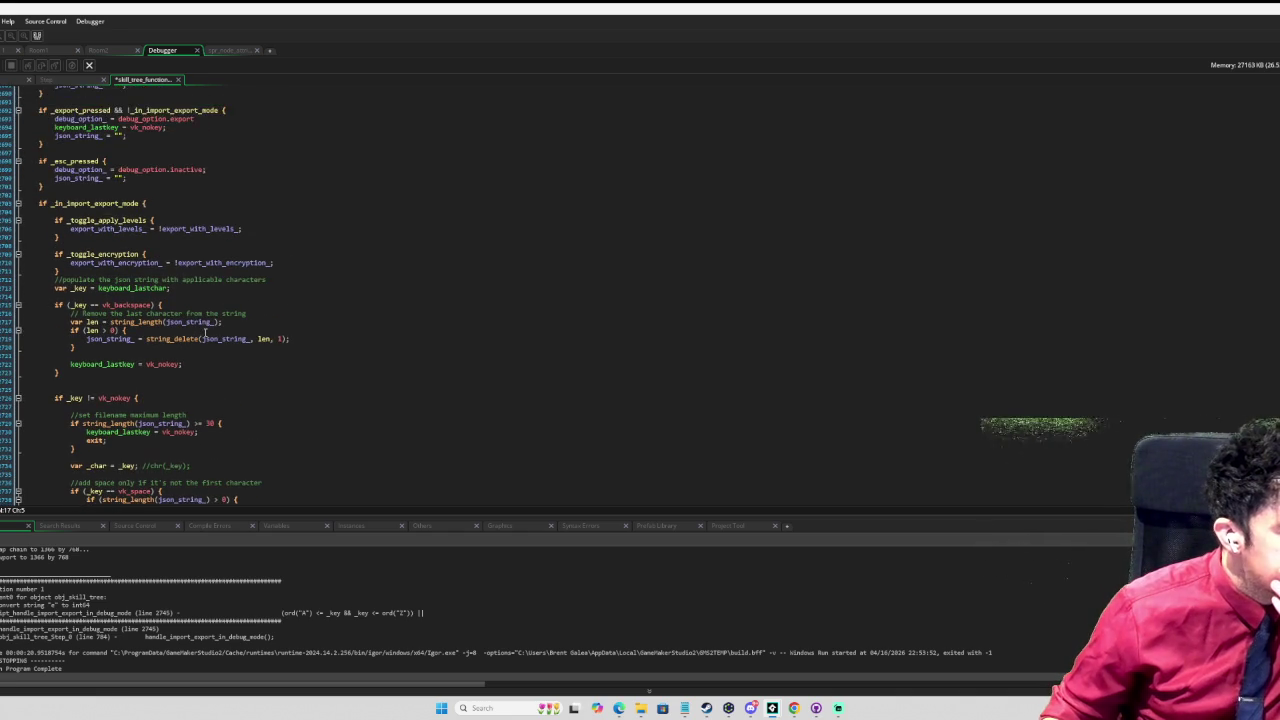
scroll(205, 328, down, 12)
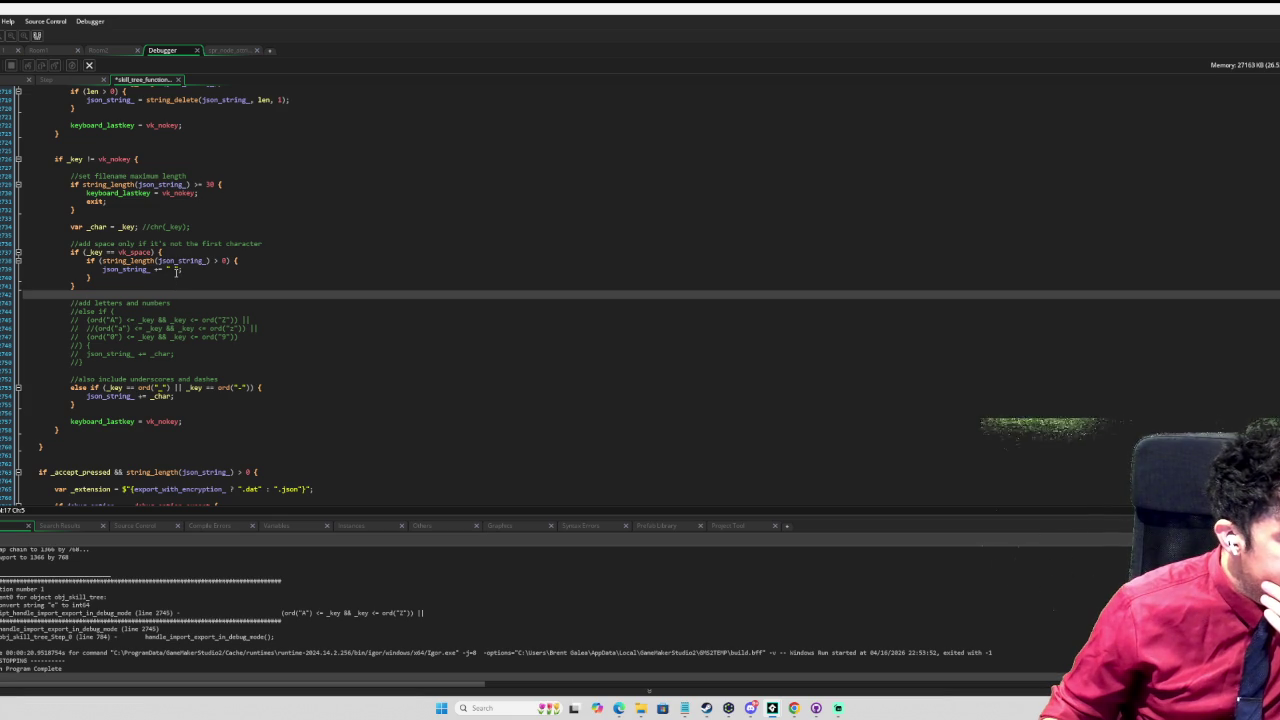
Step: Highlight the json_string_ usages to check them, then save and relaunch the game
click(148, 271)
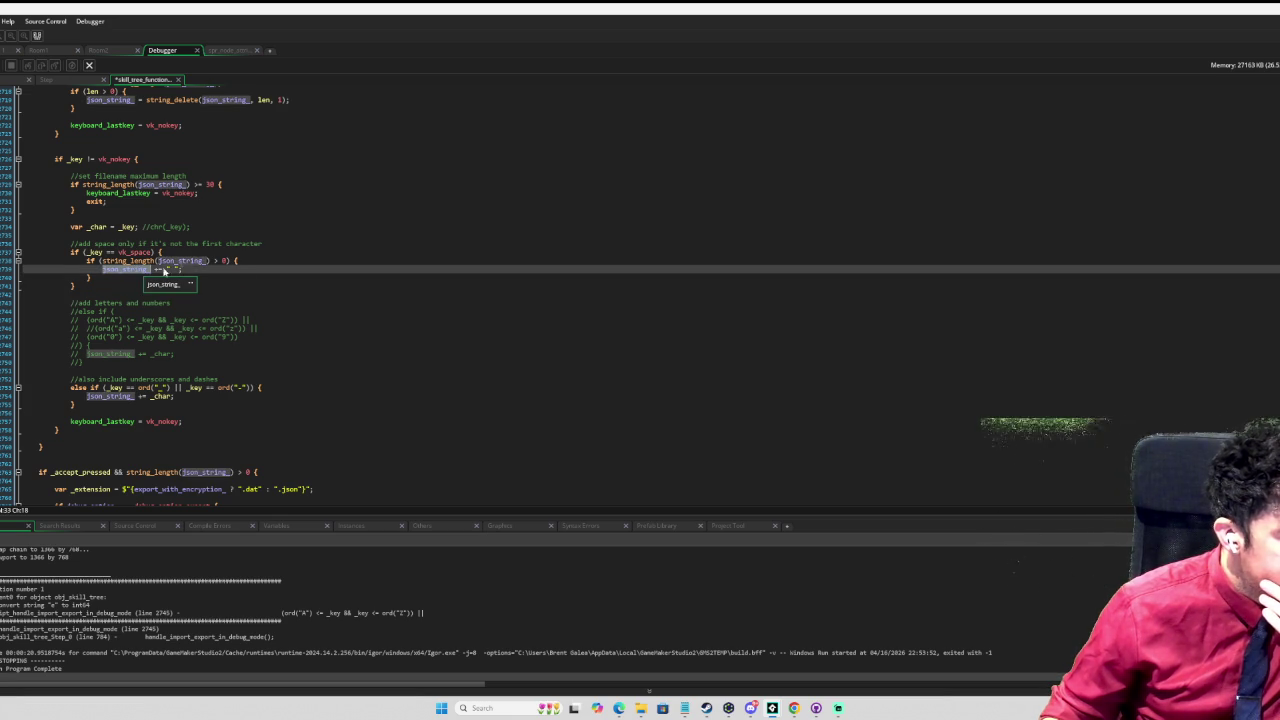
scroll(148, 271, up, 5)
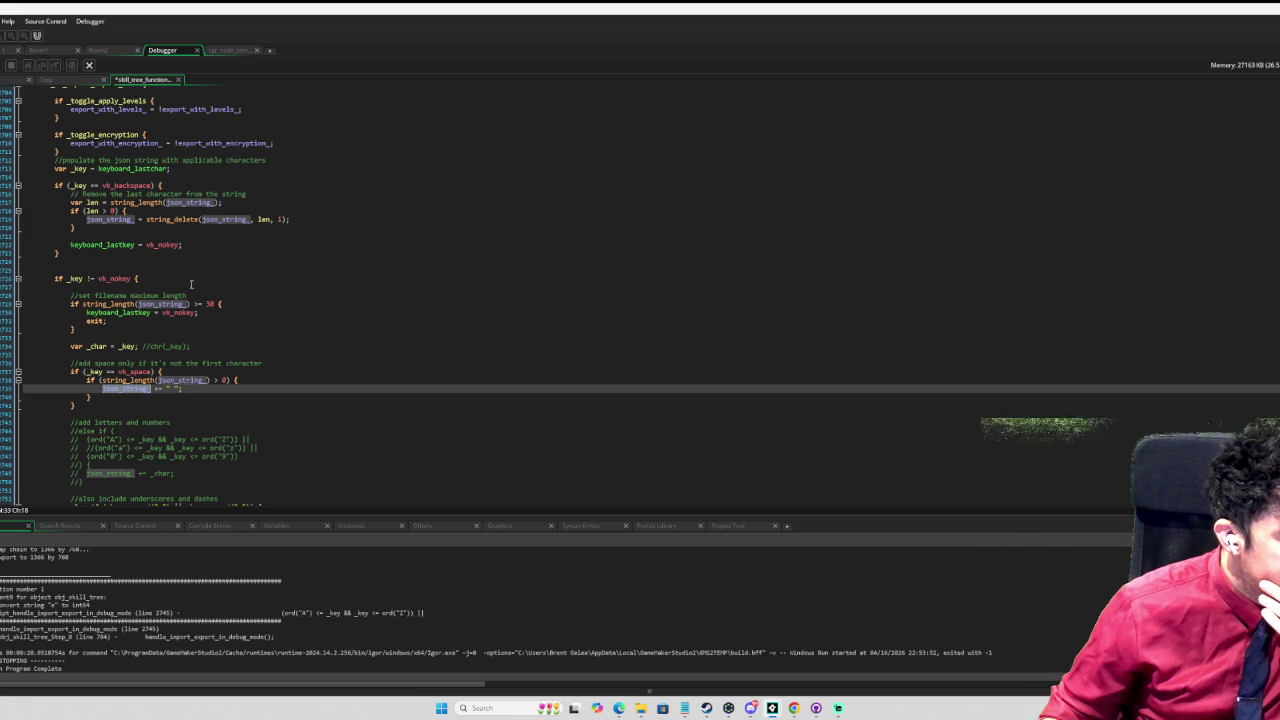
scroll(190, 284, down, 10)
scroll(103, 237, down, 2)
scroll(103, 237, up, 4)
key(F5)
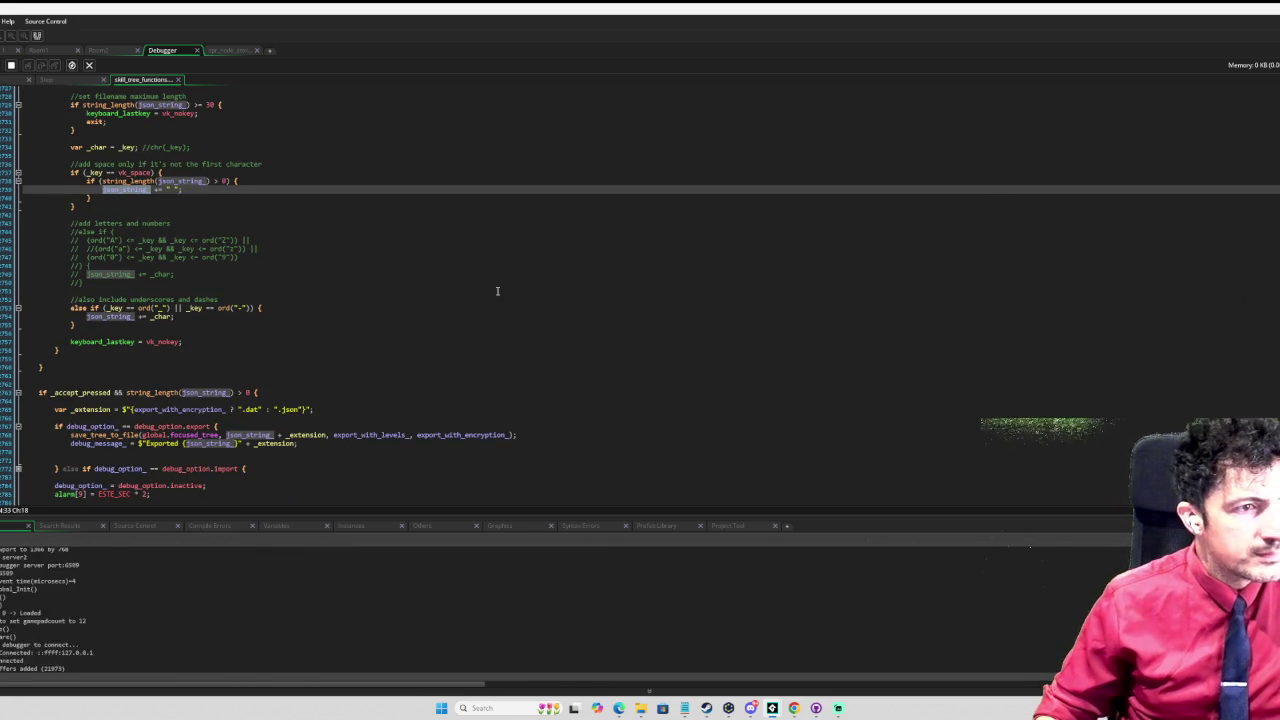
Step: Close the test run and add json_string_ += _char on a new line below var _char
key(e)
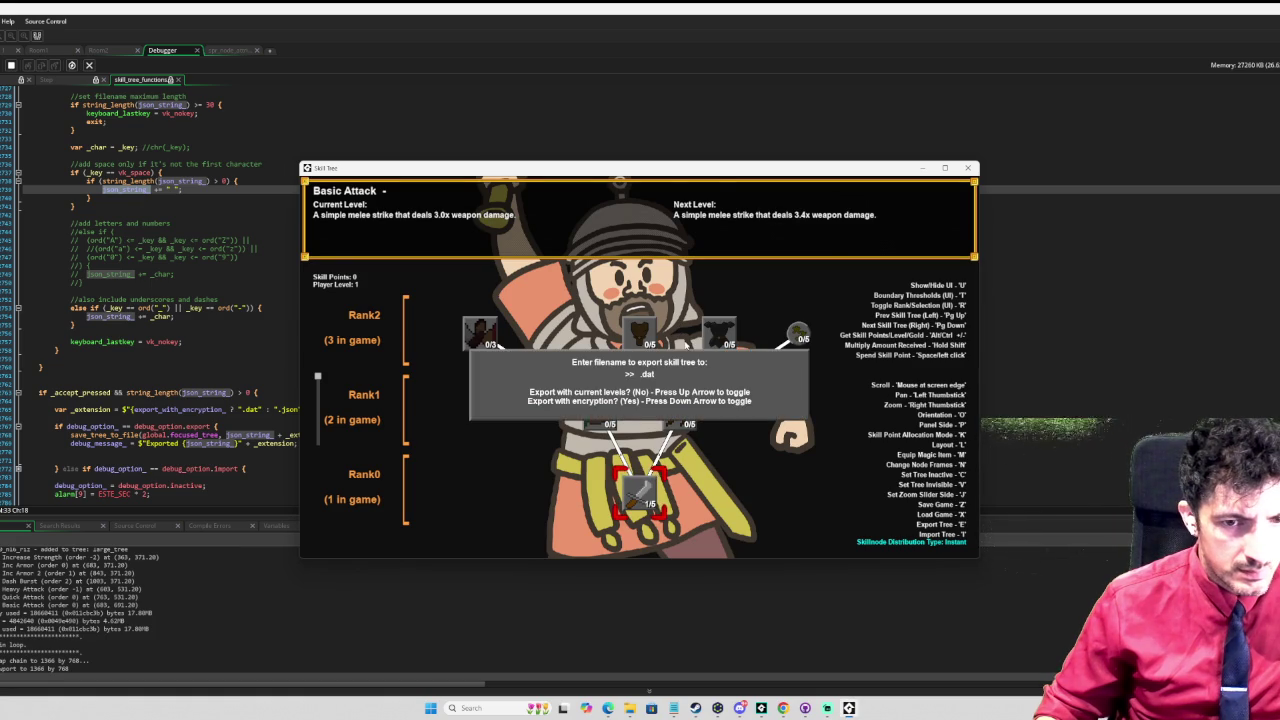
click(967, 167)
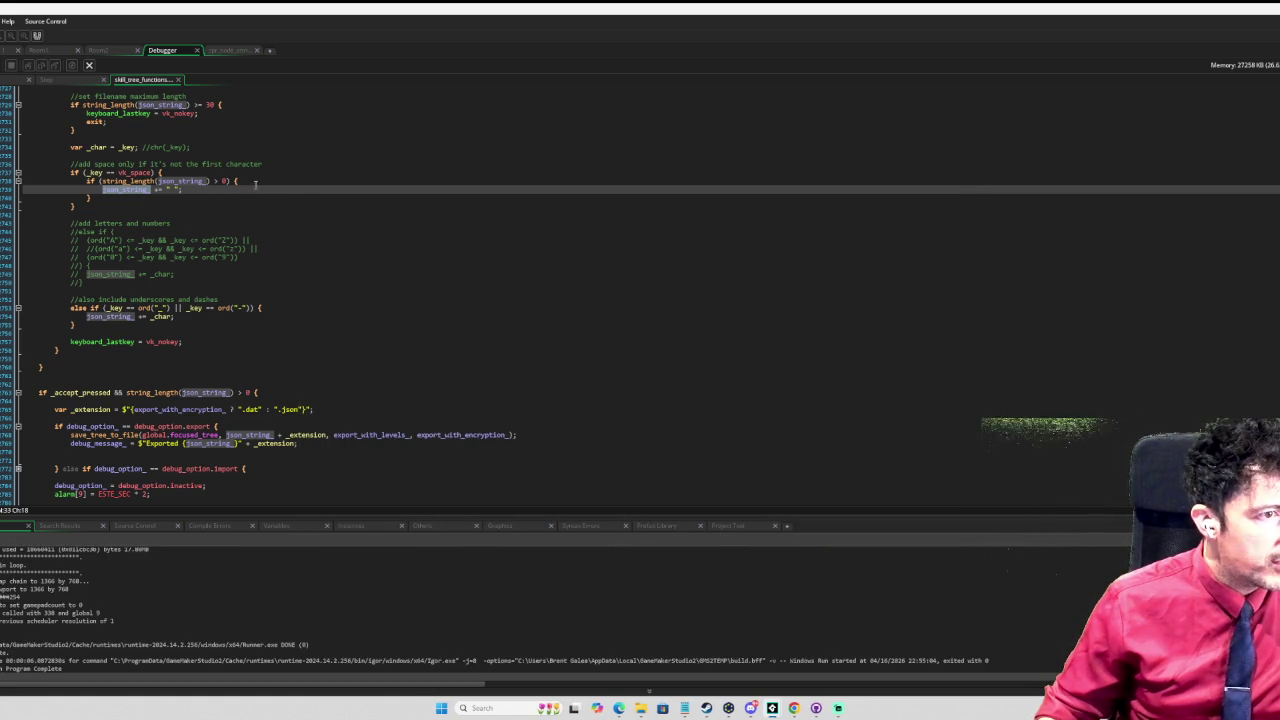
scroll(255, 184, up, 6)
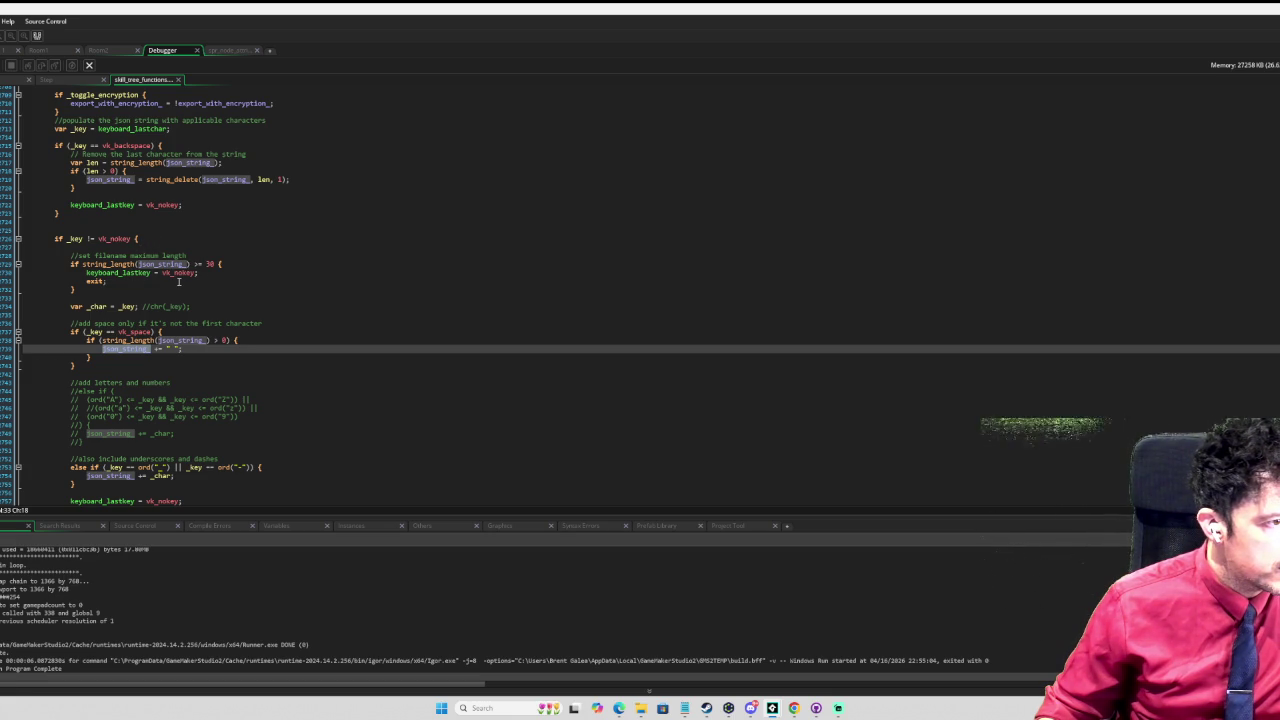
click(103, 315)
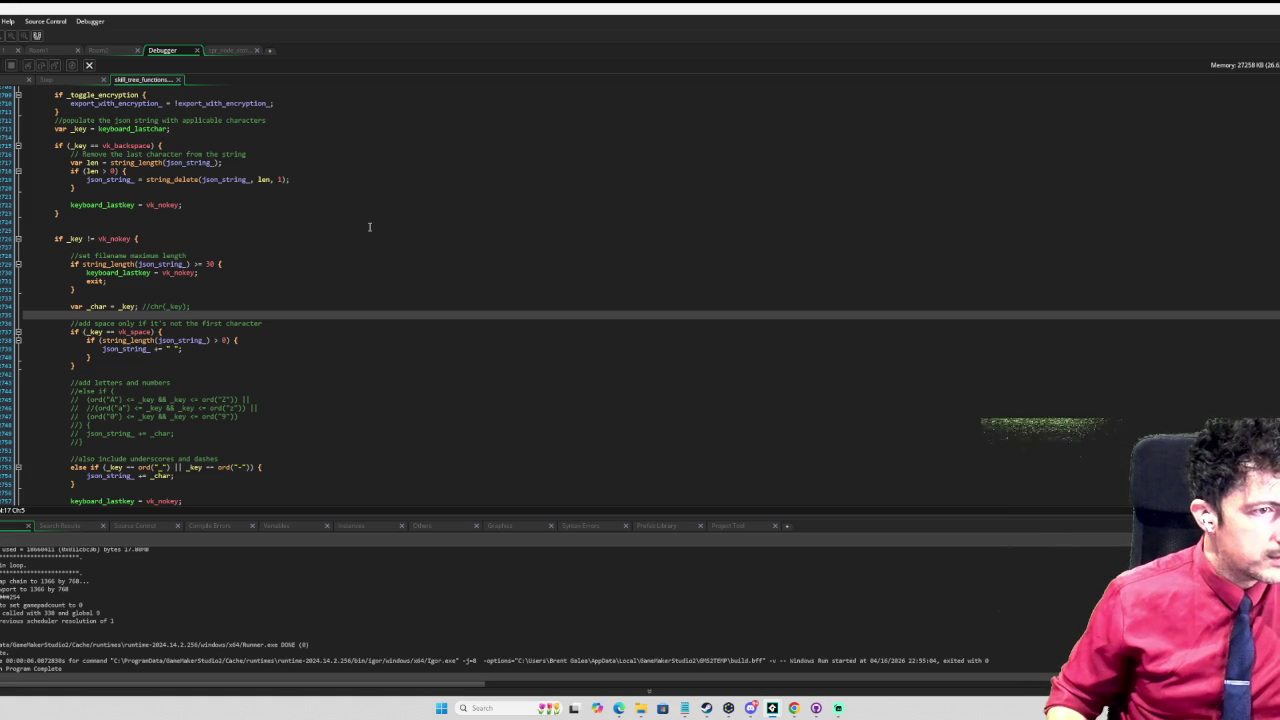
key(Return)
key(Return)
key(Up)
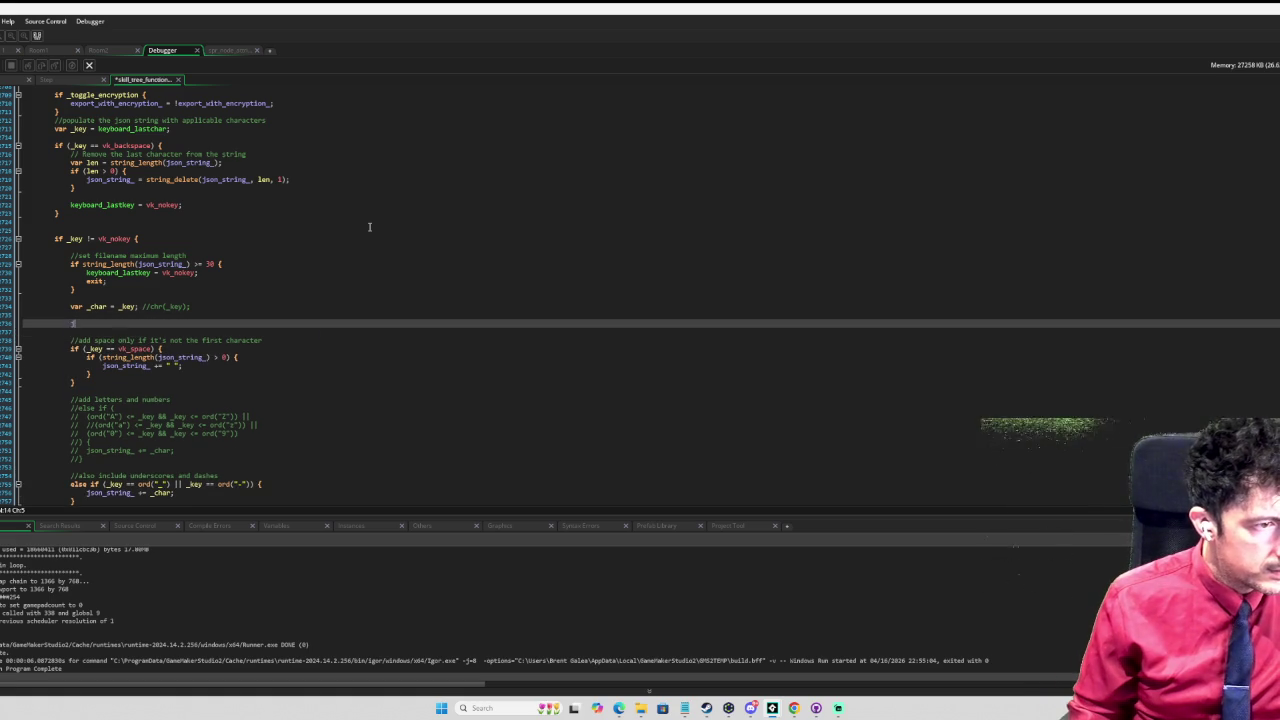
text(json_string_ )
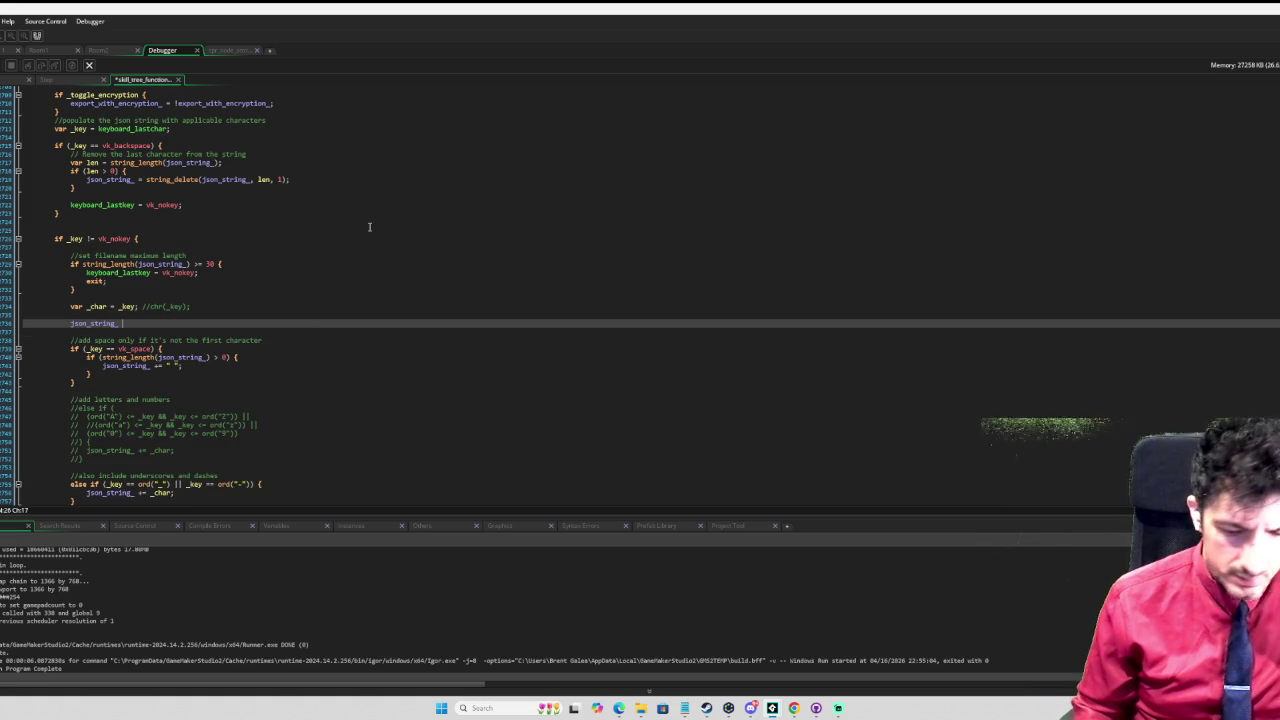
text(+= _char)
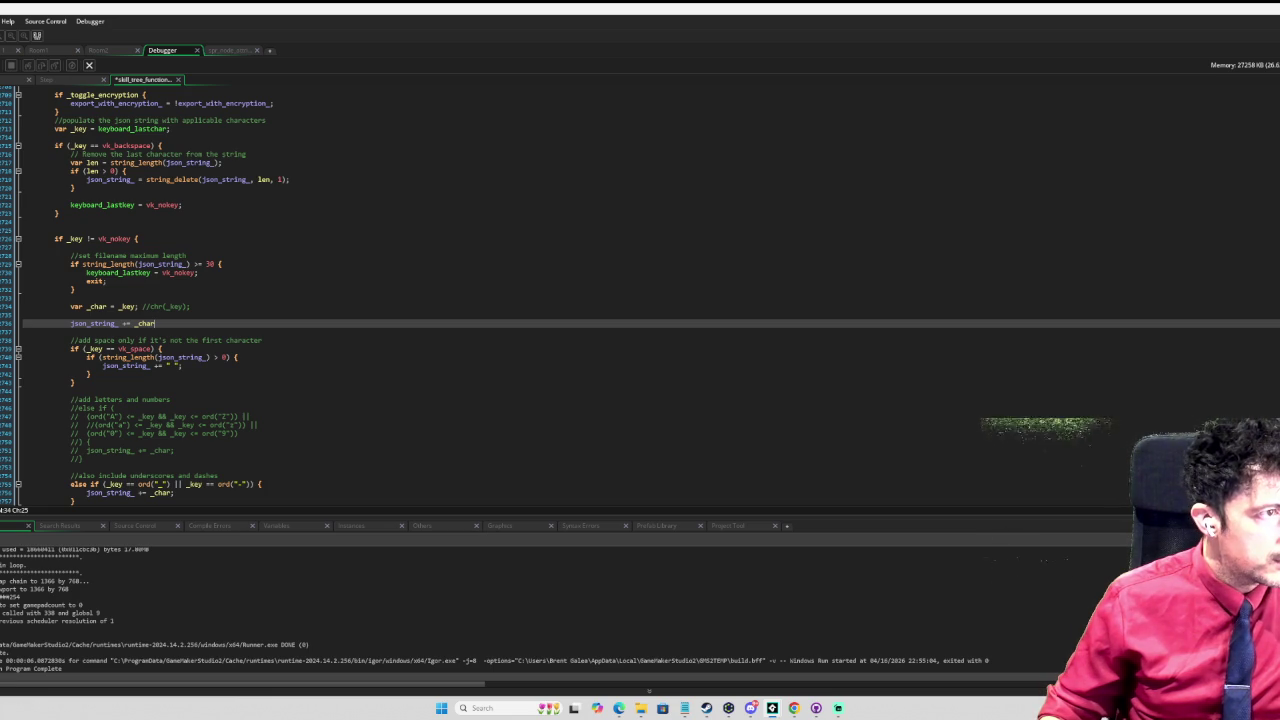
Step: Run the game, type repeated e's into the export prompt, enlarge the window to check, then close it
key(F5)
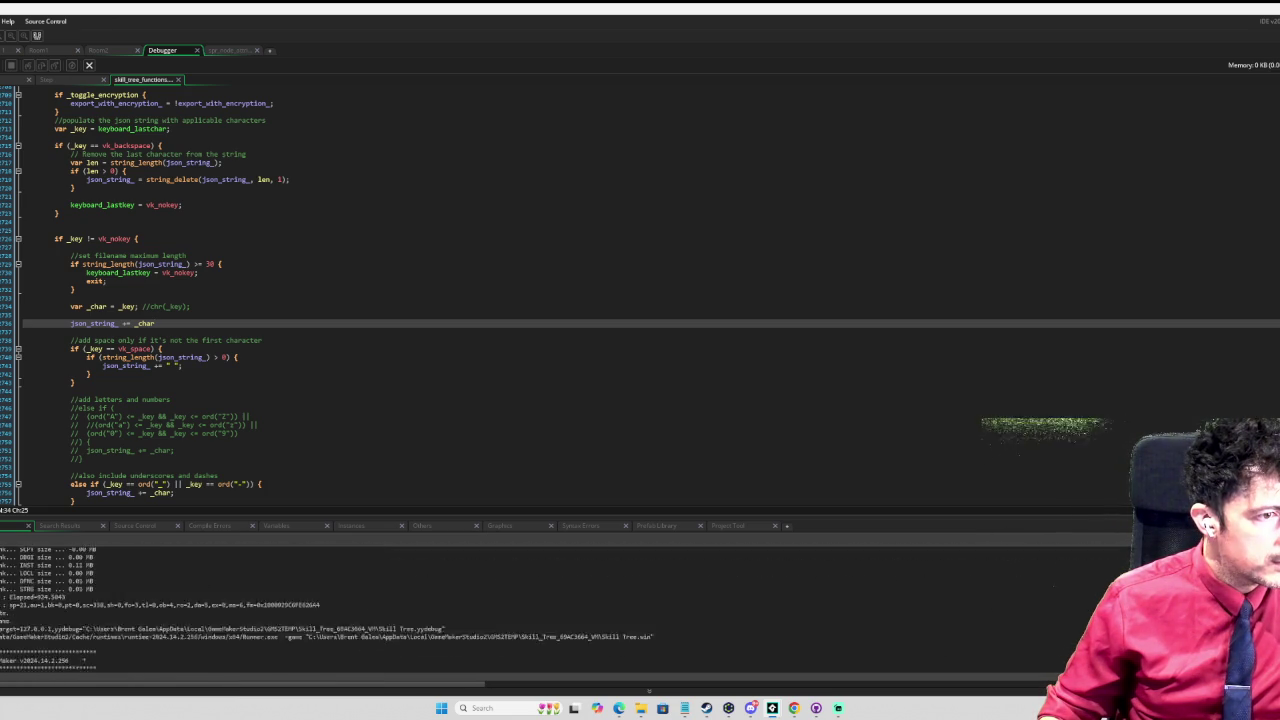
text(eeeeeeeeeeeeeeeeeeeeeeeeeeeeee.dat)
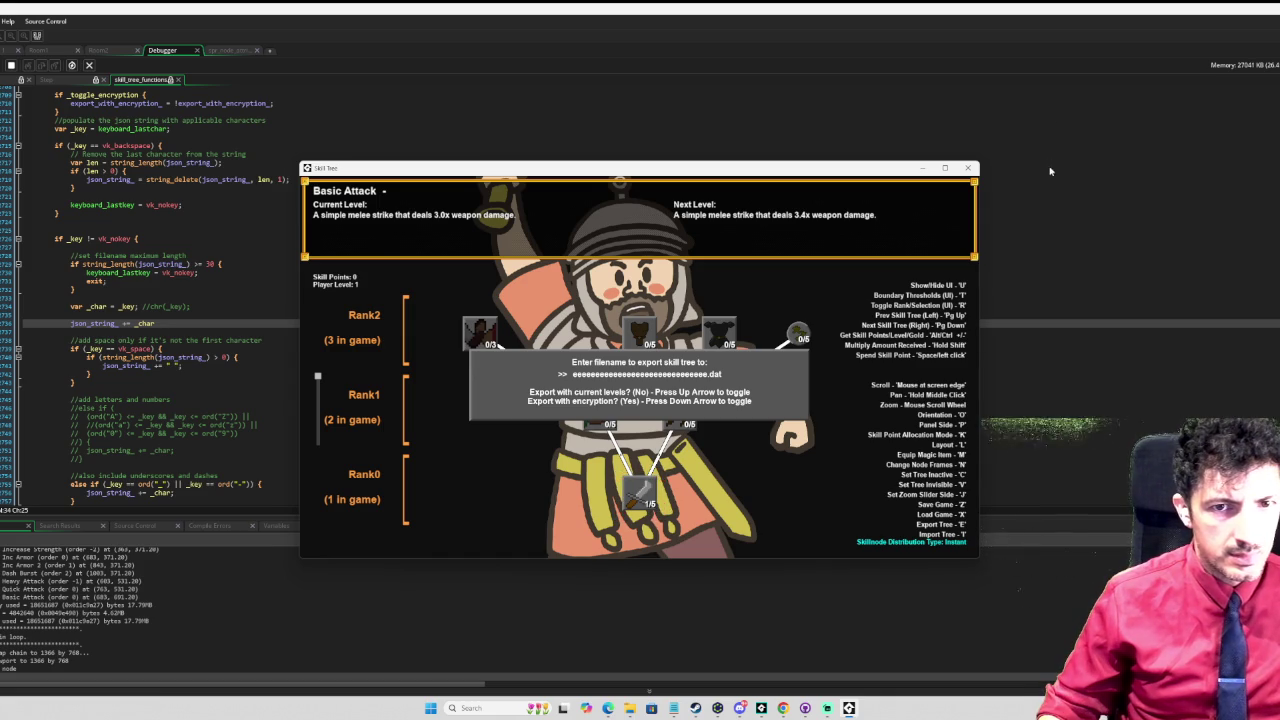
click(945, 170)
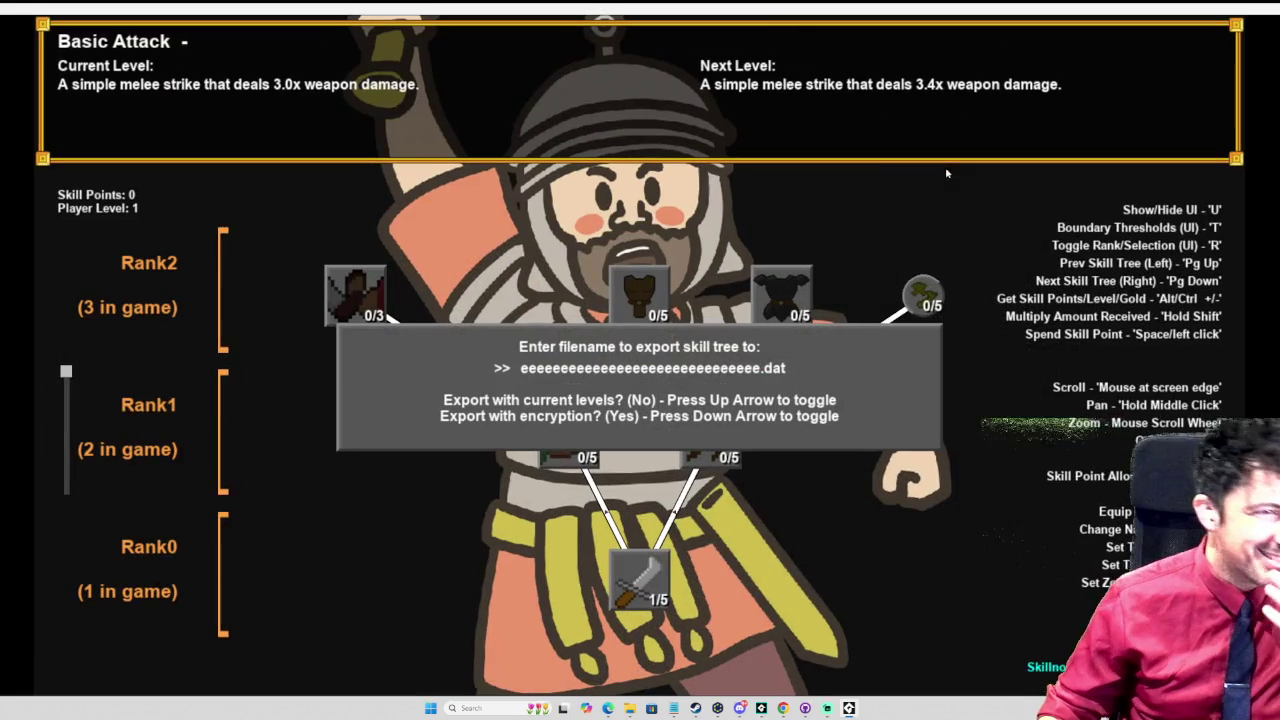
key(Escape)
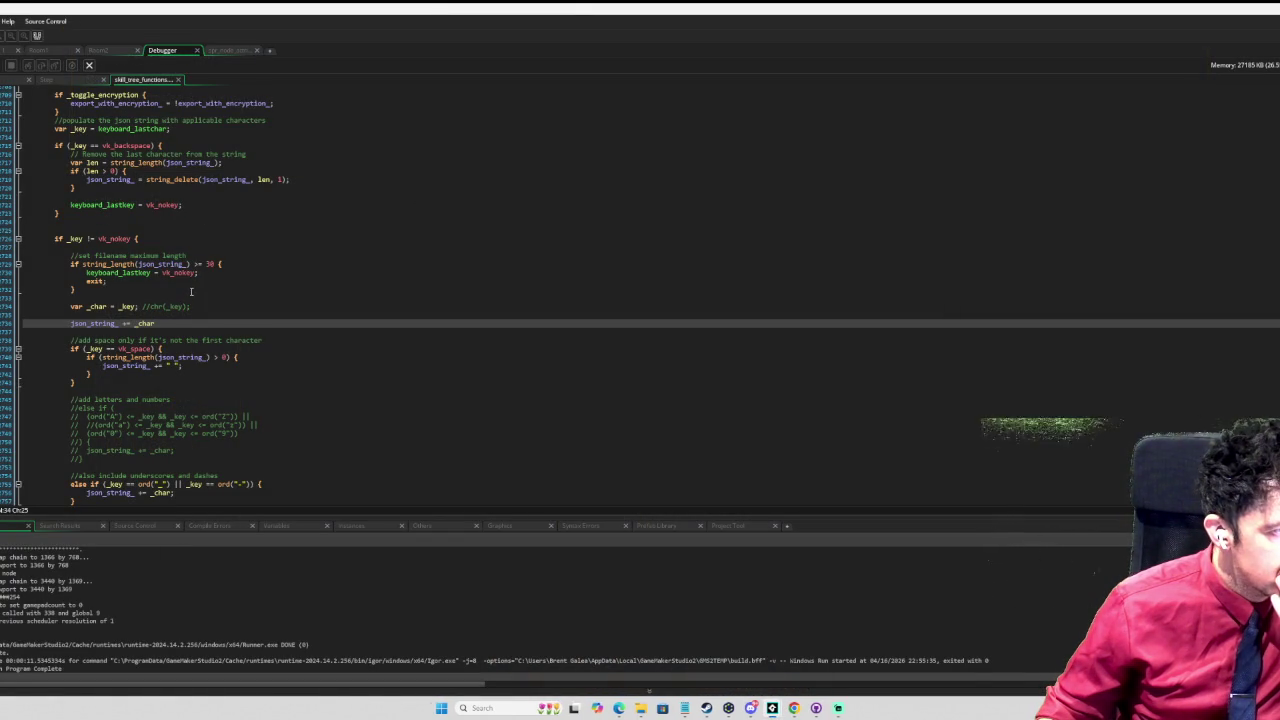
scroll(250, 247, up, 2)
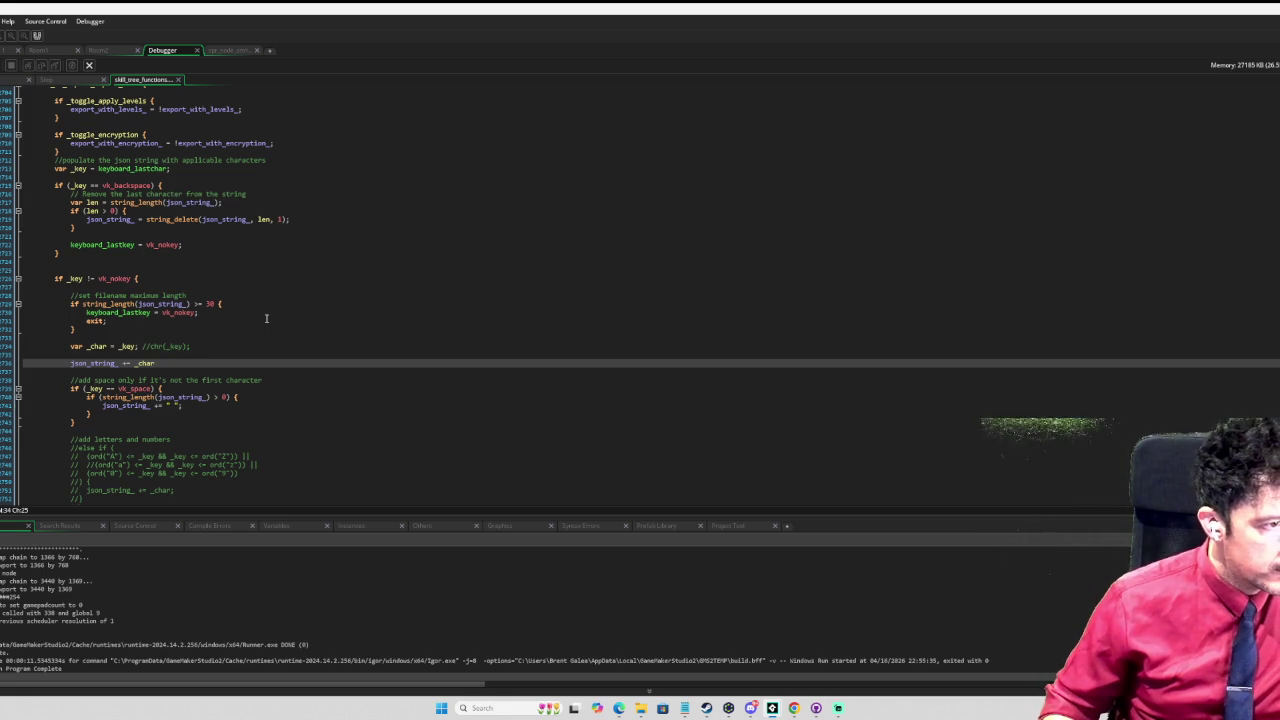
Step: Add a keyboard_lastchar = undefined reset line below the json_string_ append
key(Return)
text(last_char)
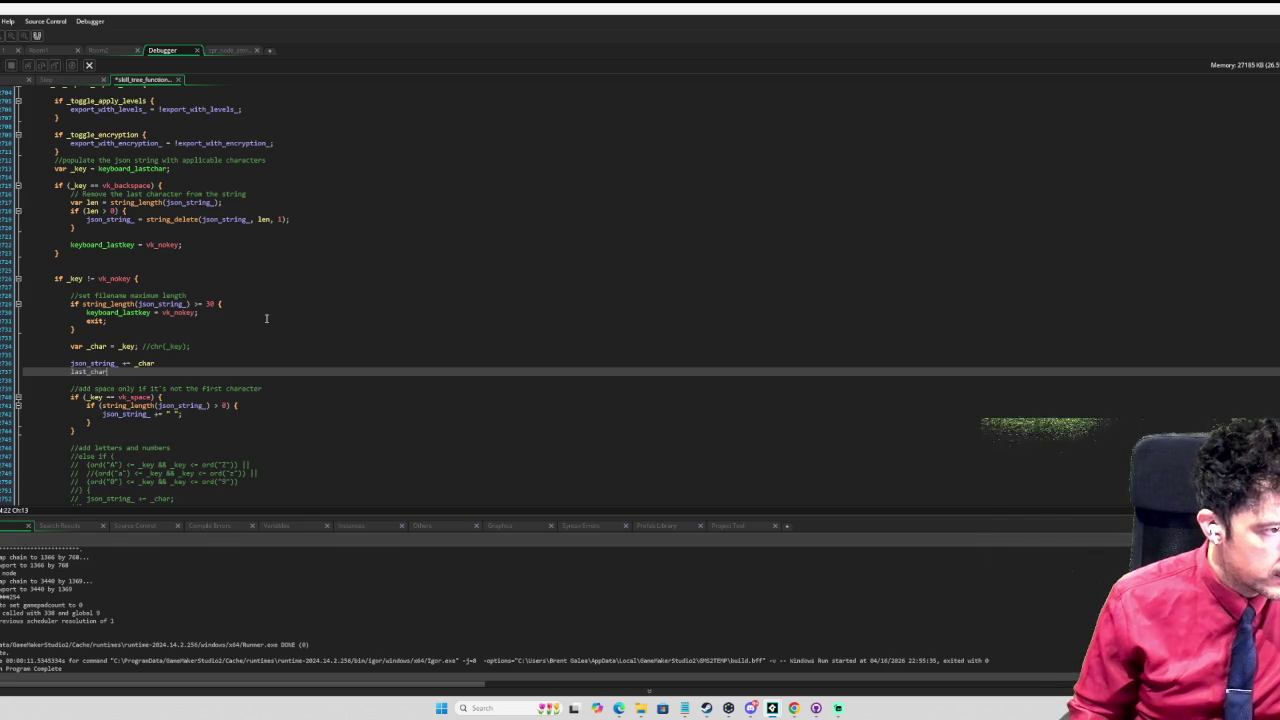
key(BackSpace)
key(BackSpace)
key(BackSpace)
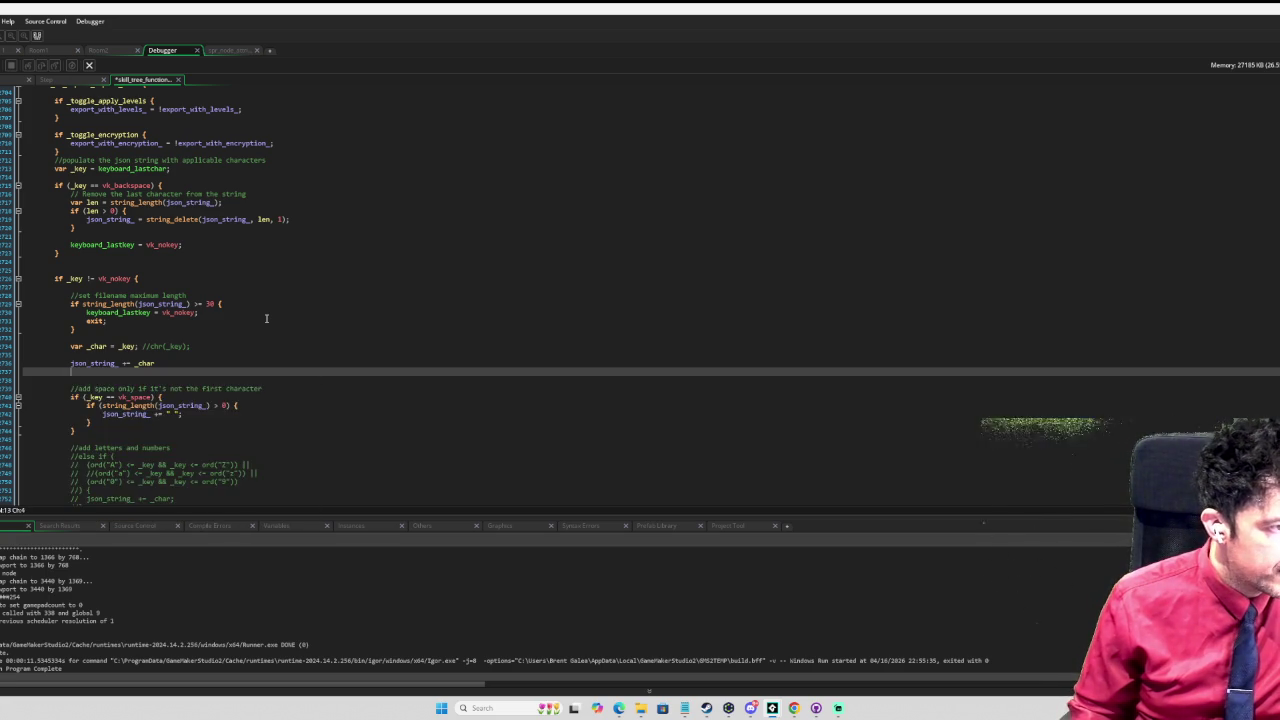
text(keyboard_las)
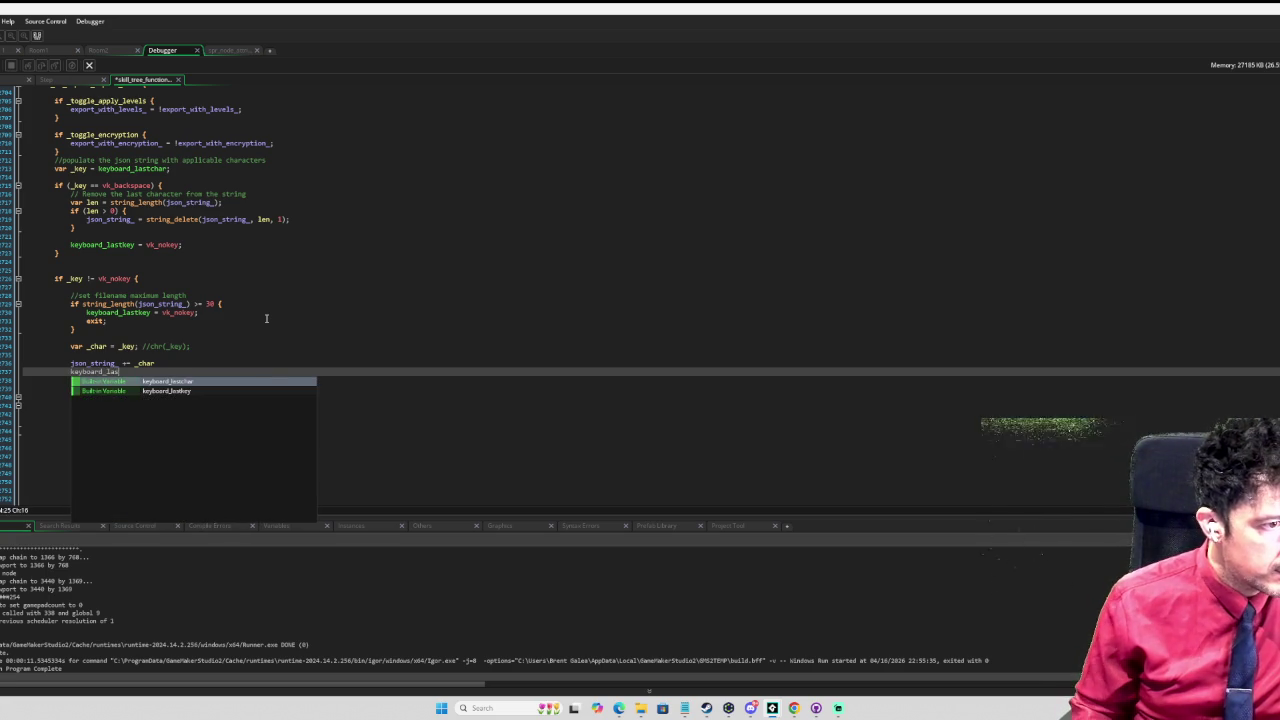
key(Return)
text(= vk_n)
text(efined;)
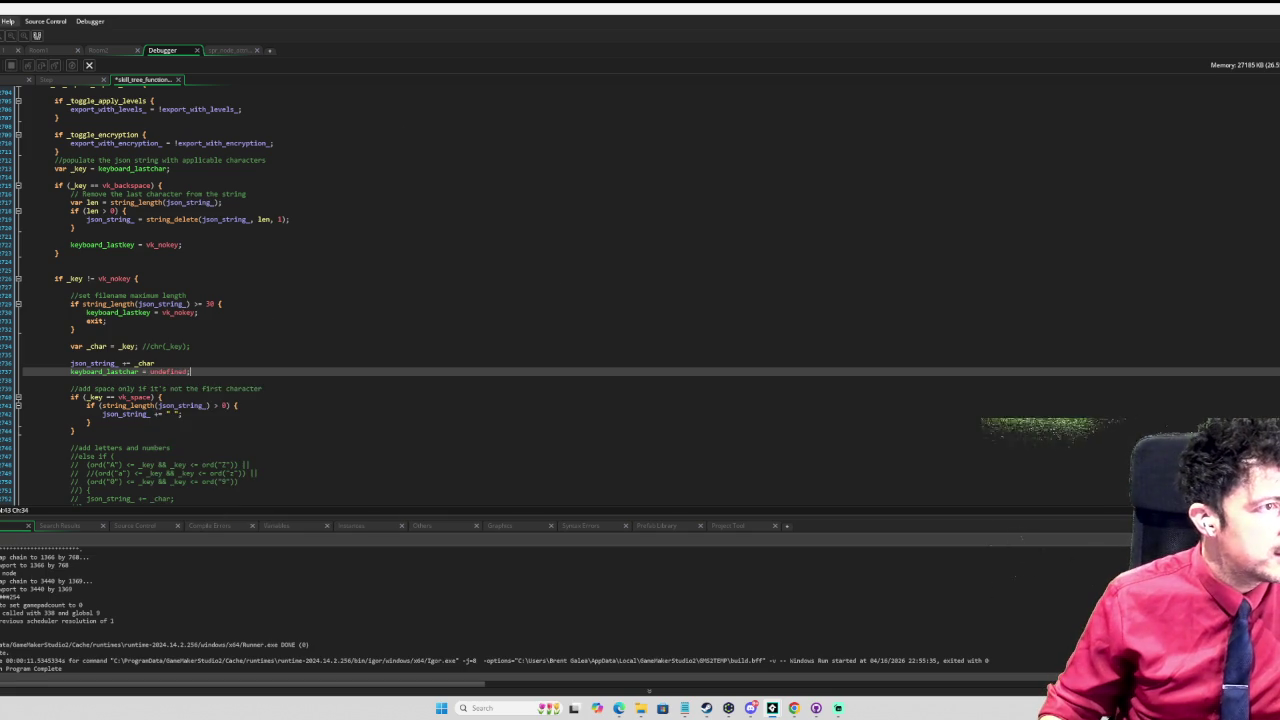
Step: Debug-run the game, test the export prompt, which still repeats e's, and close it
key(F6)
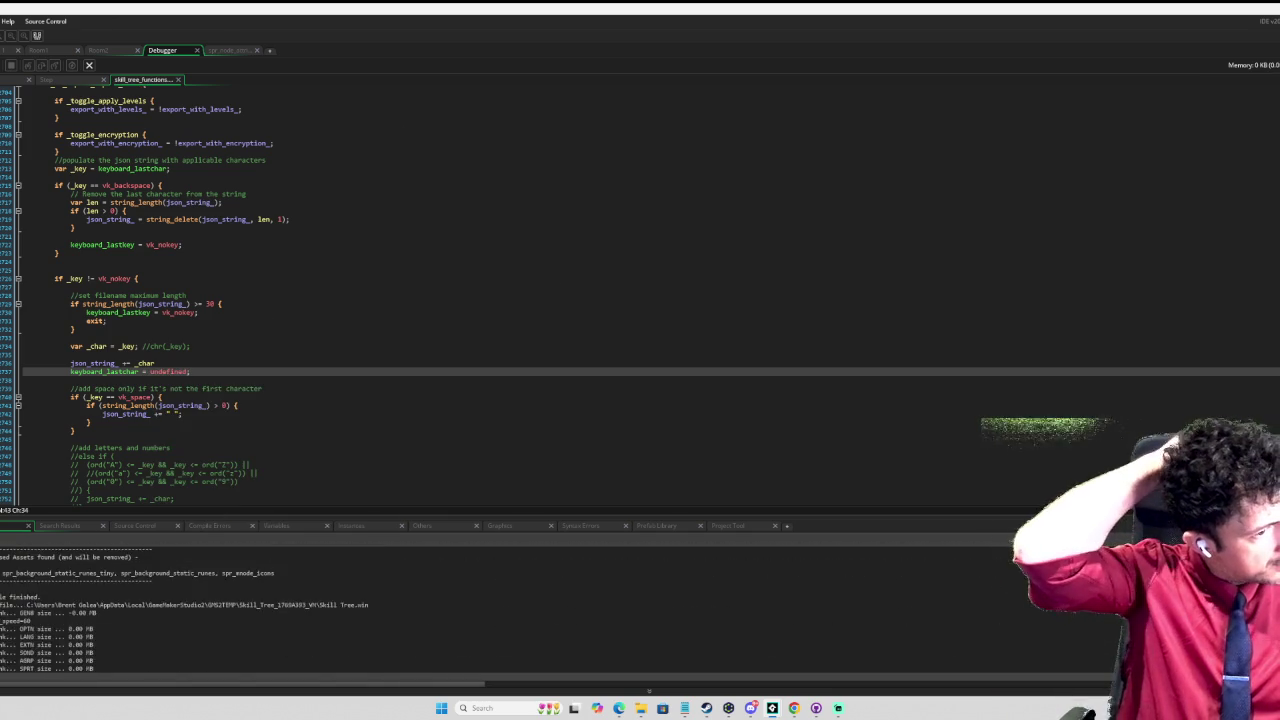
key(e)
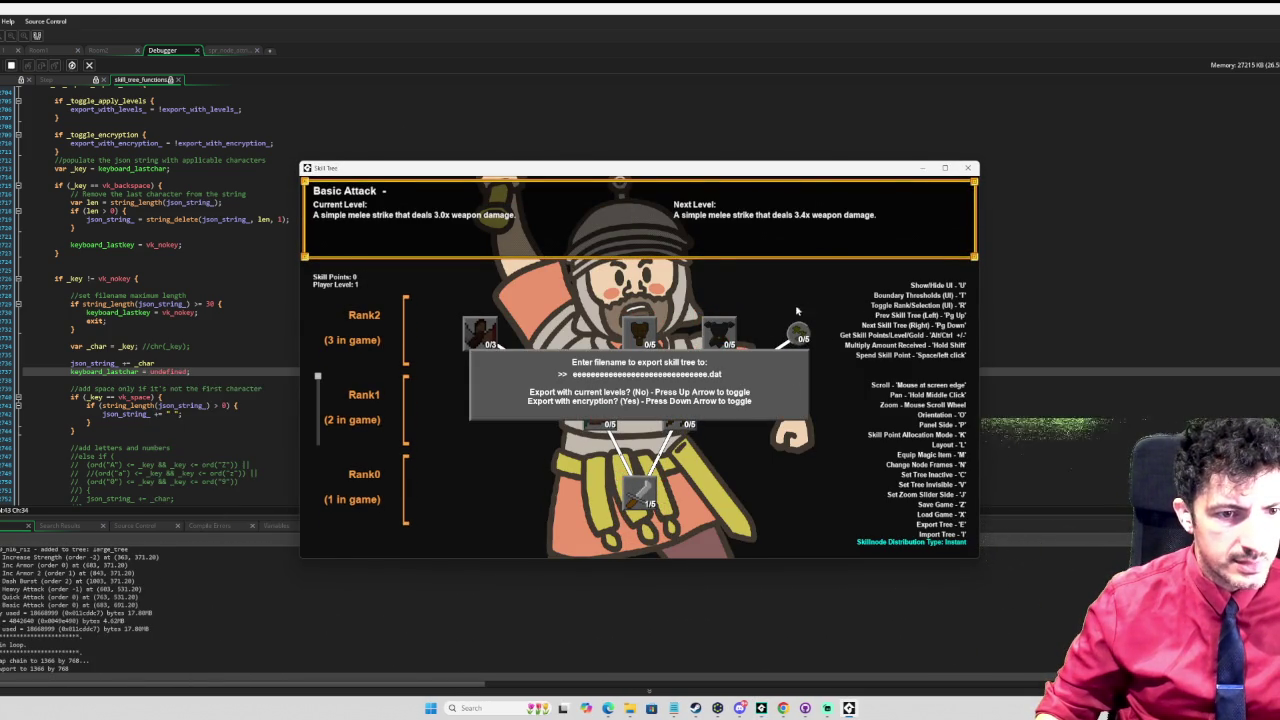
click(970, 166)
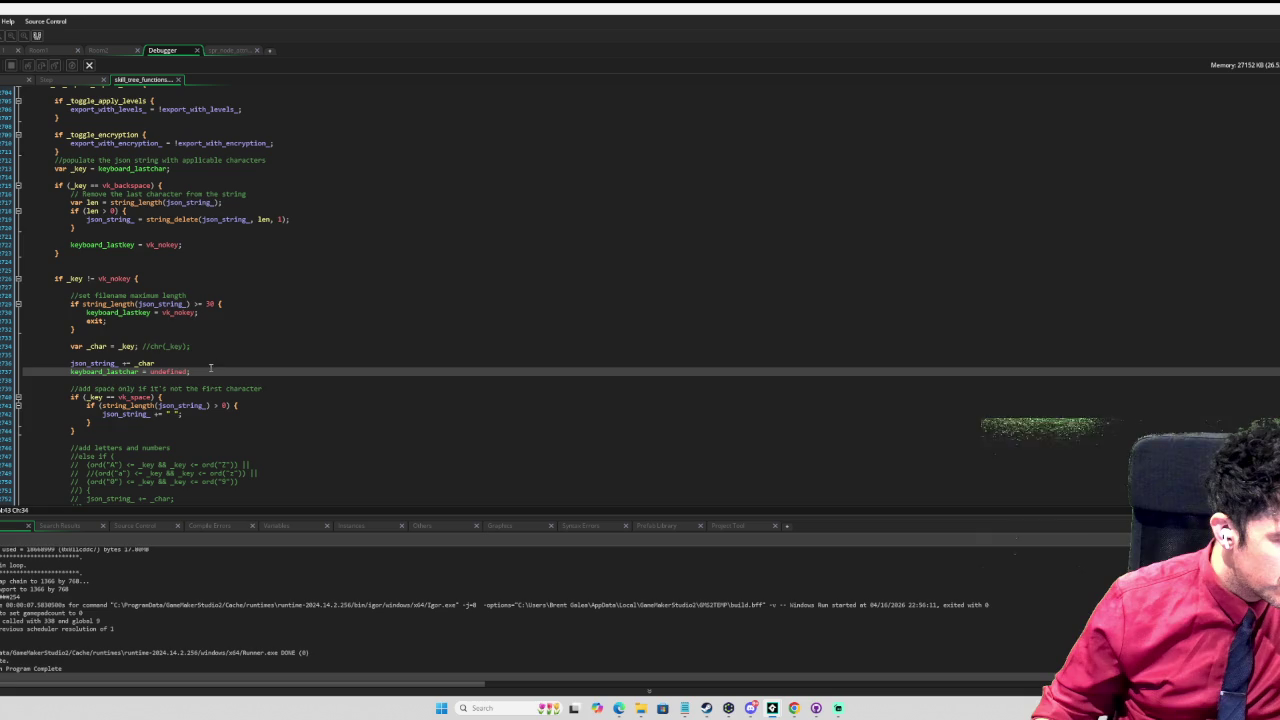
key(F1)
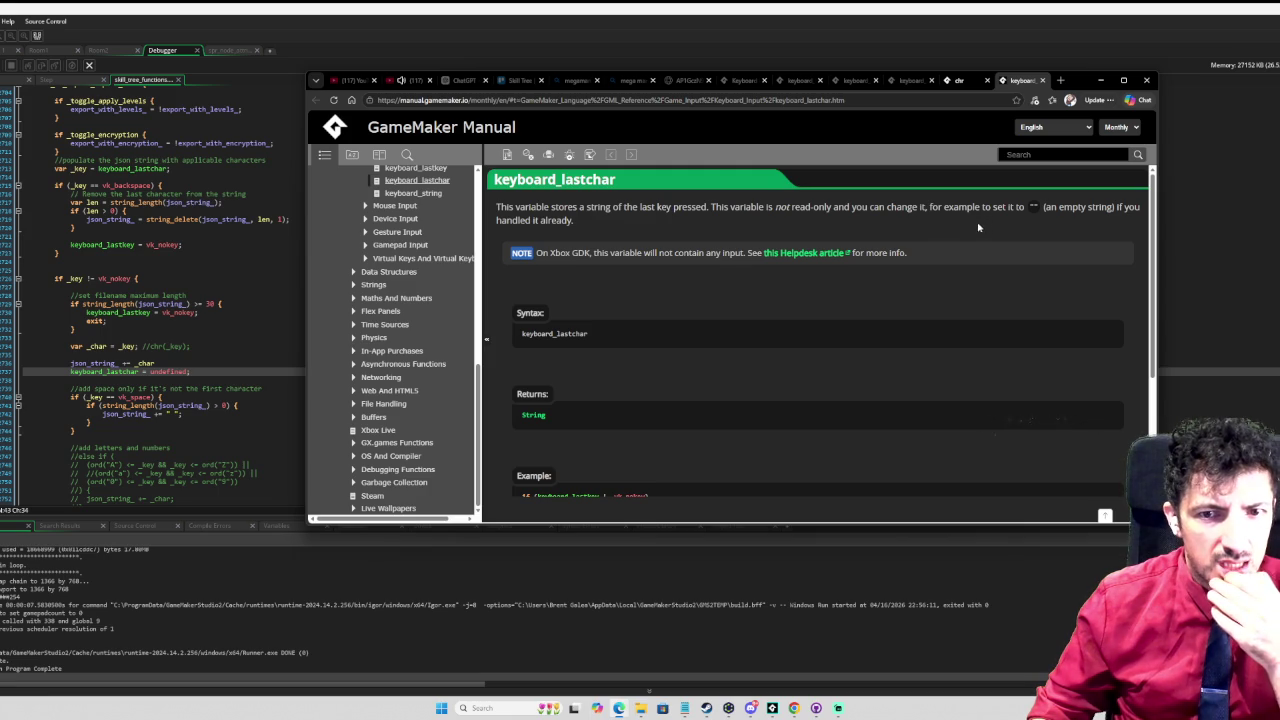
scroll(947, 221, down, 3)
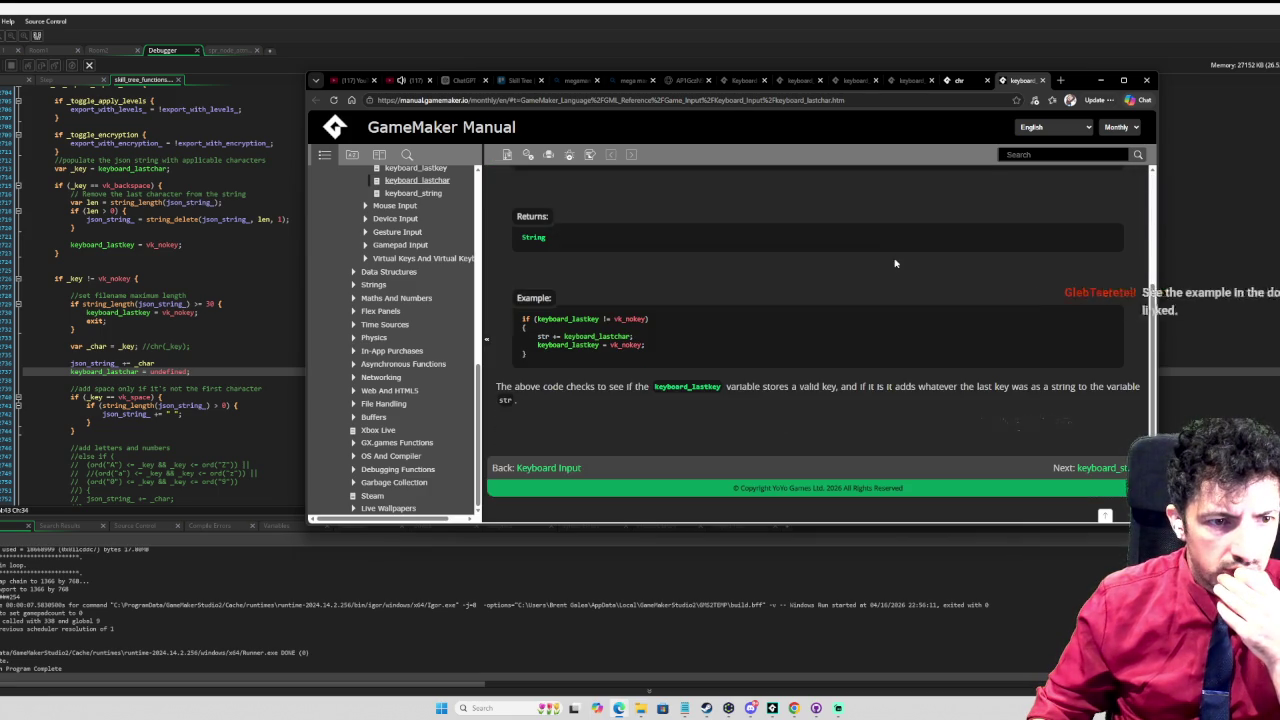
scroll(892, 266, up, 1)
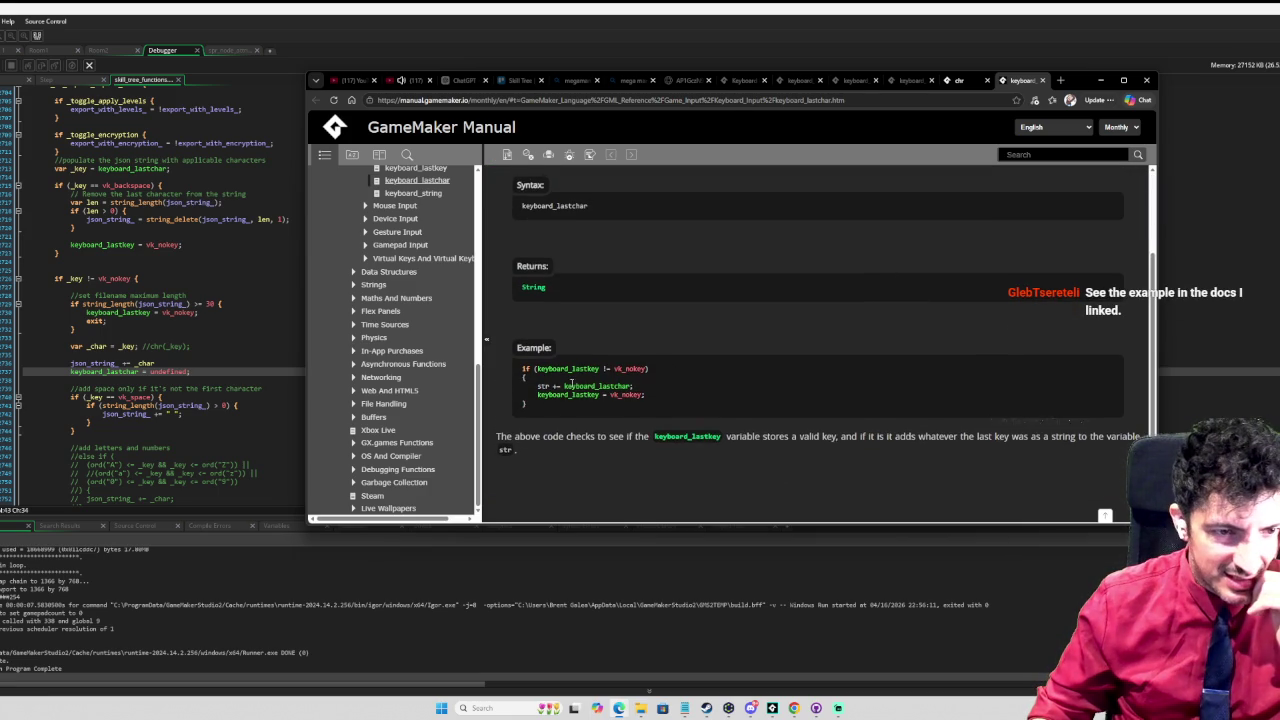
click(187, 328)
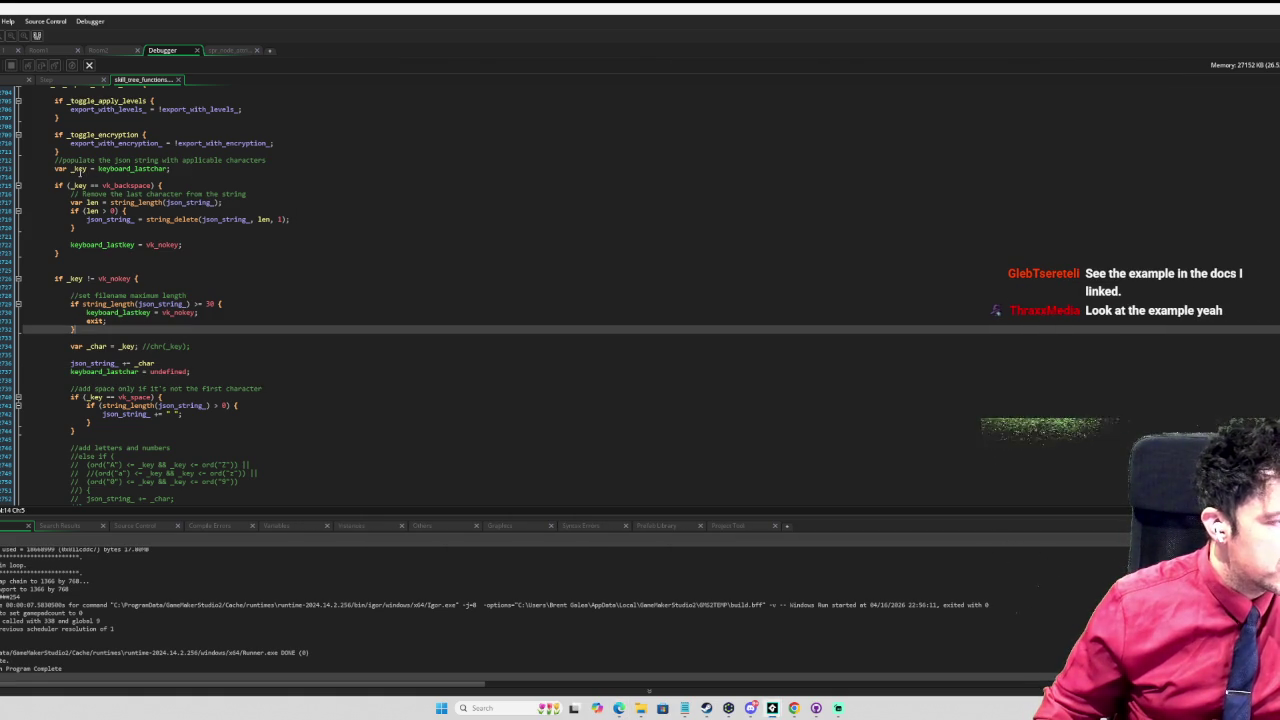
Step: Undo the keyboard_lastchar trial edits around the var _key line
scroll(98, 206, up, 2)
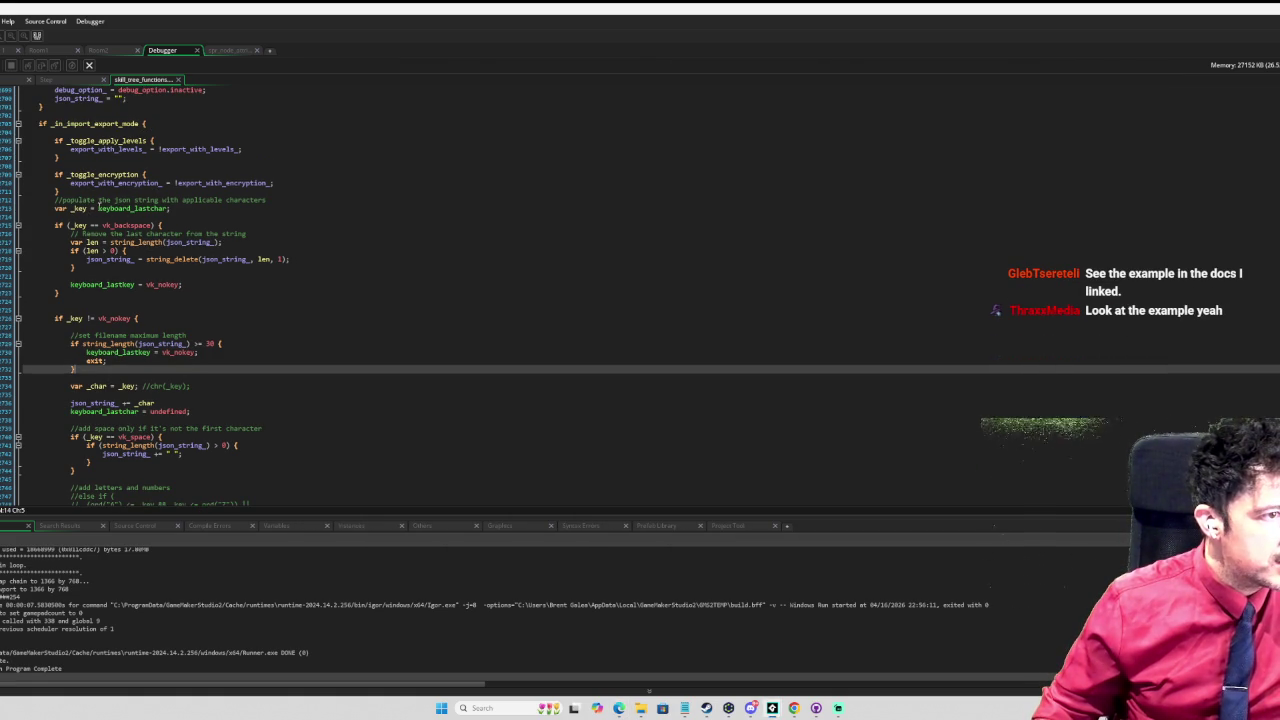
click(210, 210)
key(ctrl+z)
key(ctrl+z)
key(ctrl+z)
key(ctrl+z)
key(ctrl+z)
key(ctrl+z)
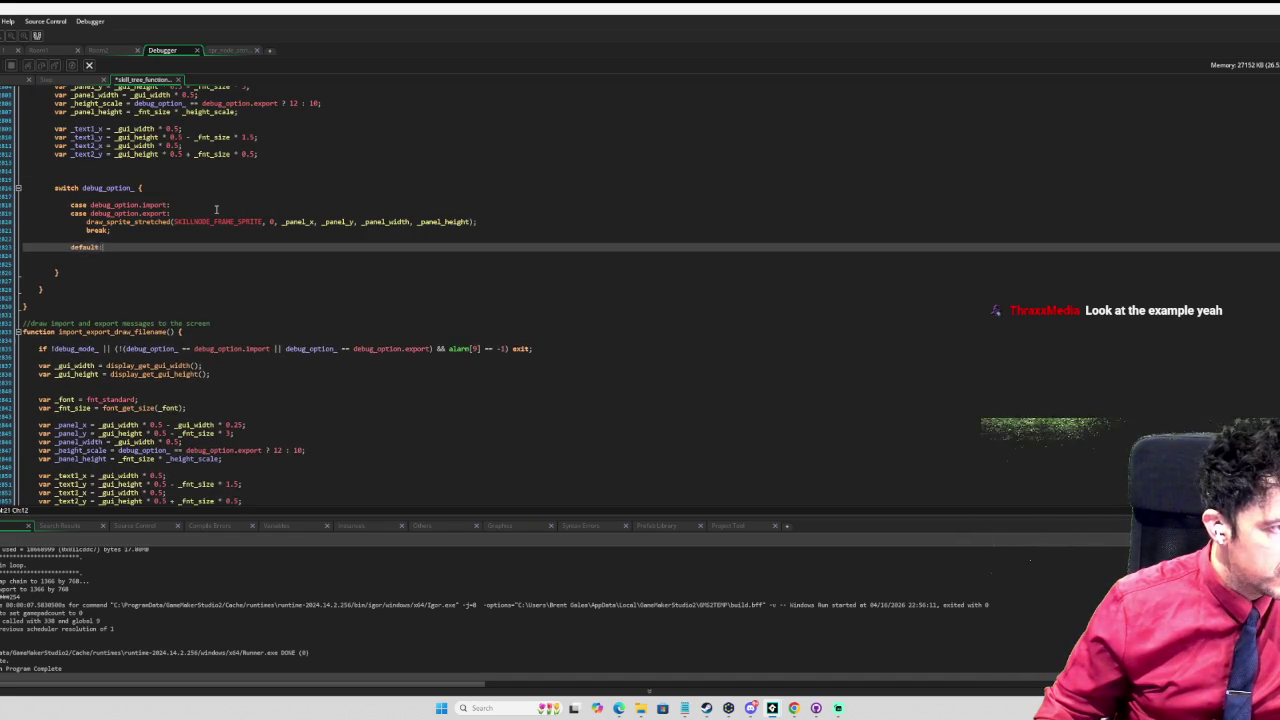
scroll(218, 206, up, 3)
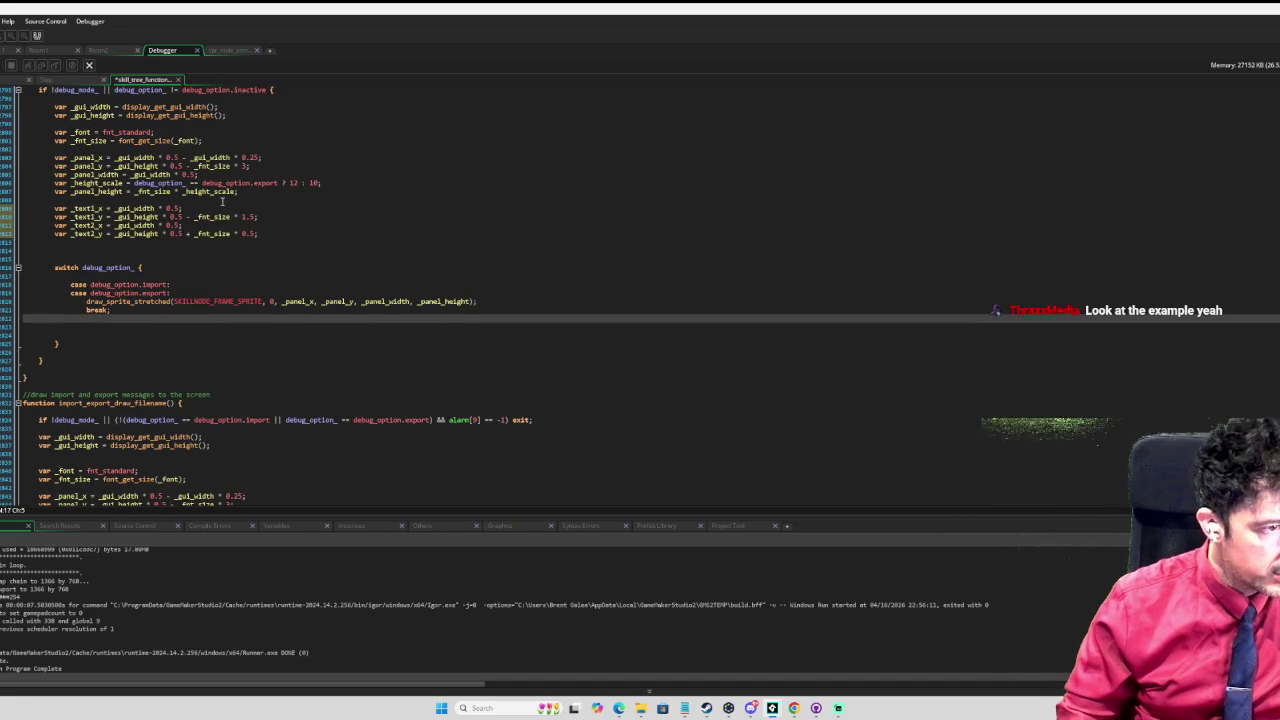
key(ctrl+z)
key(ctrl+z)
key(ctrl+z)
key(ctrl+z)
key(ctrl+z)
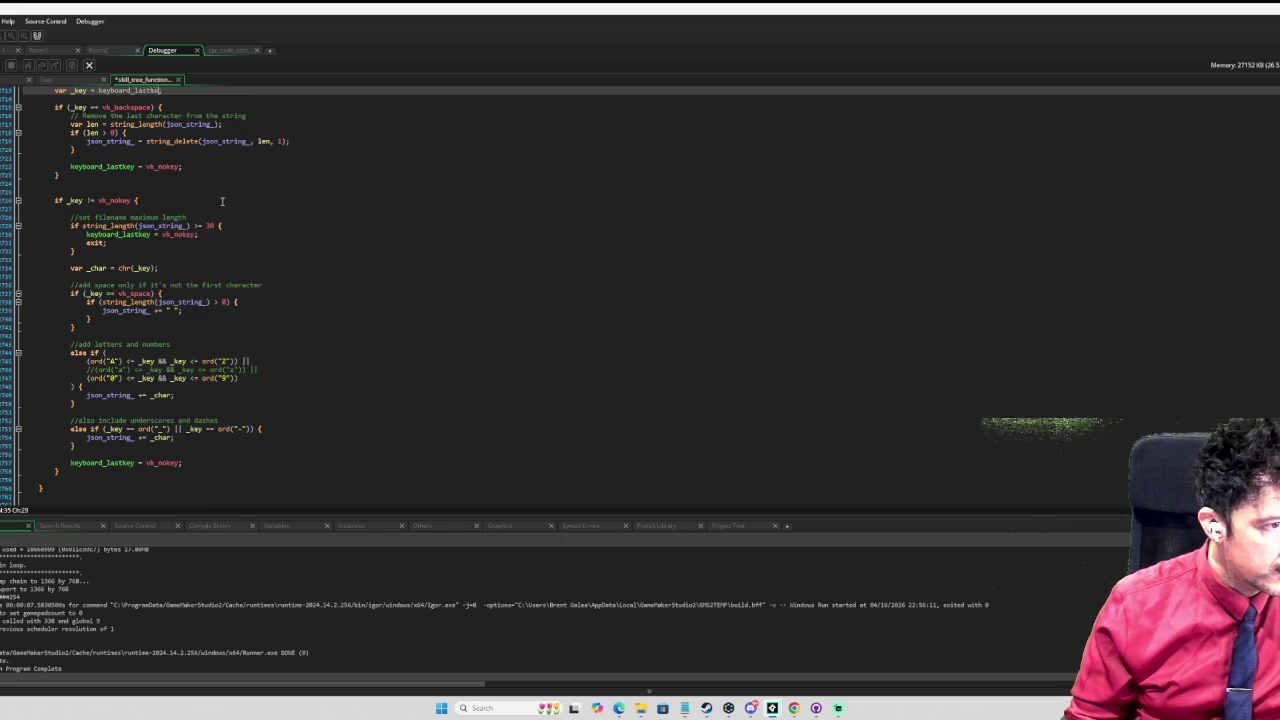
scroll(395, 216, up, 5)
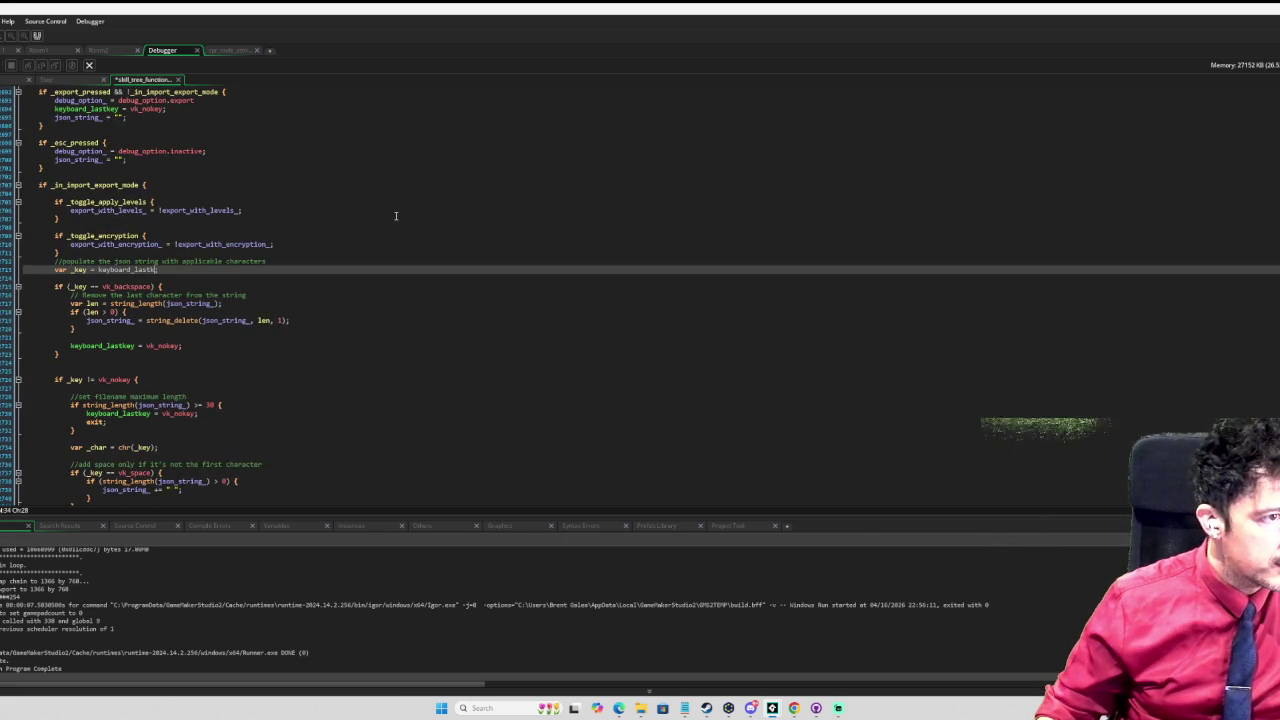
key(BackSpace)
text(char)
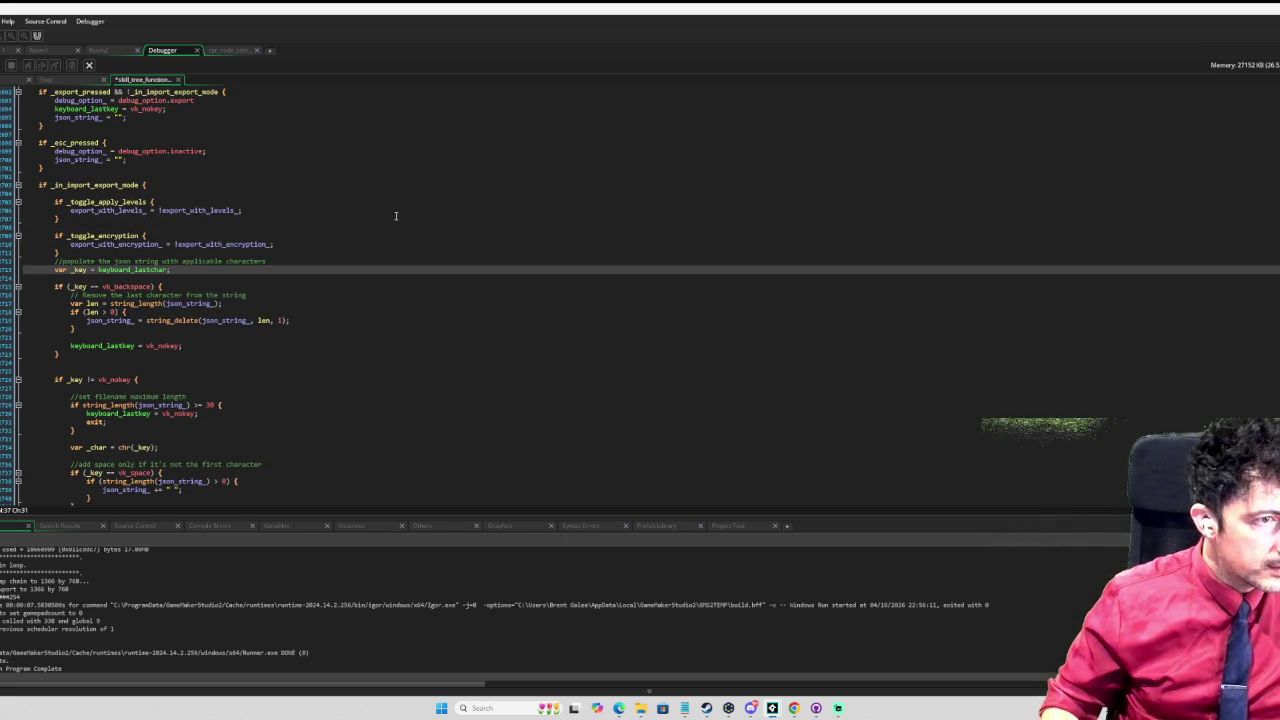
Step: Undo the remaining trial edits to restore the original keyboard_lastkey code
key(ctrl+Home)
key(ctrl+End)
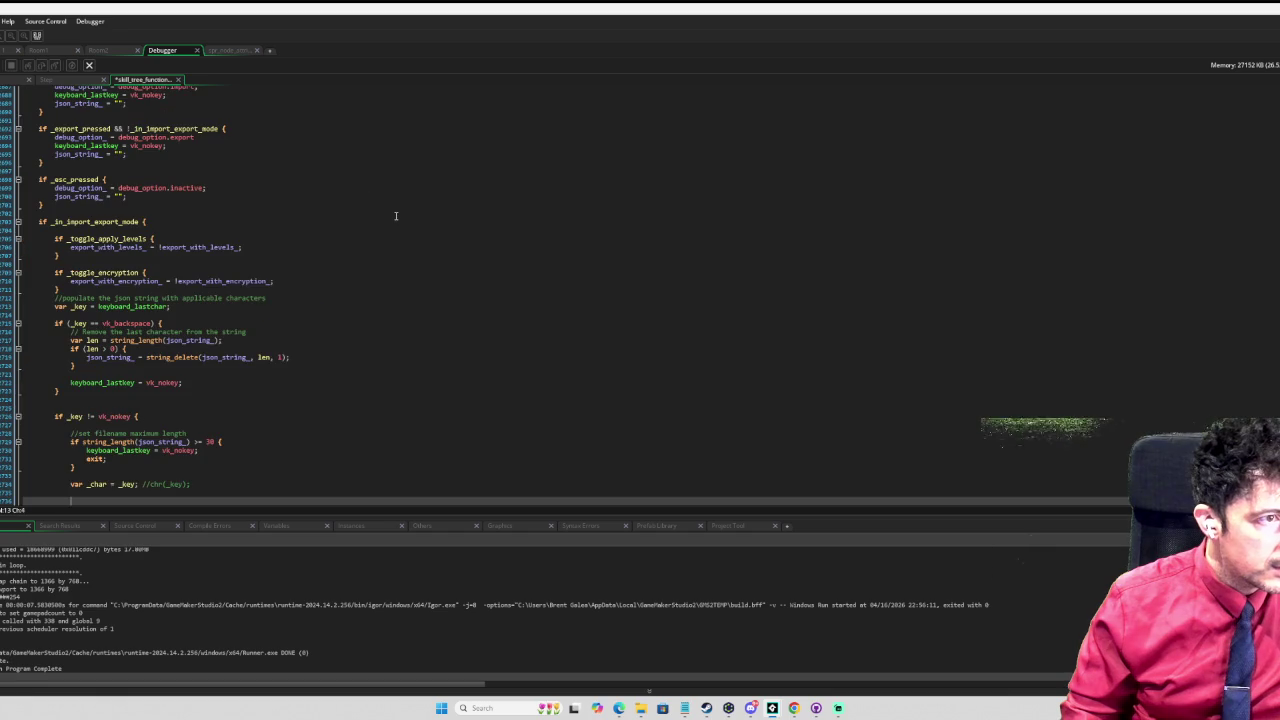
text(json_string_ += _char)
key(Return)
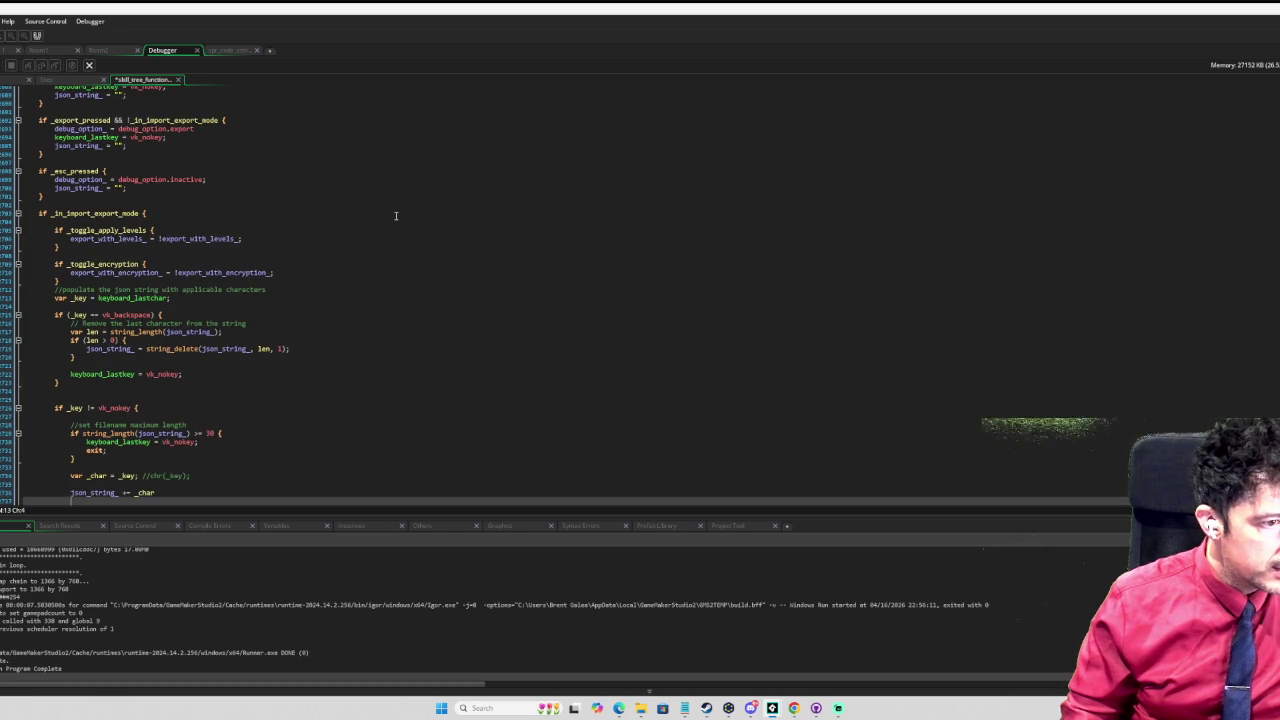
key(ctrl+z)
key(ctrl+z)
key(ctrl+z)
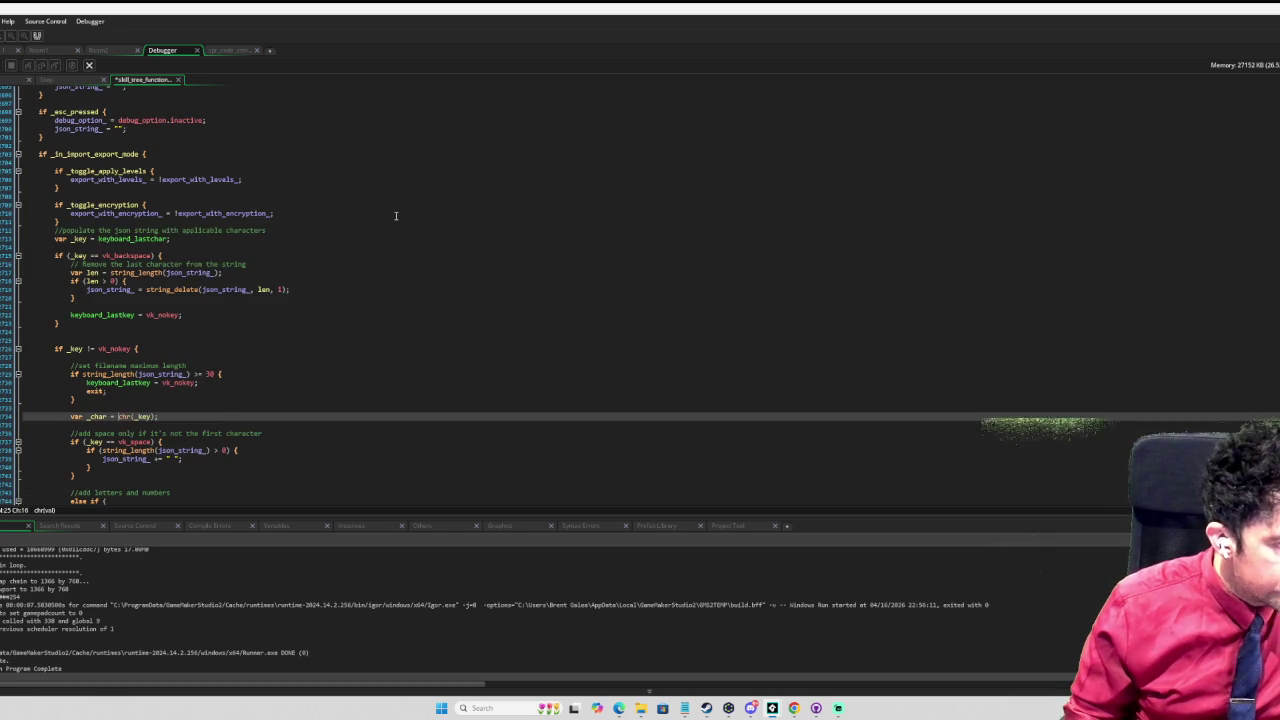
key(ctrl+z)
key(ctrl+z)
key(ctrl+z)
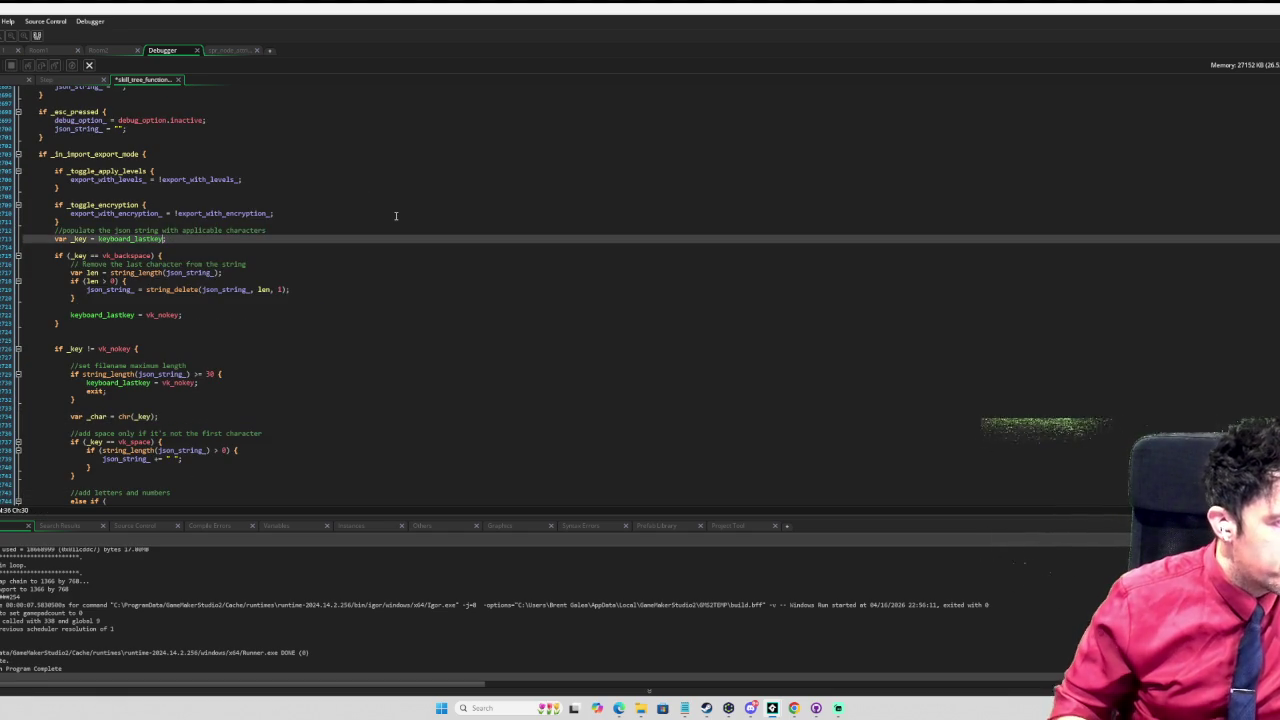
Step: Insert a blank line after debug_draw_panel() in import_export_draw_filename, then return to Room1
scroll(395, 216, down, 15)
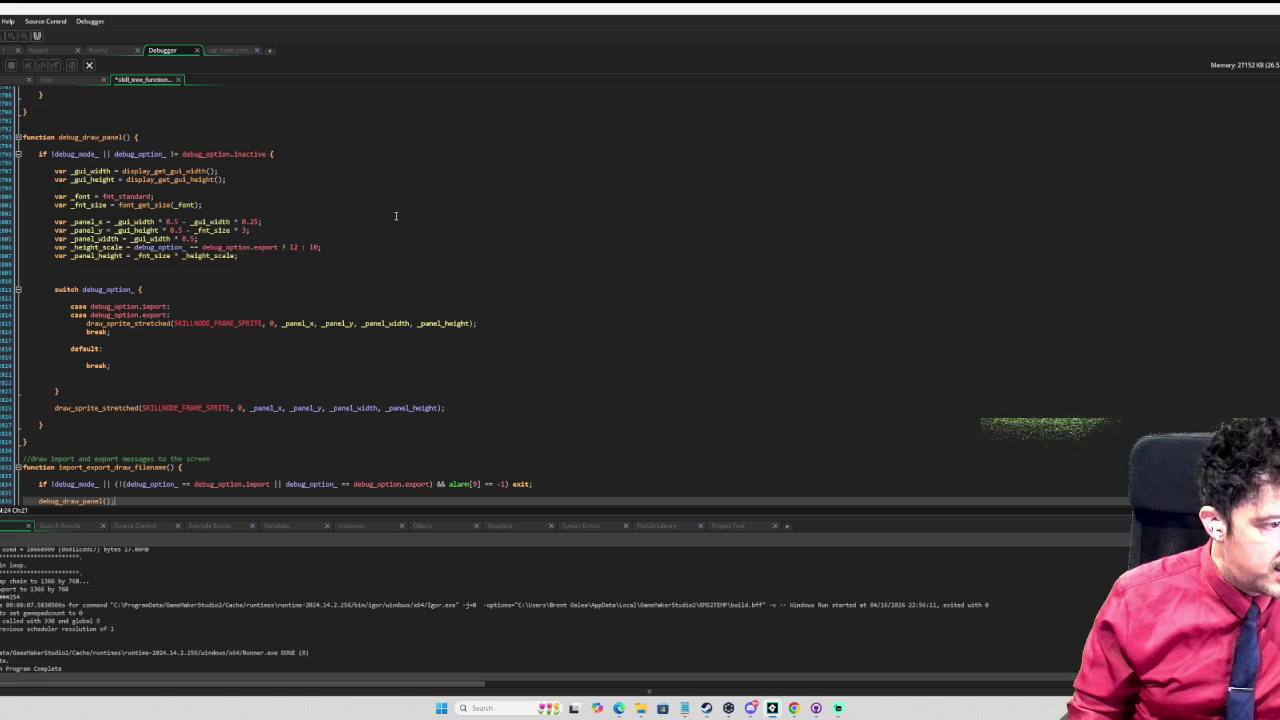
scroll(395, 216, down, 9)
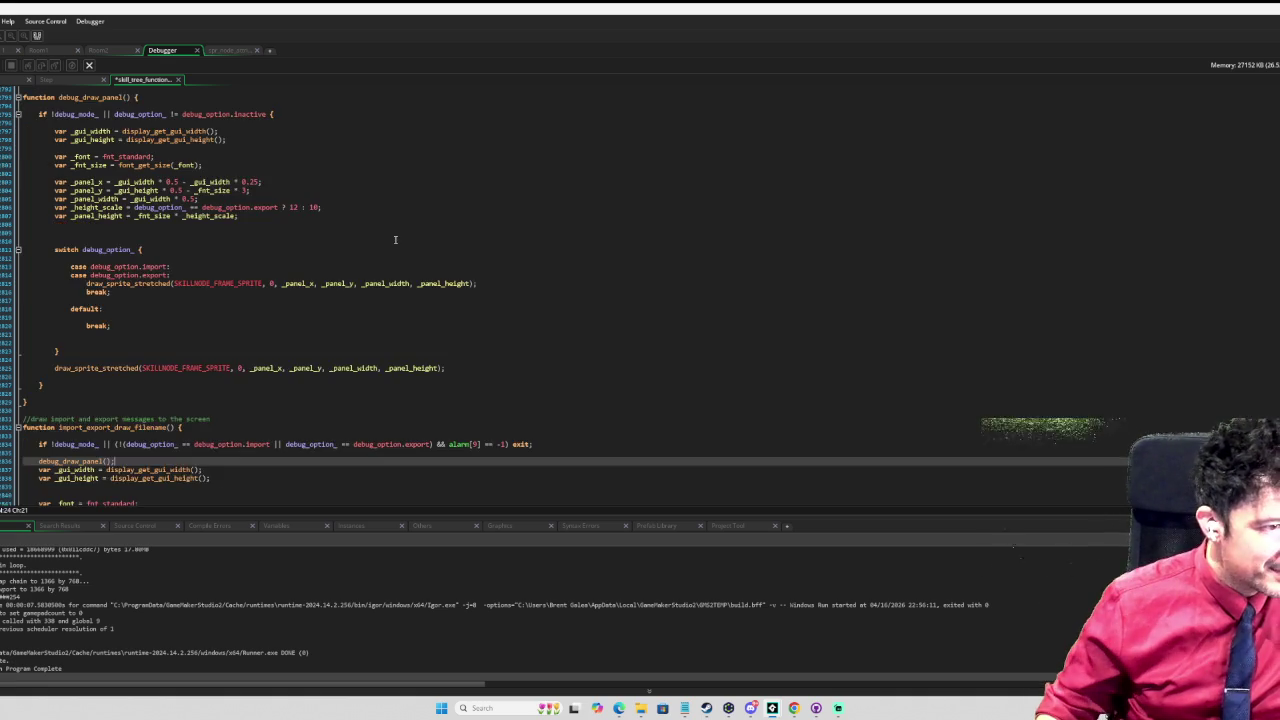
scroll(273, 397, down, 3)
scroll(273, 397, up, 3)
scroll(273, 397, down, 5)
scroll(272, 397, up, 7)
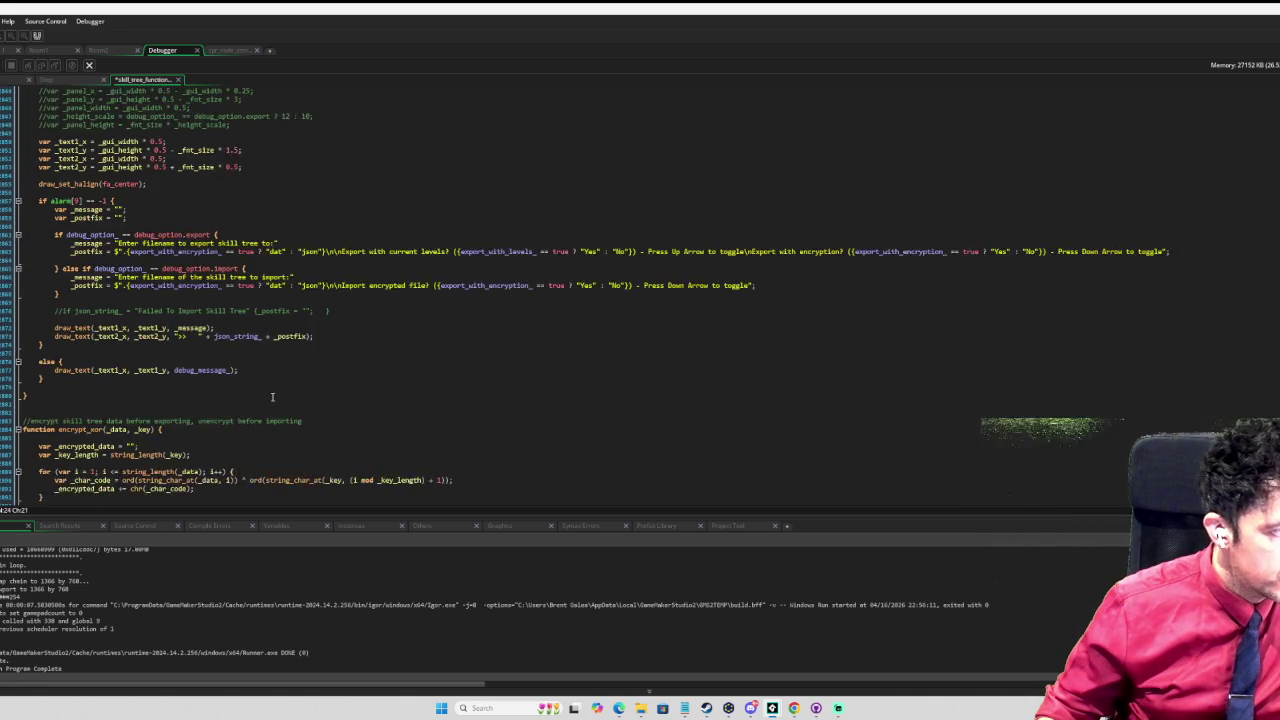
key(Return)
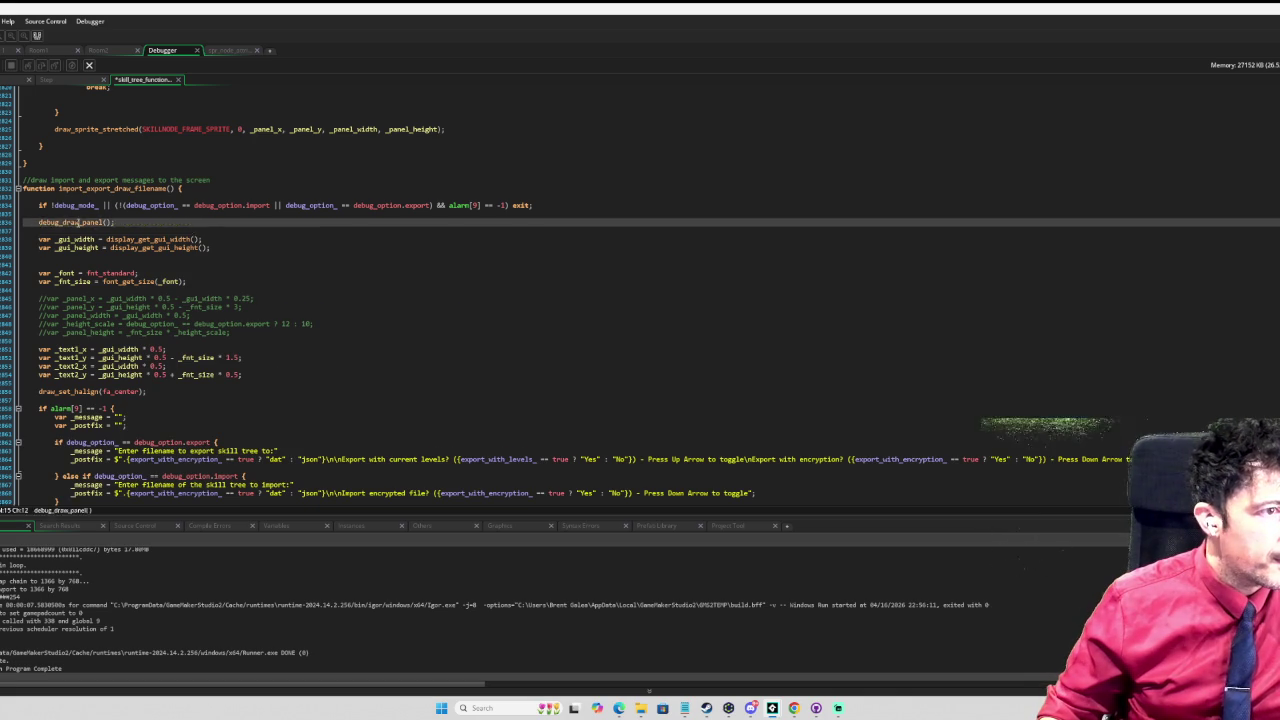
scroll(150, 239, up, 3)
scroll(148, 232, down, 3)
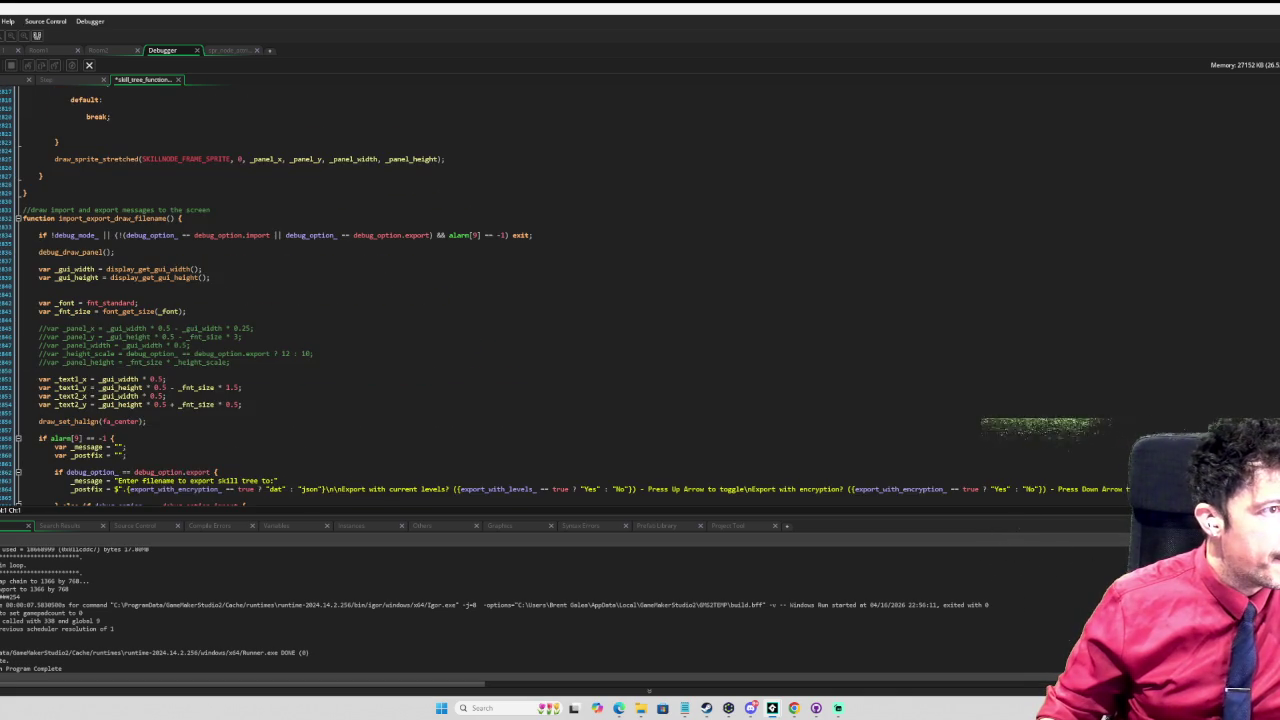
click(38, 50)
Step: Insert var _char = keyboard_lastchar on a new line below the var _key line
scroll(901, 269, up, 3)
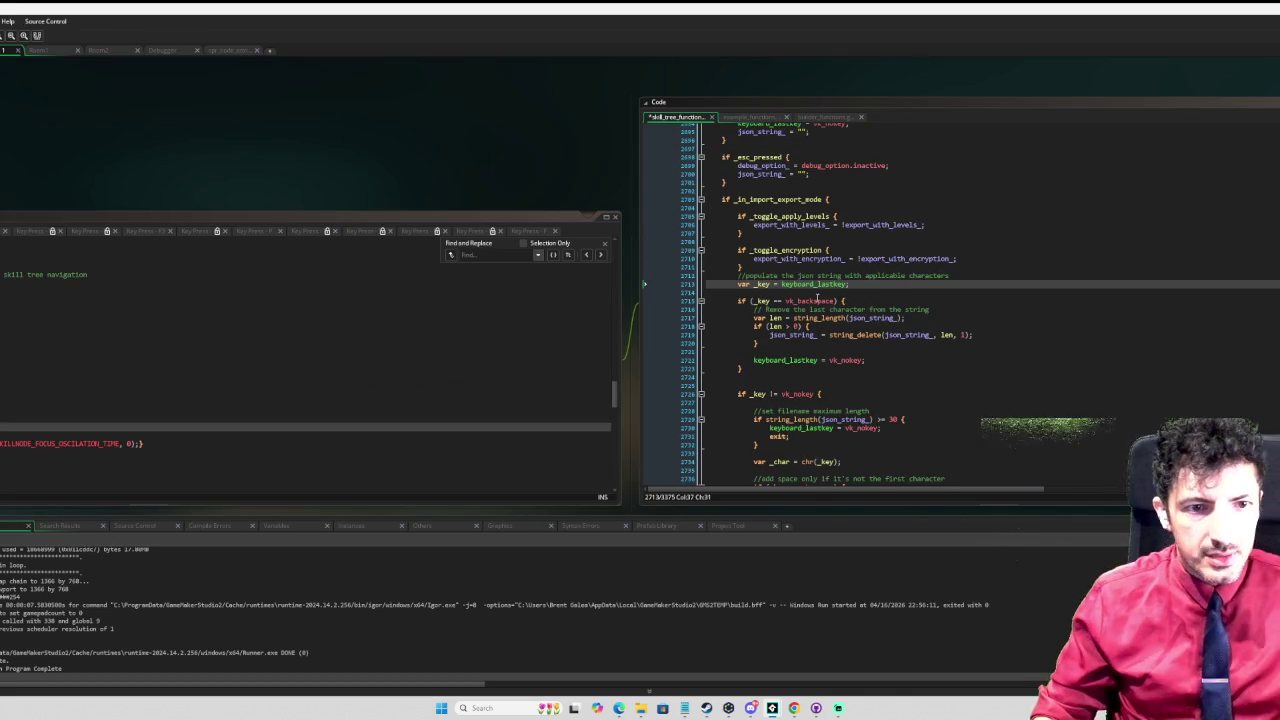
drag(539, 183, 366, 177)
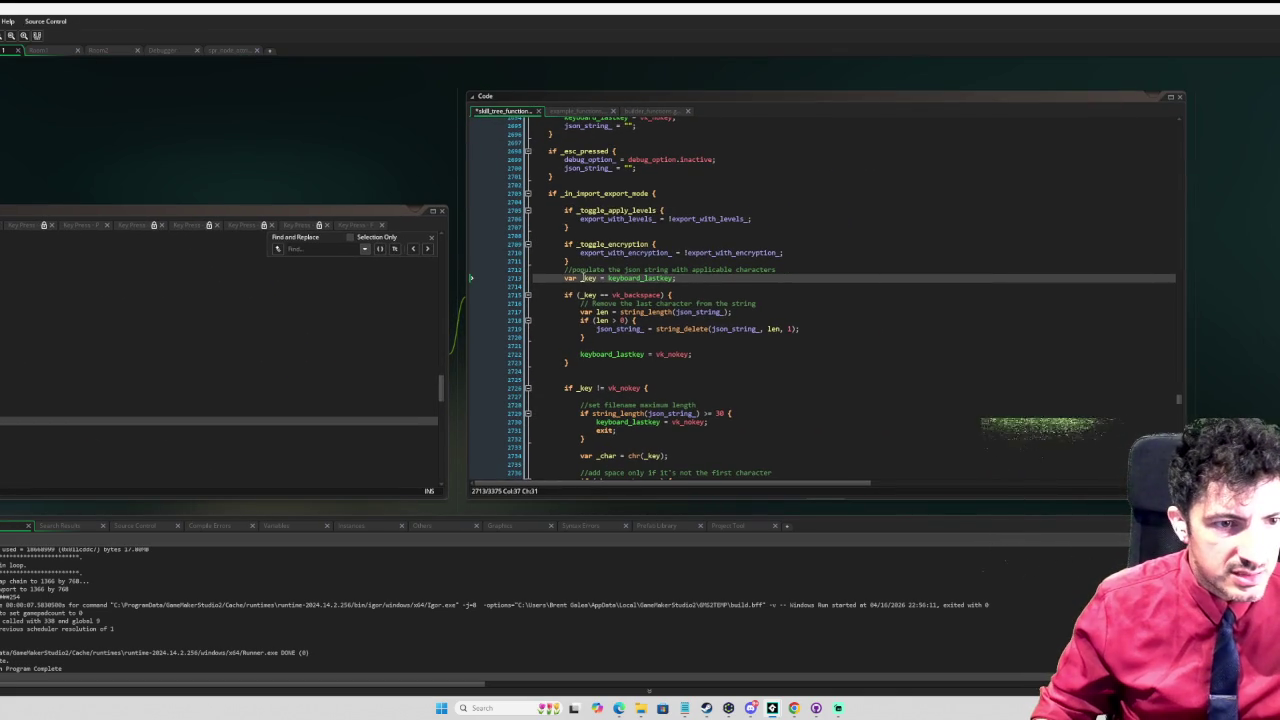
click(590, 287)
key(Return)
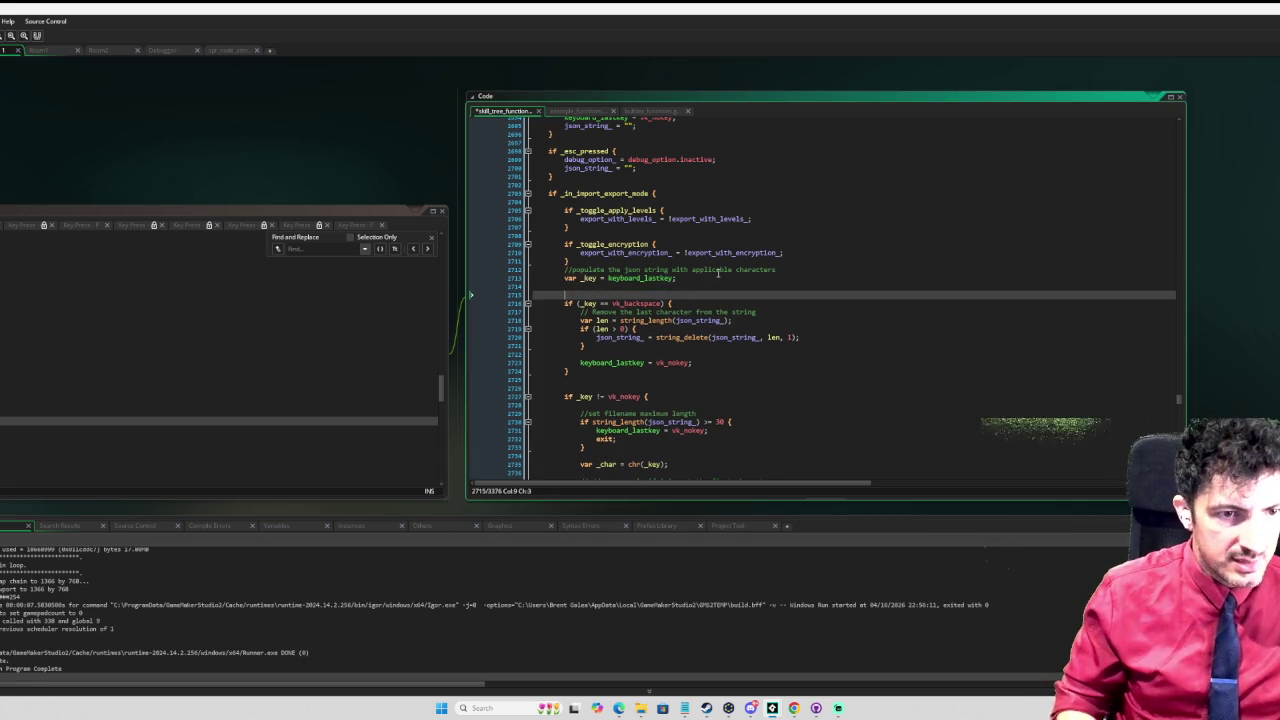
key(Up)
text(va)
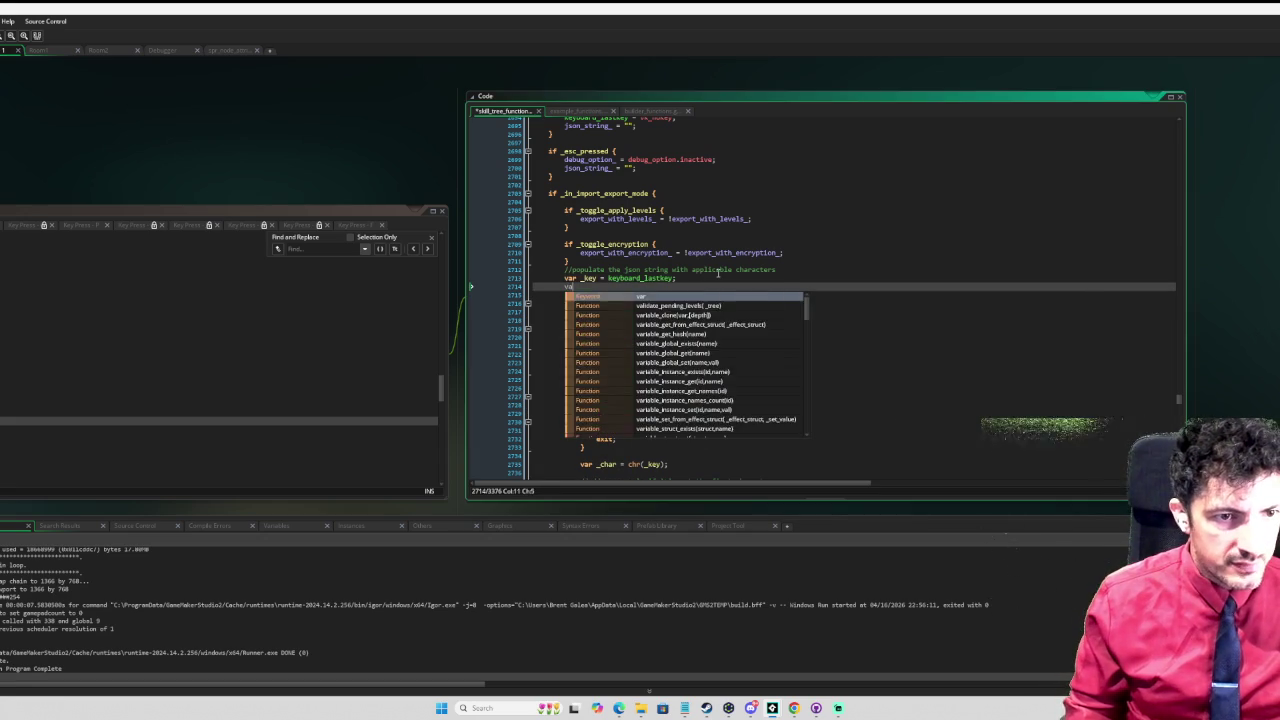
text(r _char = )
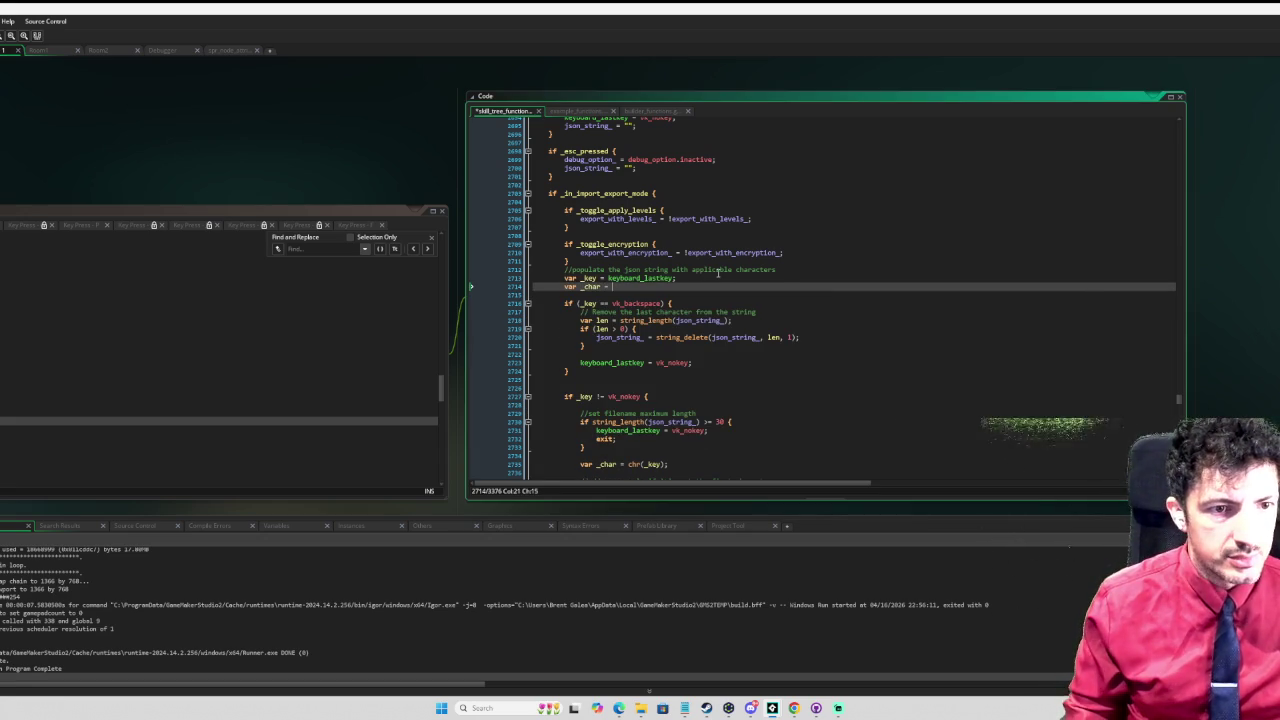
text(keyboard_la)
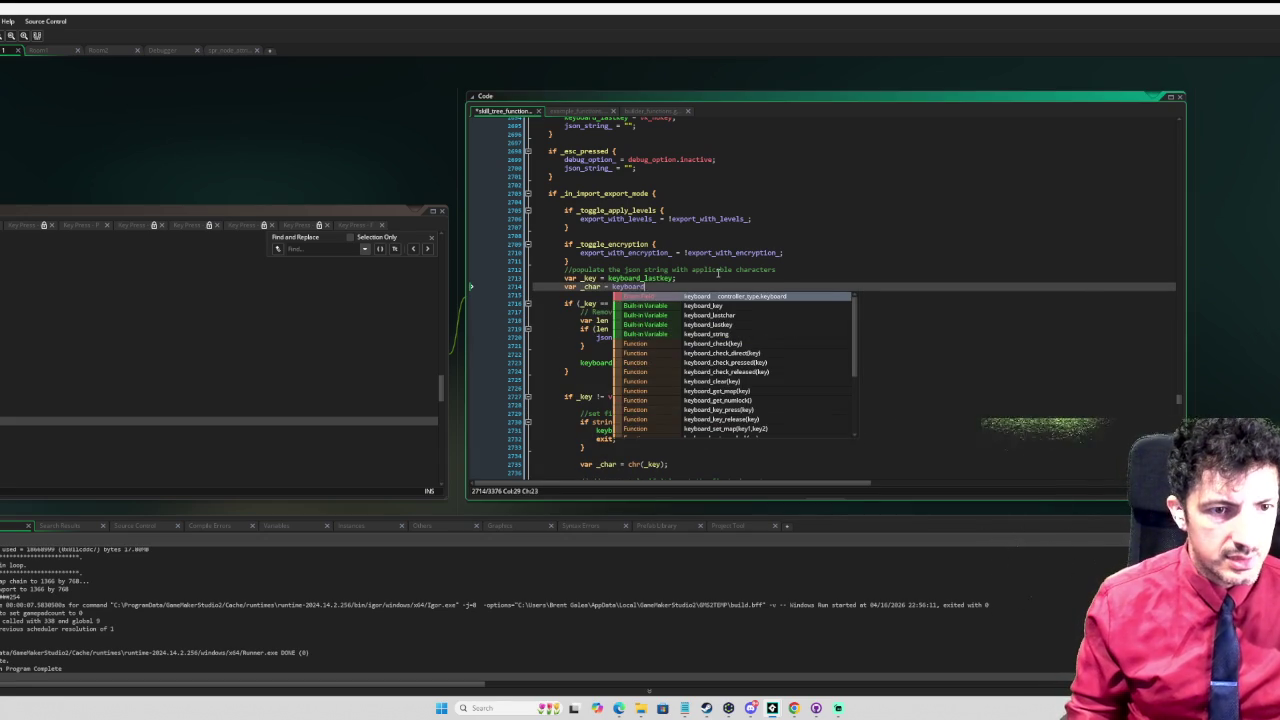
key(Return)
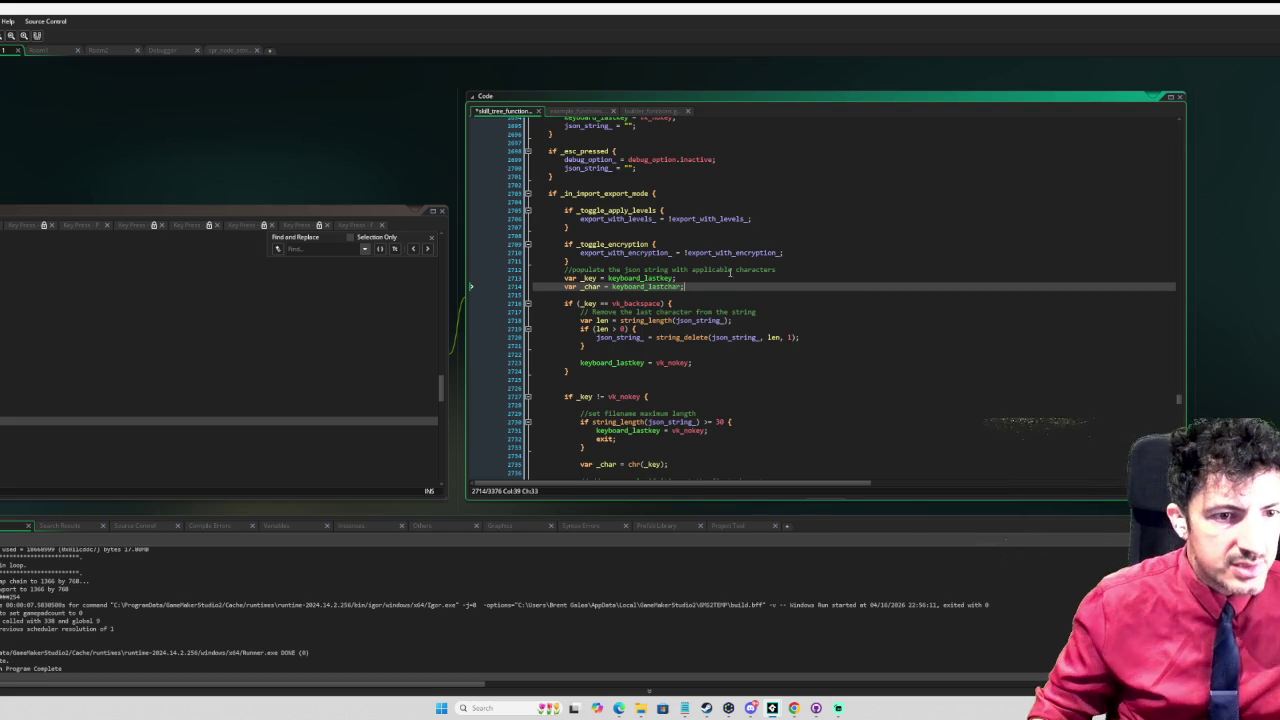
scroll(731, 266, down, 2)
scroll(607, 259, down, 1)
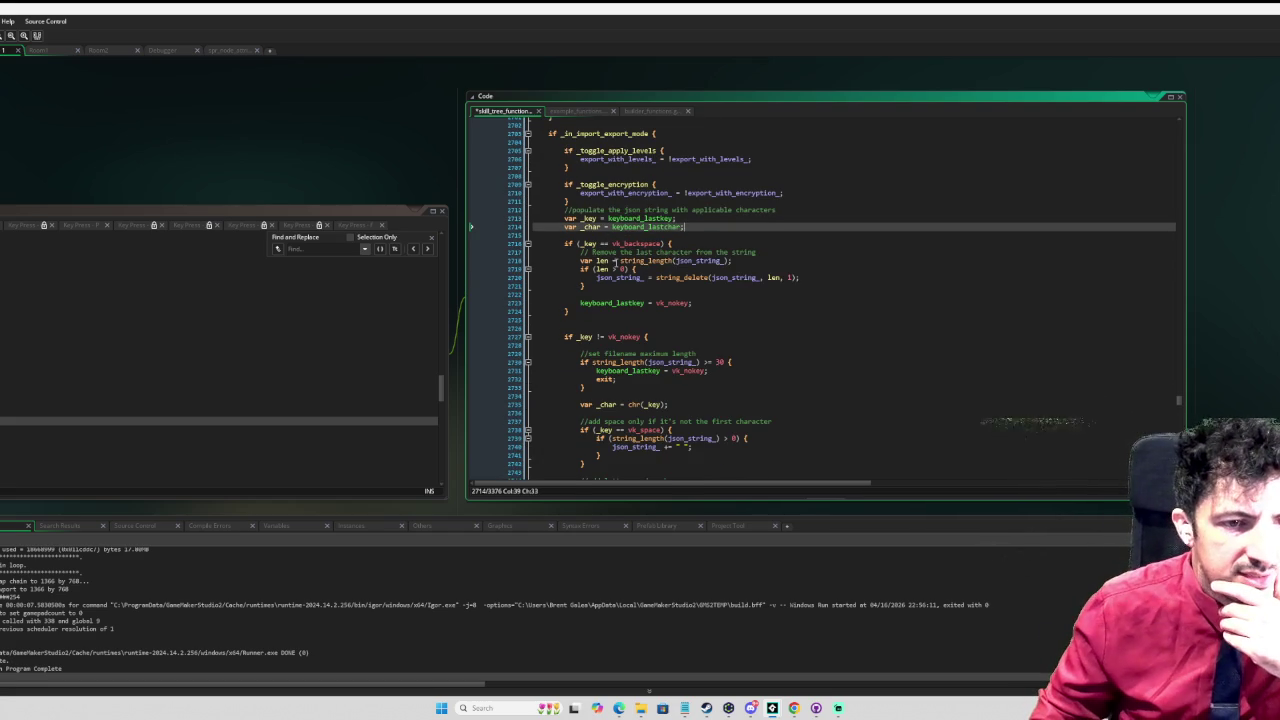
scroll(613, 262, down, 1)
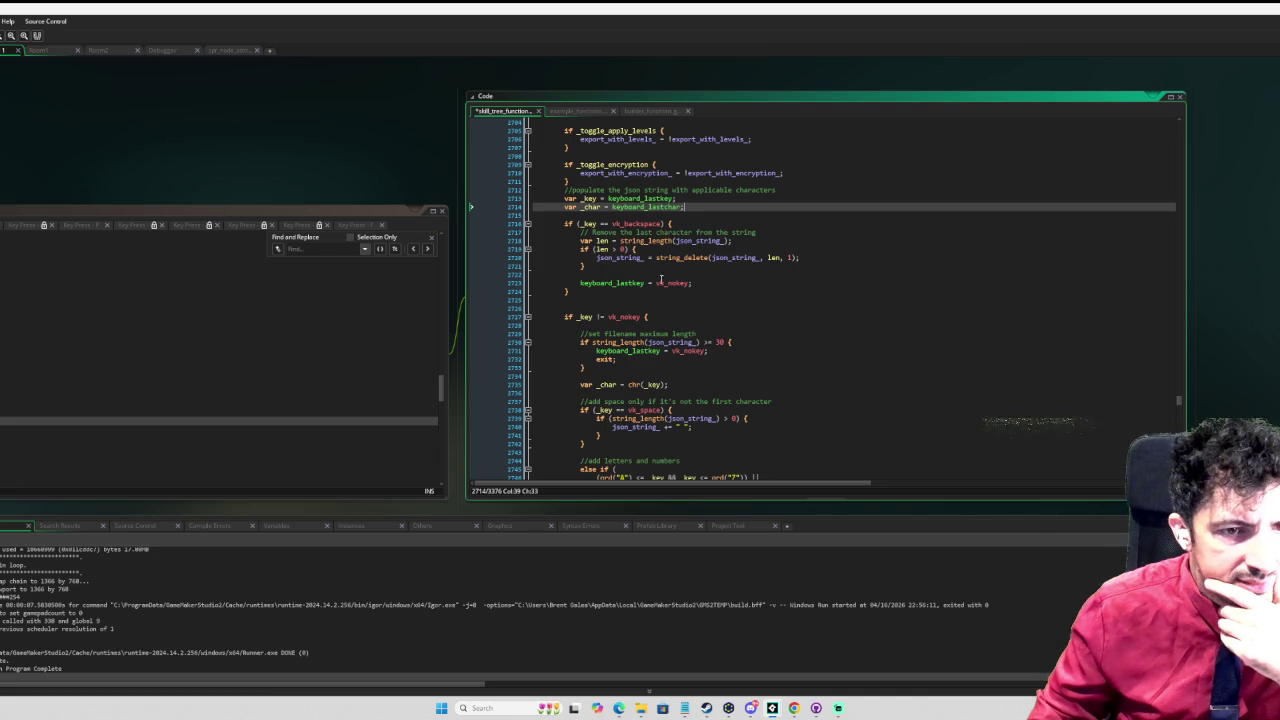
scroll(652, 287, down, 4)
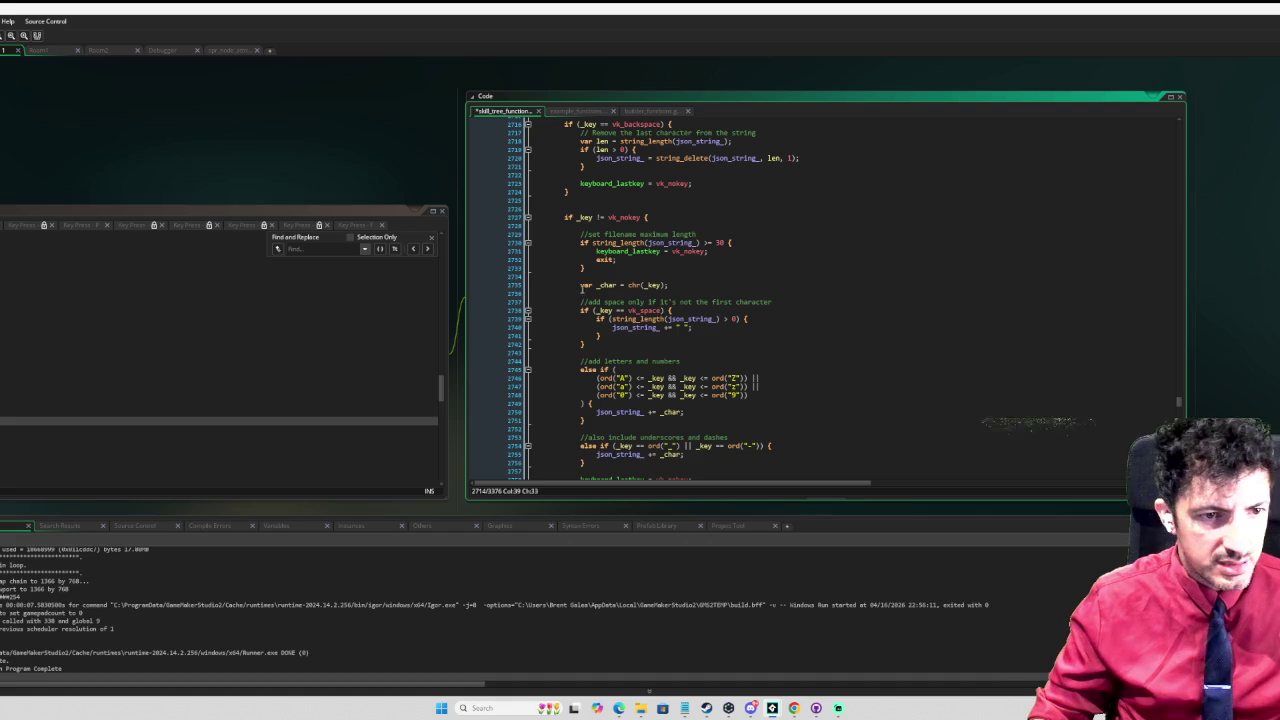
Step: Comment out the var _char = chr(_key) line with //
click(578, 285)
text(//)
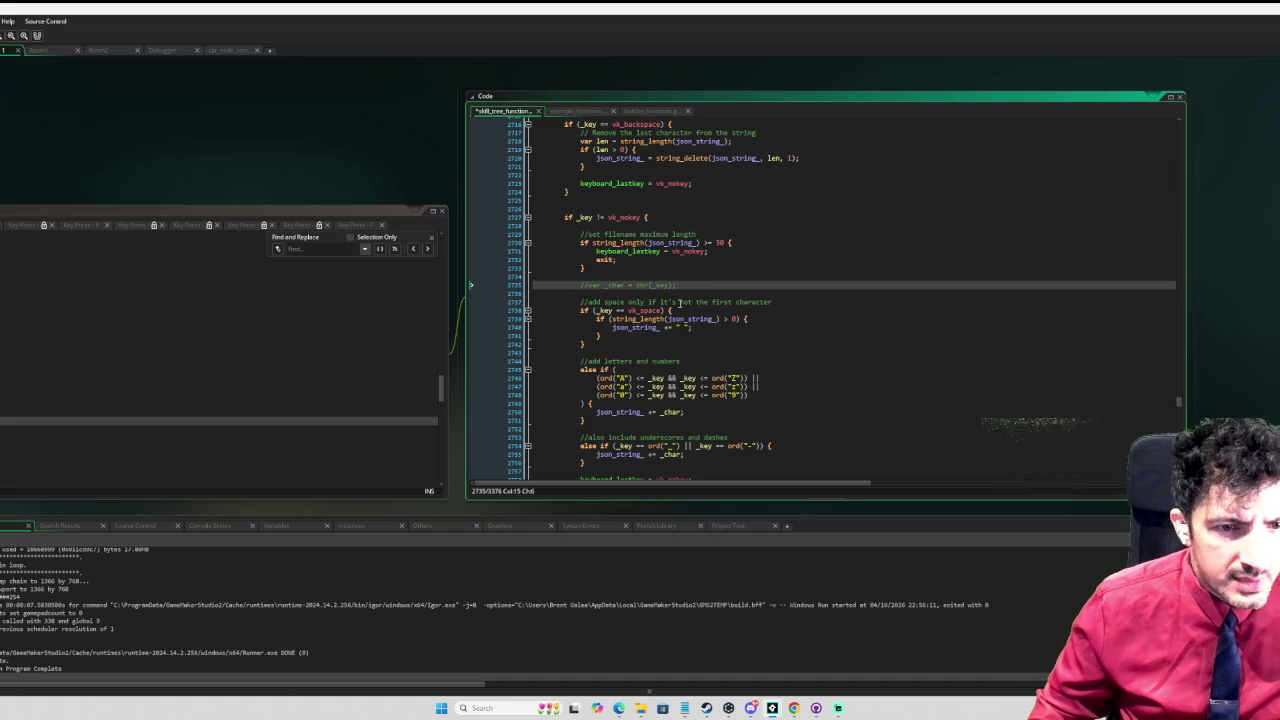
scroll(716, 296, down, 1)
scroll(692, 297, down, 1)
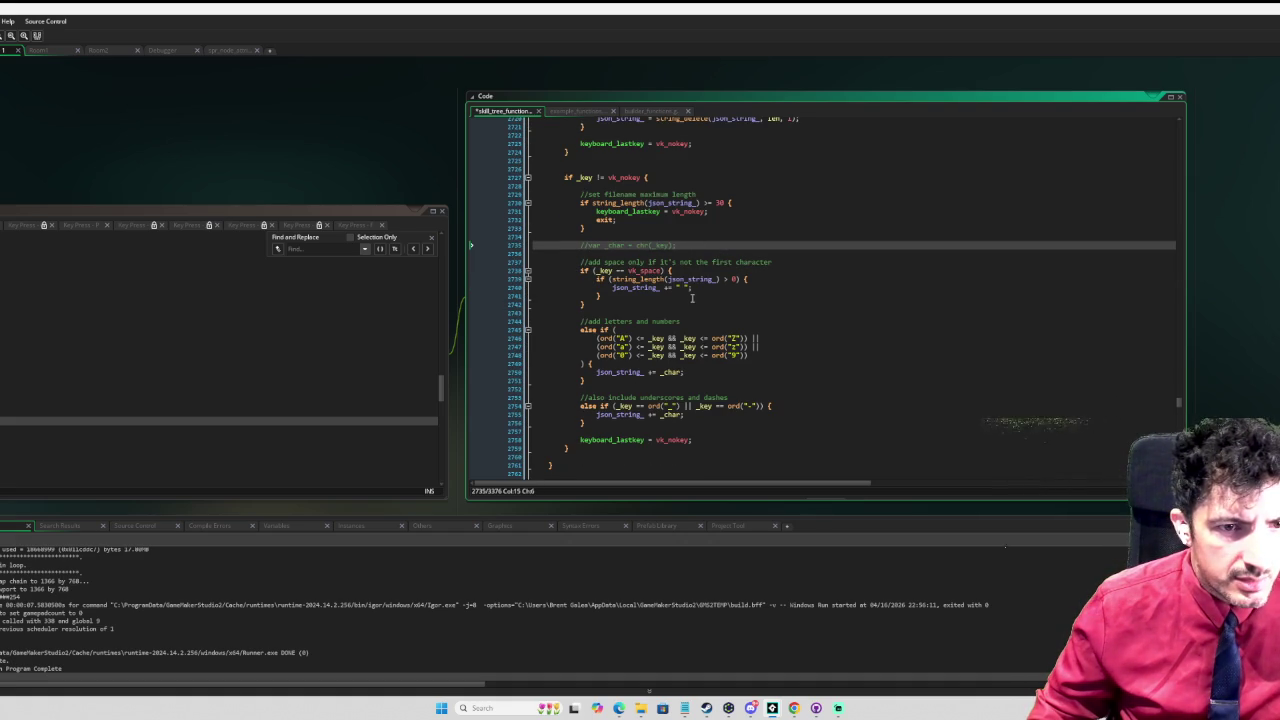
scroll(691, 297, down, 1)
scroll(708, 280, down, 1)
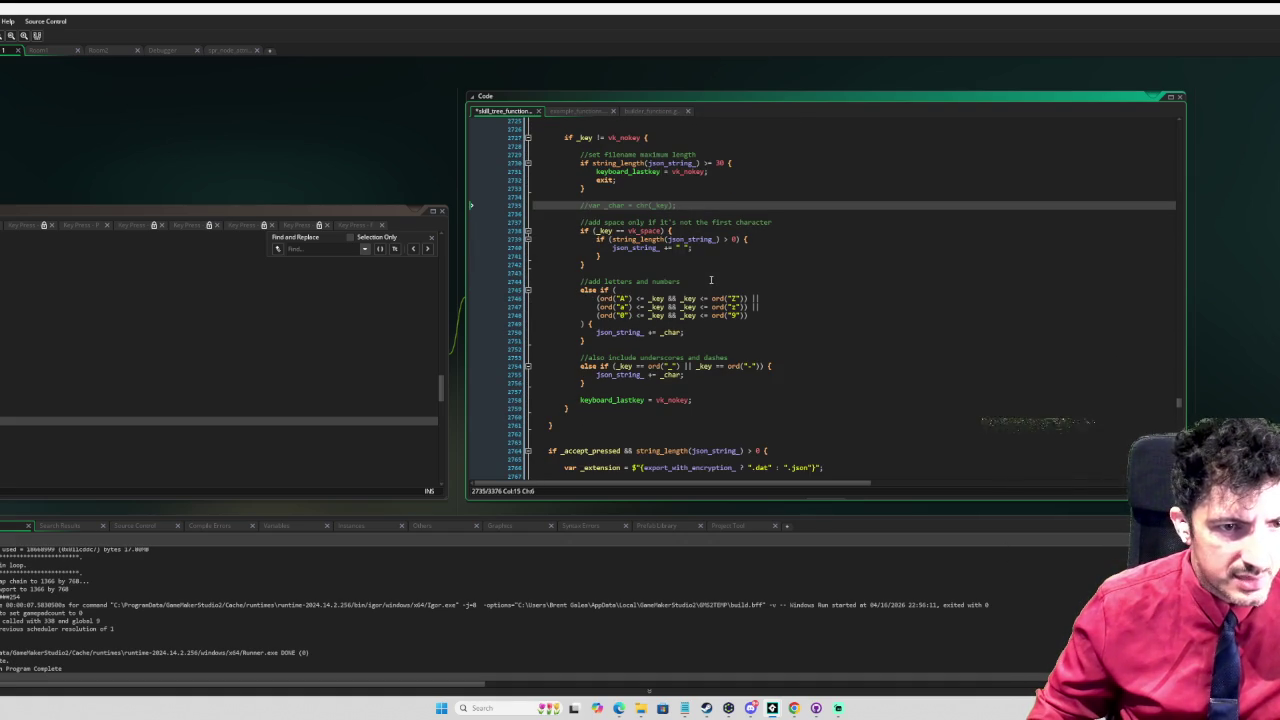
scroll(623, 267, down, 1)
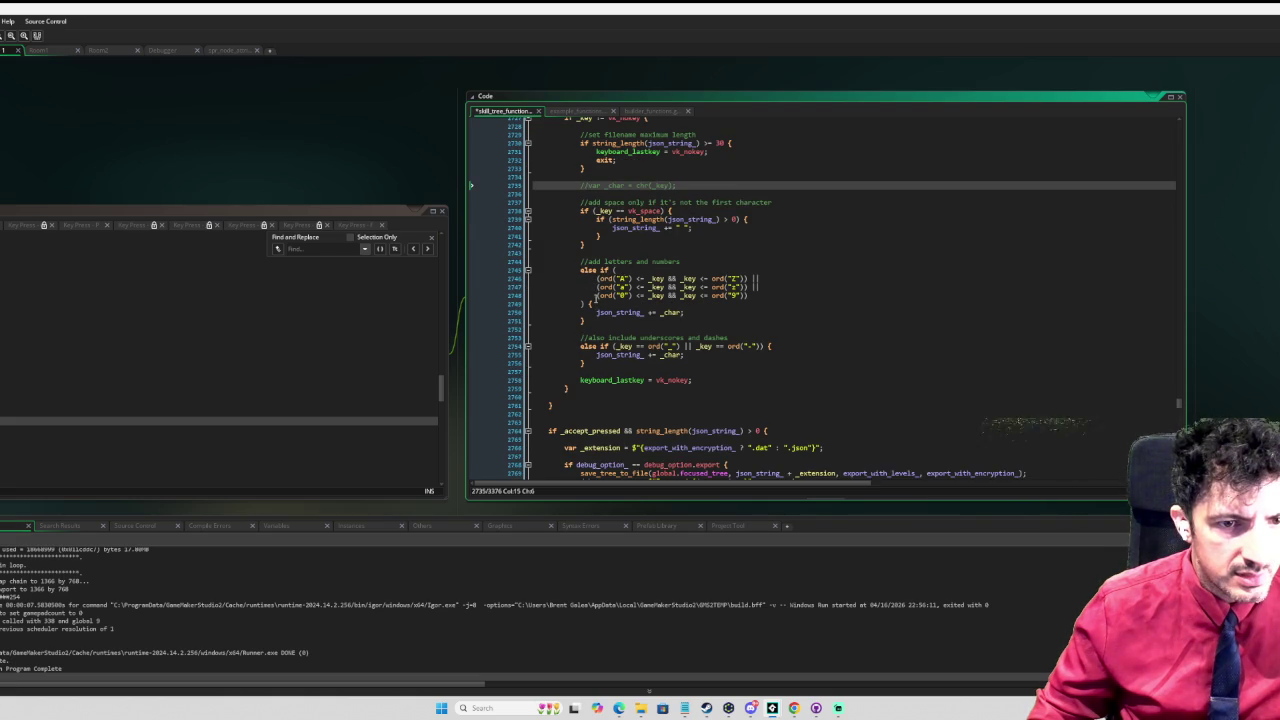
Step: Comment out the letters-and-numbers check and open a blank line below the underscore/dash block
click(596, 287)
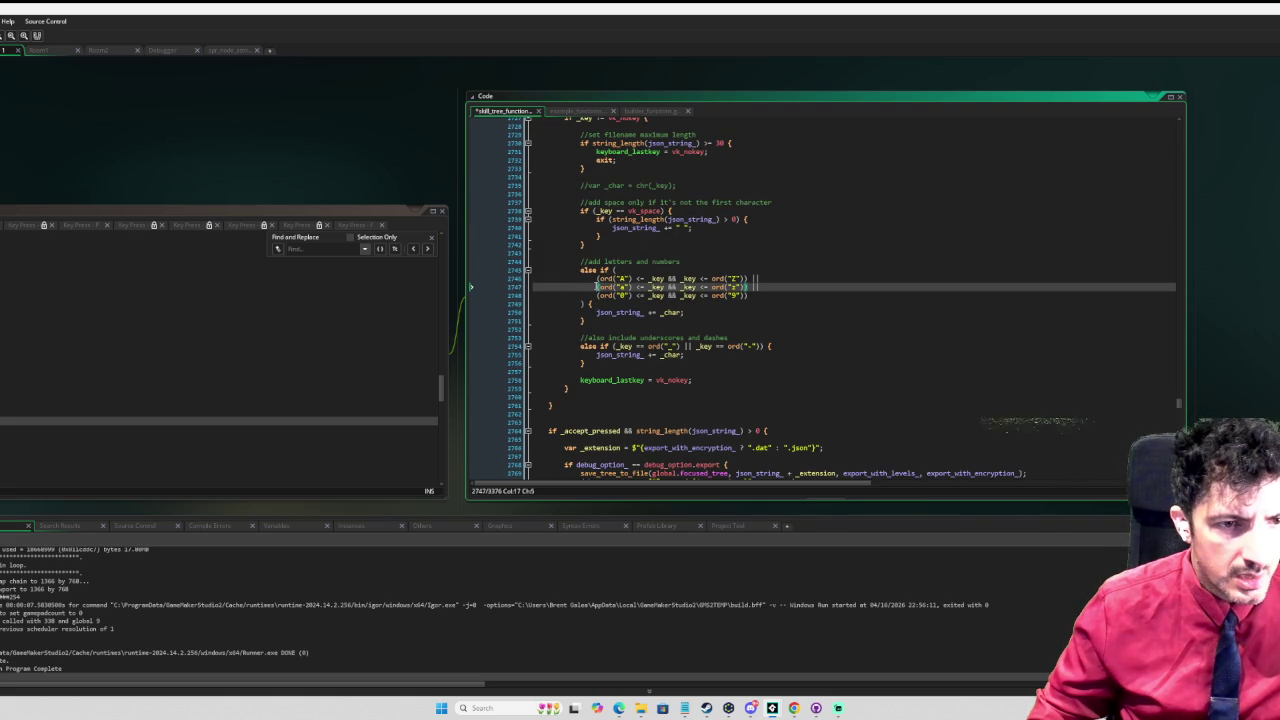
drag(578, 263, 588, 325)
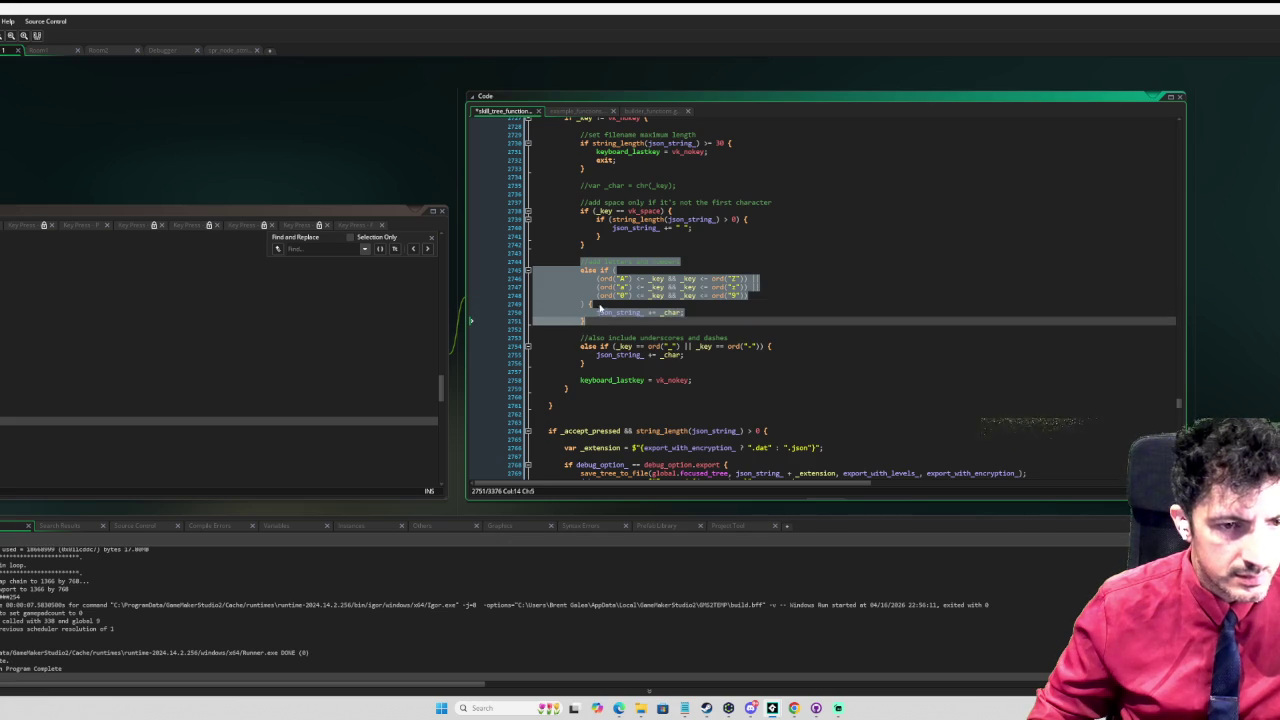
key(ctrl+k)
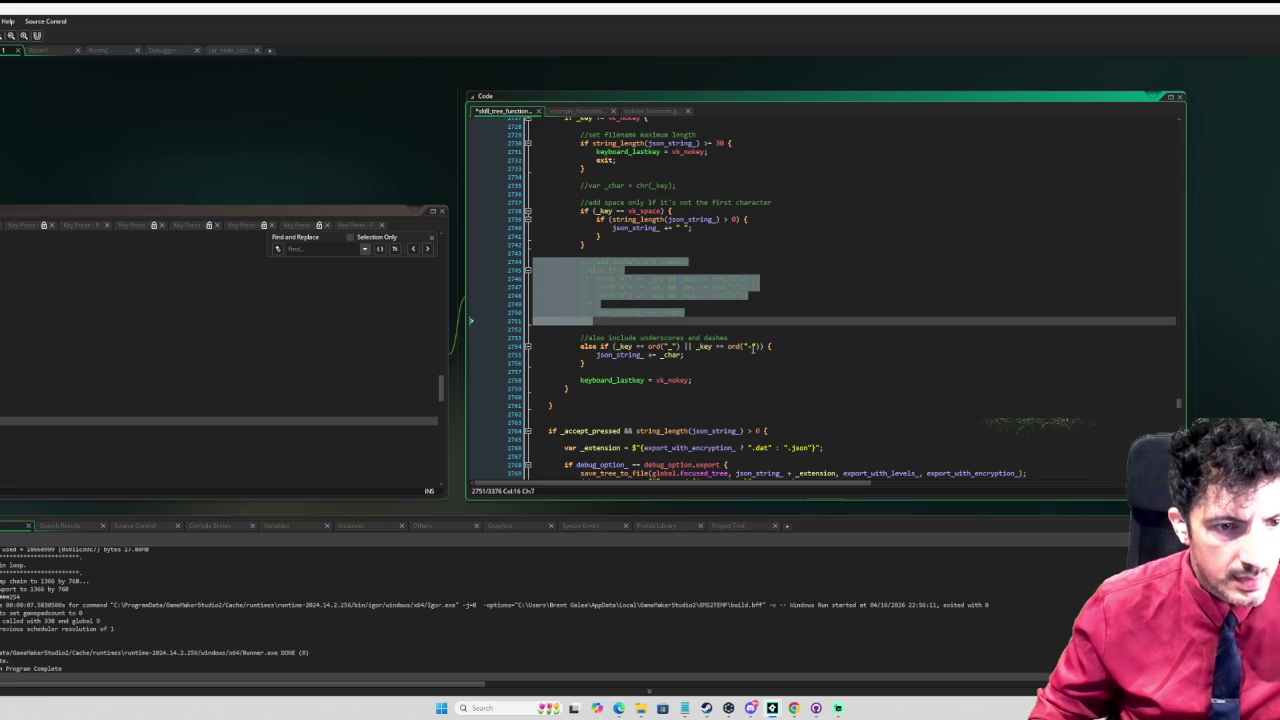
click(776, 345)
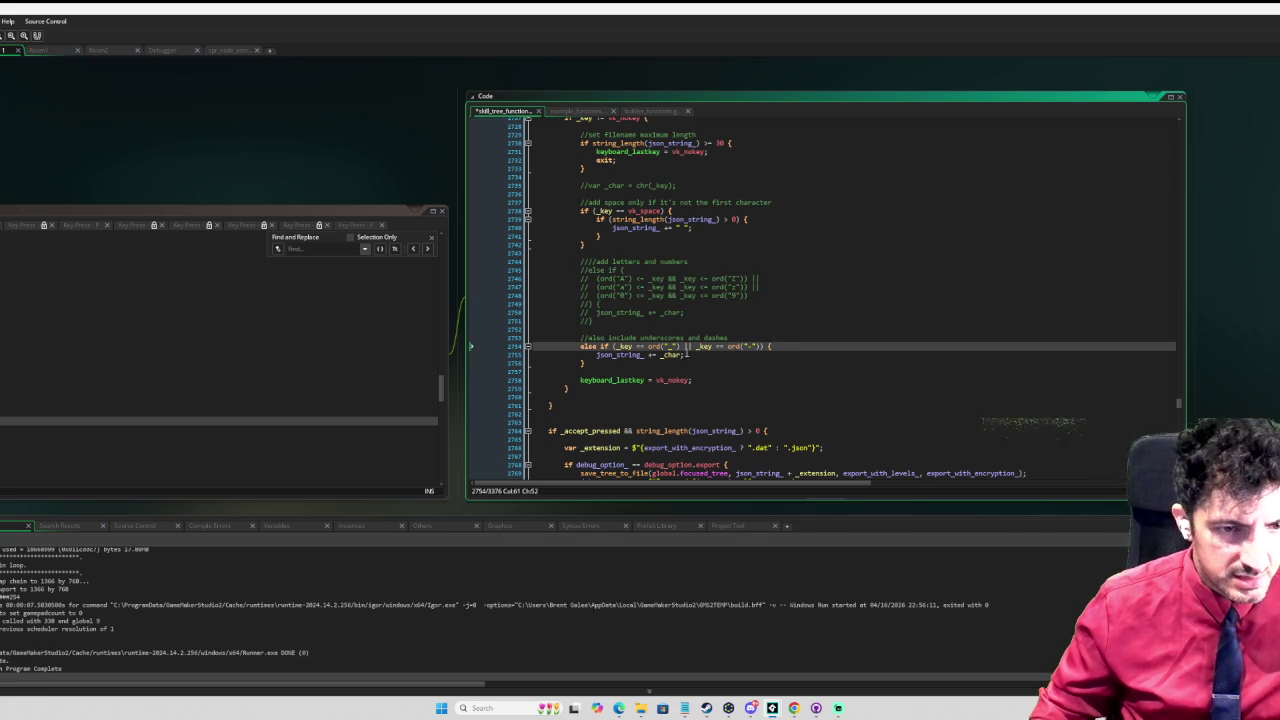
click(603, 371)
key(Return)
key(Return)
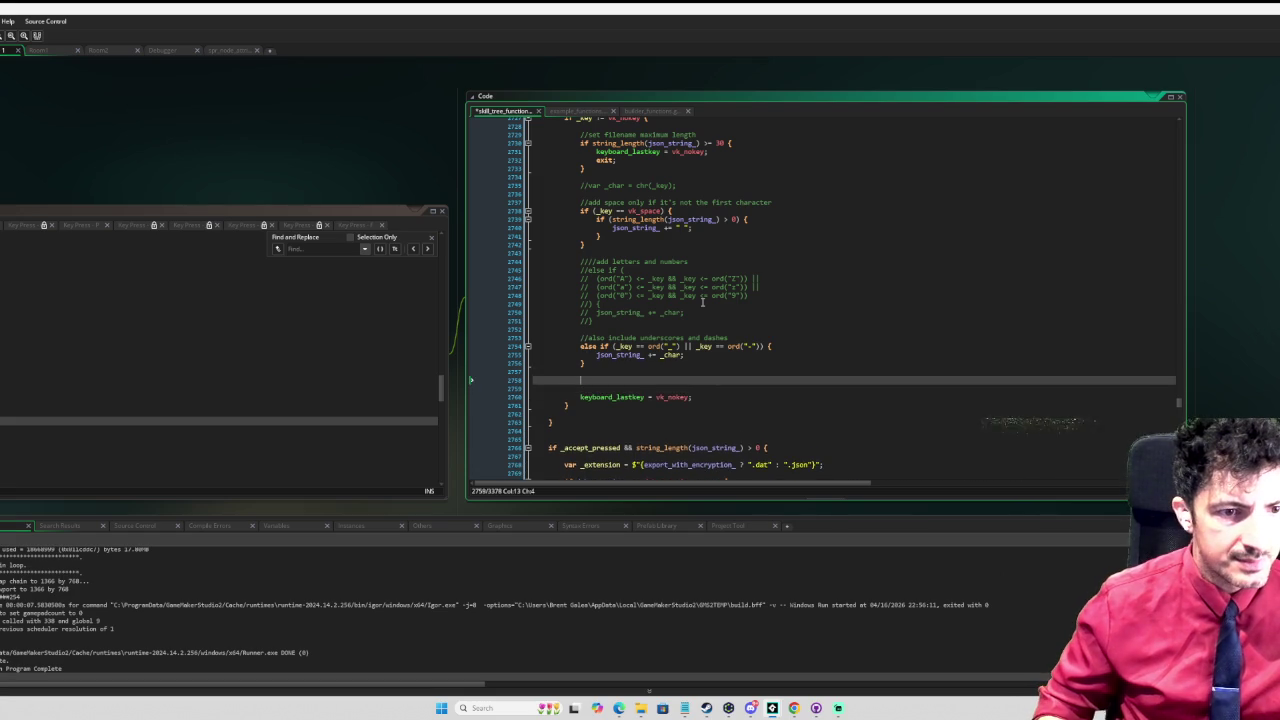
Step: Start typing an if condition below the underscore/dash block, leaving it unfinished
scroll(720, 298, up, 5)
scroll(743, 293, down, 5)
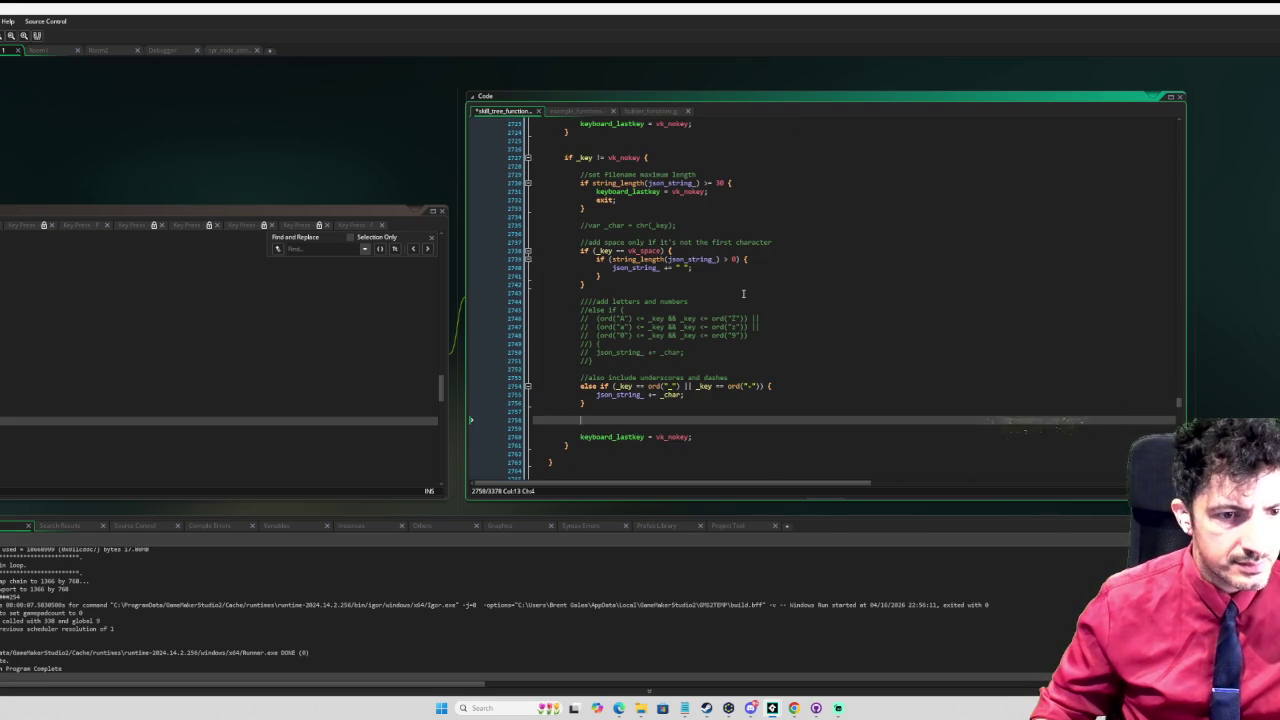
text(if)
text( k)
text(e)
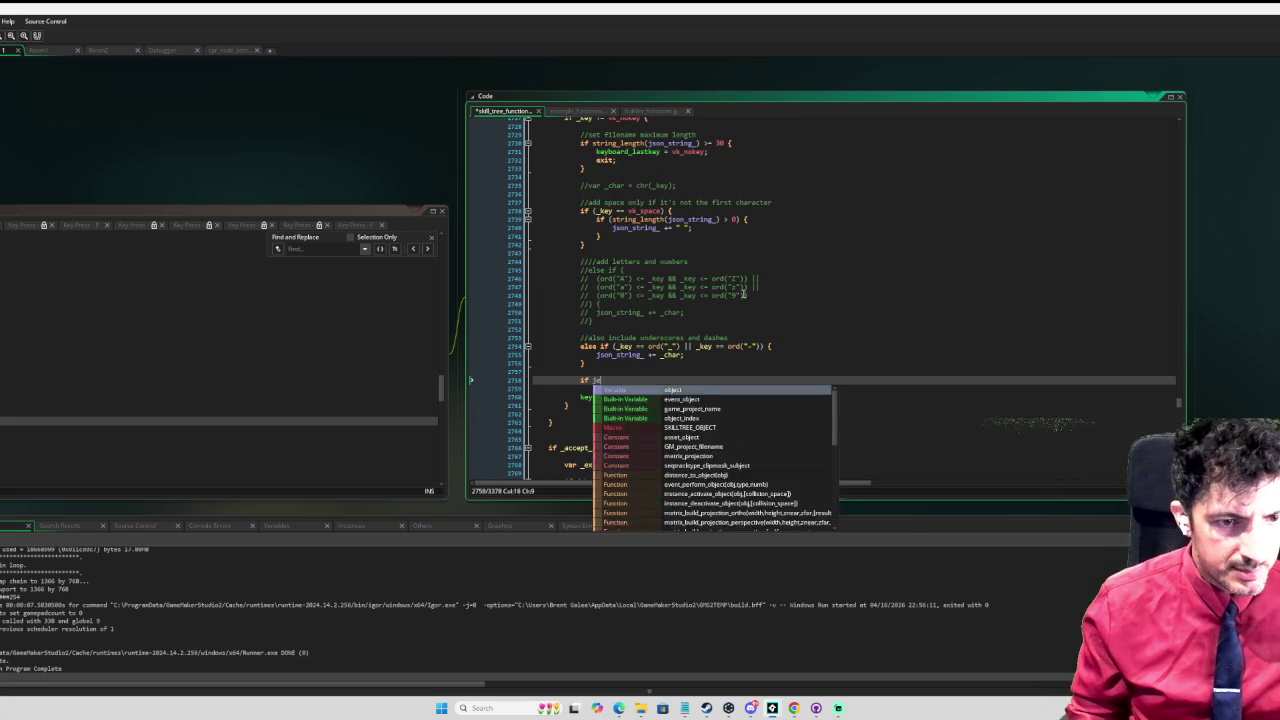
text(yboa)
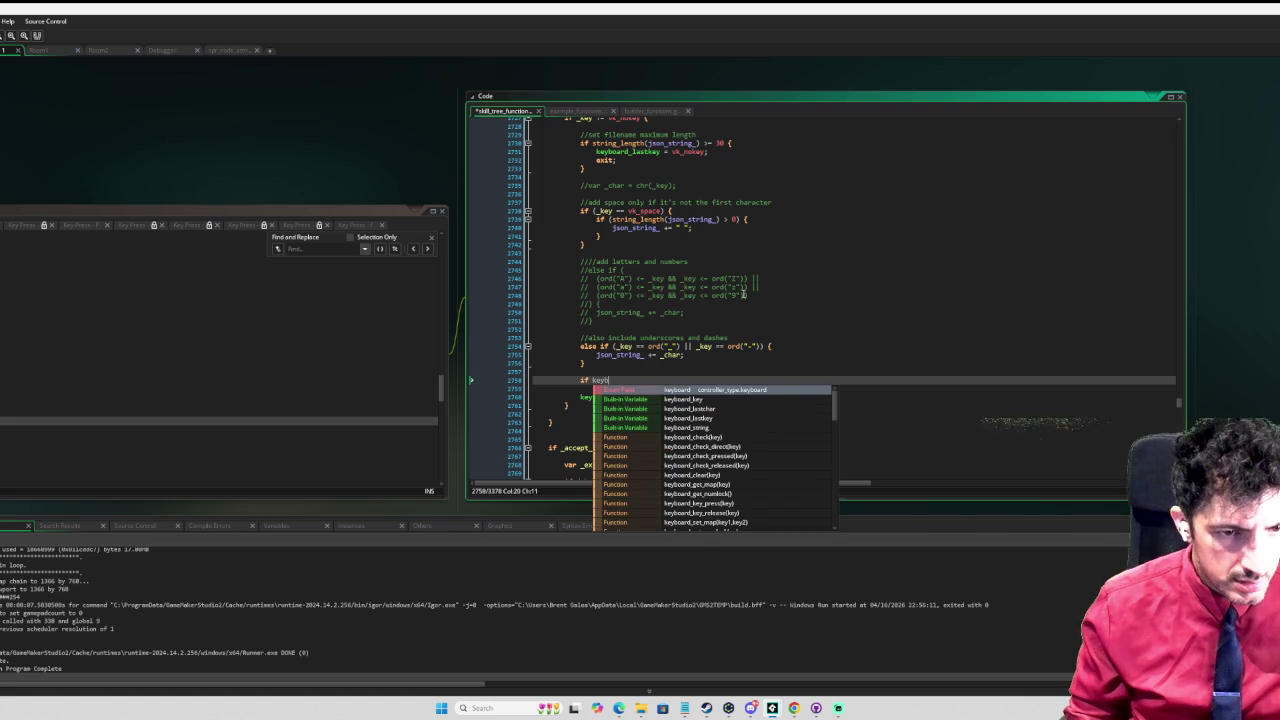
key(BackSpace)
key(BackSpace)
key(BackSpace)
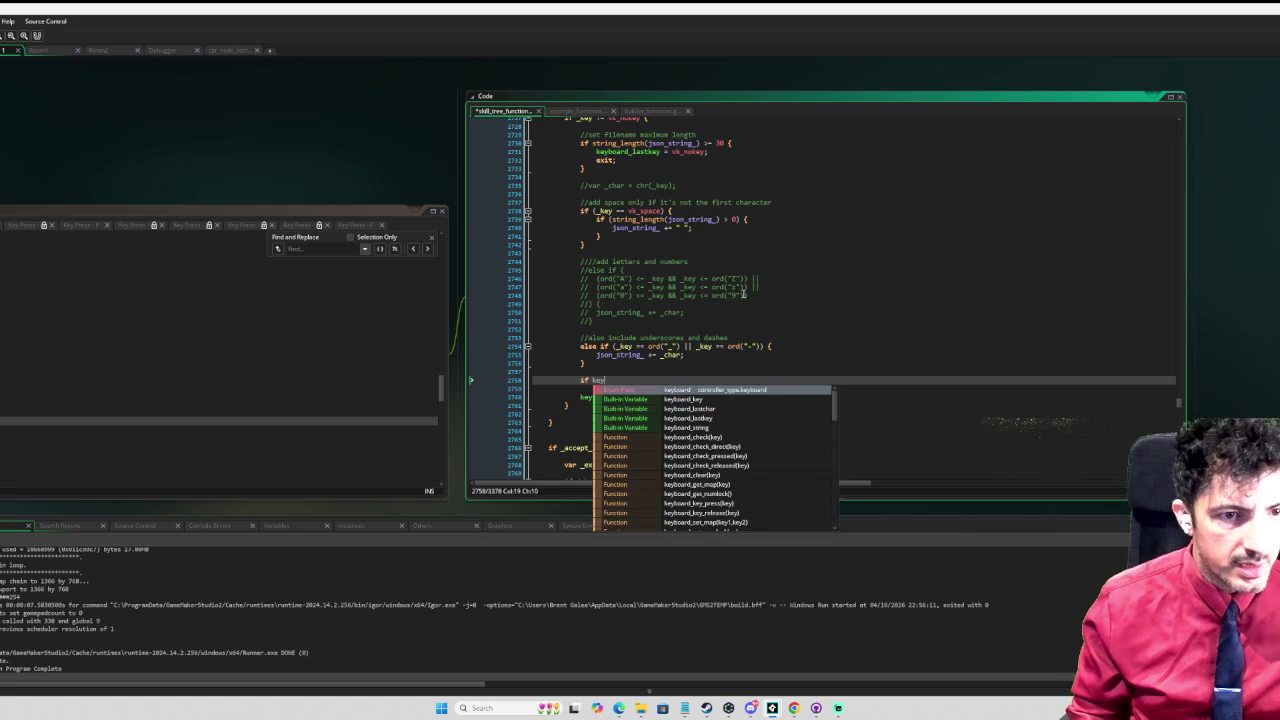
key(BackSpace)
key(BackSpace)
key(BackSpace)
text(_esc_)
Step: Replace the unfinished 'if _key' line with 'json_string_ += _char;'
scroll(780, 268, up, 7)
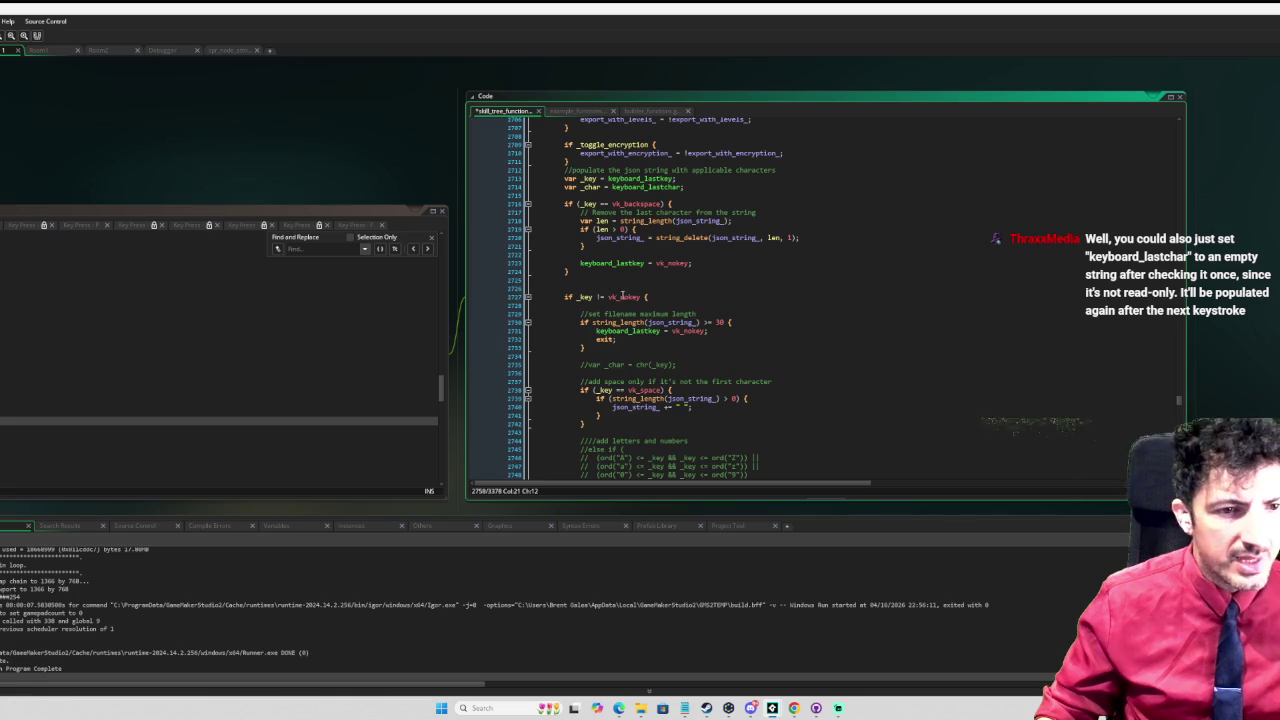
scroll(630, 298, down, 6)
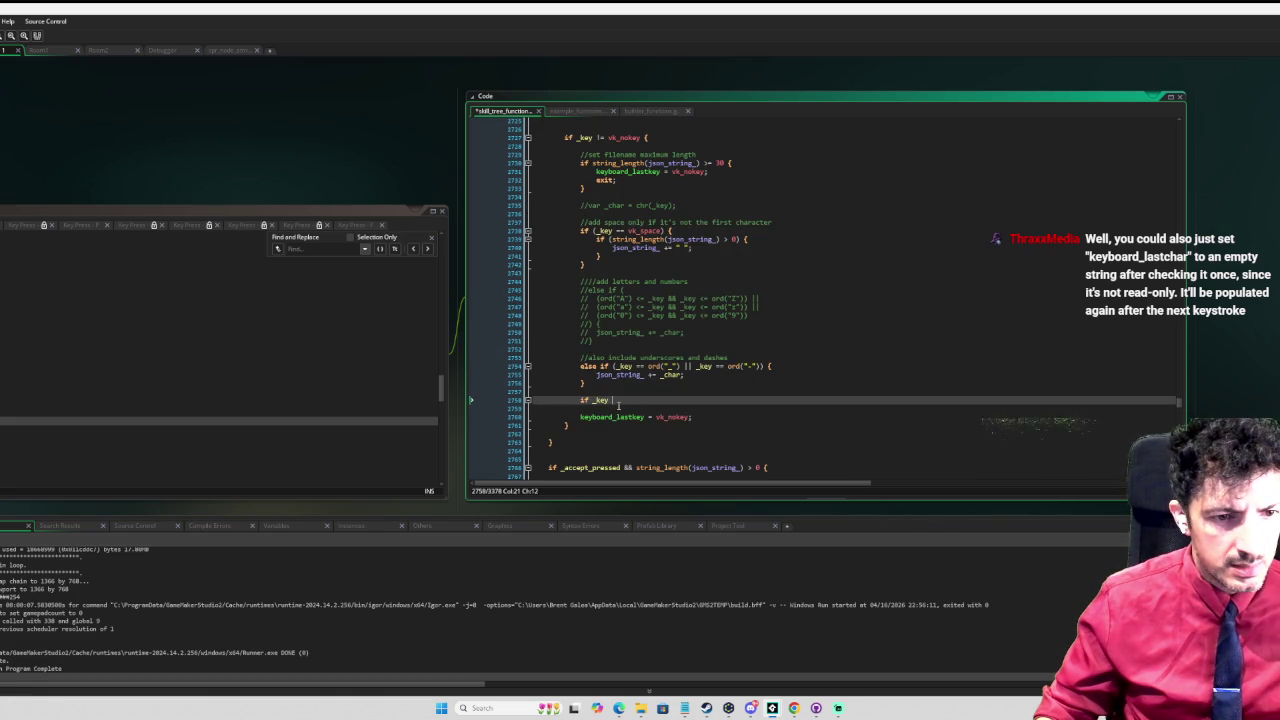
drag(612, 401, 582, 401)
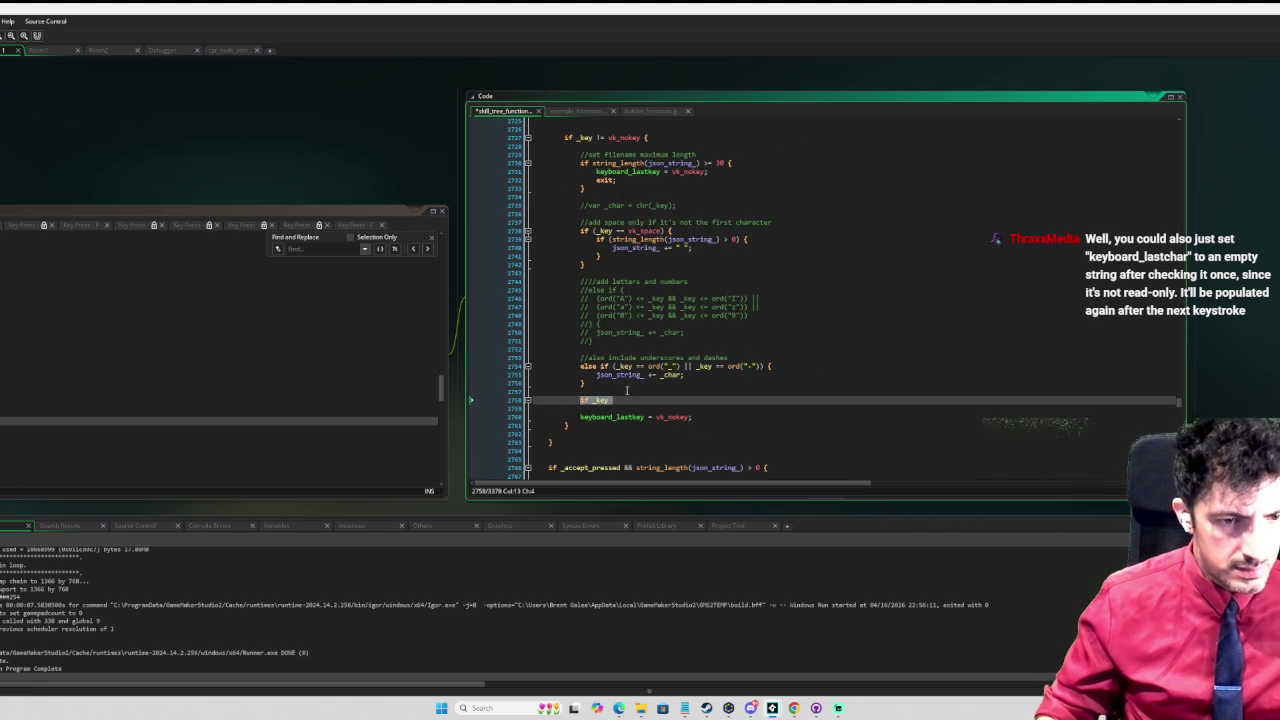
key(BackSpace)
text(js)
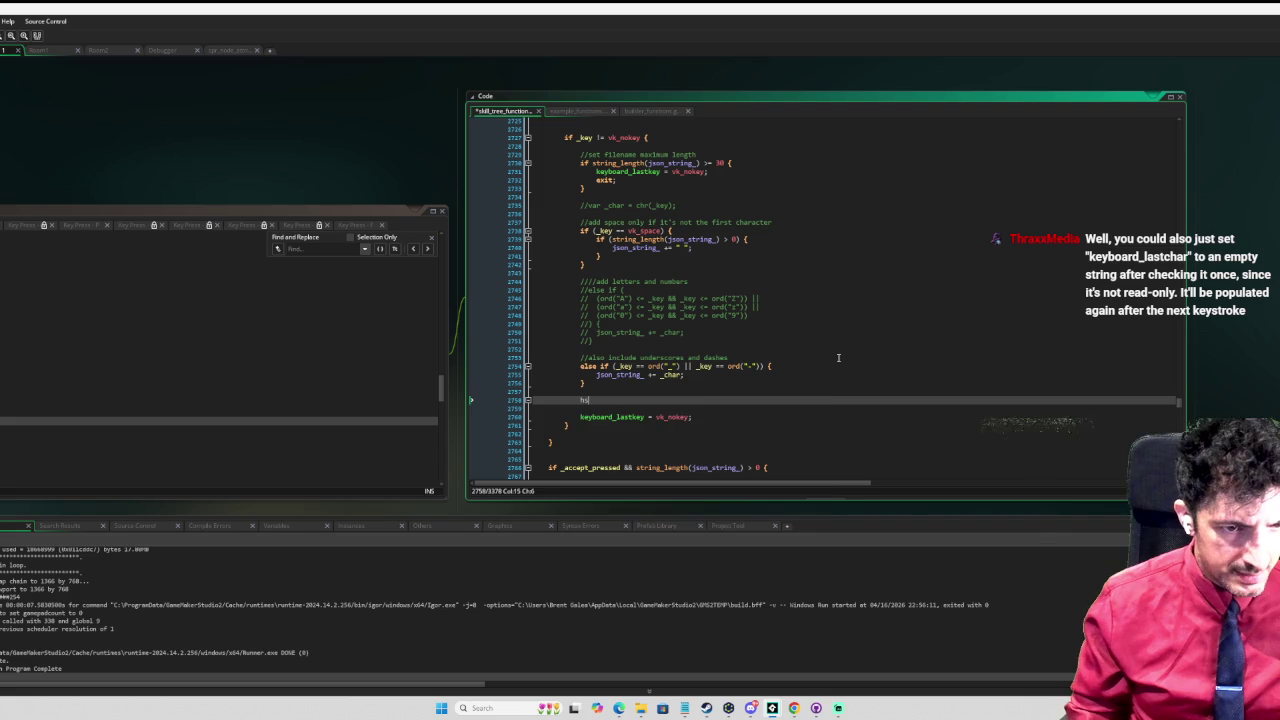
text(son)
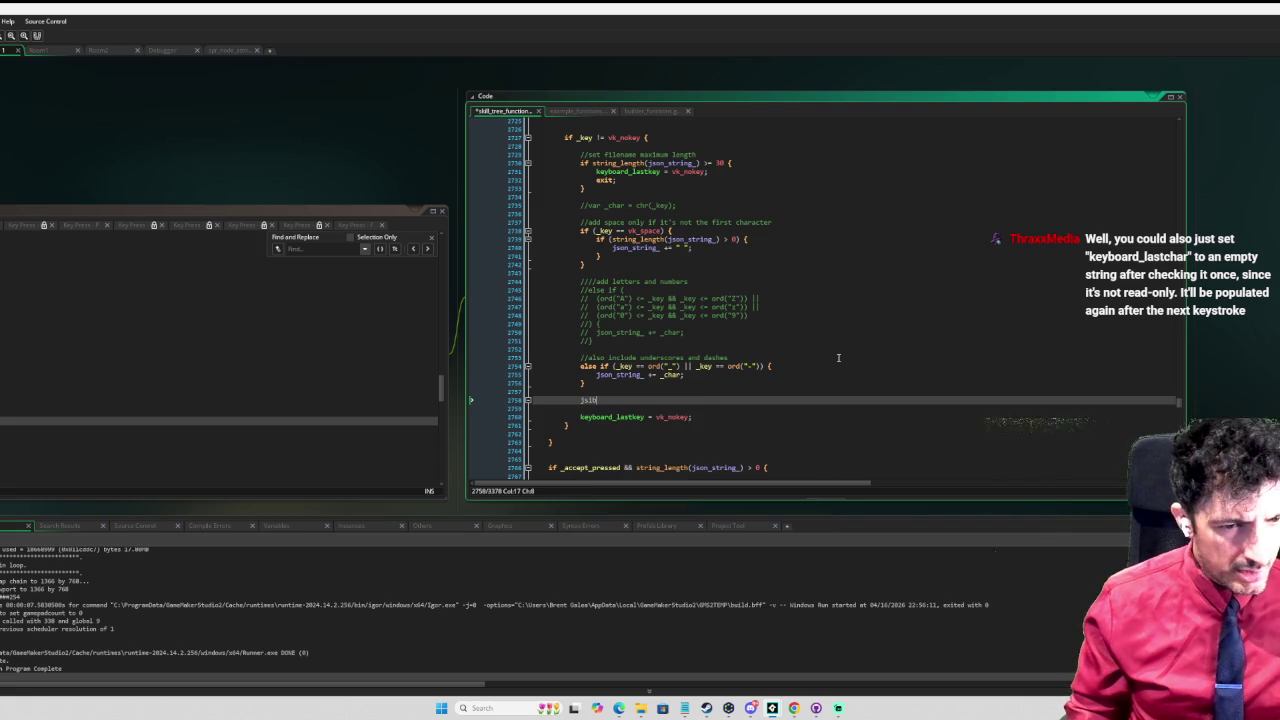
key(BackSpace)
key(BackSpace)
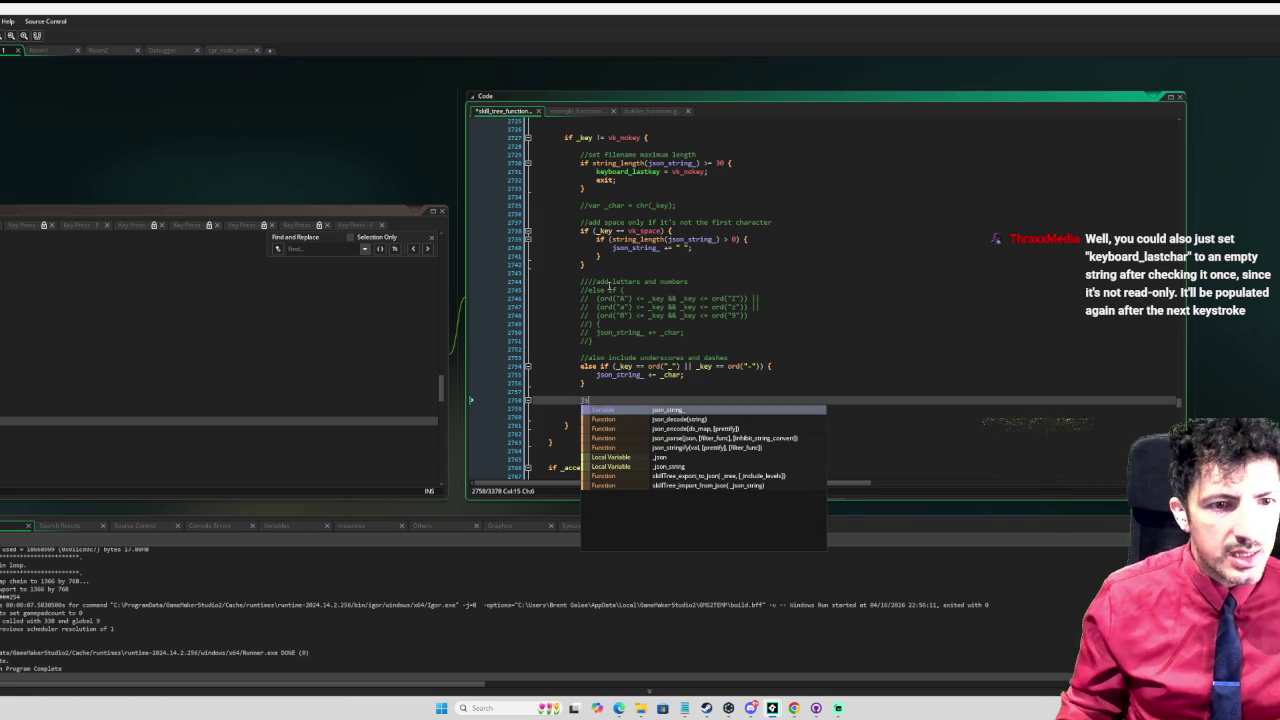
text(on_string)
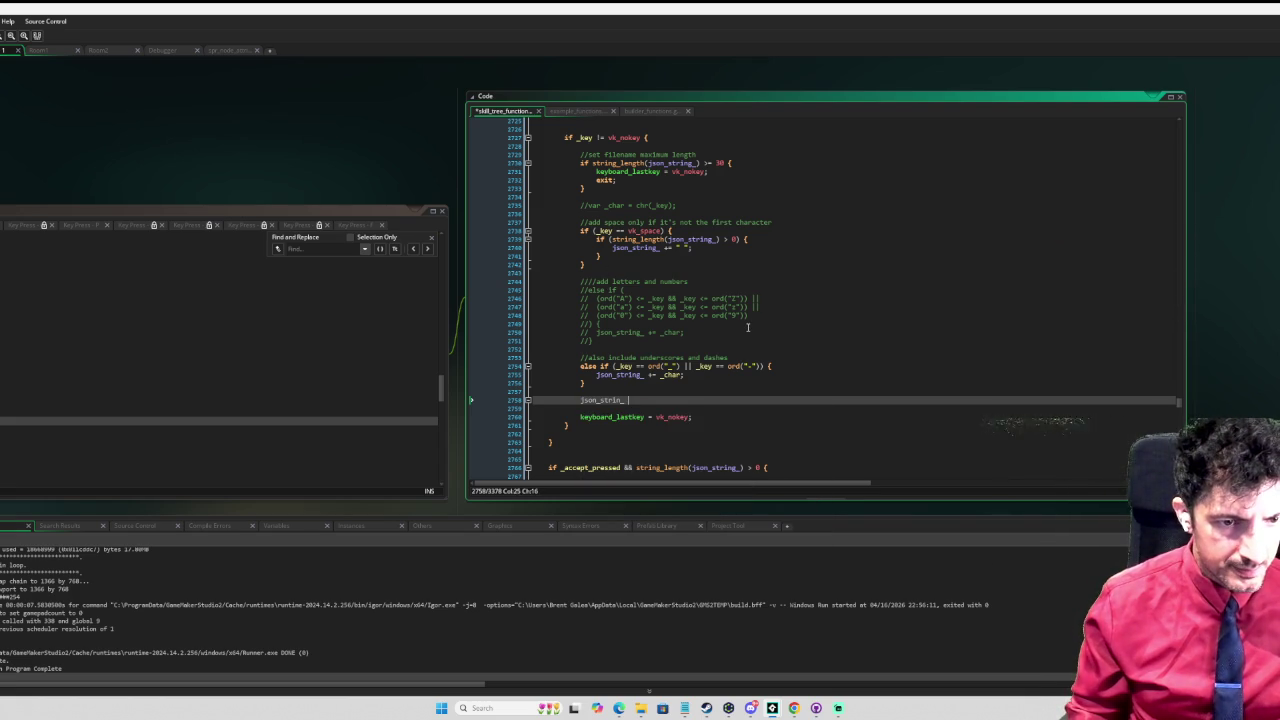
text(_ += )
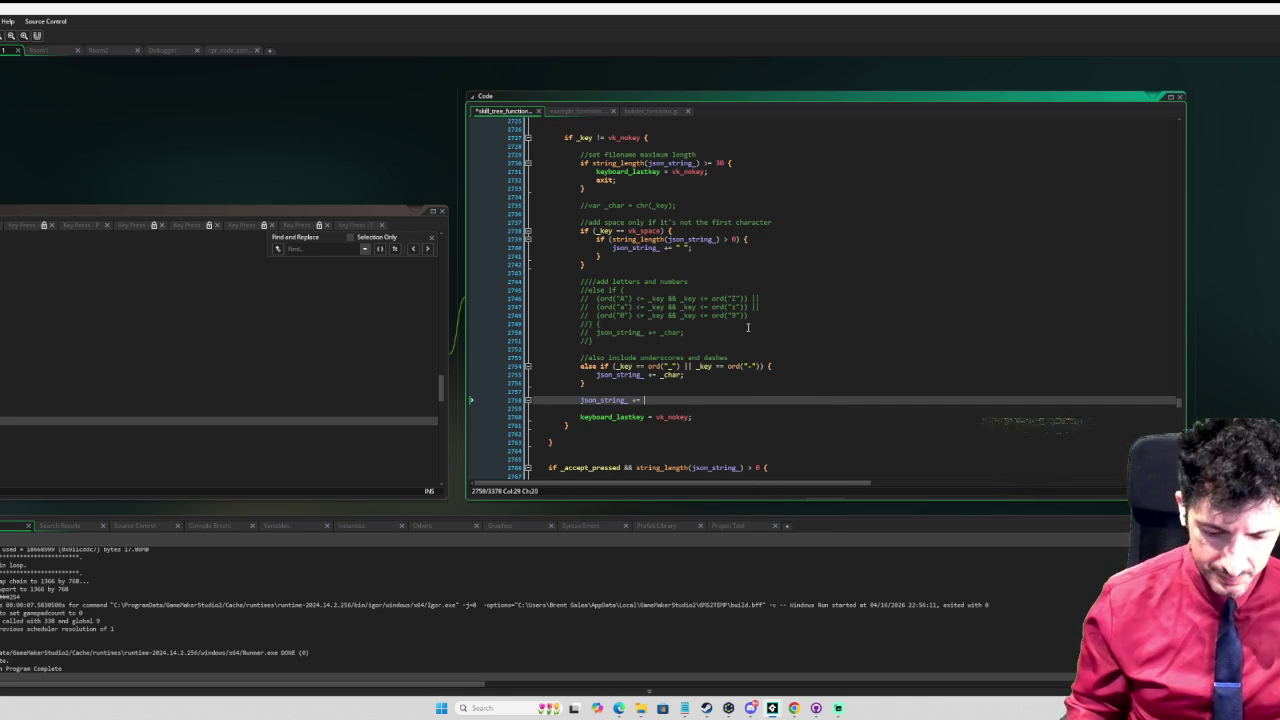
text(_char;)
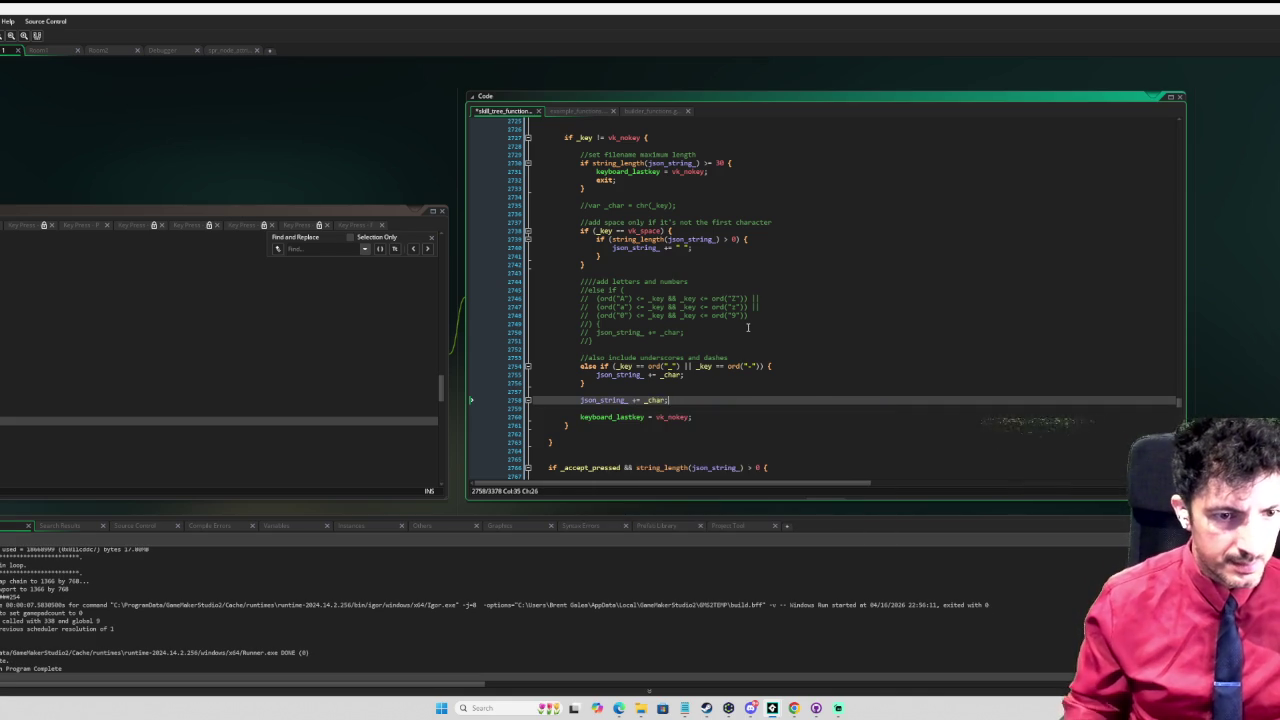
scroll(747, 327, up, 6)
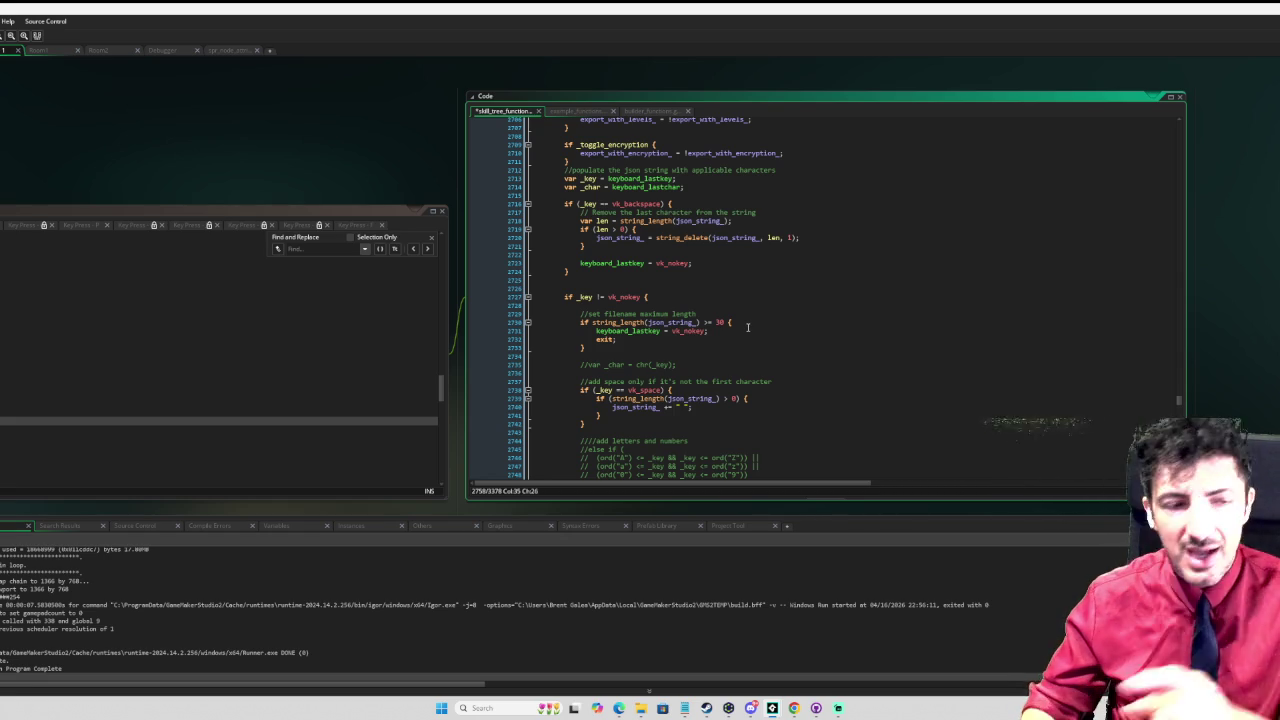
scroll(720, 306, down, 6)
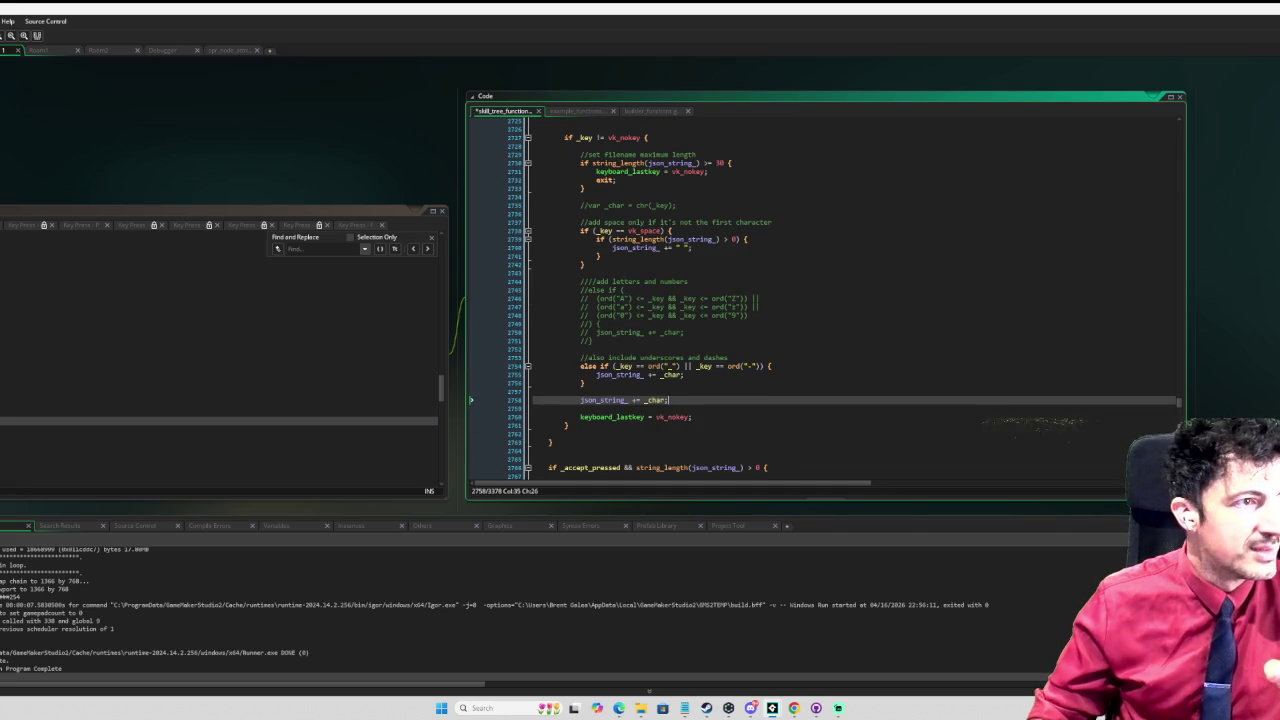
Step: Run the Skill Tree game, type 'tttttTSSTtstSS' in the export filename prompt, and delete one character
key(F6)
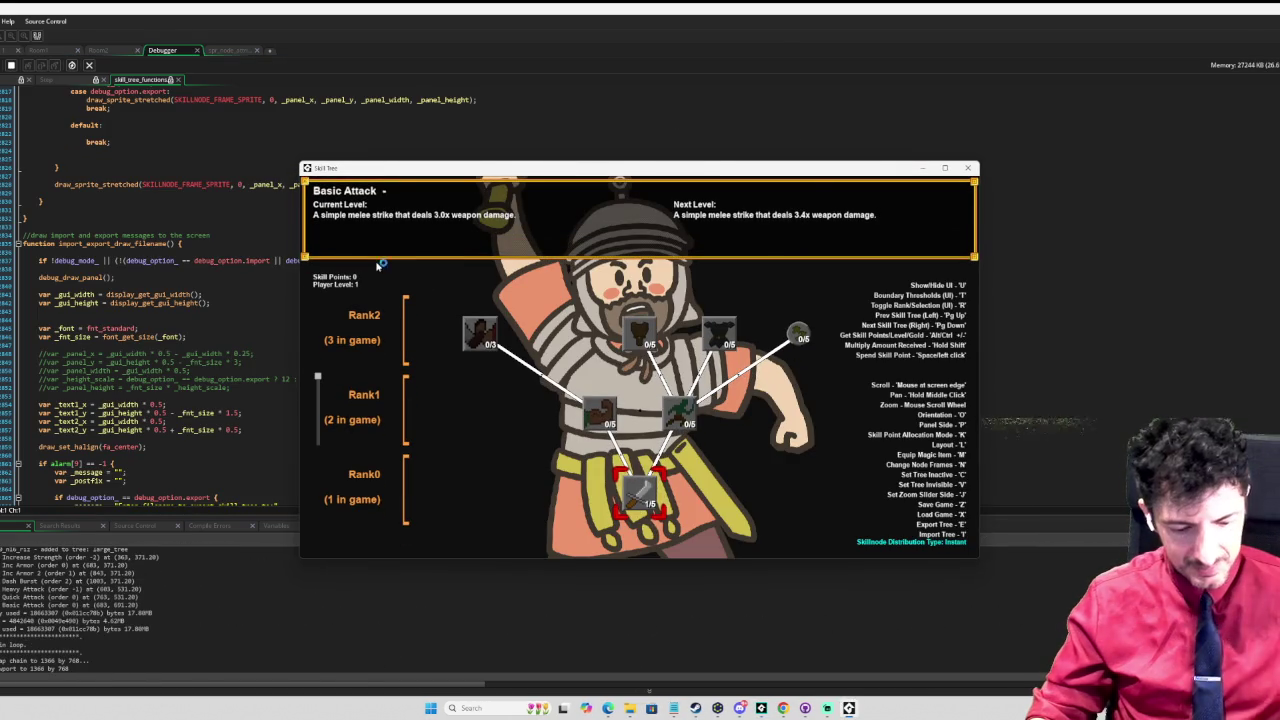
key(e)
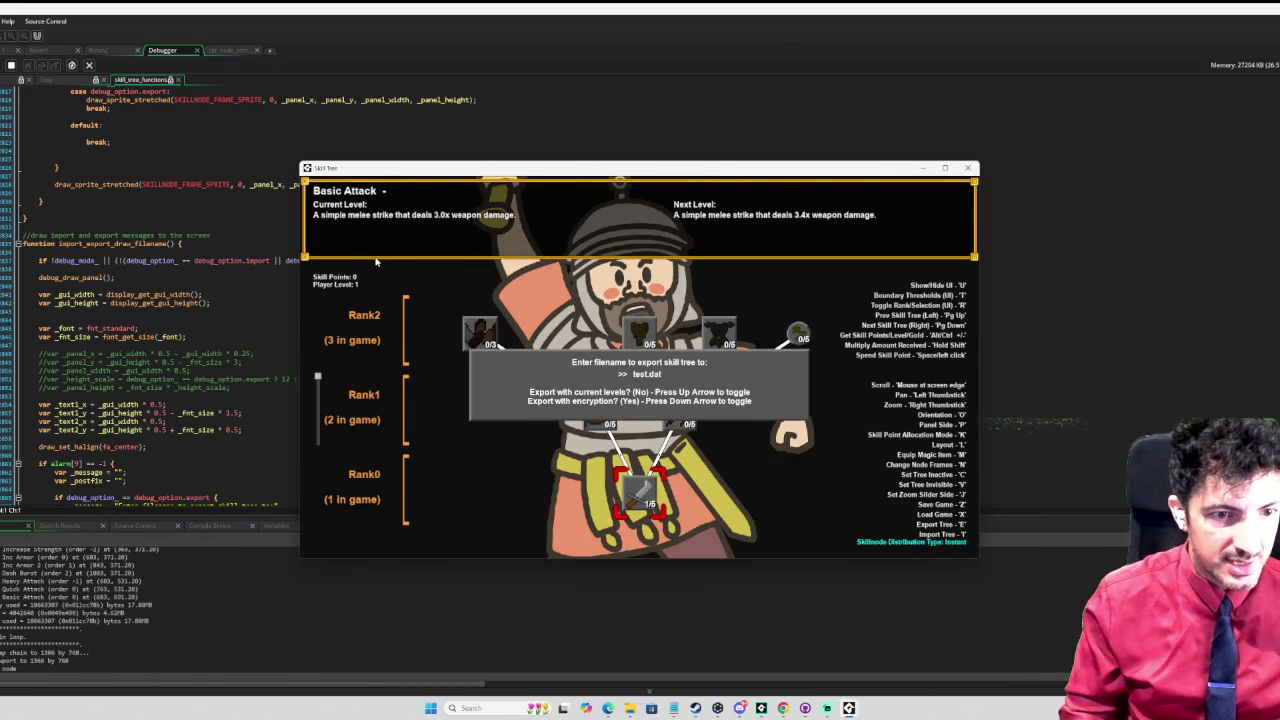
text(tttttTS)
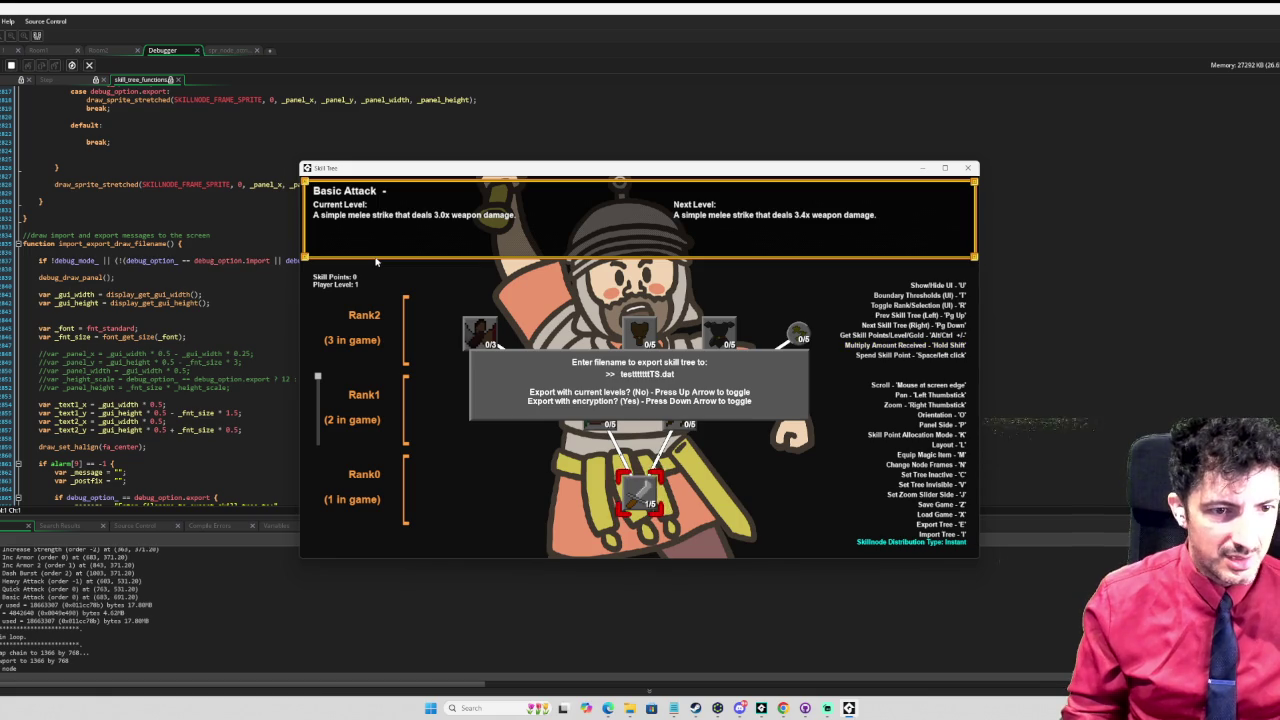
text(STtstSS)
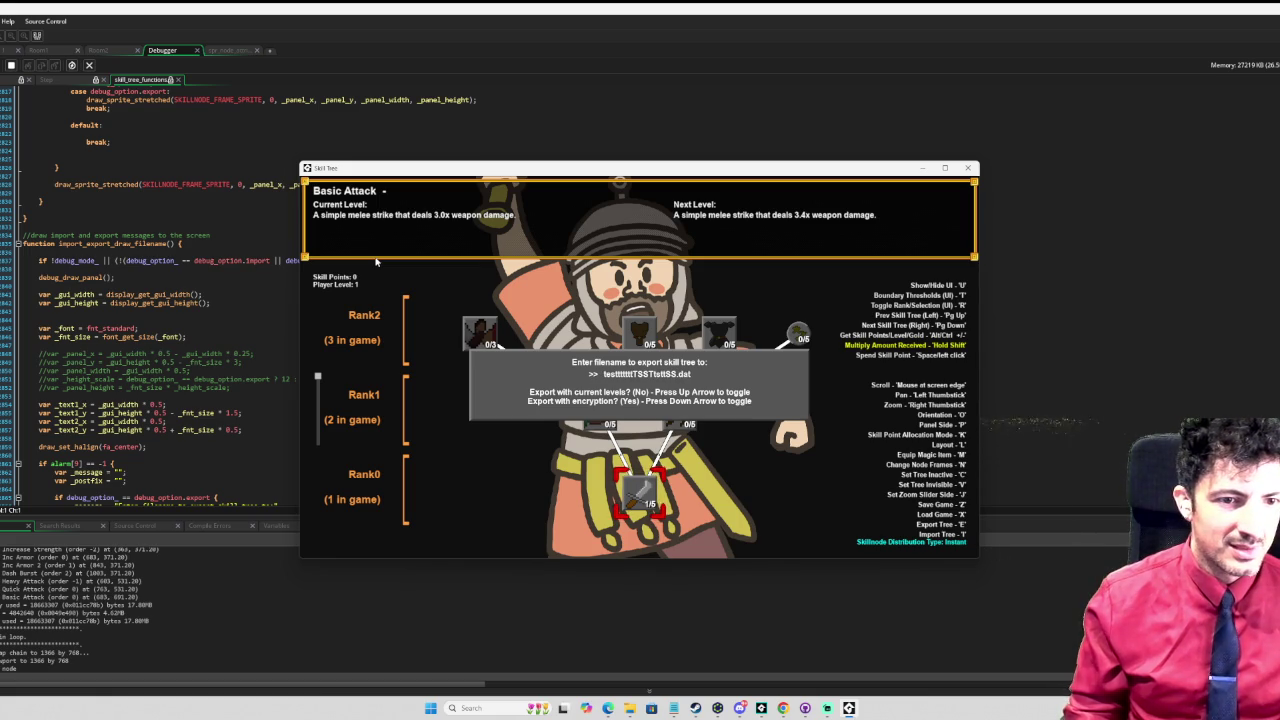
key(BackSpace)
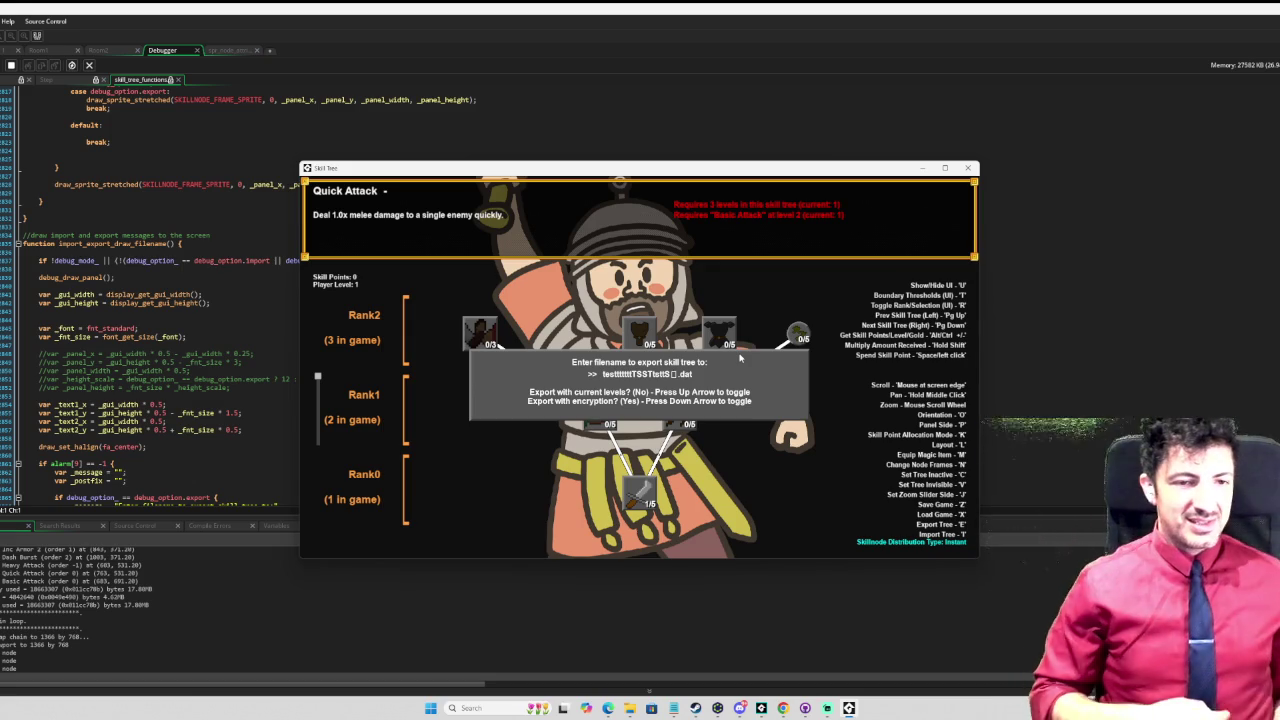
key(Return)
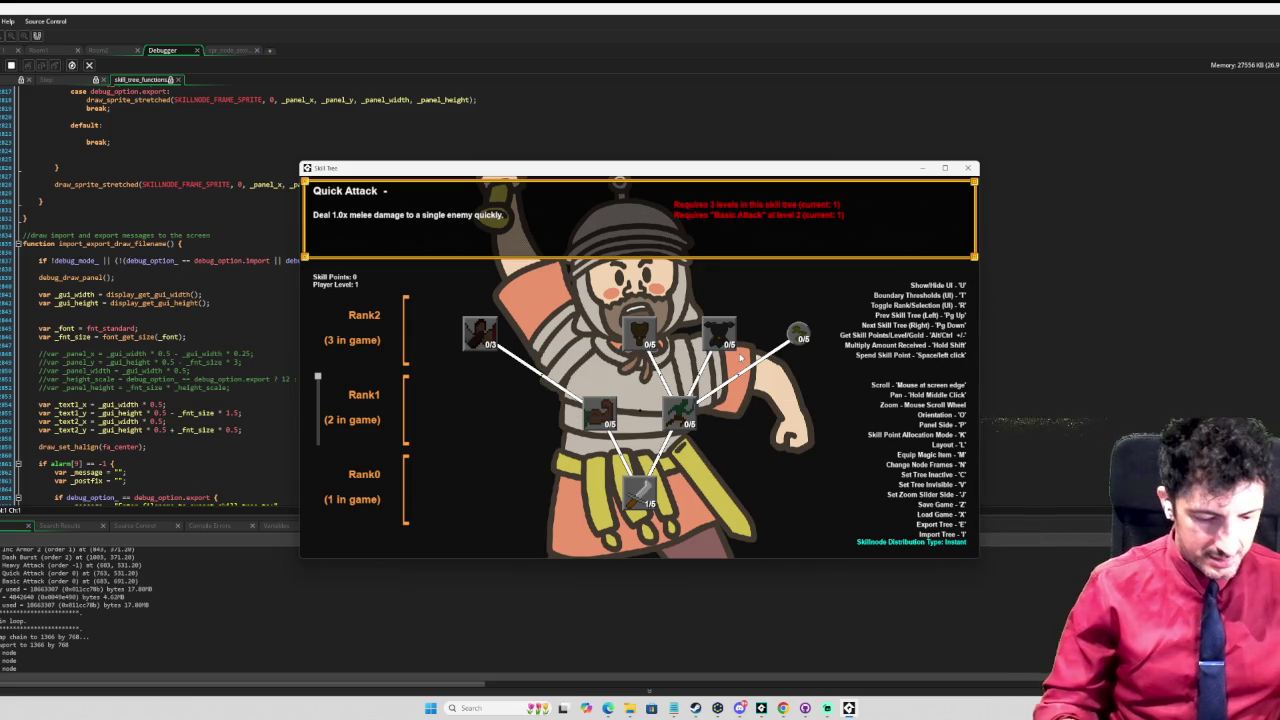
Step: Reopen the prompt, type 'testttttttttttt', decline Sticky Keys, and close the game window
text(te)
text(.dat)
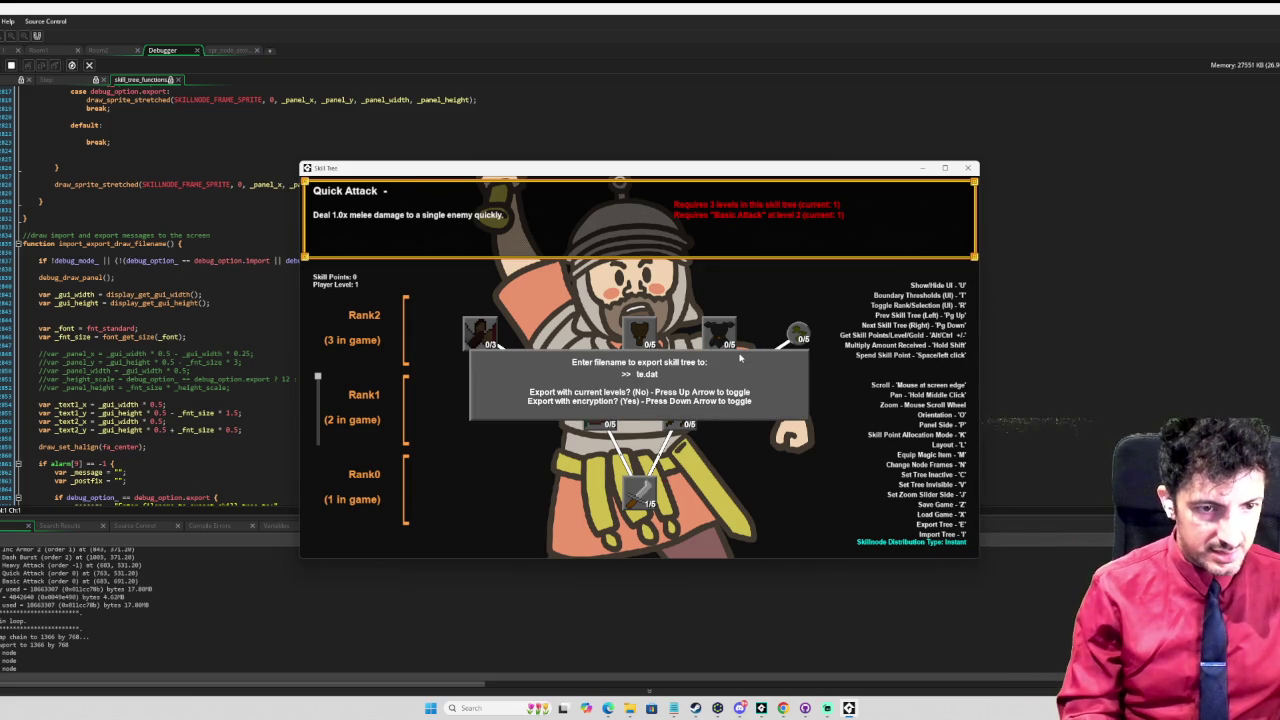
text(esttt)
text(tttttttt)
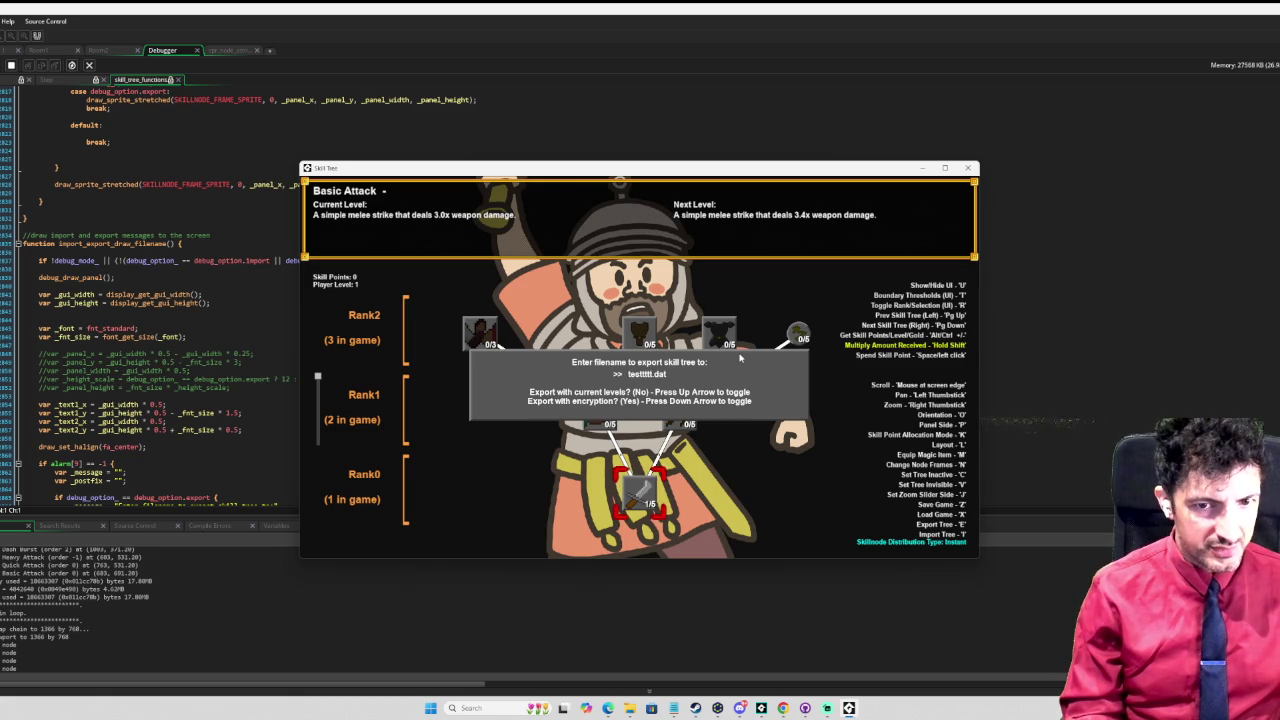
key(shift)
key(shift)
key(shift)
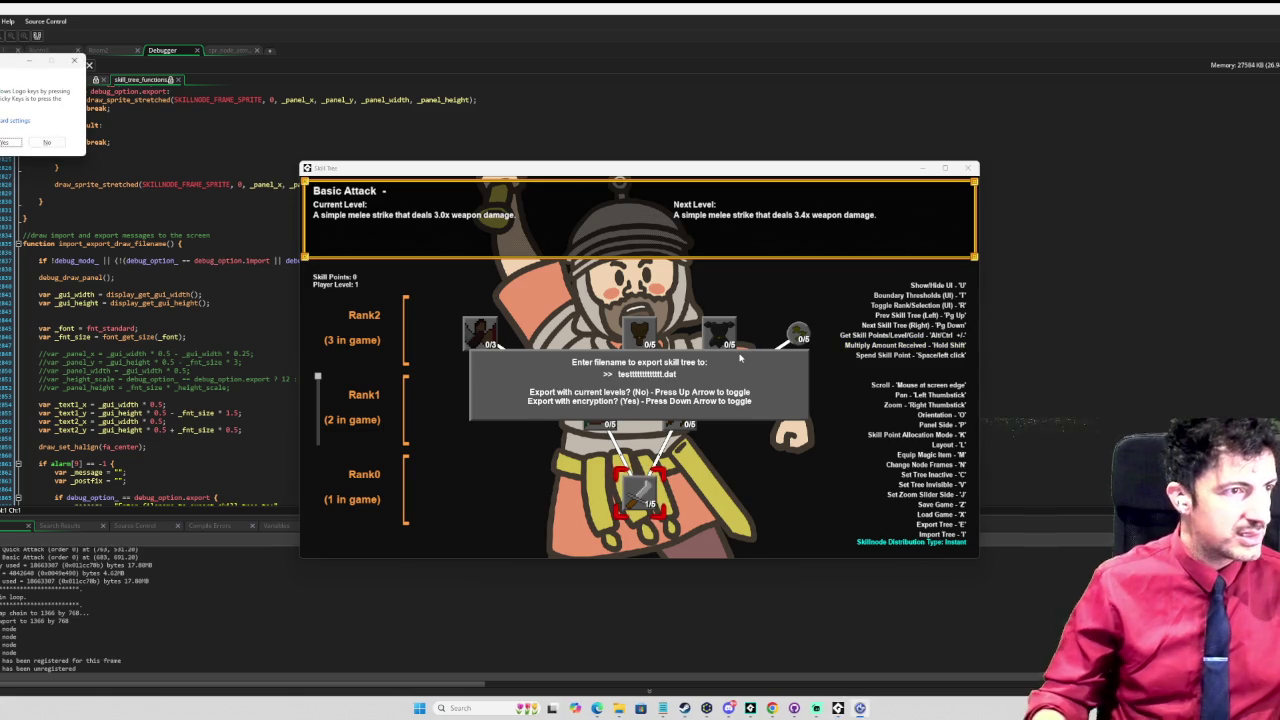
click(34, 143)
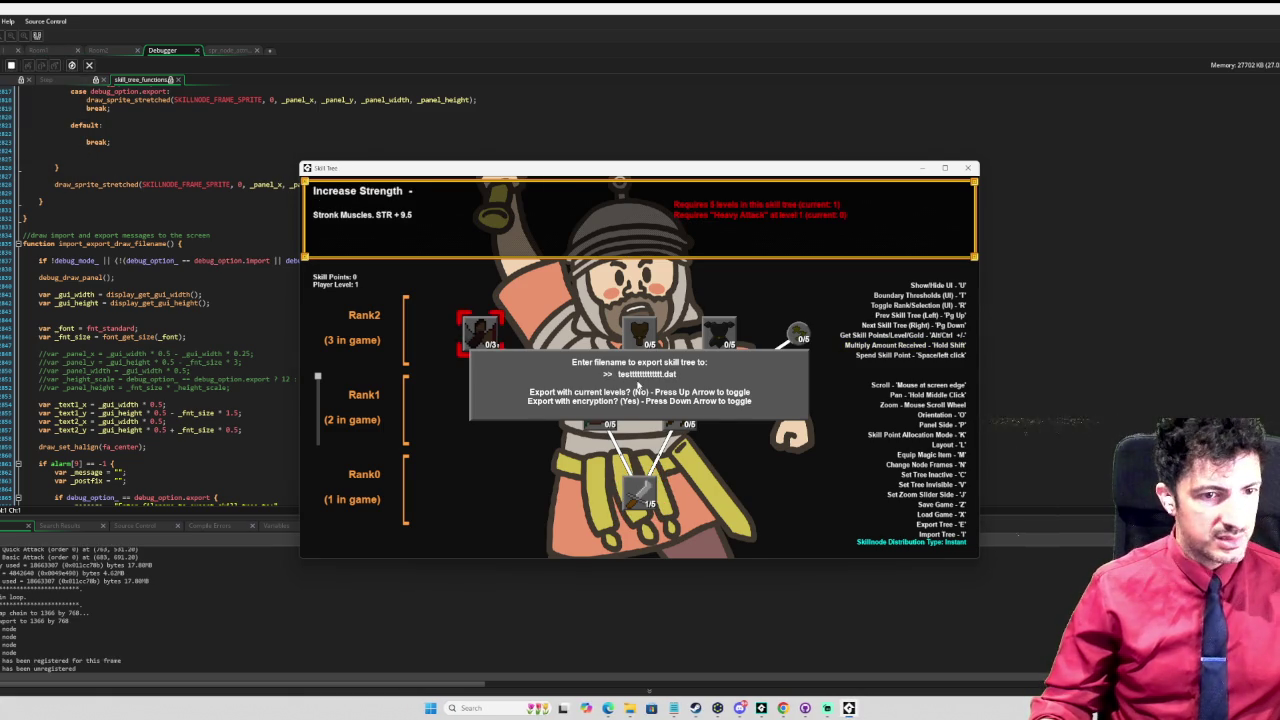
key(Return)
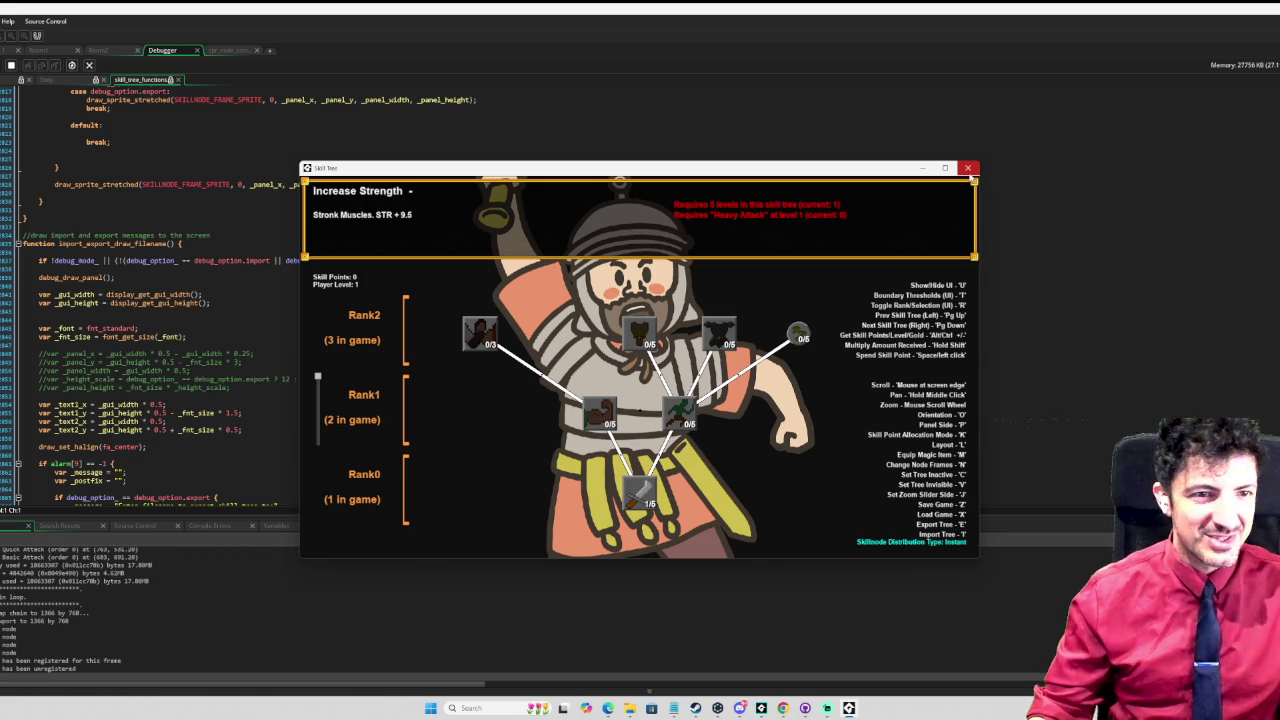
click(968, 168)
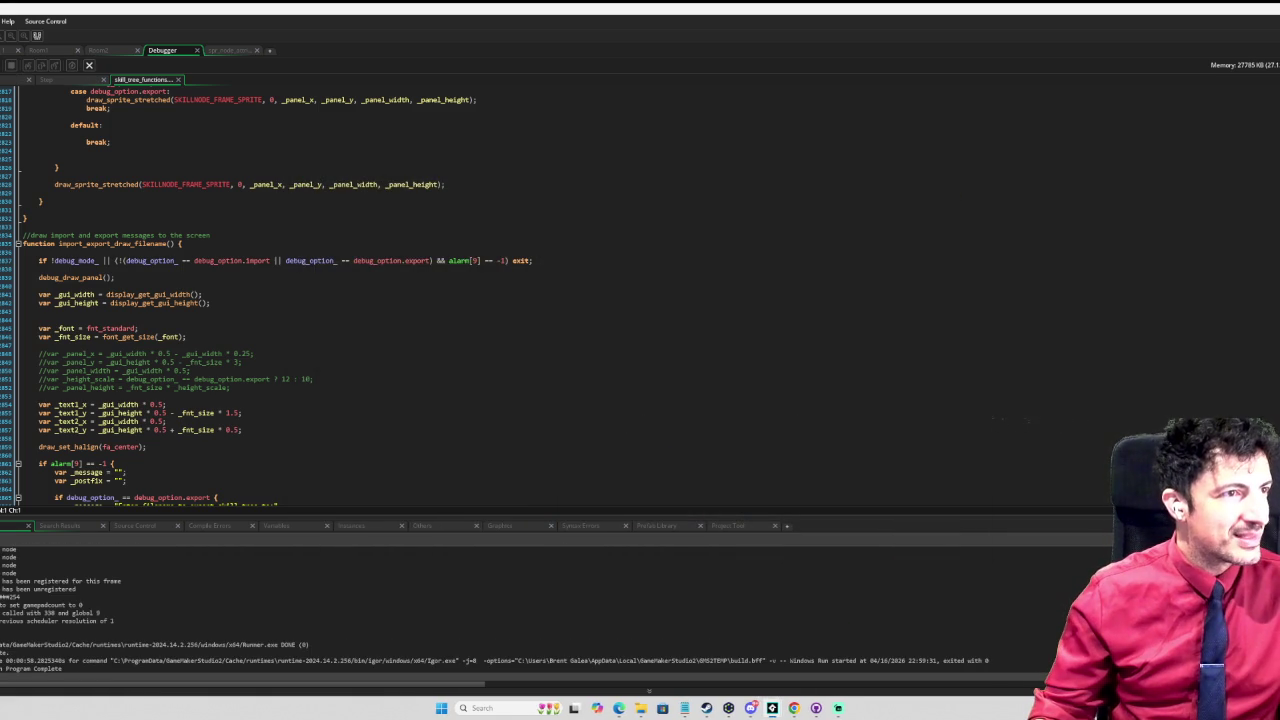
Step: Uncomment the letters-and-numbers (A–Z, a–z, 0–9) else-if check
scroll(741, 350, up, 2)
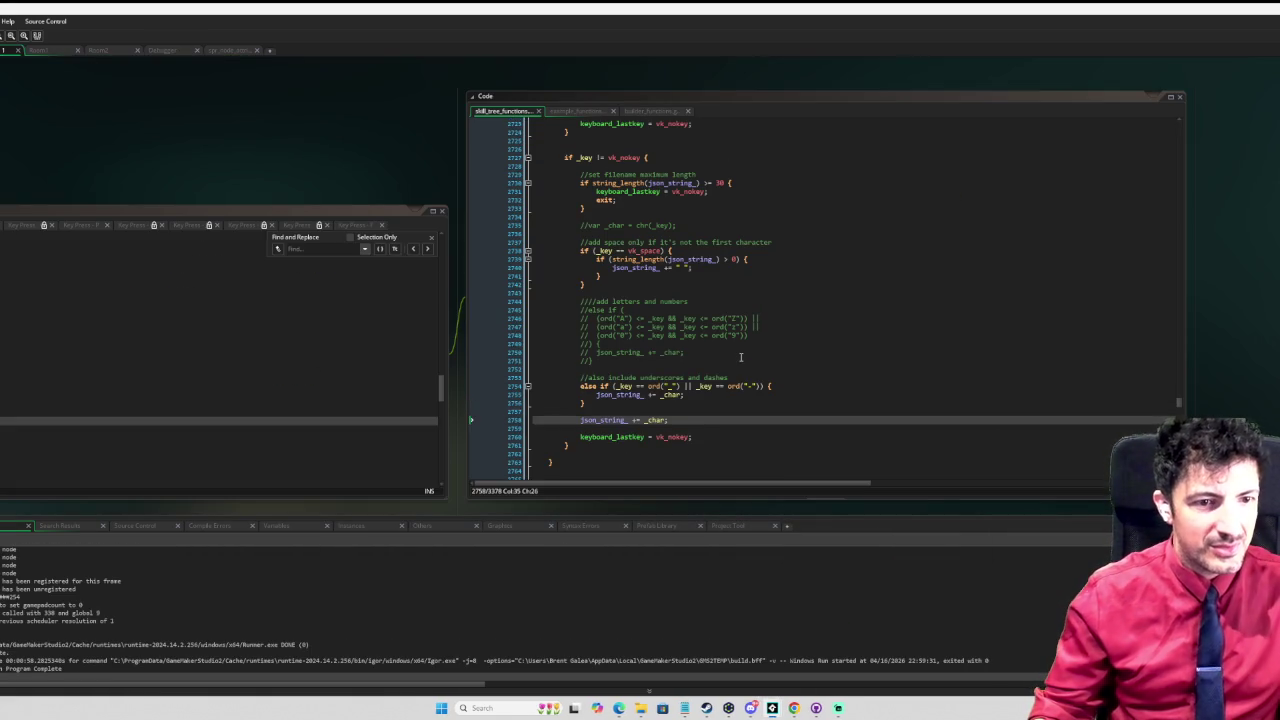
scroll(741, 357, up, 1)
scroll(728, 335, up, 3)
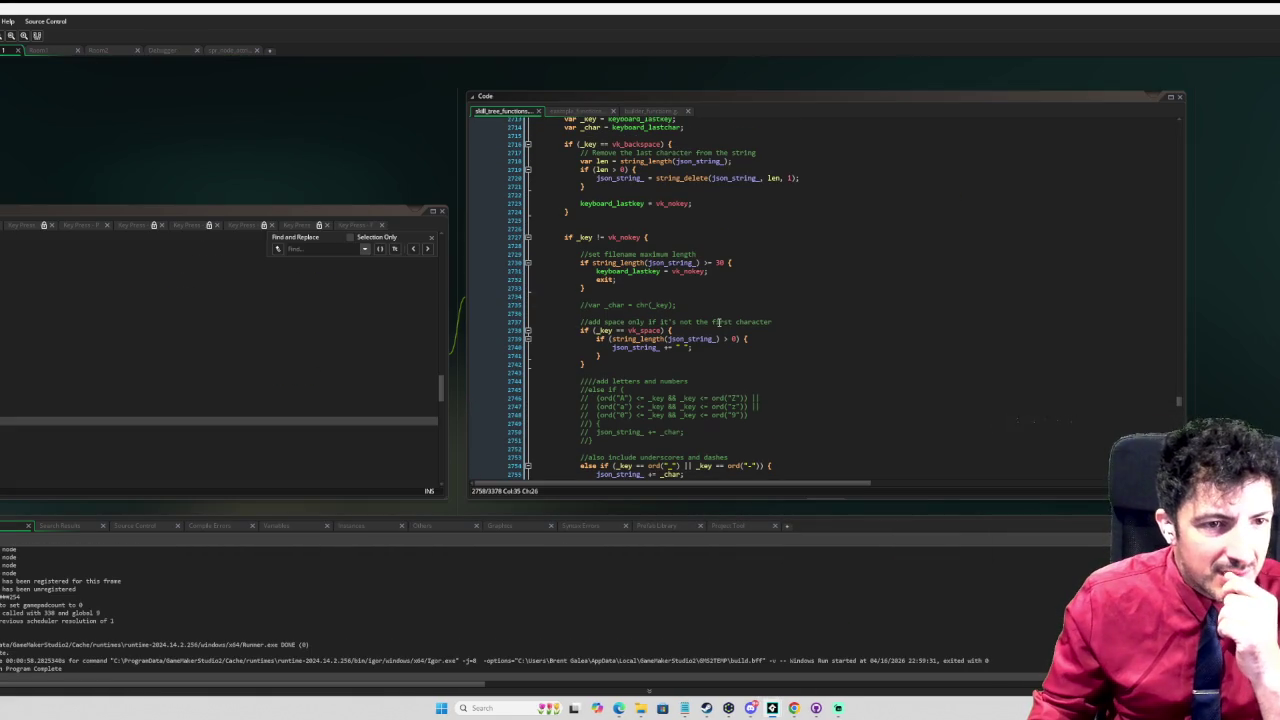
scroll(688, 307, down, 2)
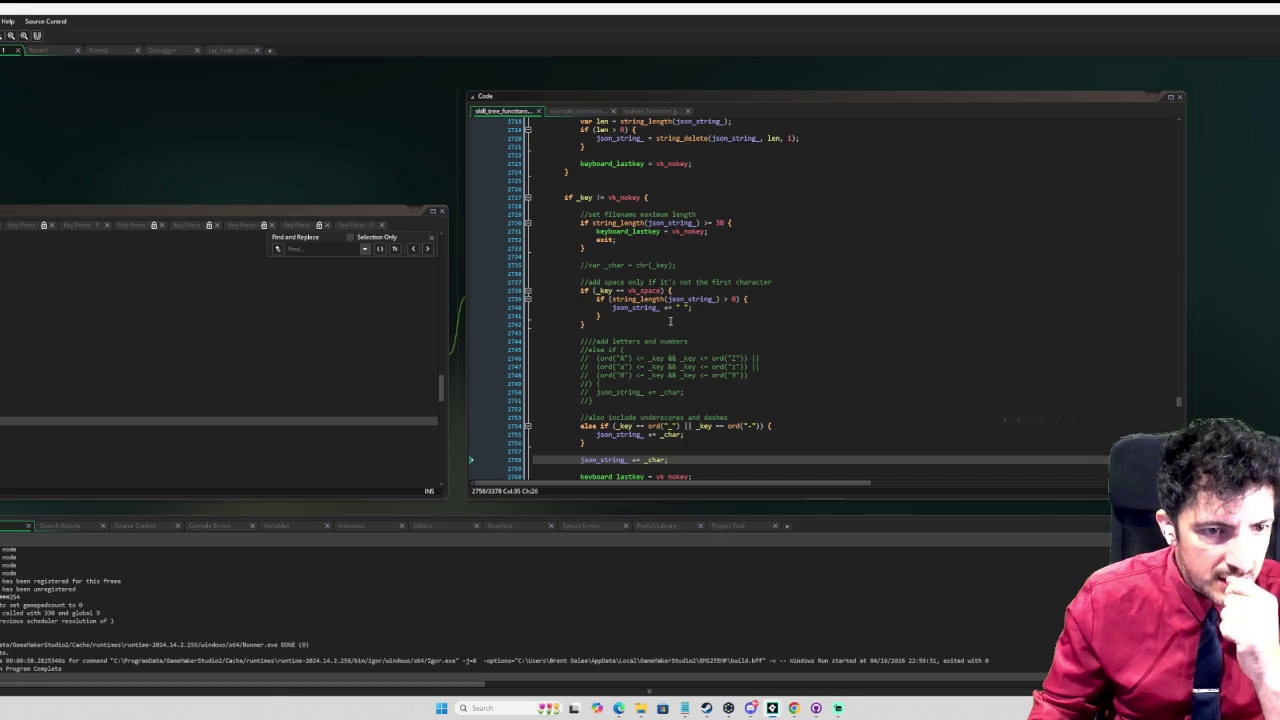
scroll(619, 345, down, 1)
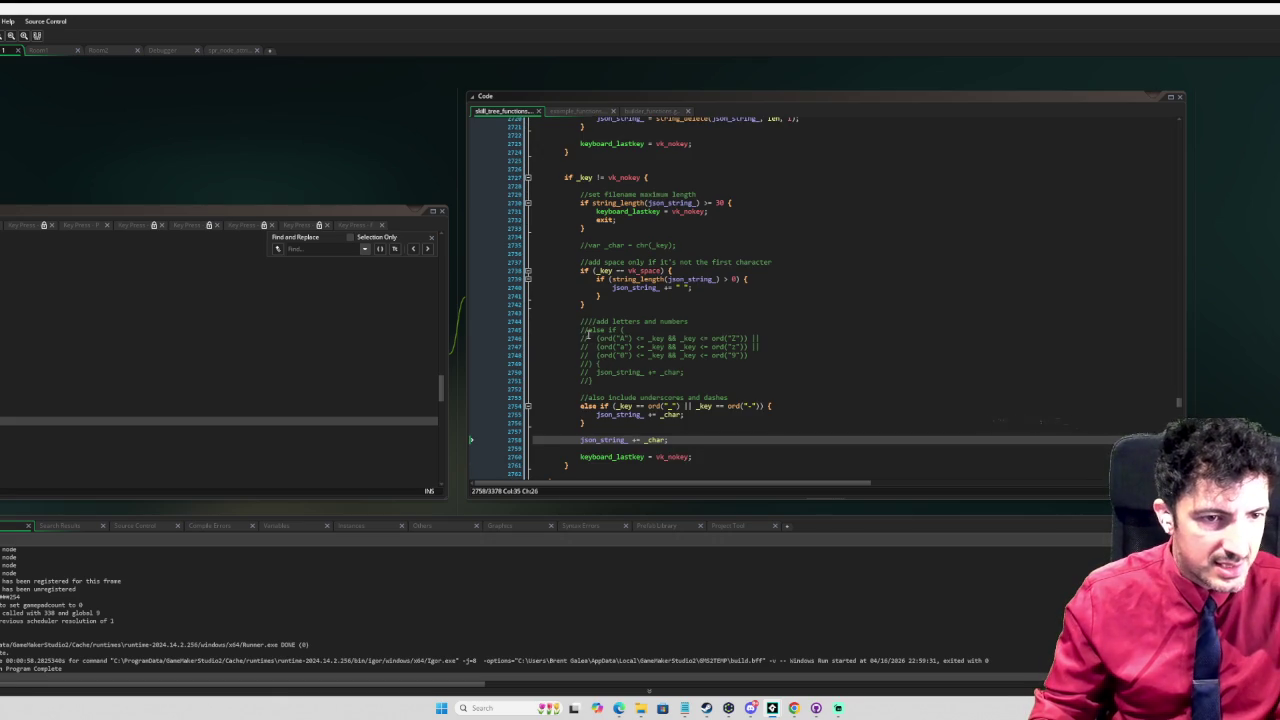
drag(580, 329, 604, 386)
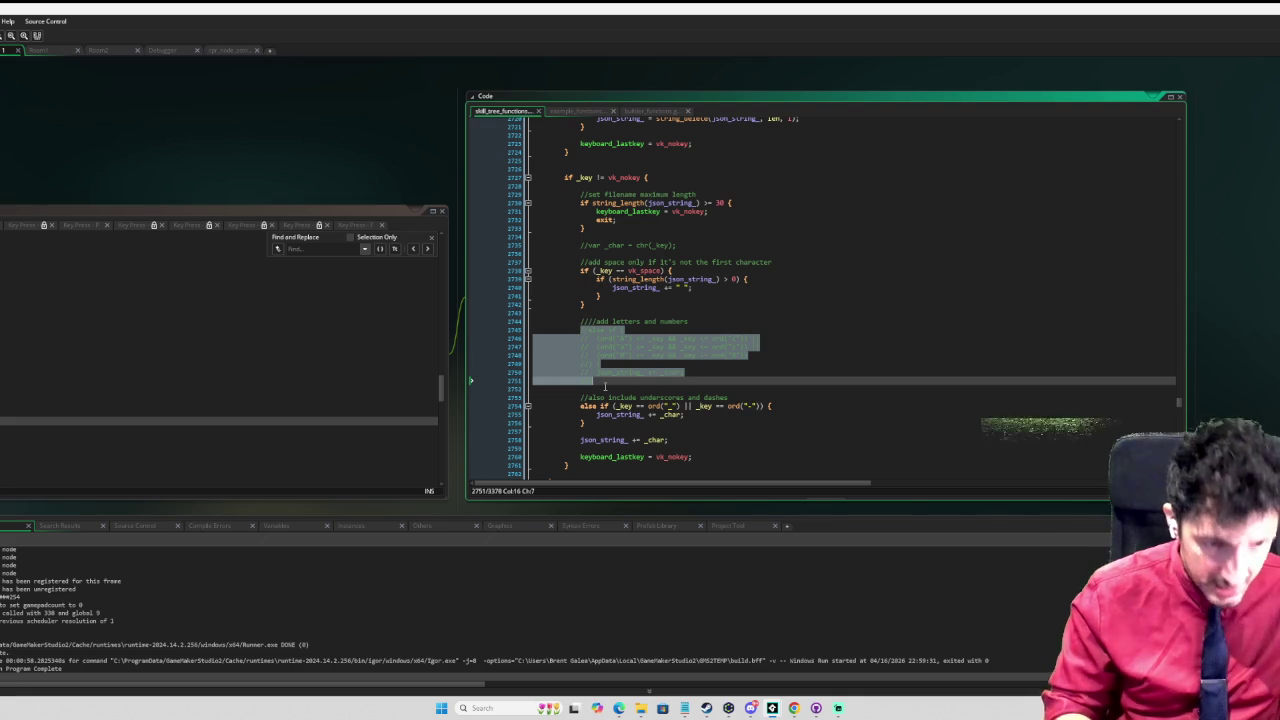
key(ctrl+shift+k)
Step: Select the whole letters-and-numbers check block from else-if to closing brace
click(717, 347)
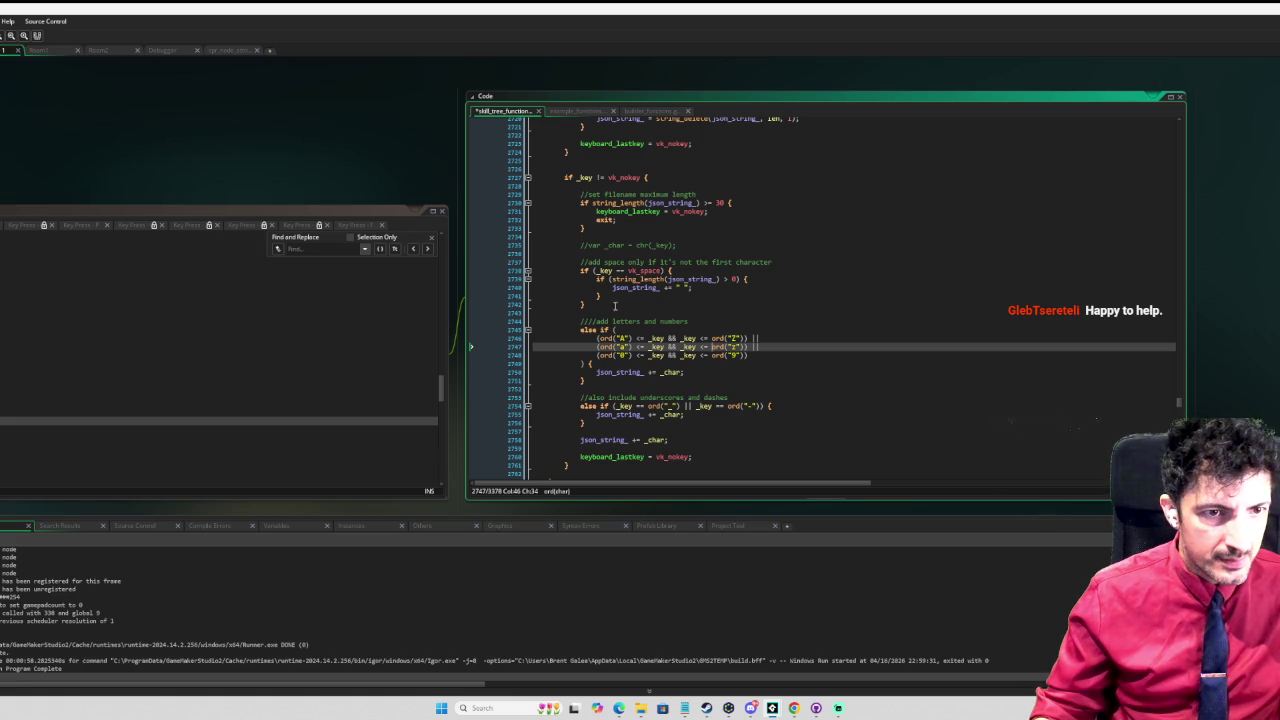
click(645, 177)
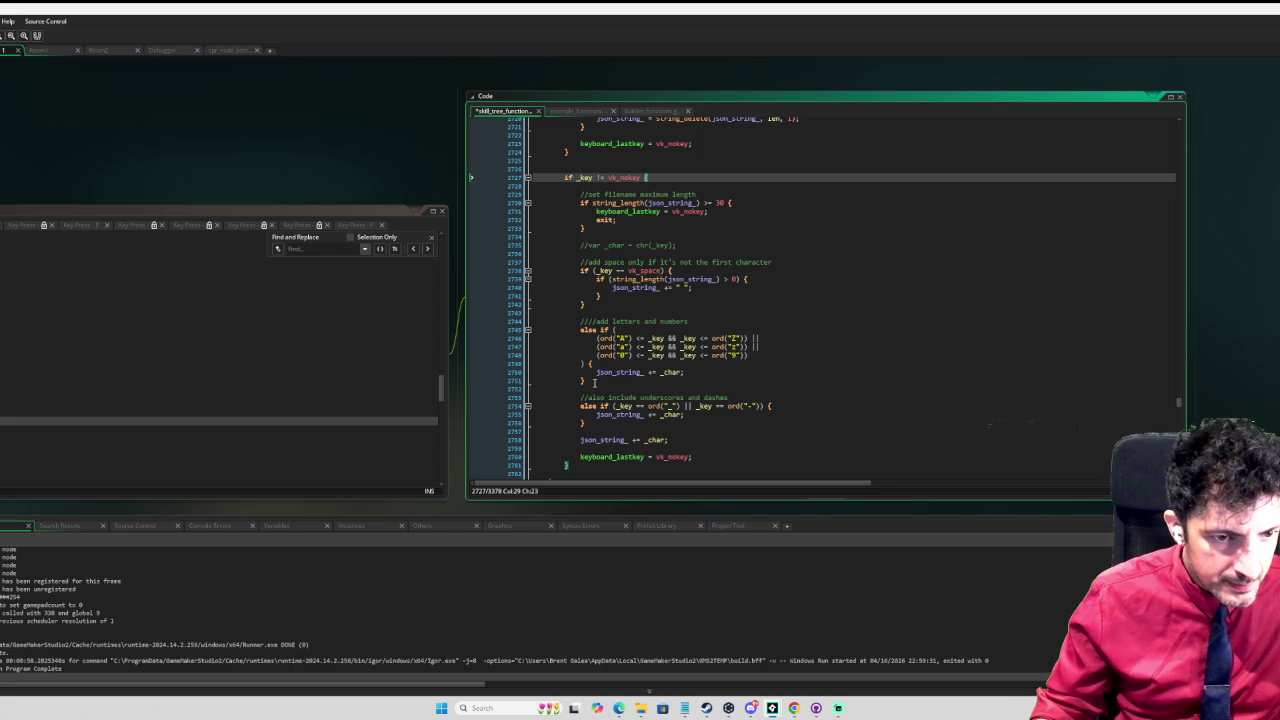
drag(601, 329, 601, 383)
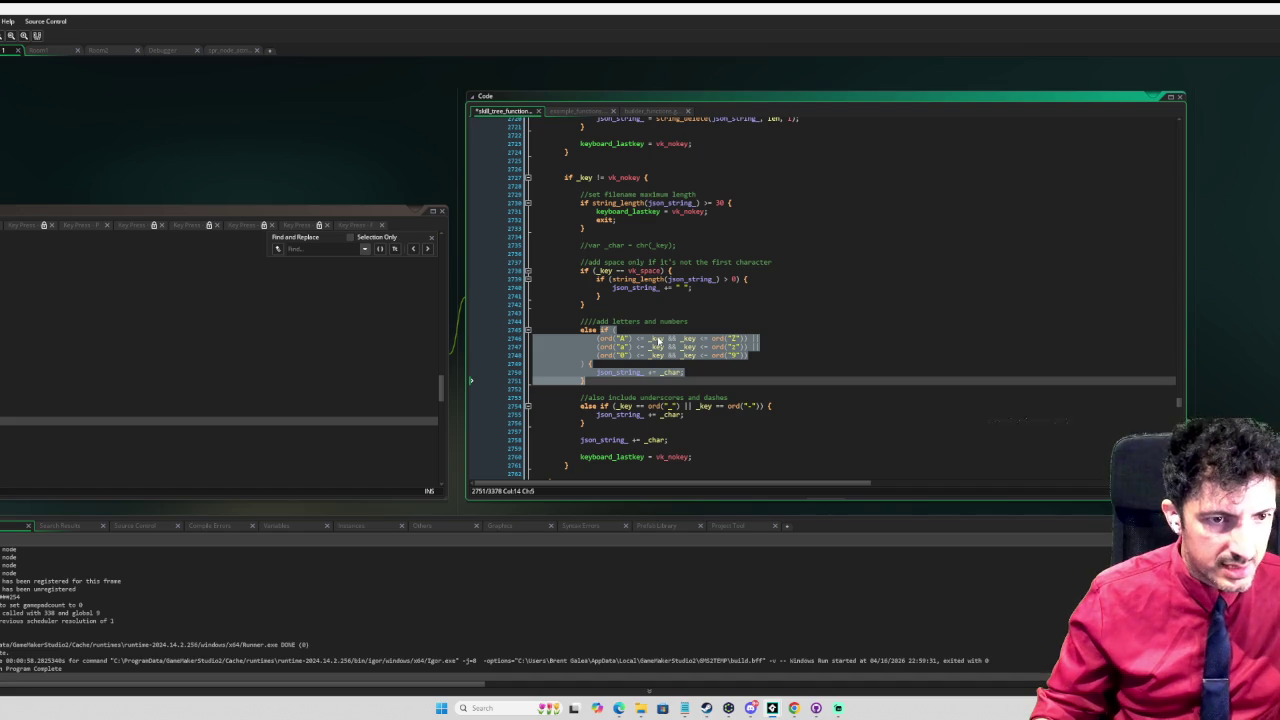
Step: Move the letters-and-numbers check above the space handling and remove its a–z line
key(Delete)
click(607, 255)
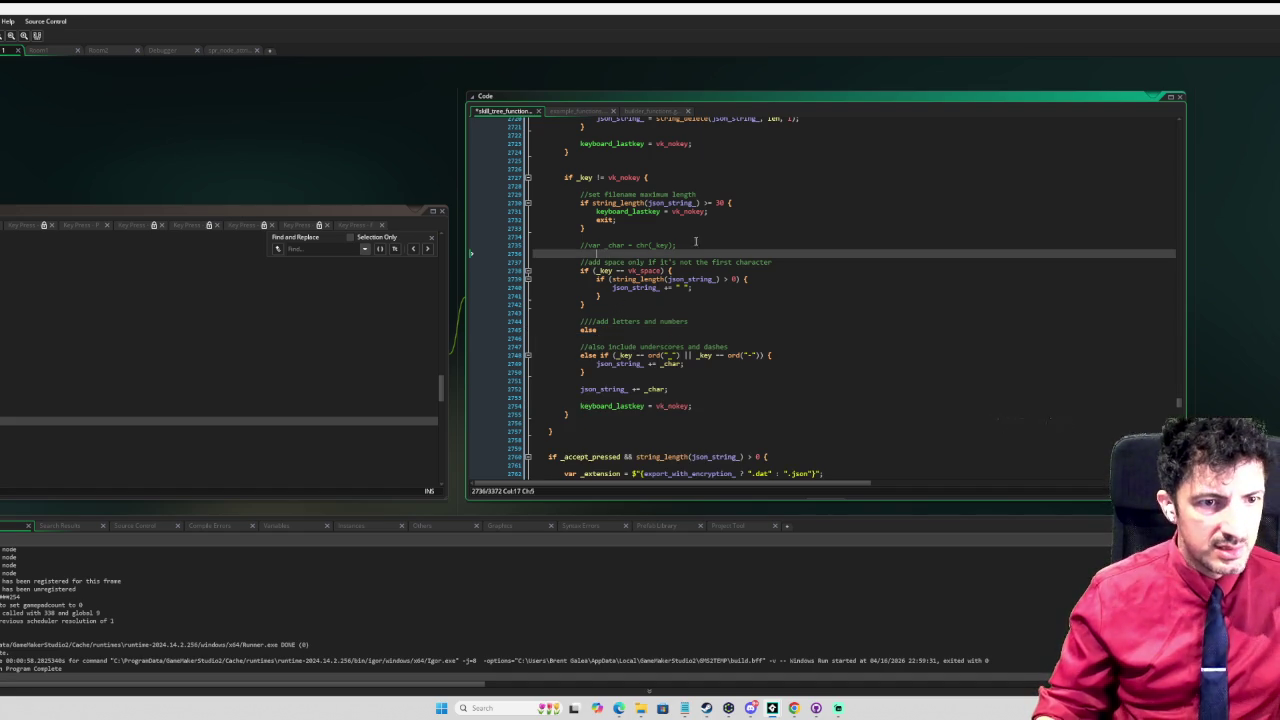
key(Return)
text(if ( 	(ord("A") <= _key && _key <= ord("Z")) || 	(ord("a") <= _key && _key <= ord("z")) || 	(ord("0") <= _key && _key <= ord("9")) ) { 	json_string_ += _char; })
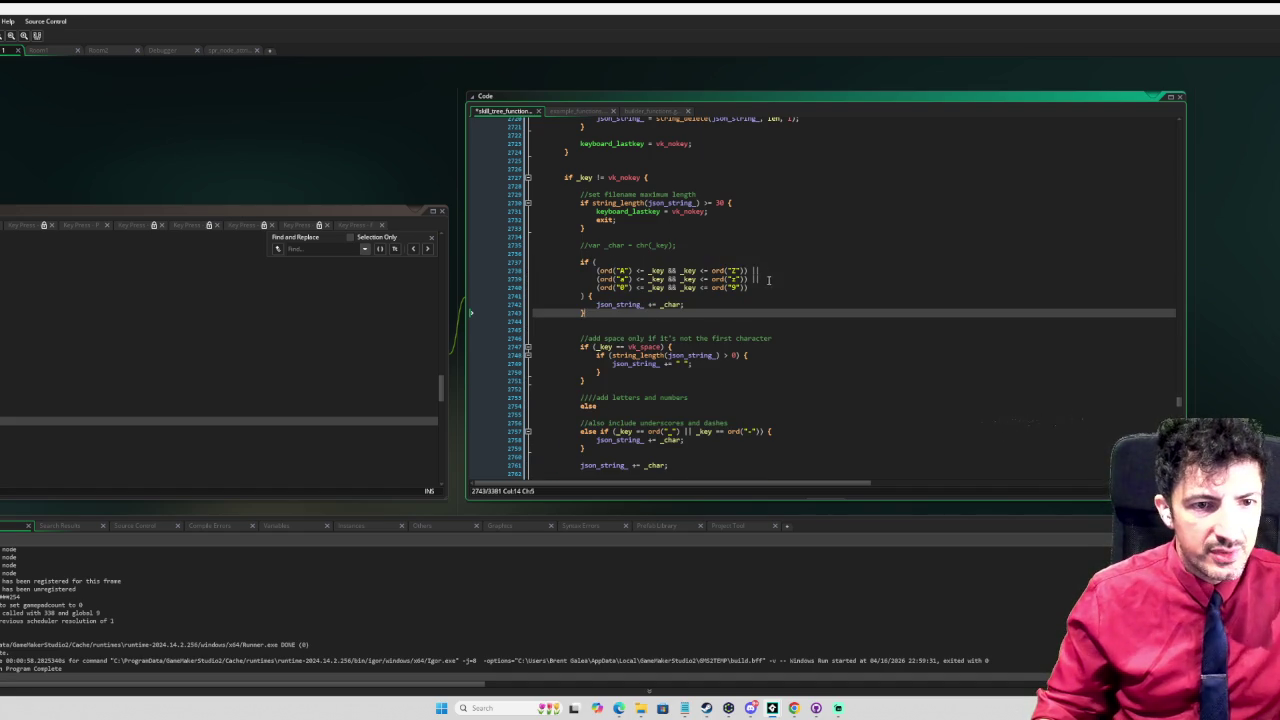
drag(768, 280, 768, 271)
key(Delete)
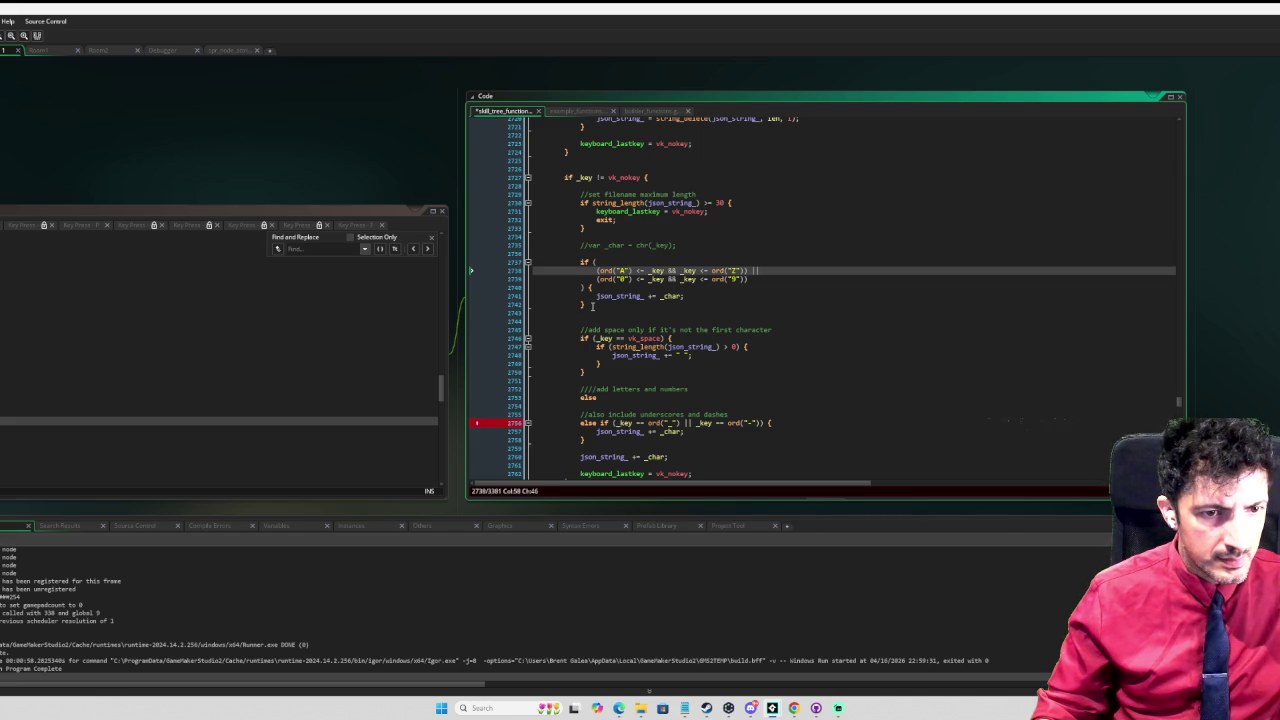
Step: Add an else branch setting '_key = vk_nokey'
click(592, 305)
text(else {)
key(Return)
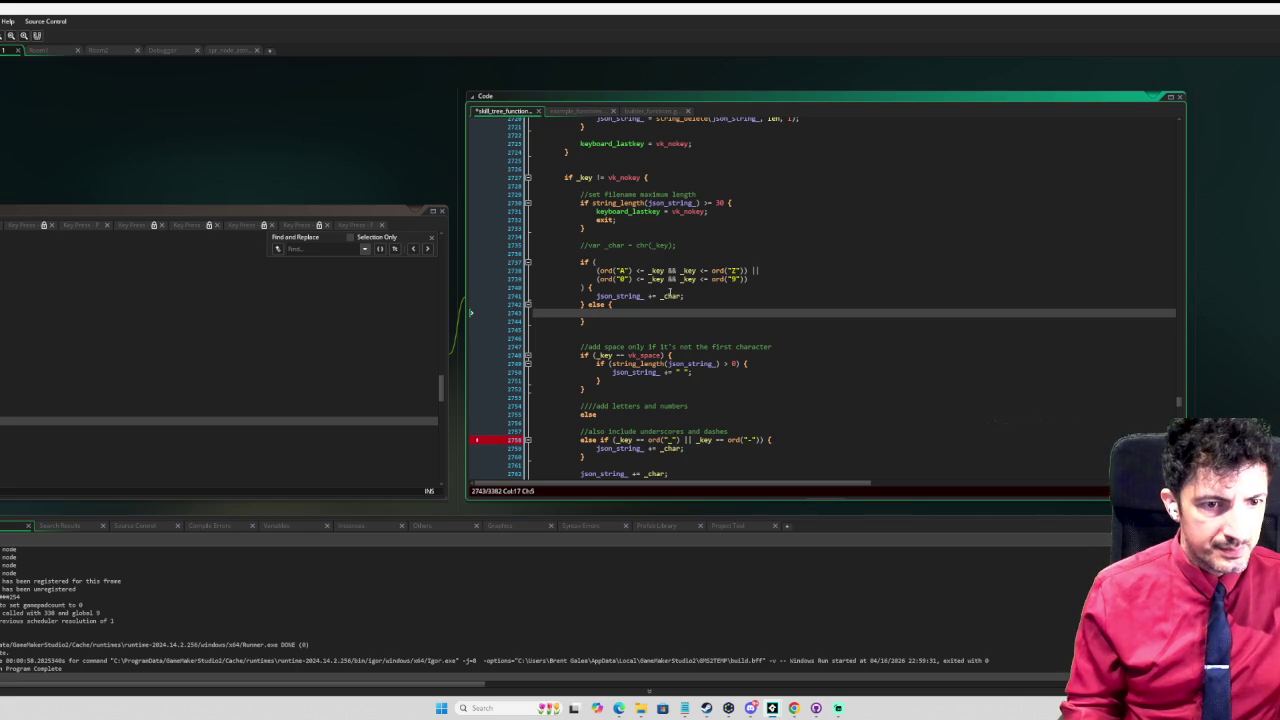
text(k)
key(BackSpace)
text(_key = no)
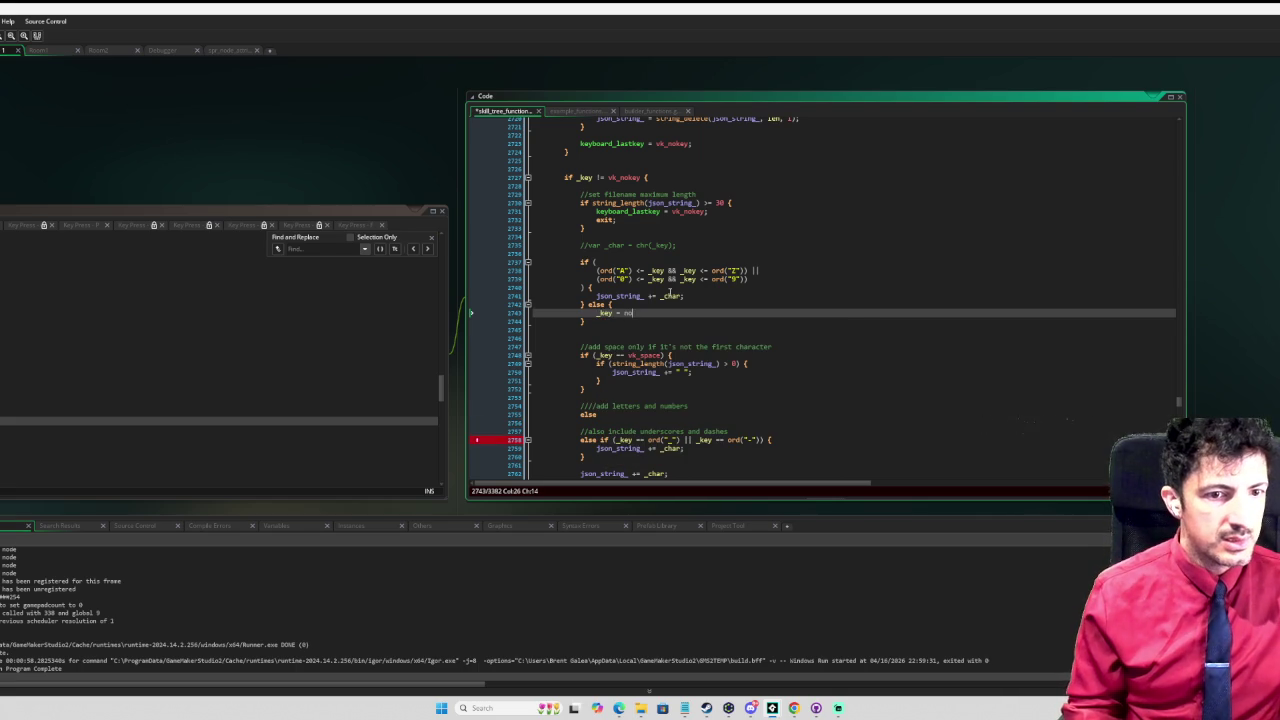
text(_)
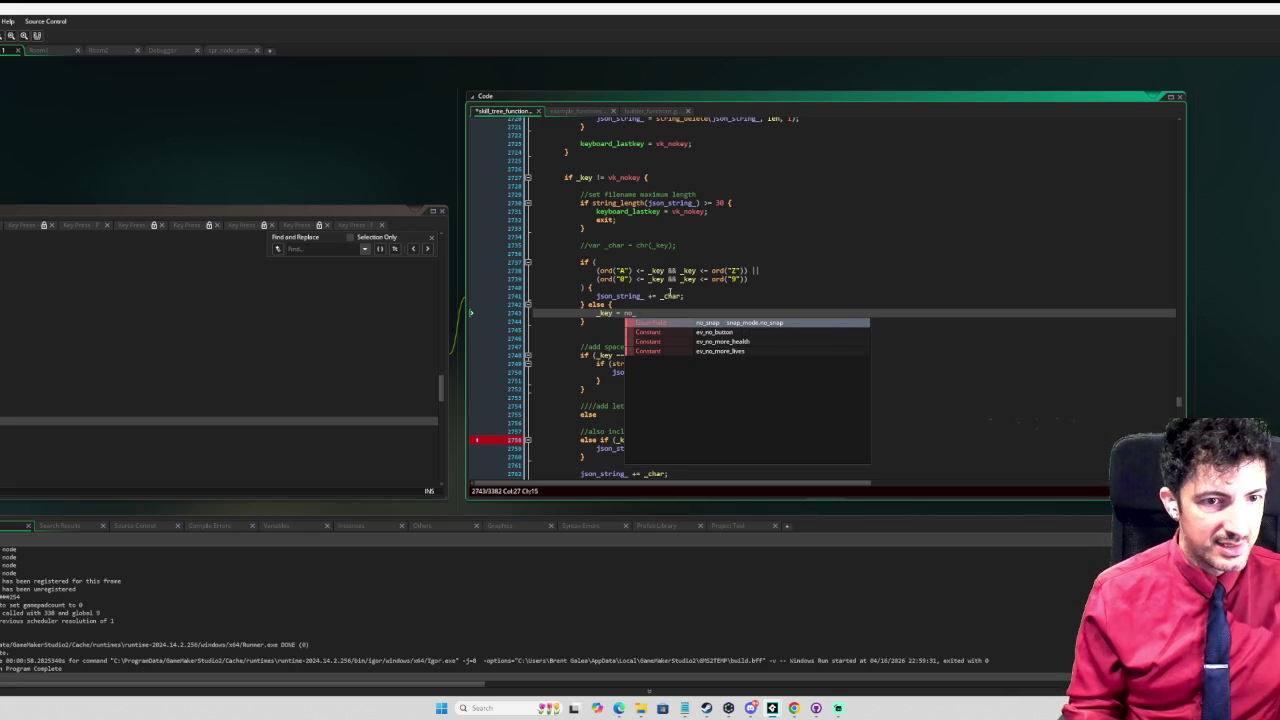
text(key)
key(BackSpace)
key(BackSpace)
key(BackSpace)
key(BackSpace)
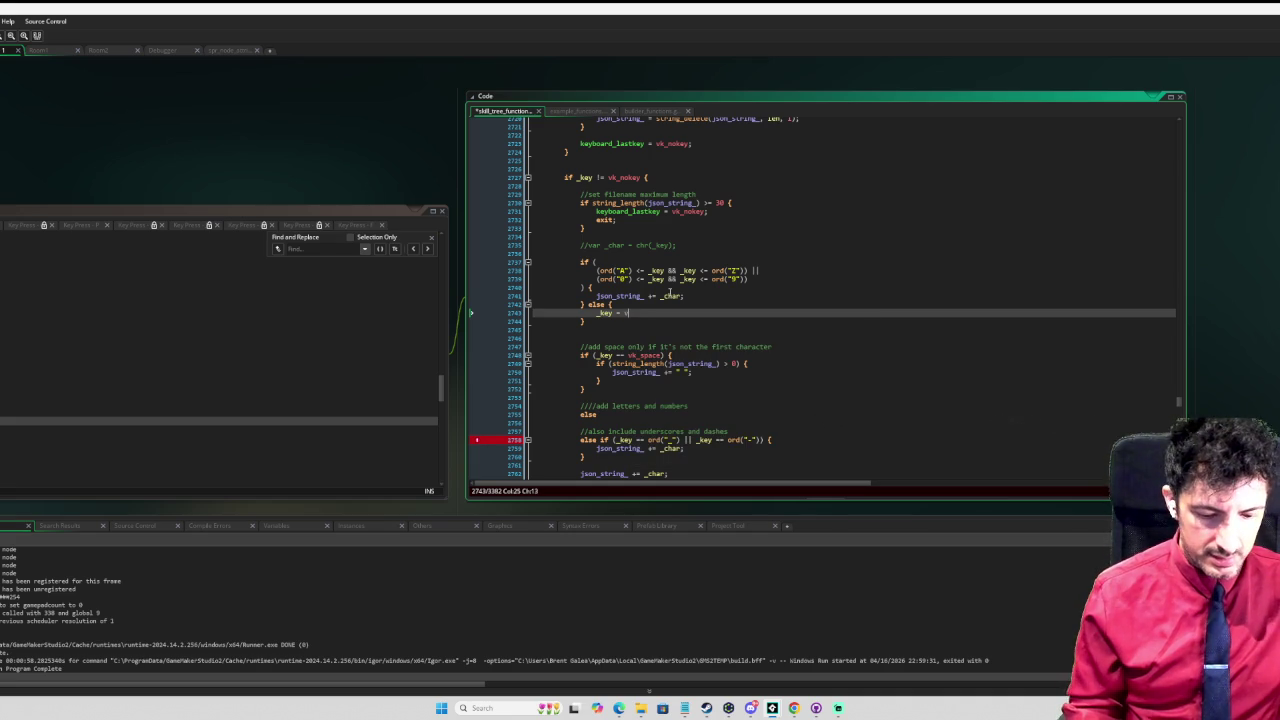
text(k_nokey;)
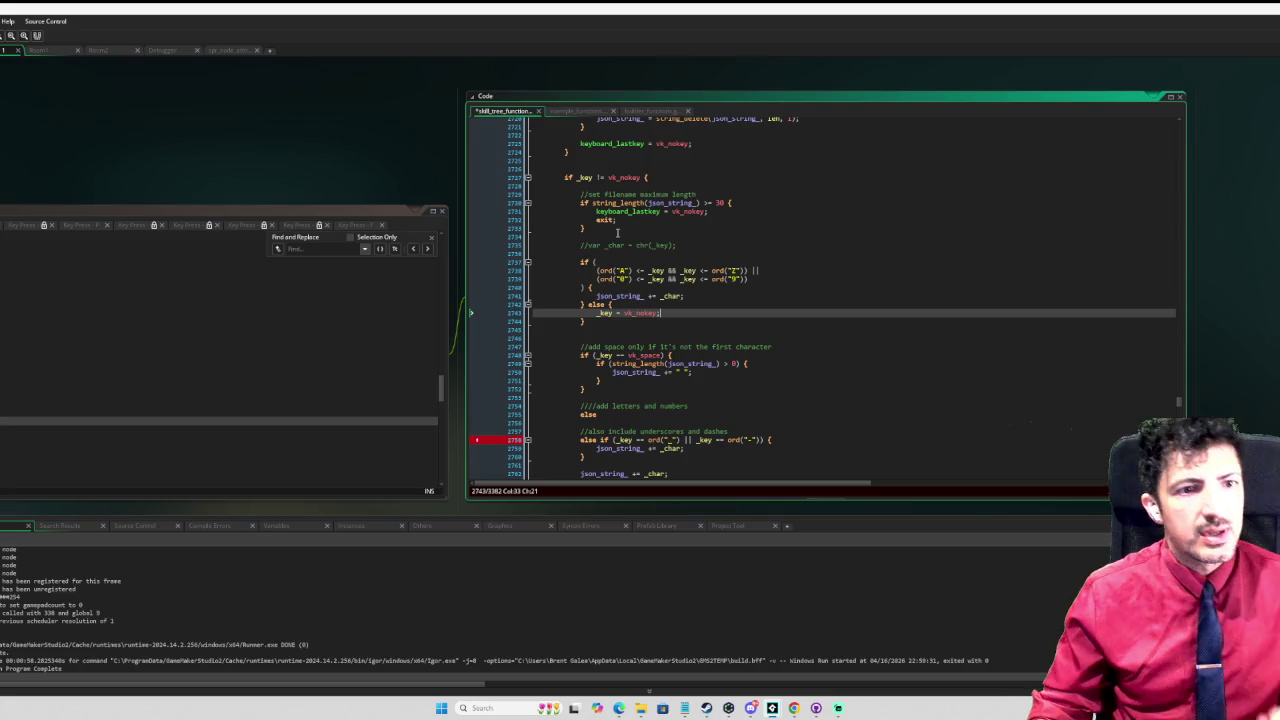
Step: Insert a '//get character pressed condition' comment at the top of the _key block
click(597, 186)
key(Return)
key(Return)
key(Return)
key(Up)
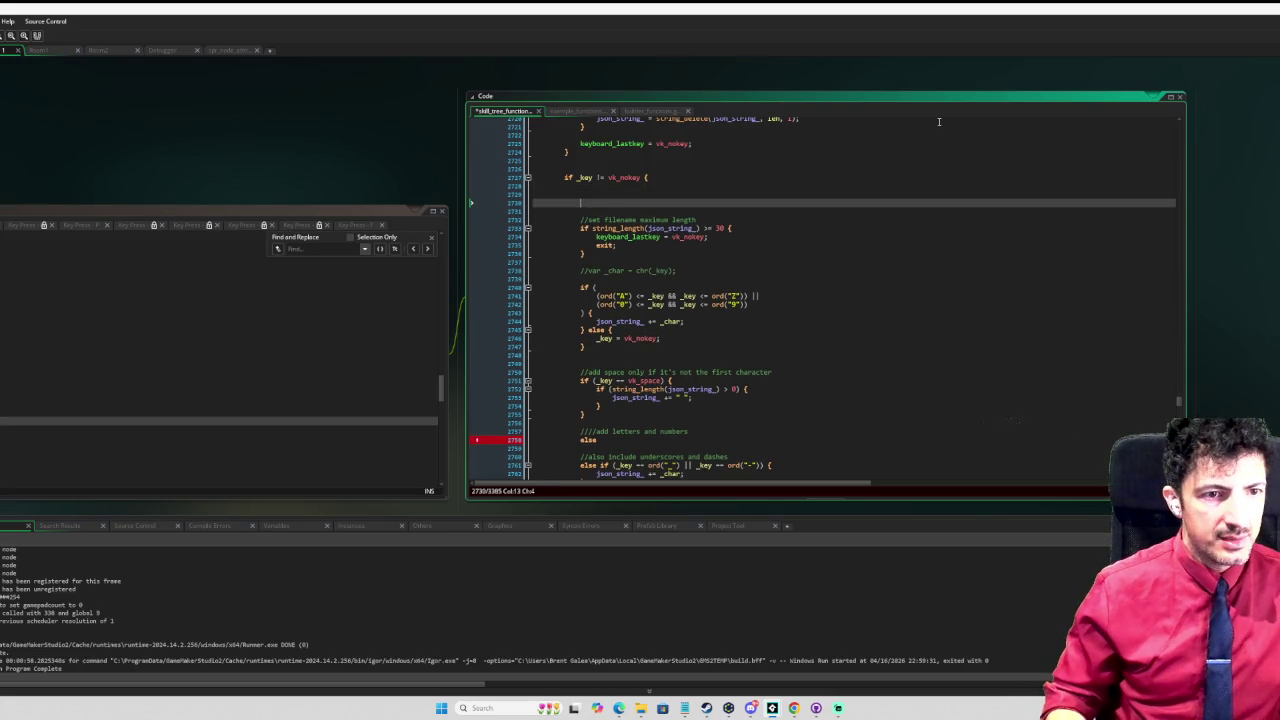
key(Up)
text(/get )
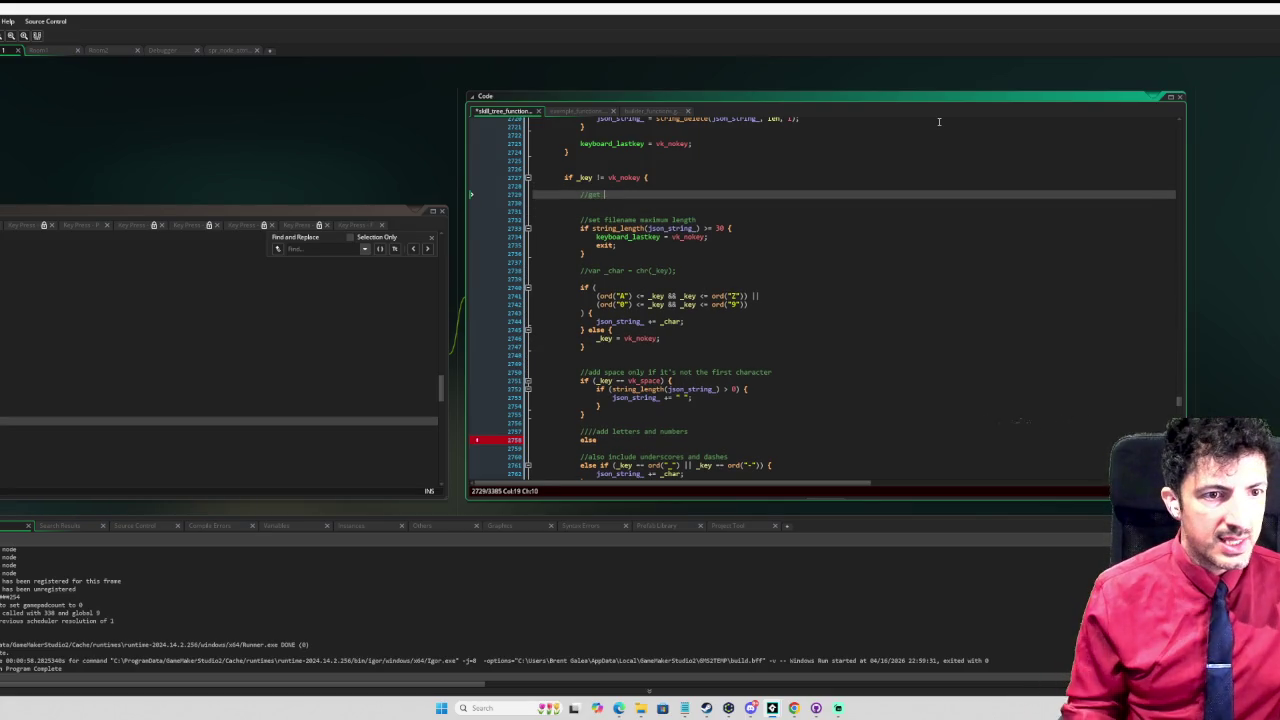
text(char)
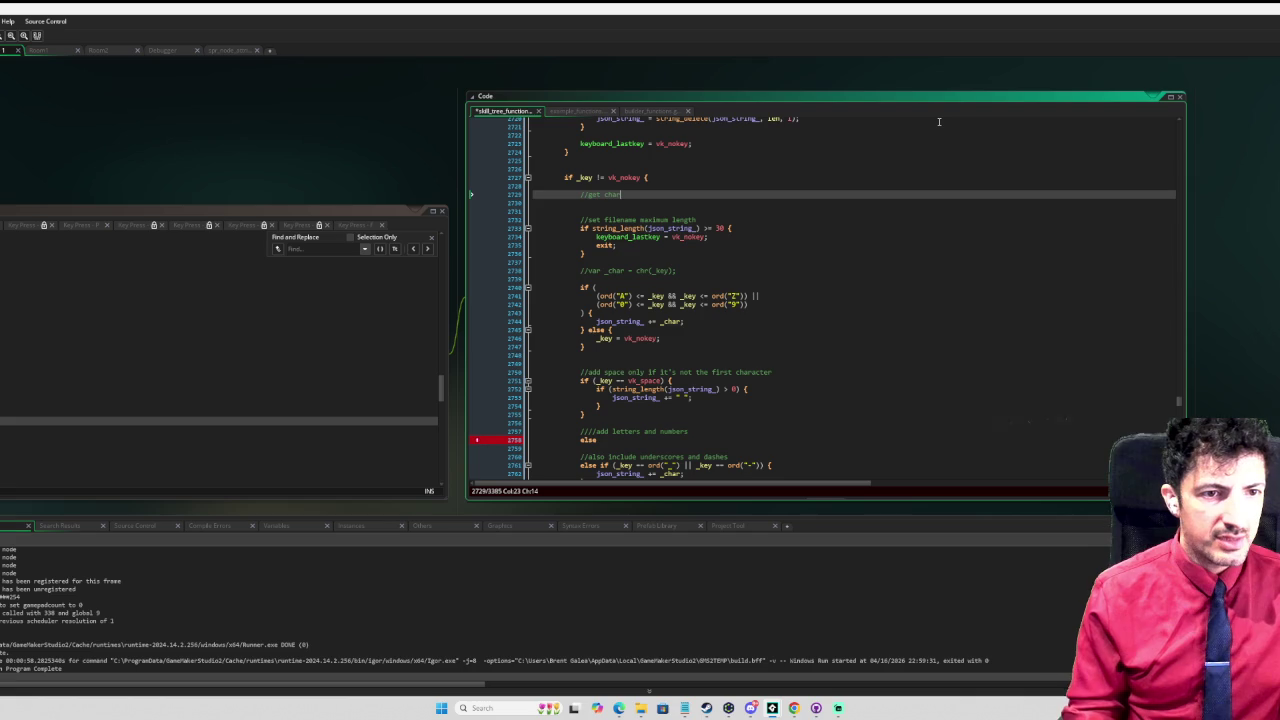
text(acter pressed)
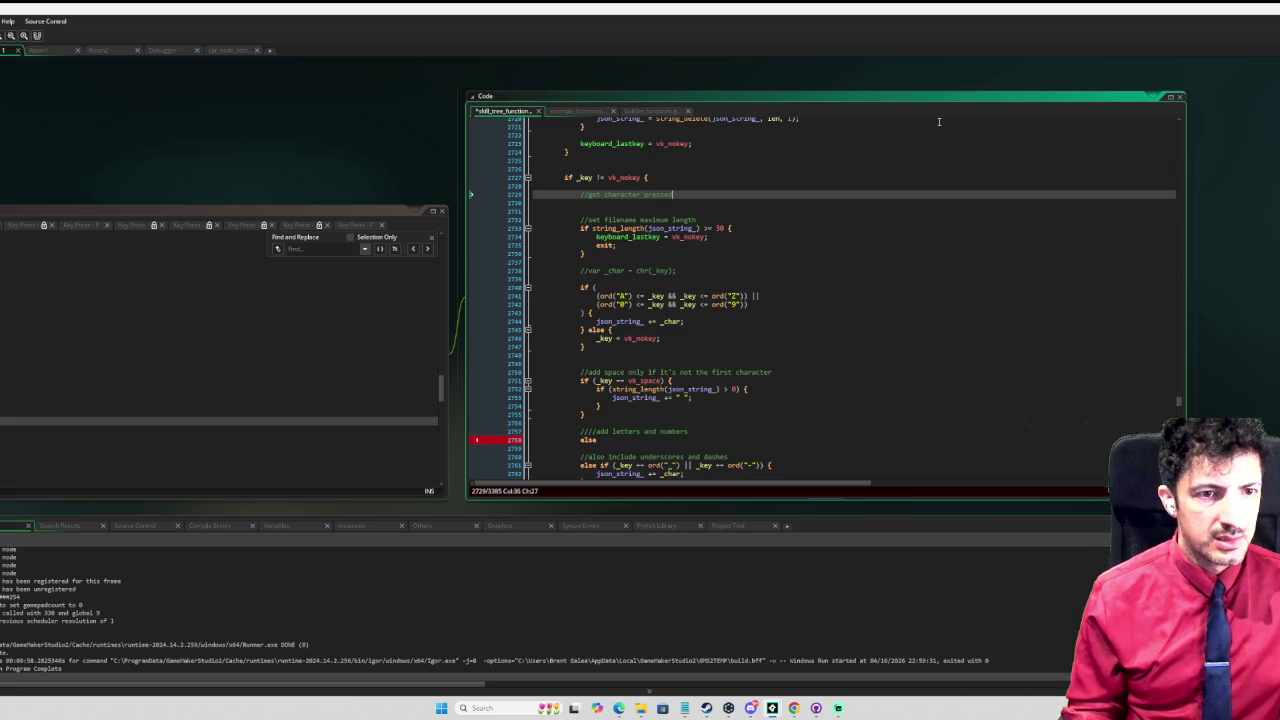
text( condition)
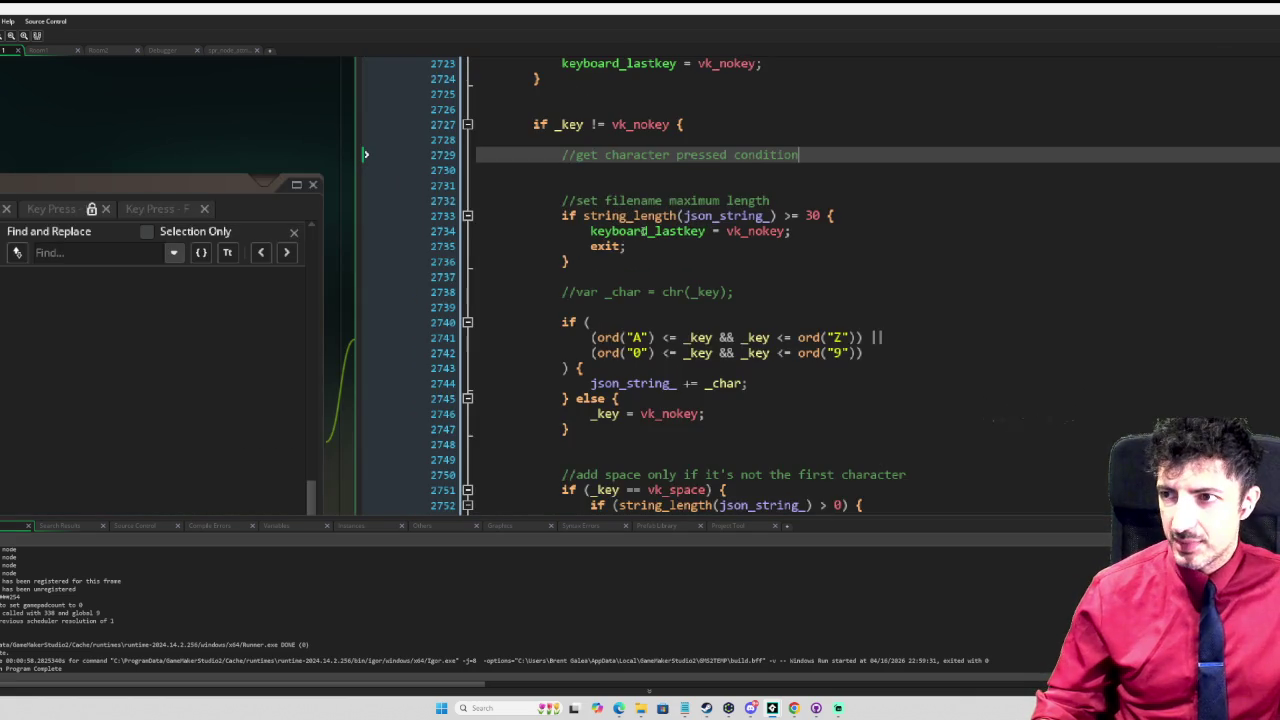
Step: Add a 'var _char_pressed =' line beneath the new comment
click(667, 228)
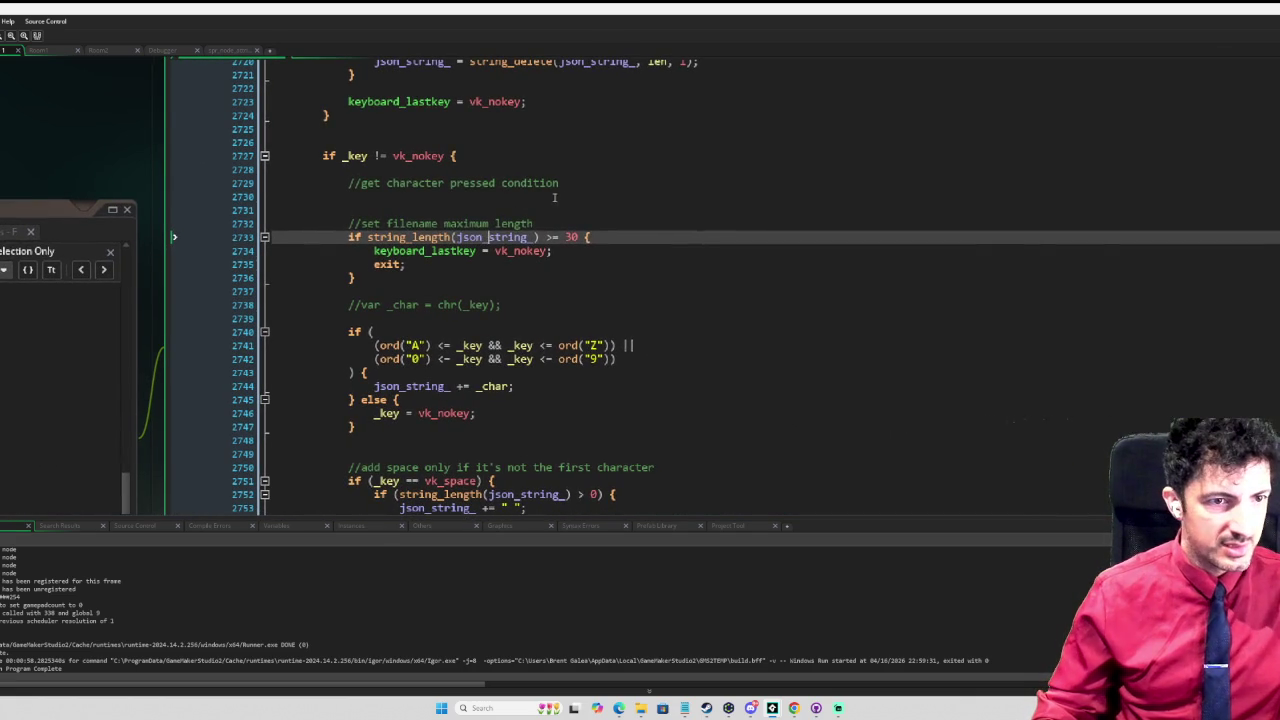
click(576, 185)
text(\)
key(Return)
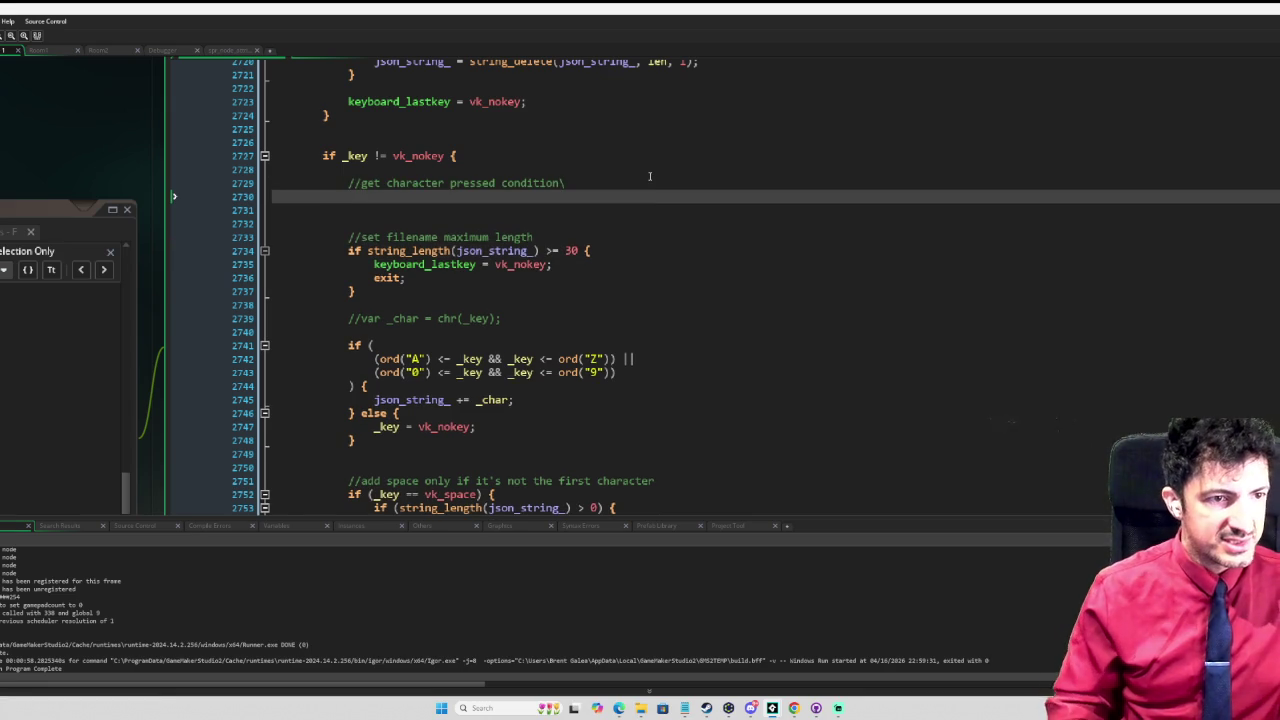
key(BackSpace)
key(BackSpace)
key(Return)
text(var _char_pressed)
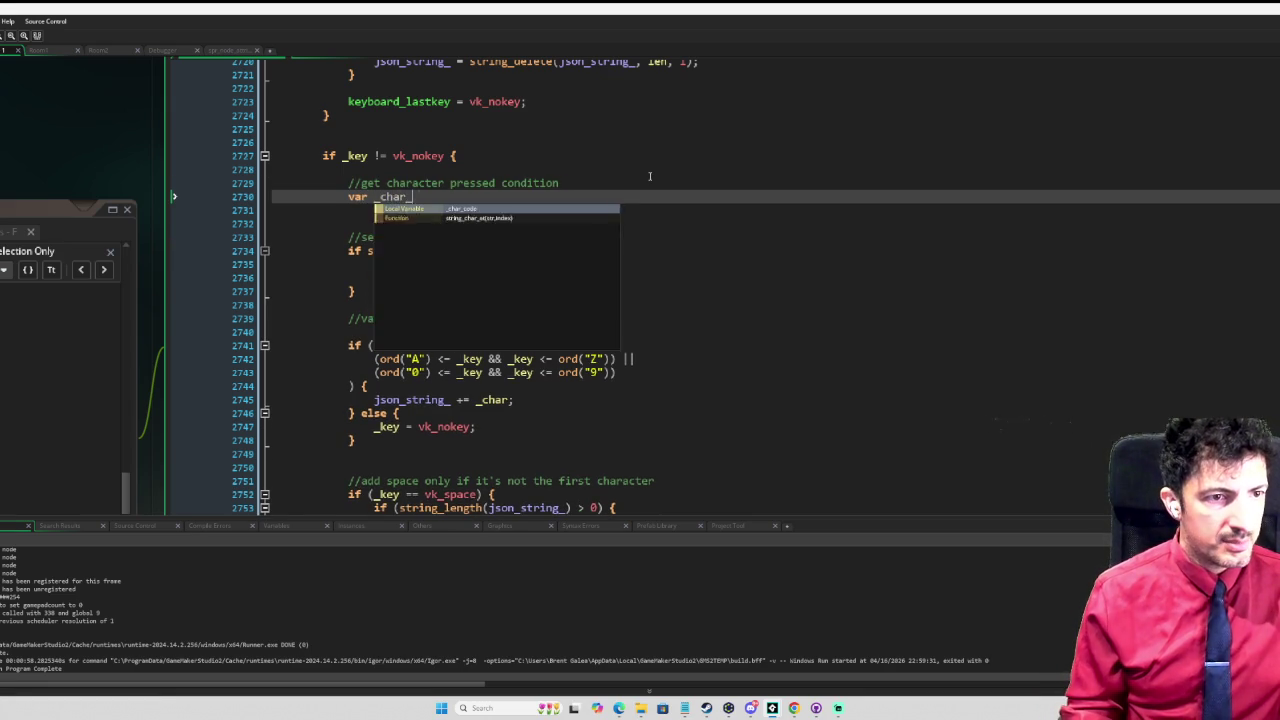
text( =)
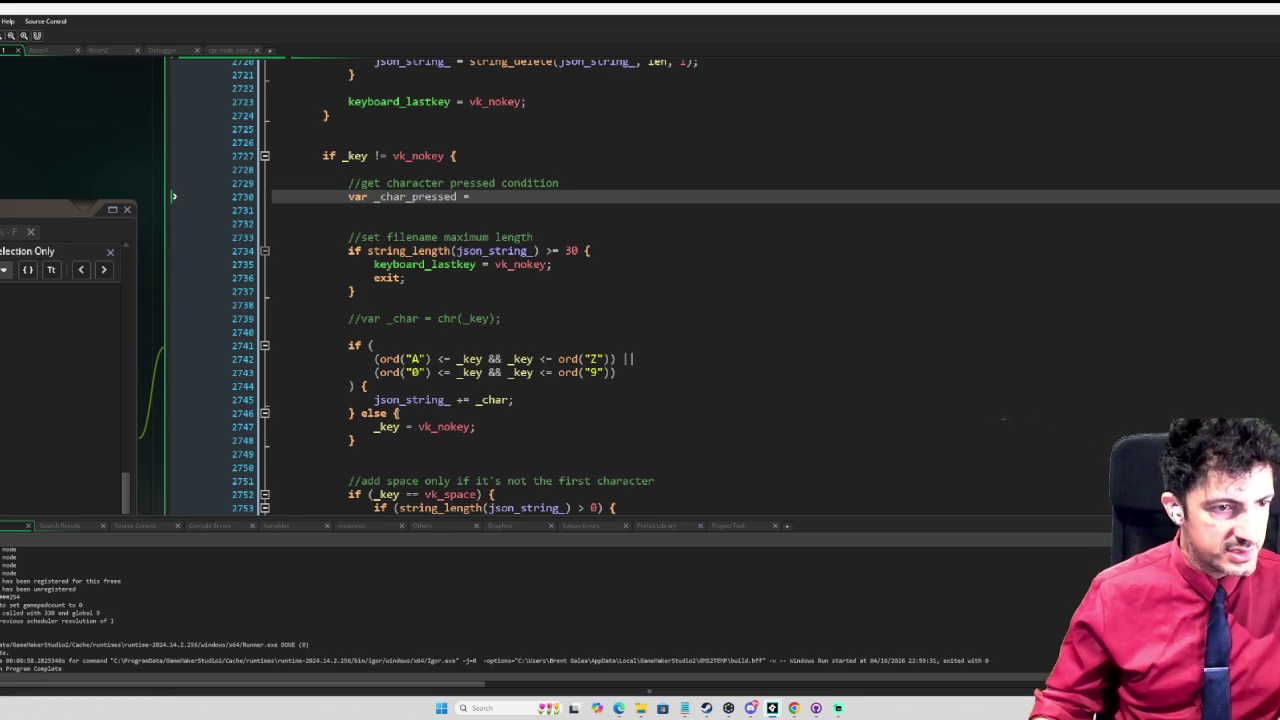
Step: Assign _char_pressed the copied A–Z and 0–9 ord conditions on one line, ending with a semicolon
drag(375, 358, 636, 373)
key(ctrl+c)
click(509, 198)
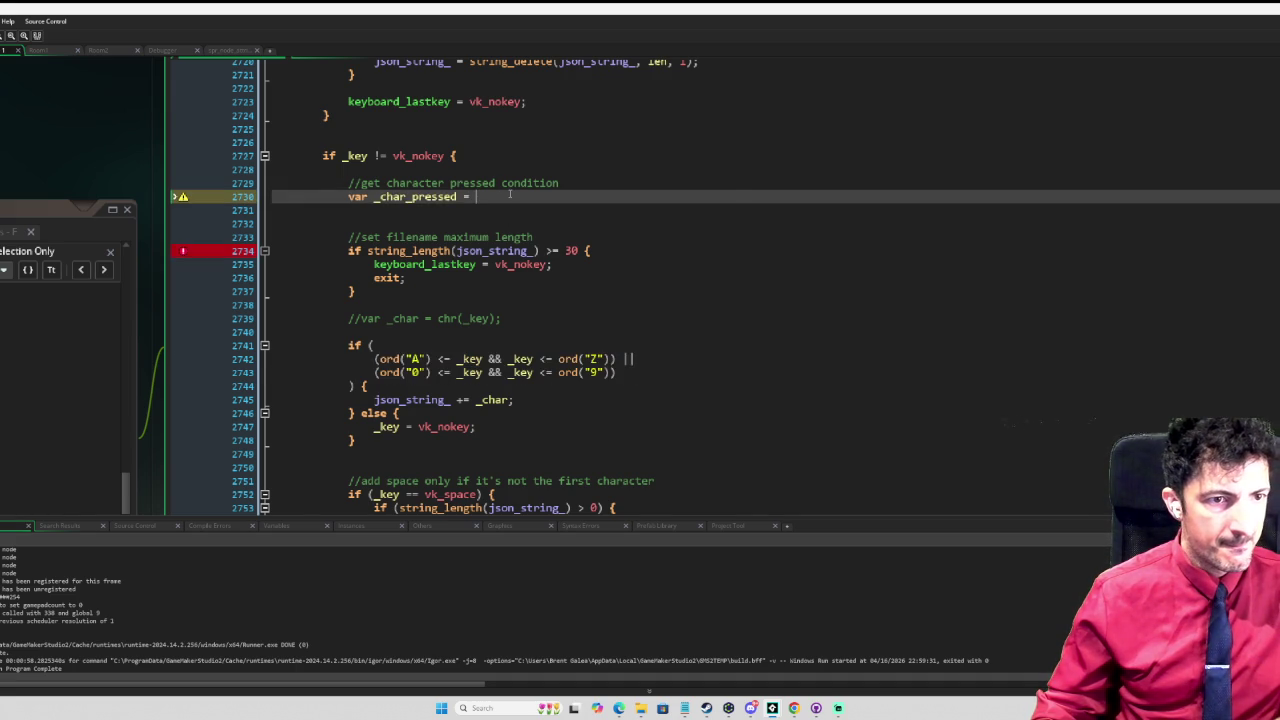
key(ctrl+v)
click(367, 210)
key(BackSpace)
key(BackSpace)
key(BackSpace)
key(ctrl+Right)
key(ctrl+Right)
key(ctrl+Right)
key(ctrl+Right)
key(ctrl+Right)
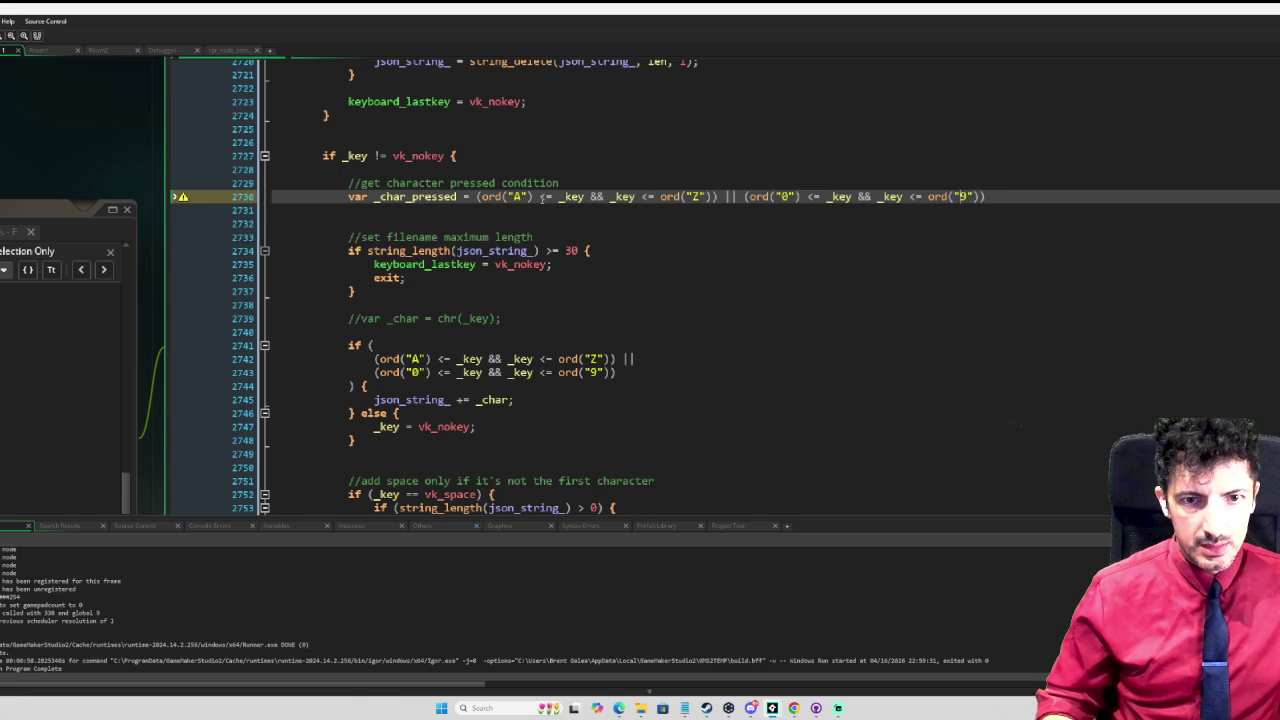
text(;)
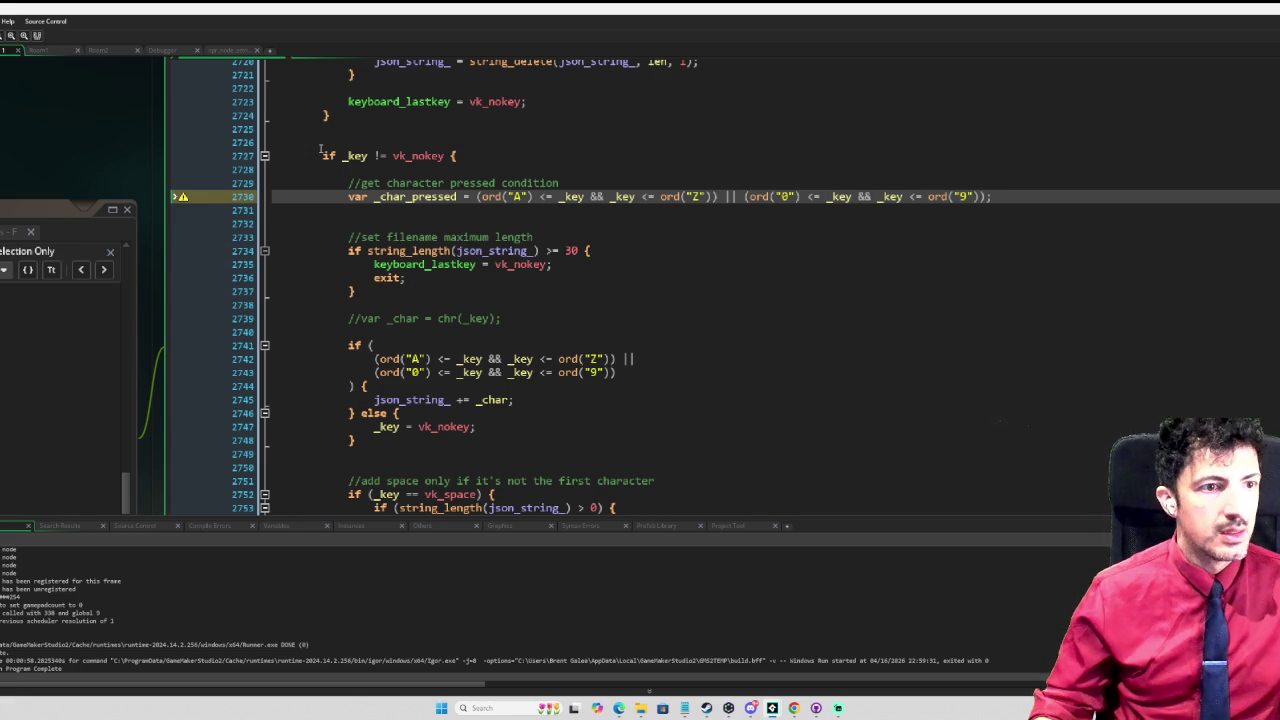
click(439, 221)
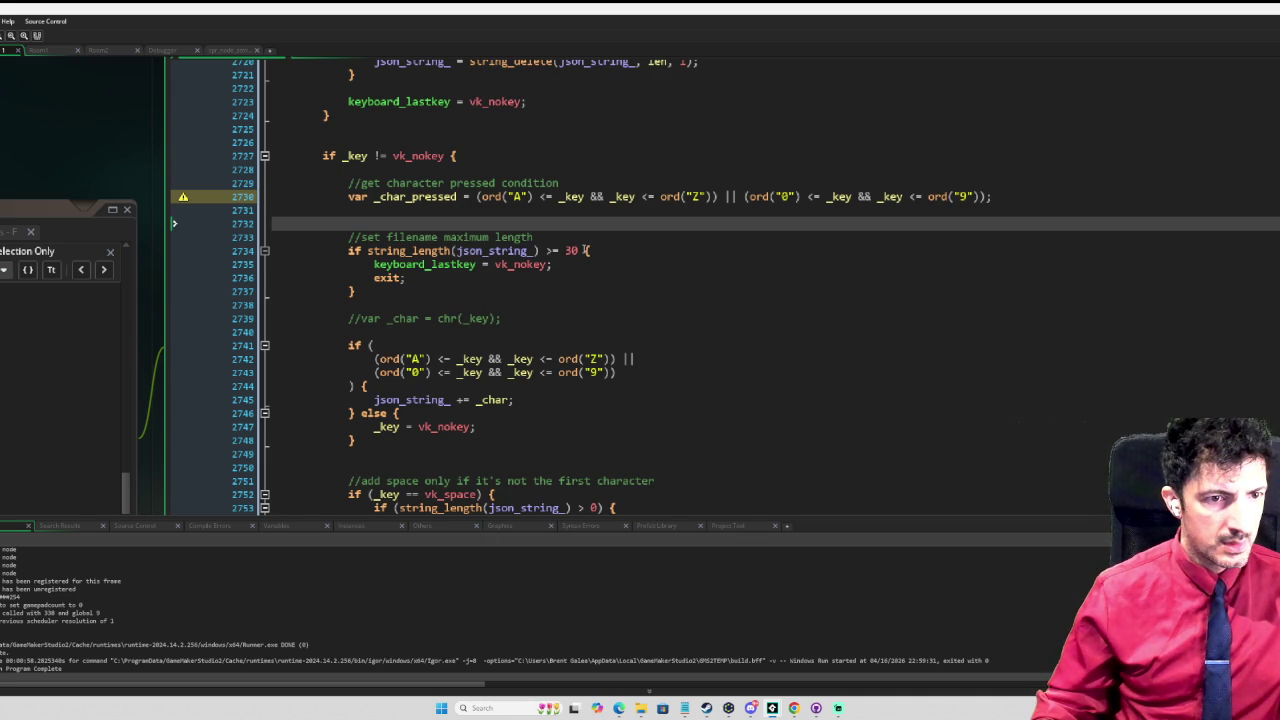
Step: Extend the maximum-length check with '|| !_char_pressed'
click(586, 250)
text(|| )
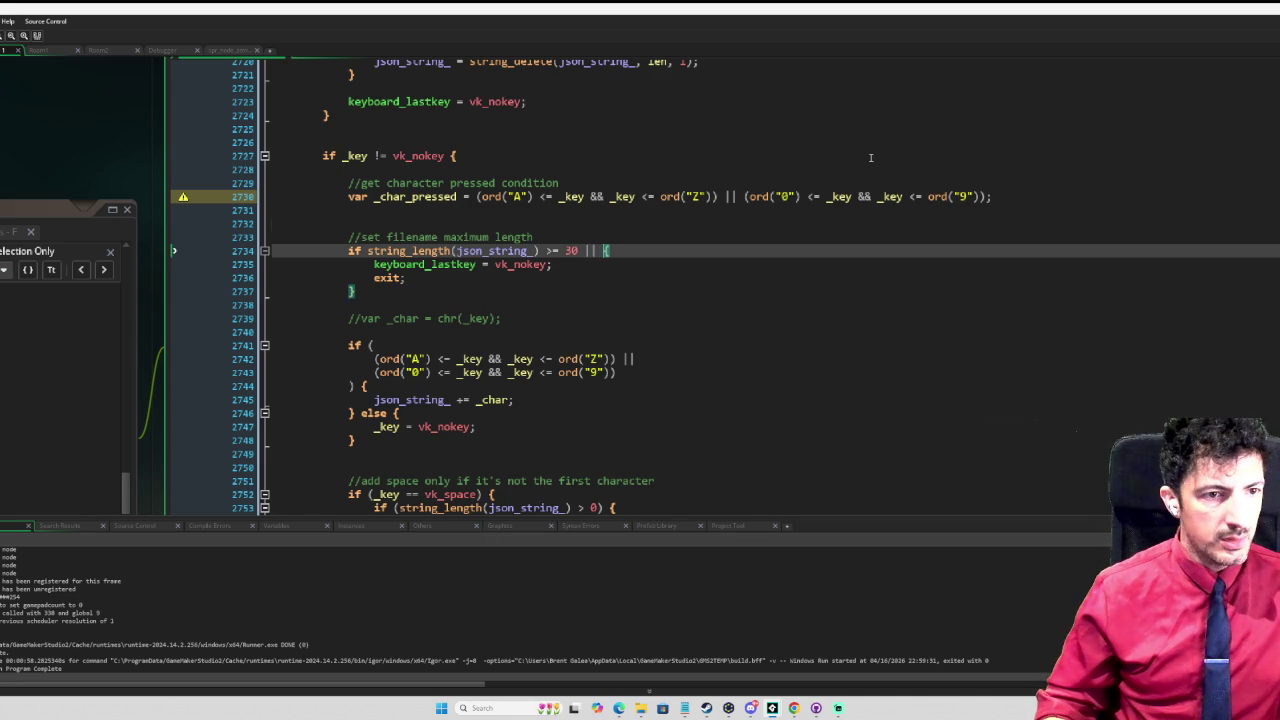
text(!_char)
key(Down)
key(Down)
key(Return)
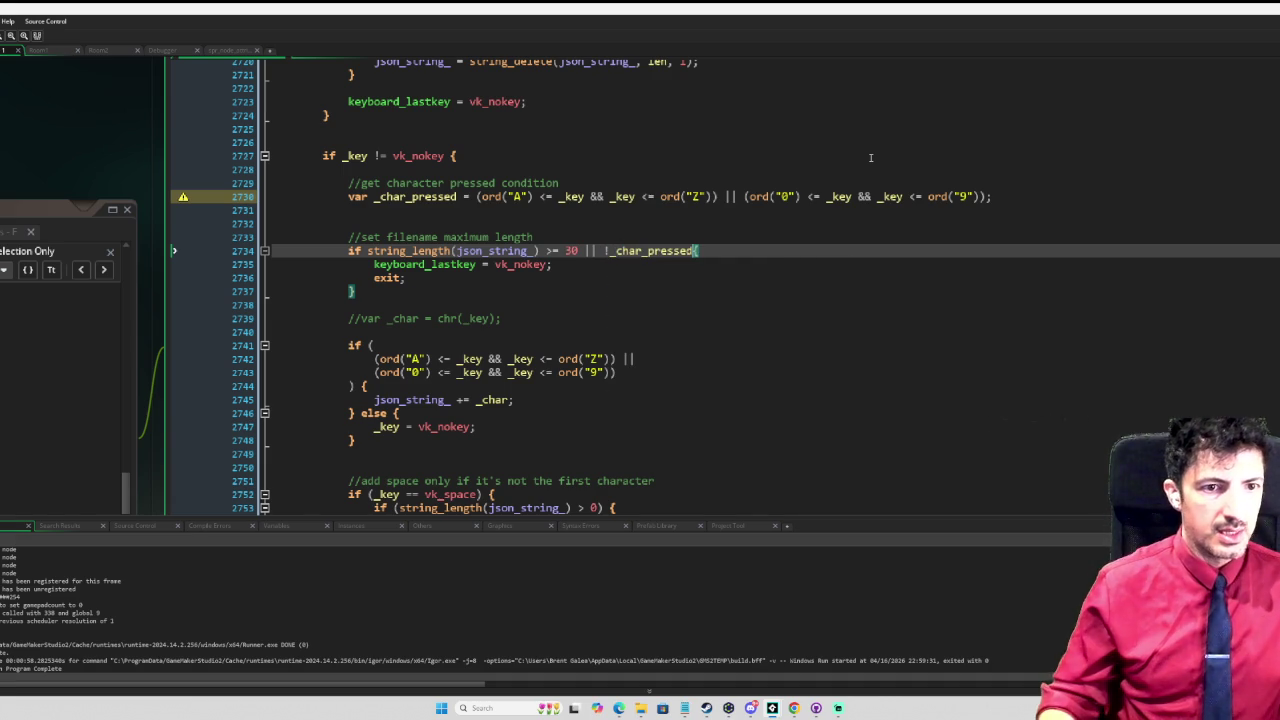
key(Down)
key(Down)
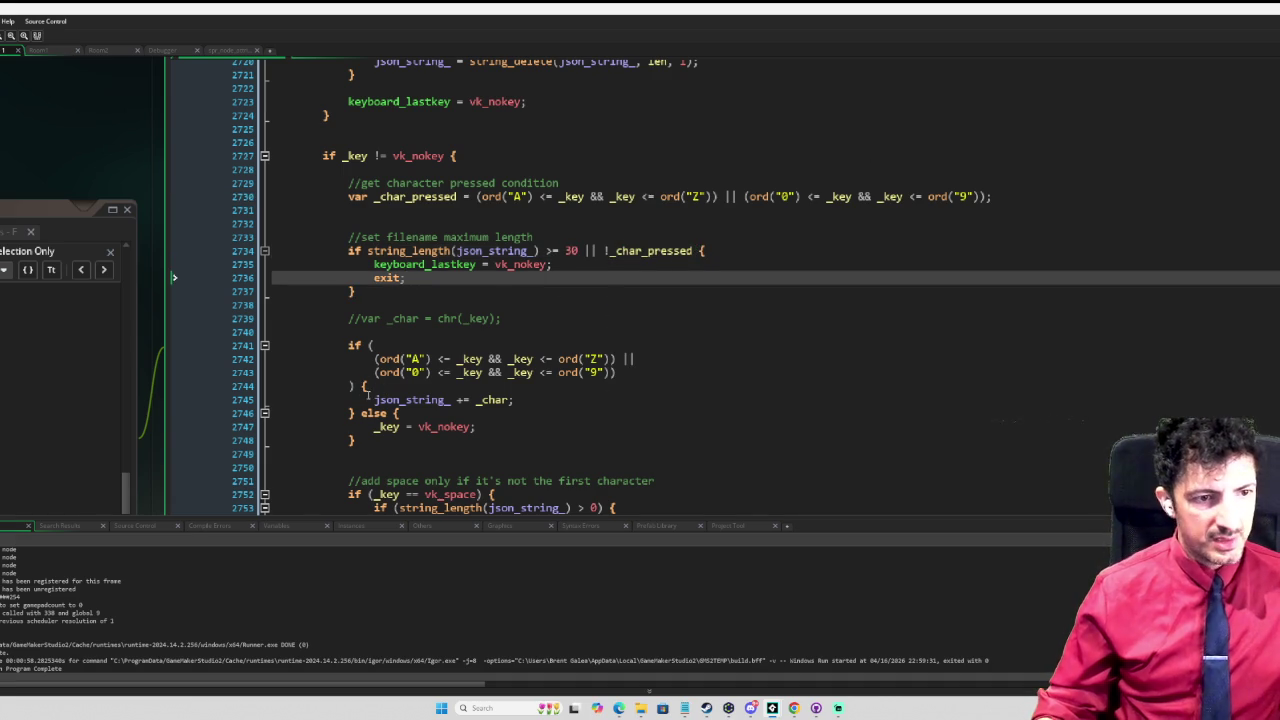
Step: Replace the if's old ord conditions with _char_pressed
drag(356, 386, 370, 345)
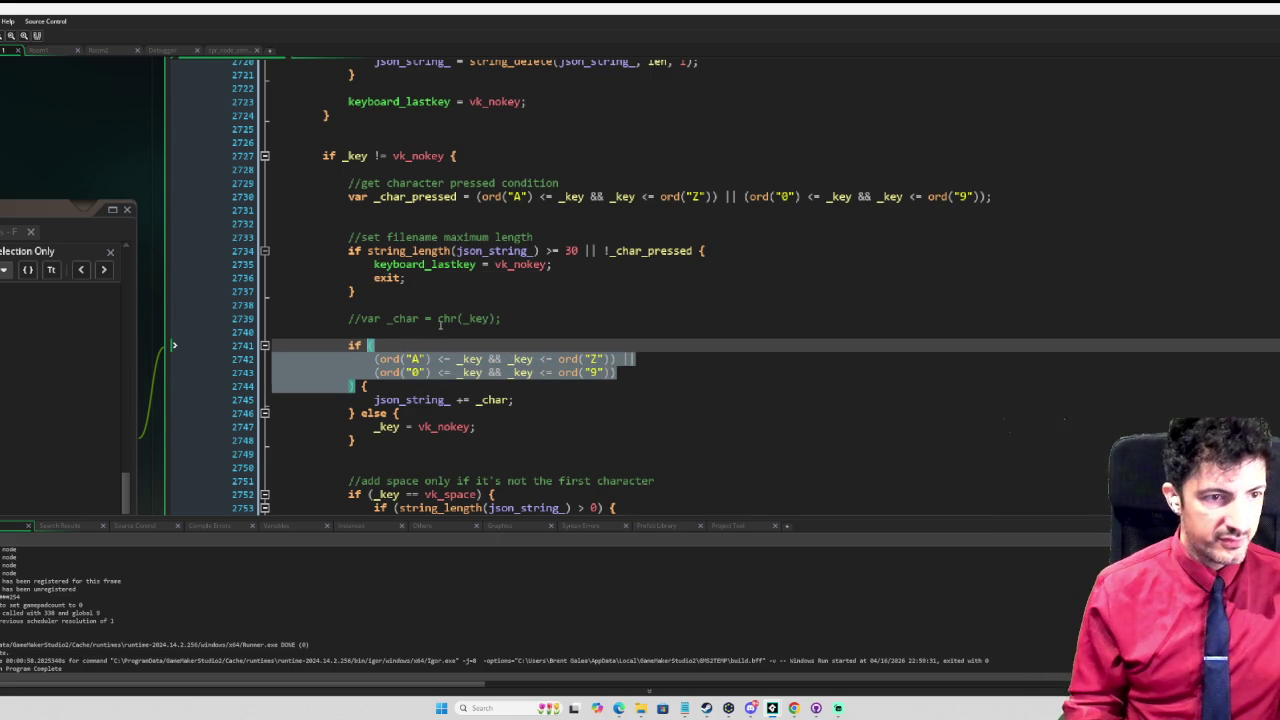
key(BackSpace)
text(_char_pressed {)
key(Down)
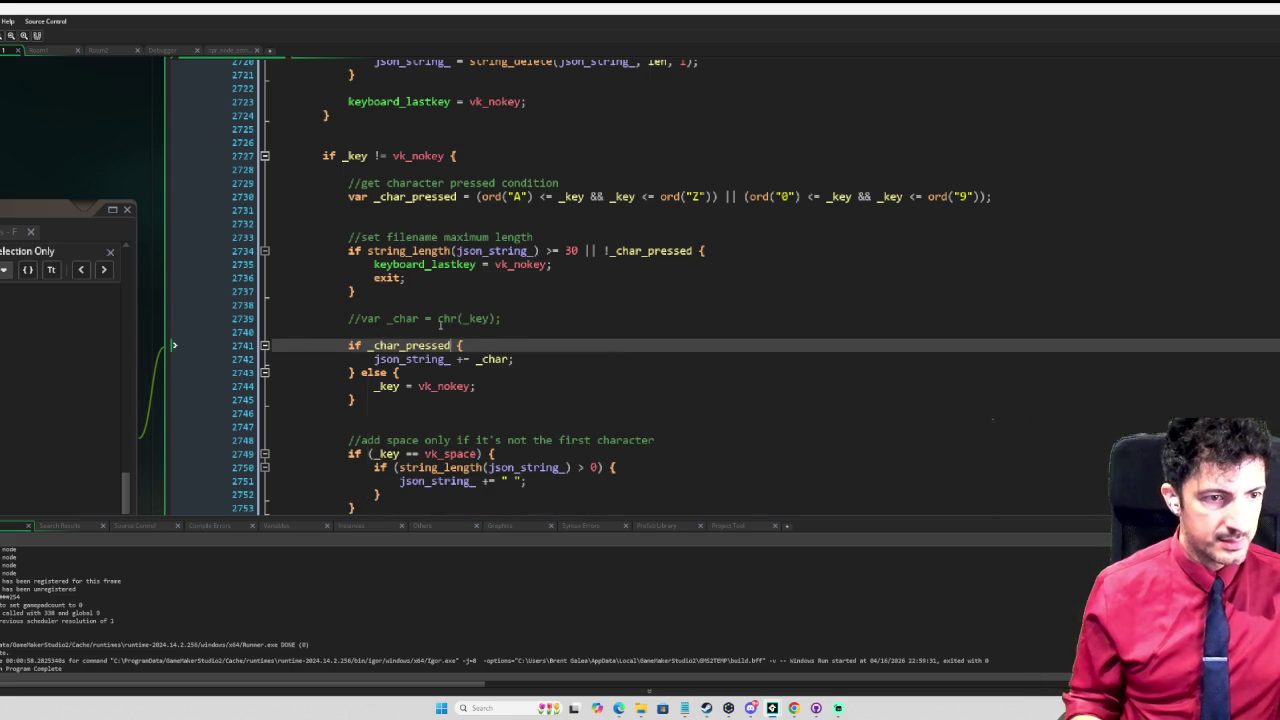
key(Return)
Step: Delete the else branch that resets _key to vk_nokey
scroll(441, 332, down, 1)
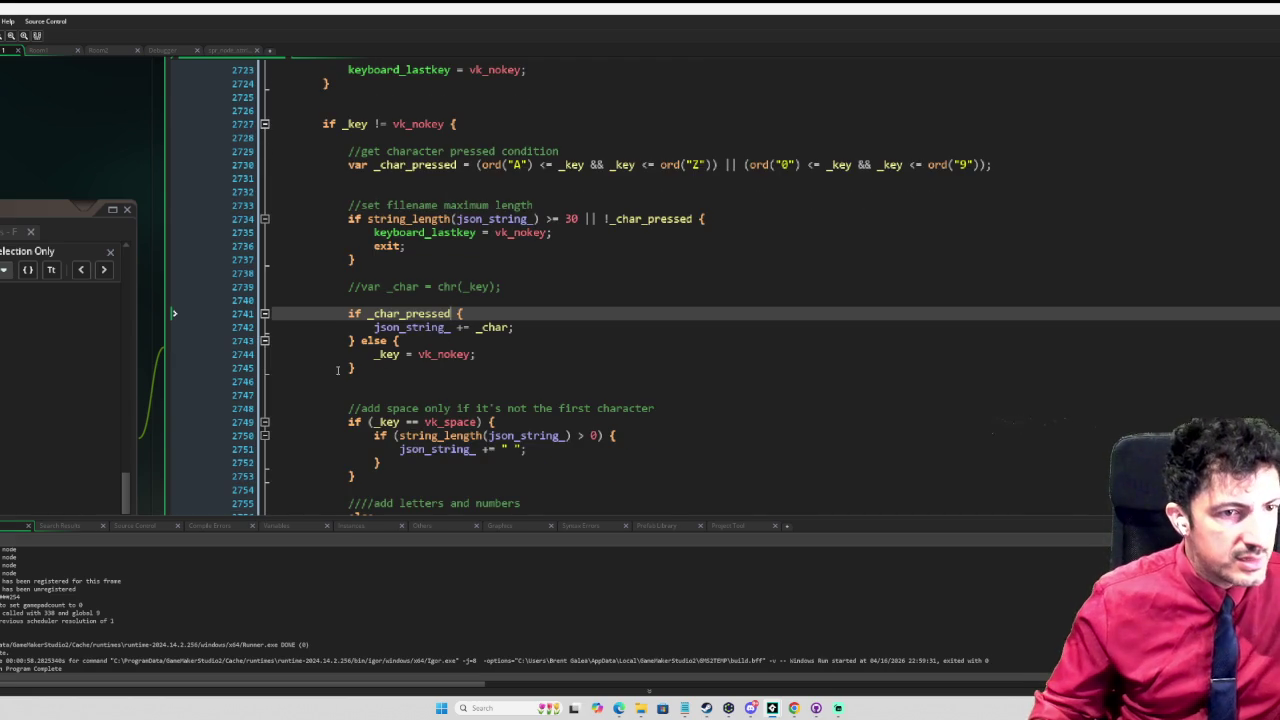
mouse_move(356, 368)
mouse_down()
mouse_move(378, 354)
mouse_move(361, 341)
mouse_up()
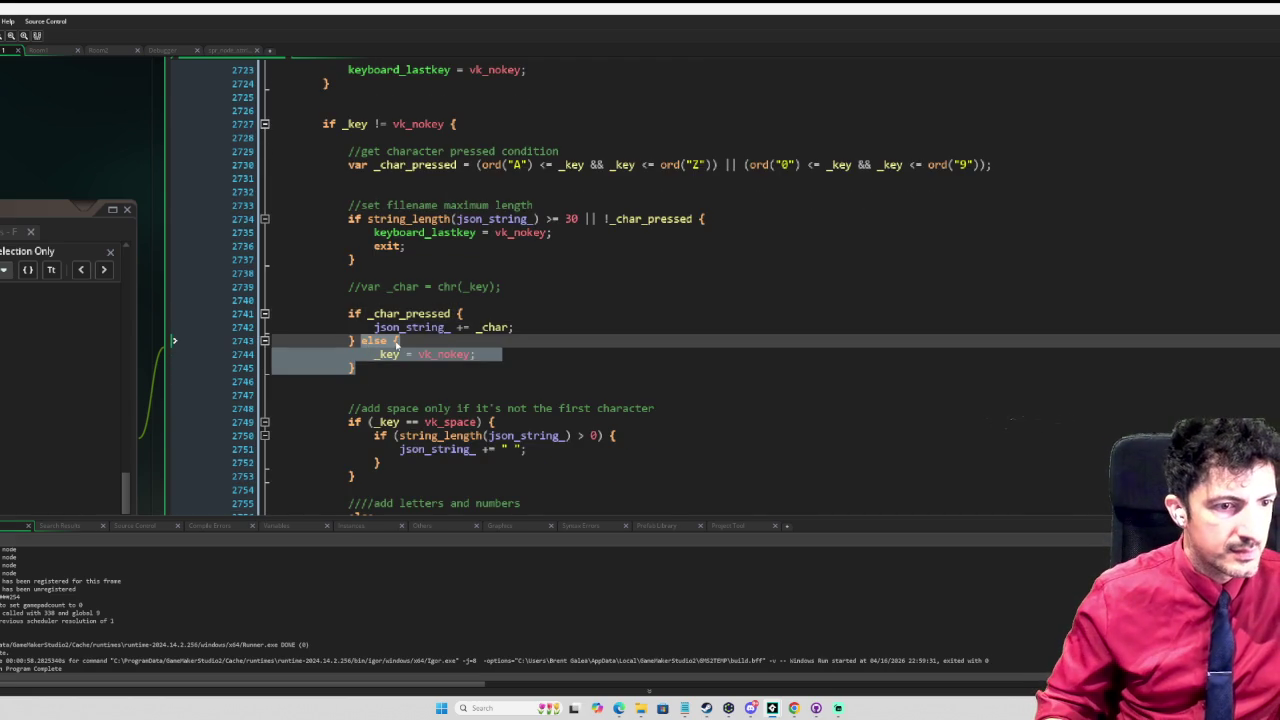
key(Delete)
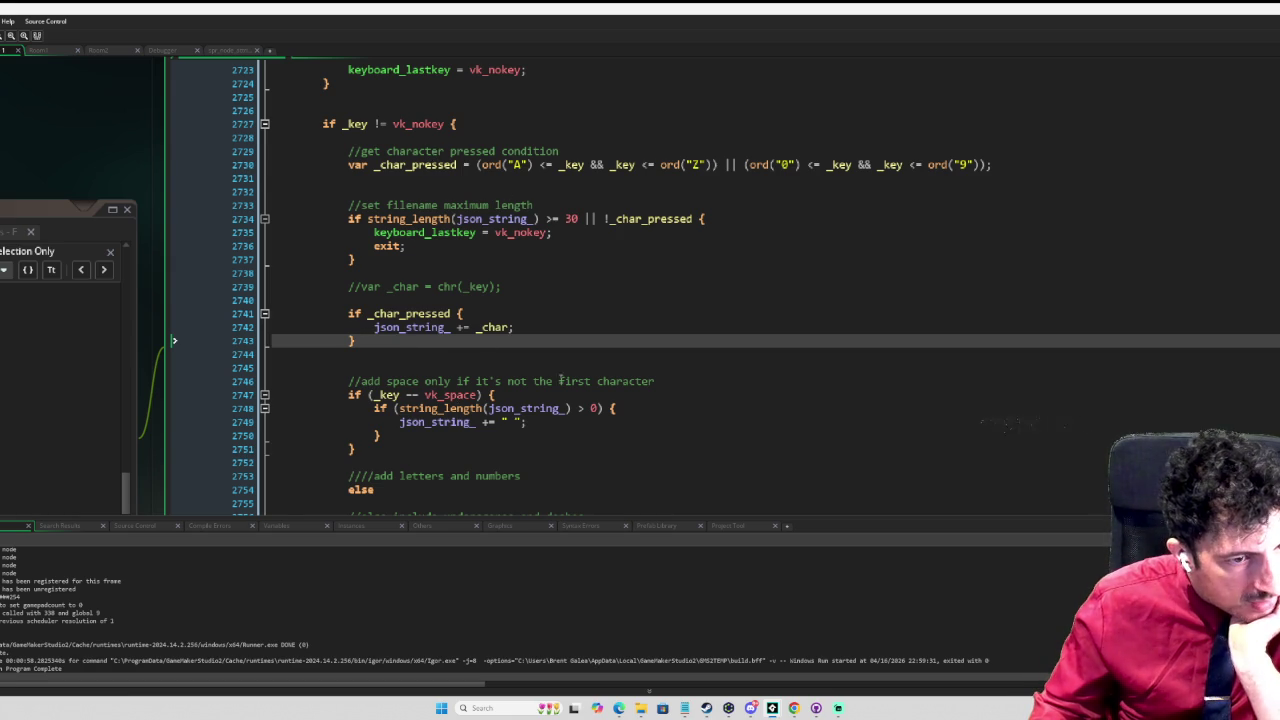
scroll(570, 381, down, 2)
scroll(515, 357, up, 1)
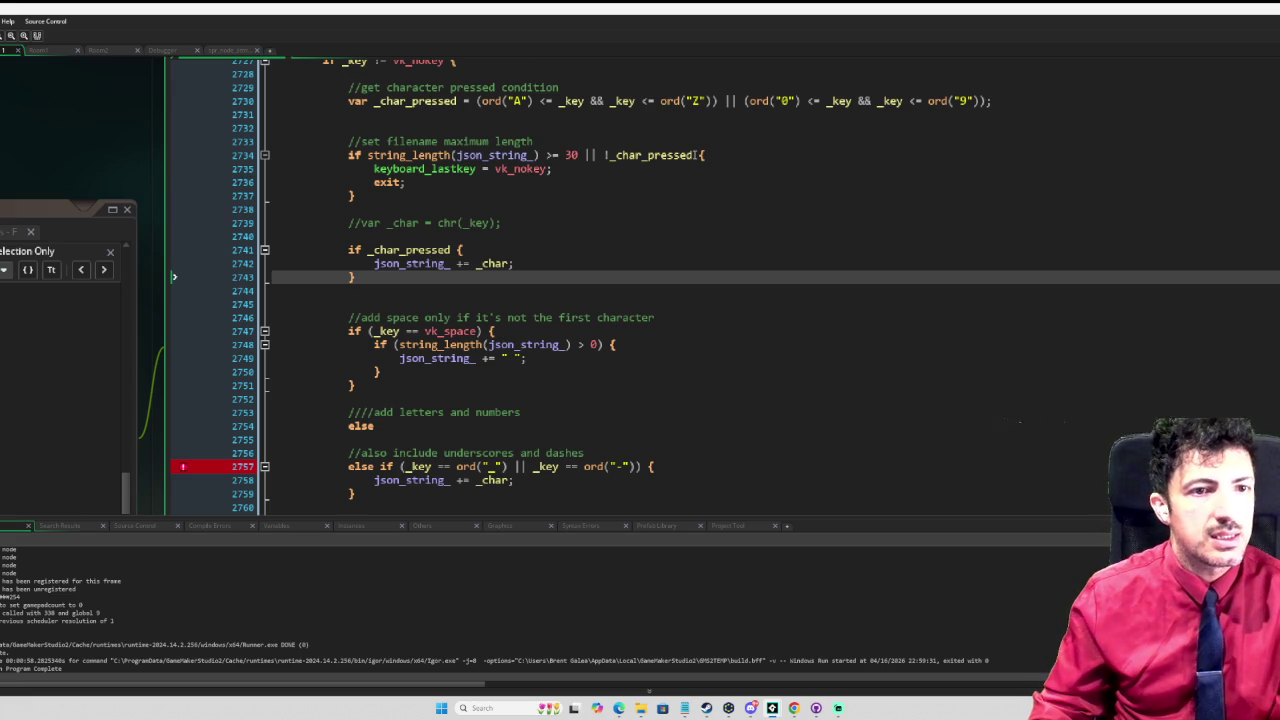
Step: Drop '|| !_char_pressed' so the length check only caps at 30 characters
double_click(616, 156)
key(shift+Left)
key(shift+Left)
key(shift+Left)
key(BackSpace)
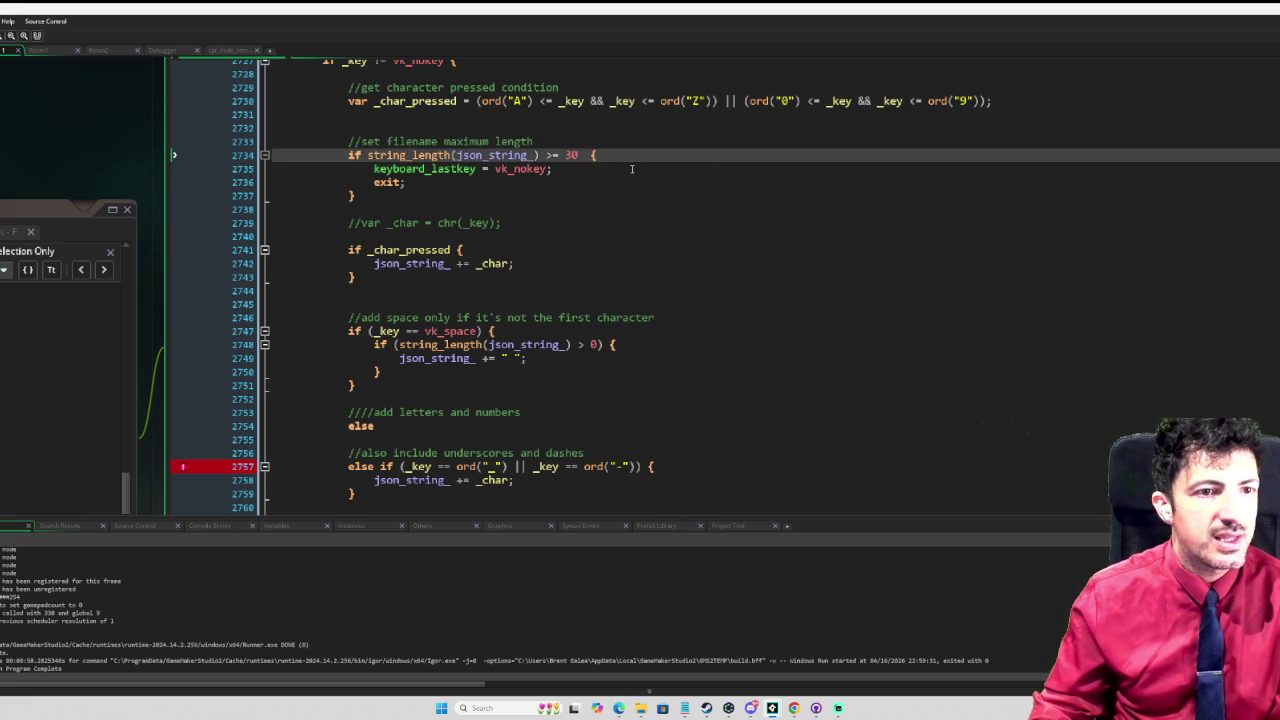
Step: Delete the commented-out _char line and the duplicate 'json_string_ += _char;' line
drag(512, 222, 374, 208)
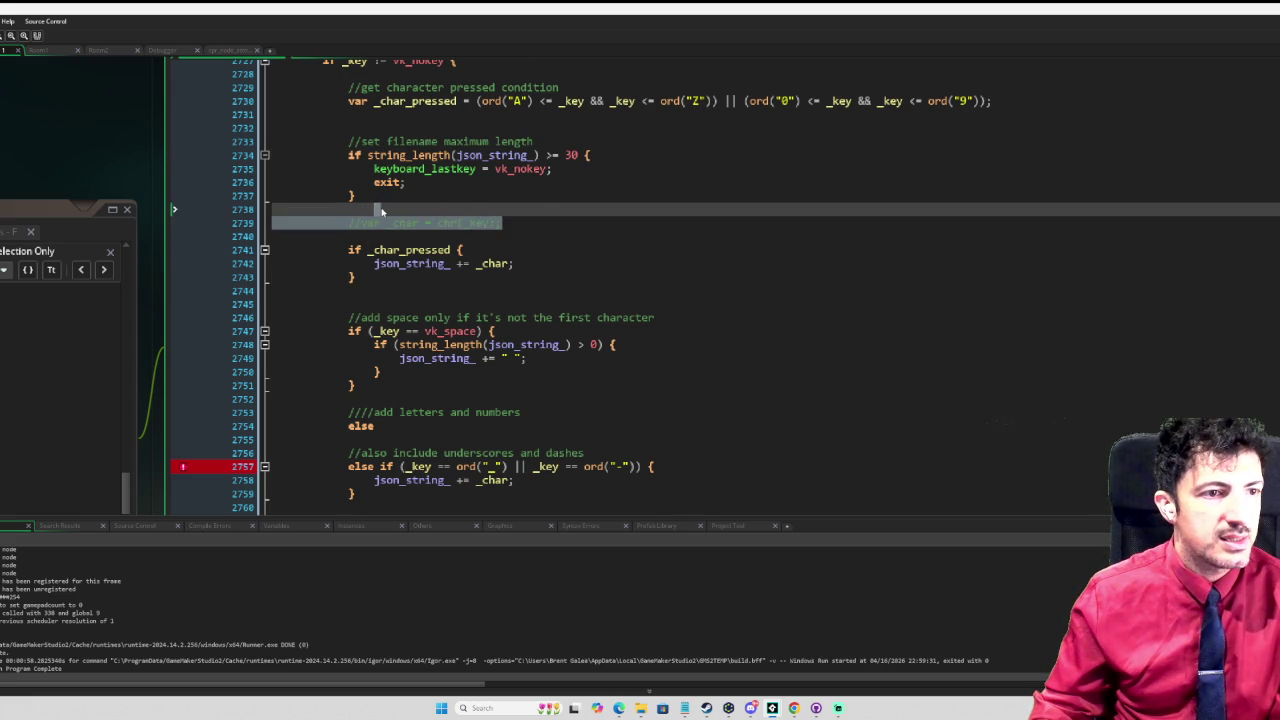
key(BackSpace)
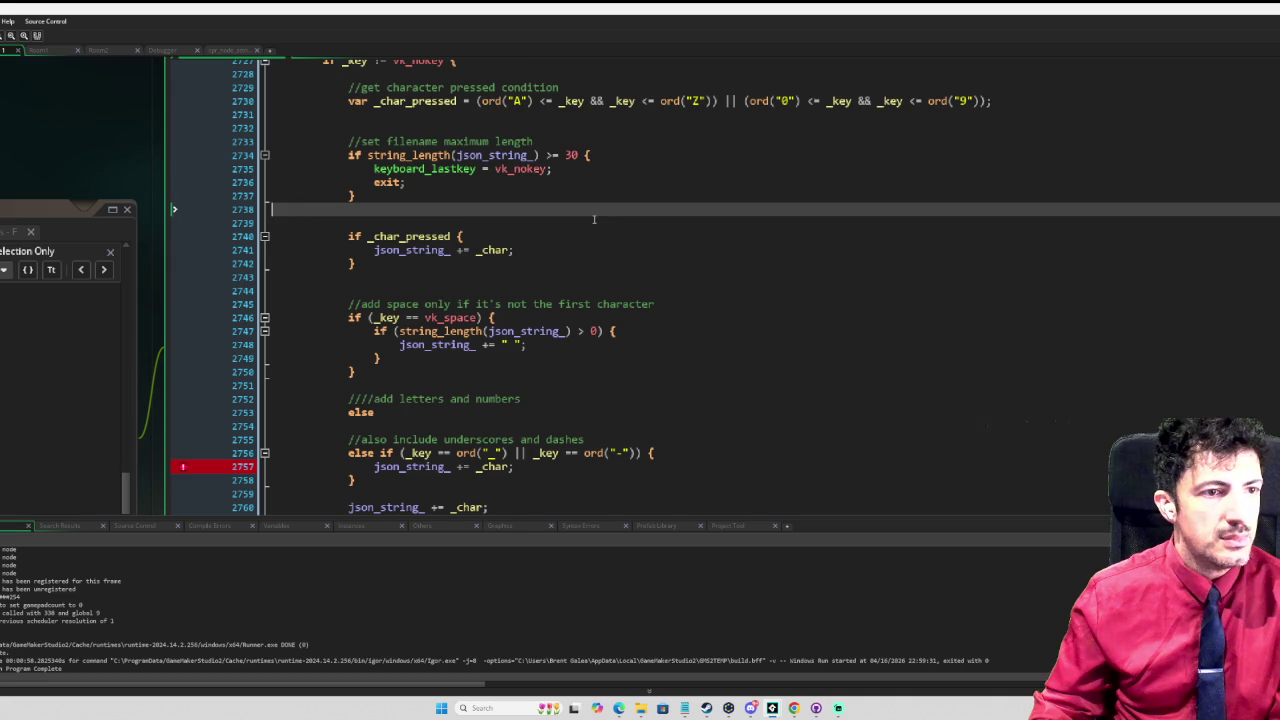
key(BackSpace)
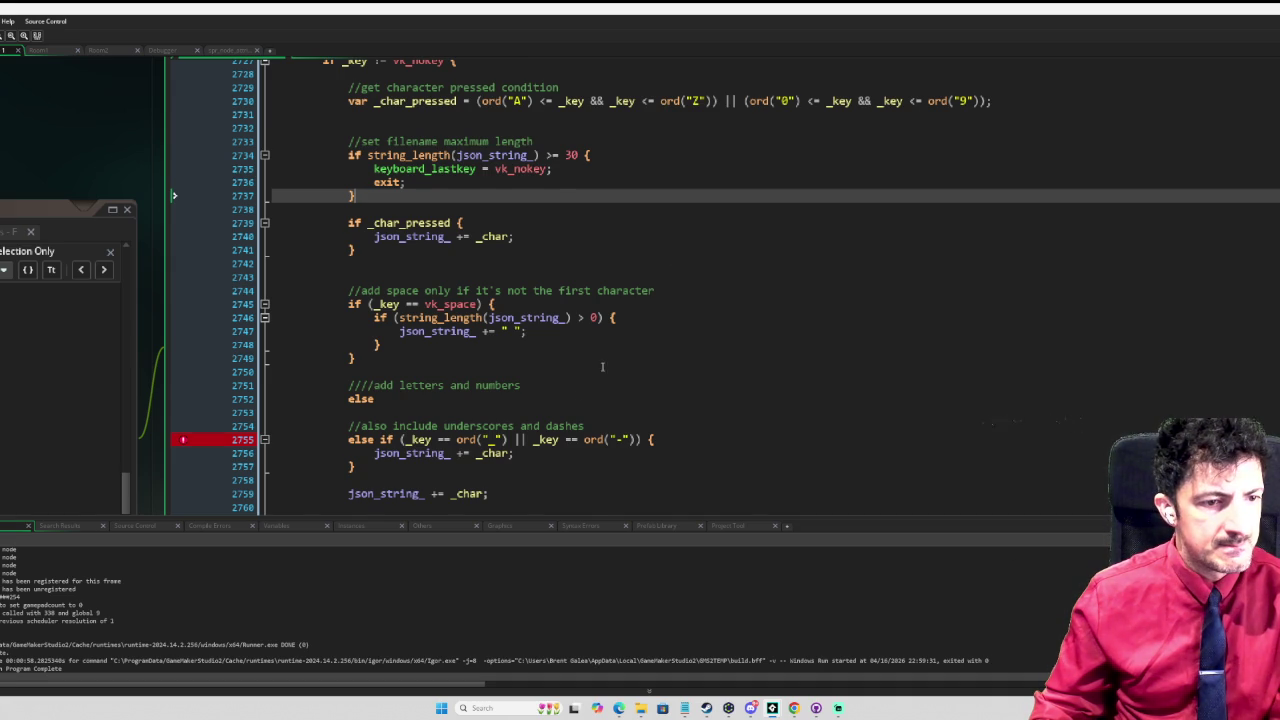
scroll(628, 341, down, 2)
scroll(562, 329, up, 2)
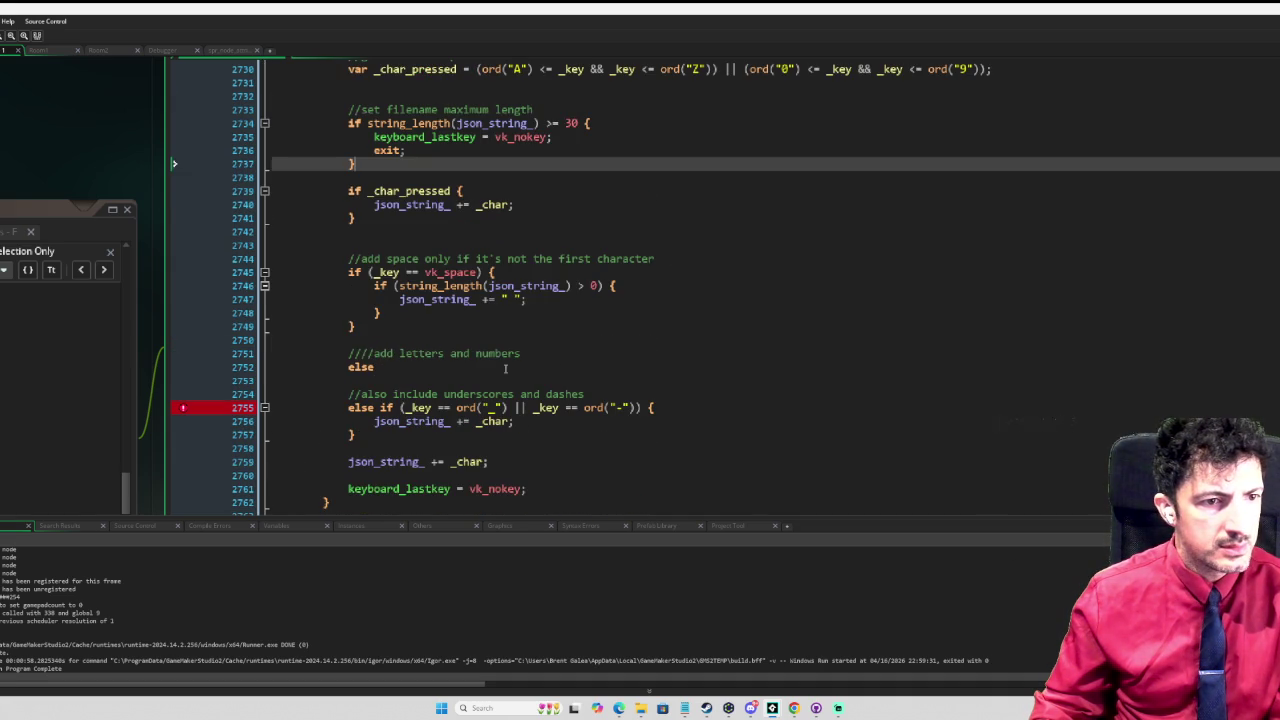
drag(506, 456, 275, 448)
key(BackSpace)
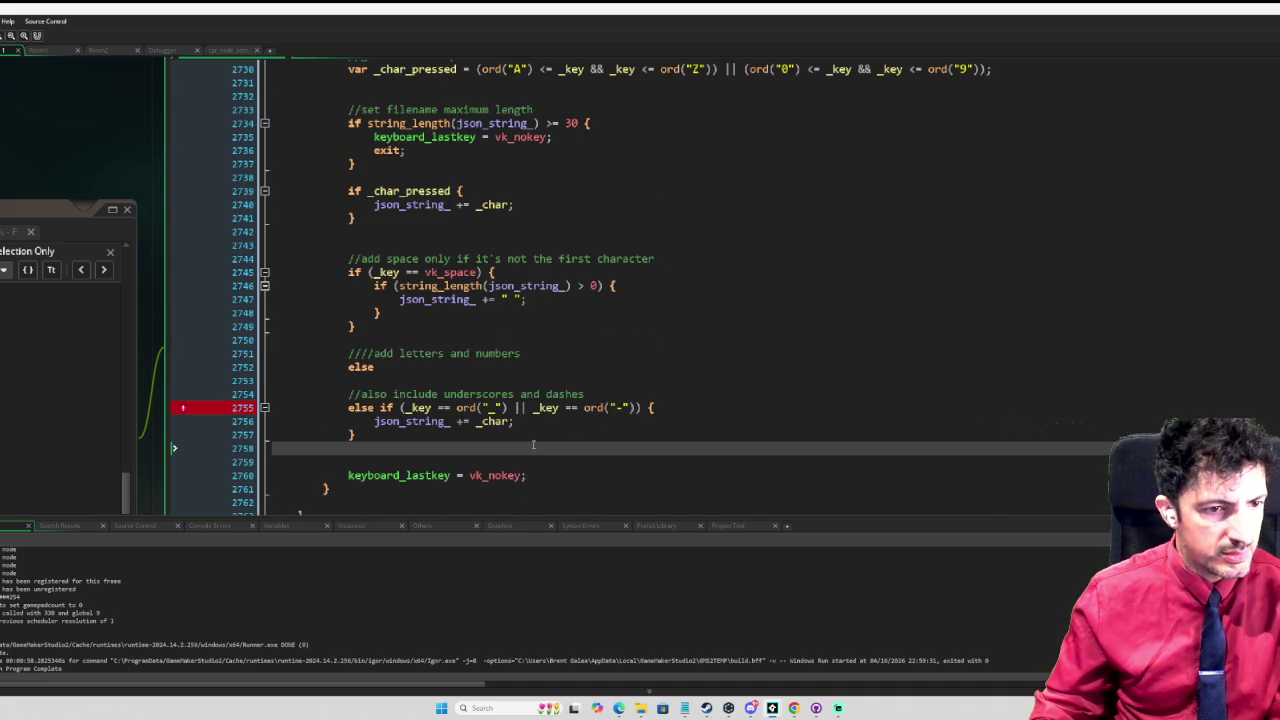
Step: Remove the stray else and its 'add letters and numbers' comment
drag(398, 369, 273, 367)
key(BackSpace)
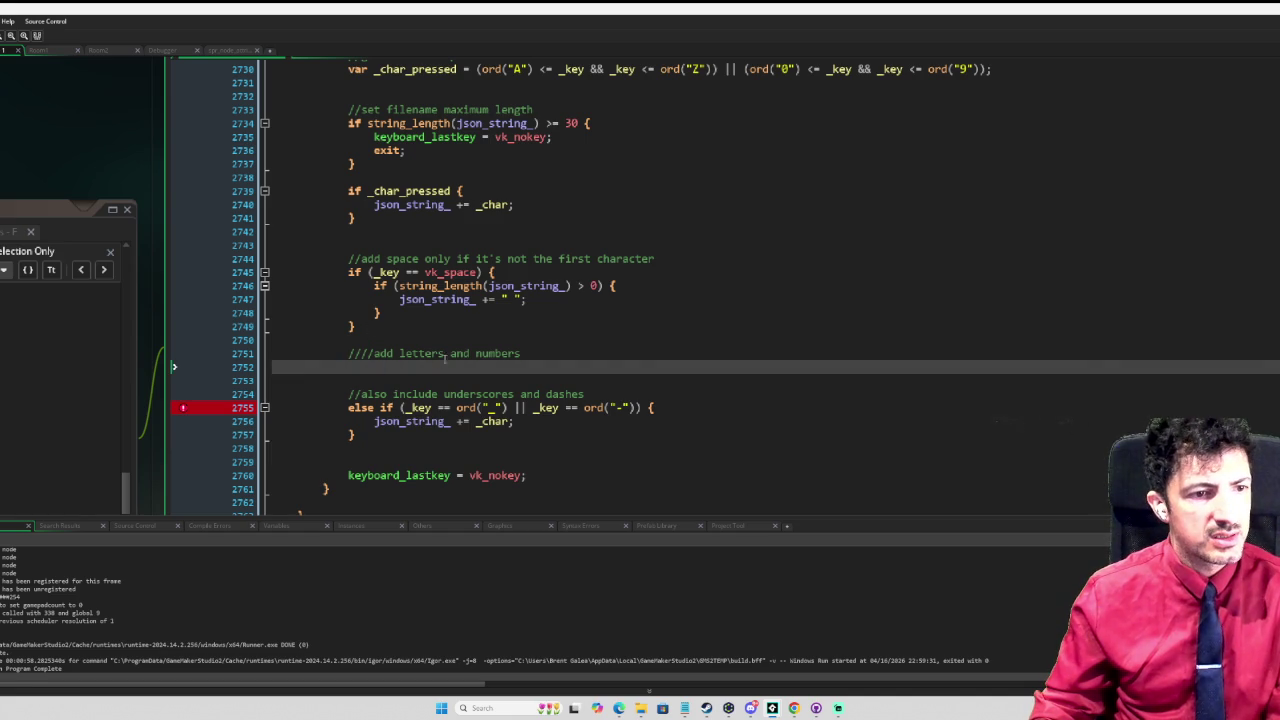
key(BackSpace)
drag(572, 352, 272, 353)
key(BackSpace)
key(BackSpace)
scroll(632, 316, up, 1)
scroll(632, 316, up, 1)
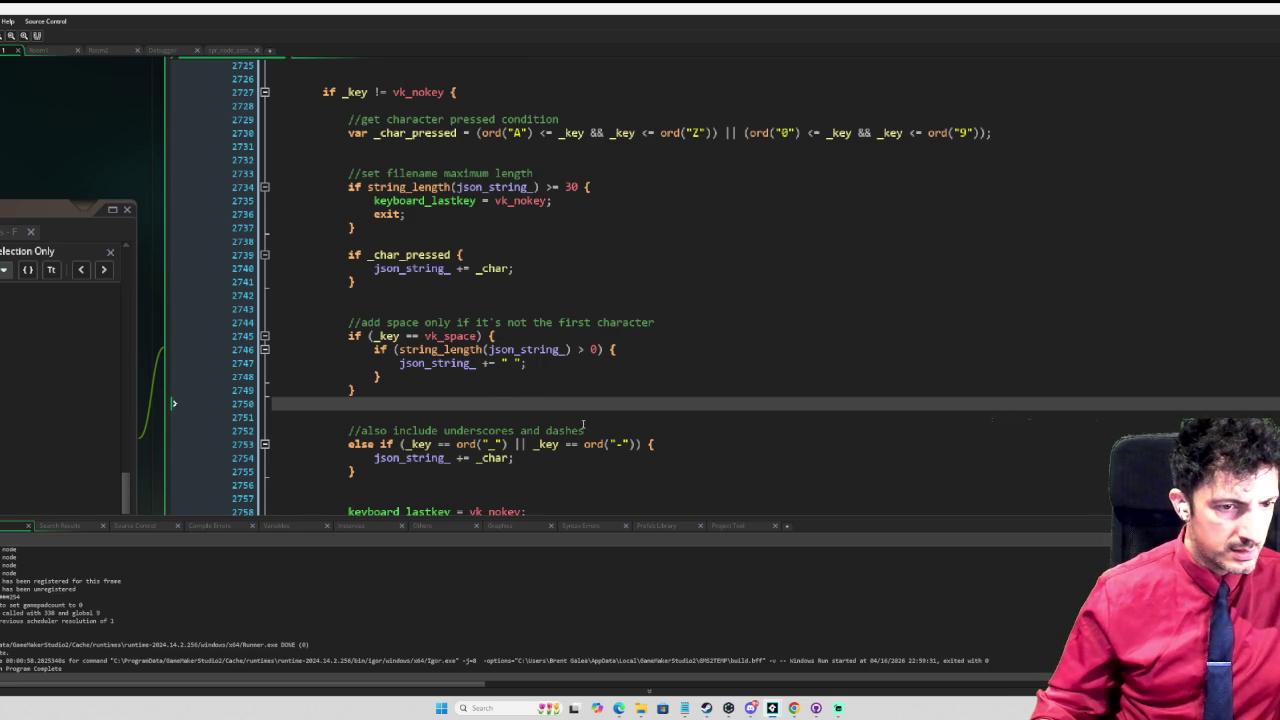
scroll(566, 408, down, 2)
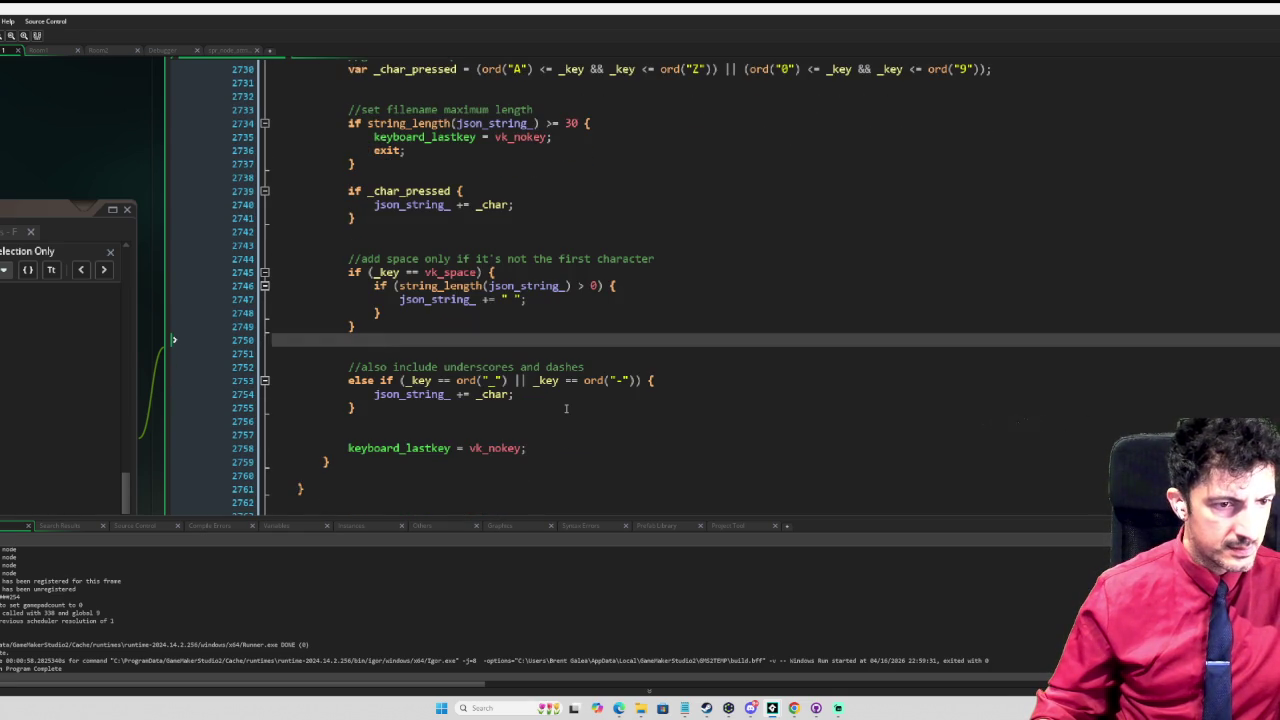
scroll(661, 405, up, 1)
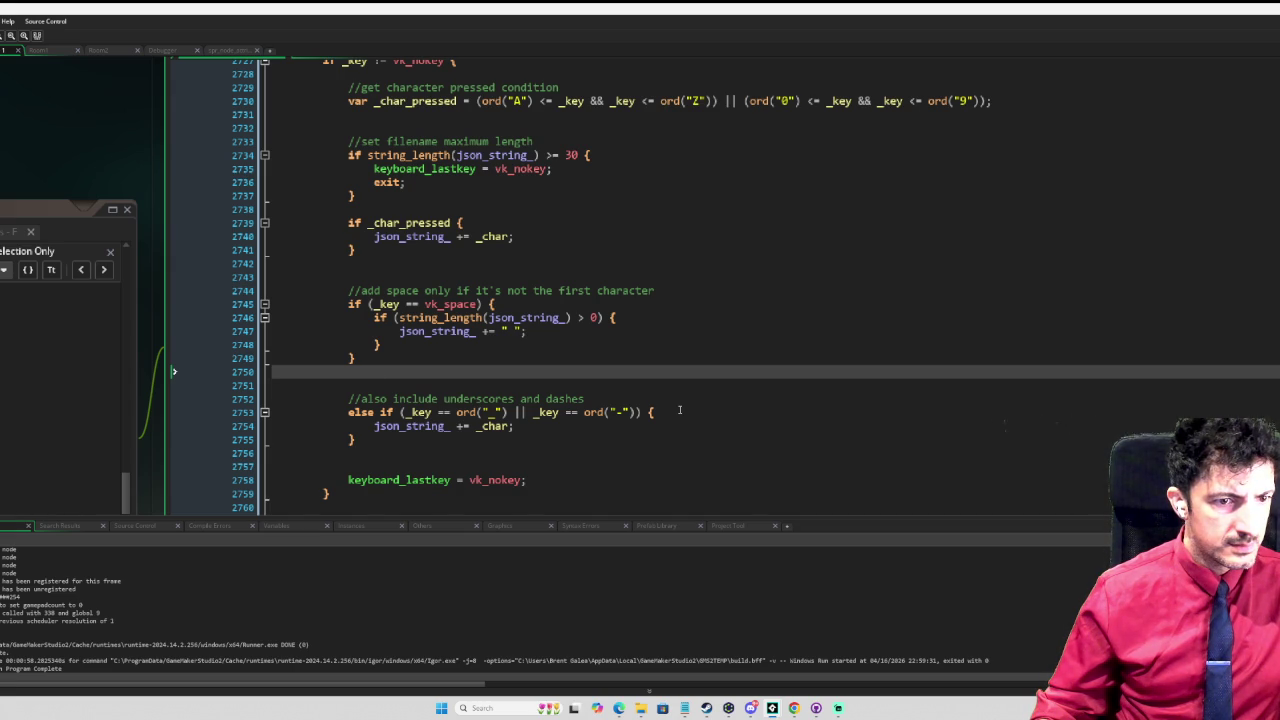
Step: Add '_char = chr(_key)' inside the underscore/dash branch and launch a test run
click(679, 410)
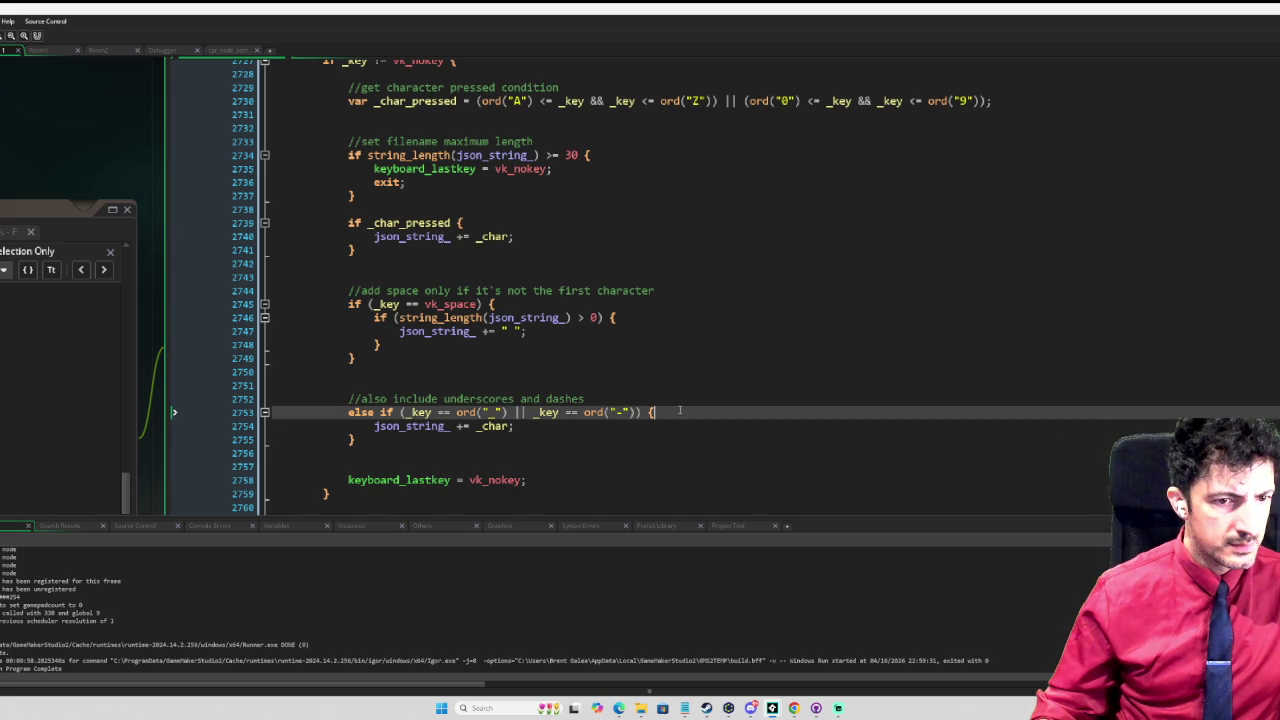
key(Return)
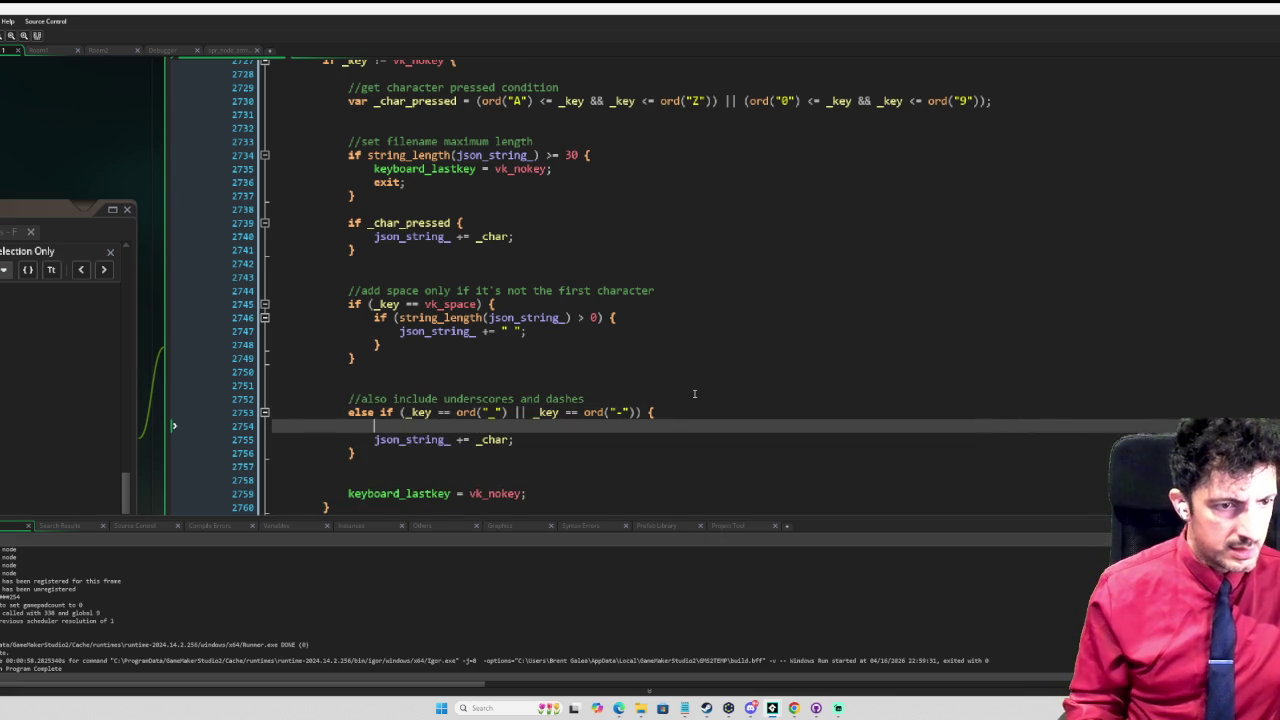
text(_char = chr()
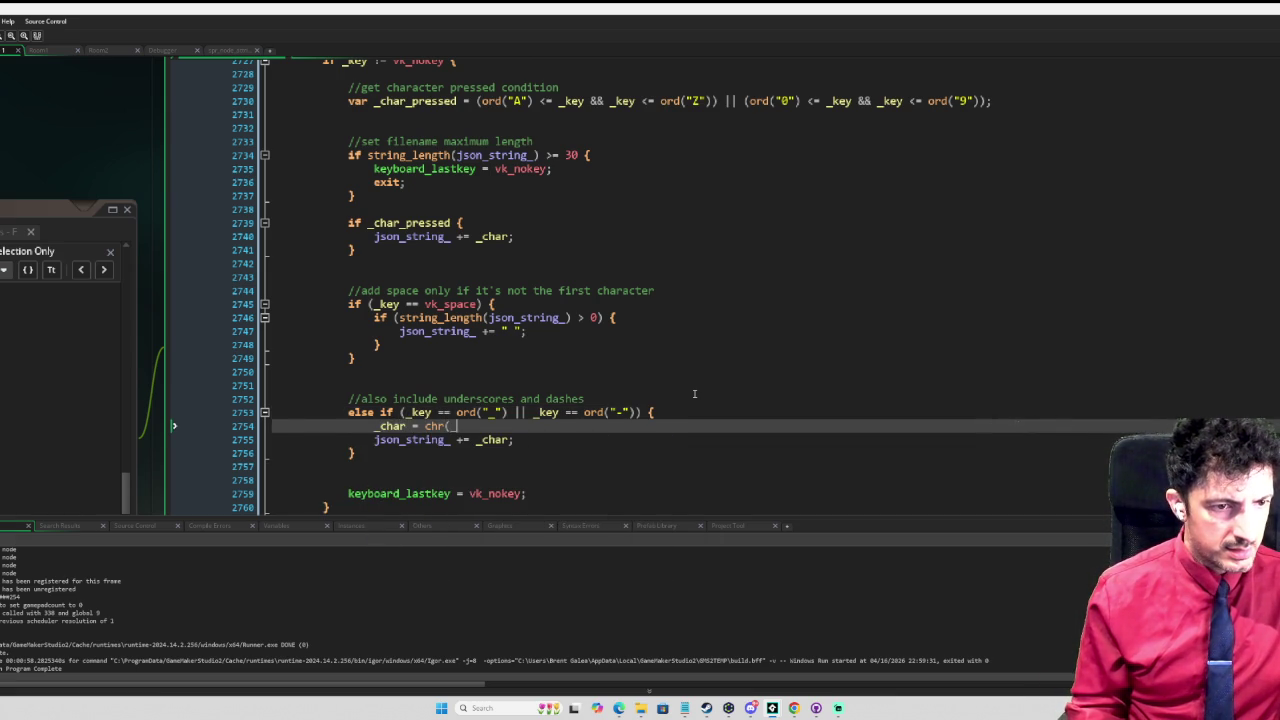
text(_key)
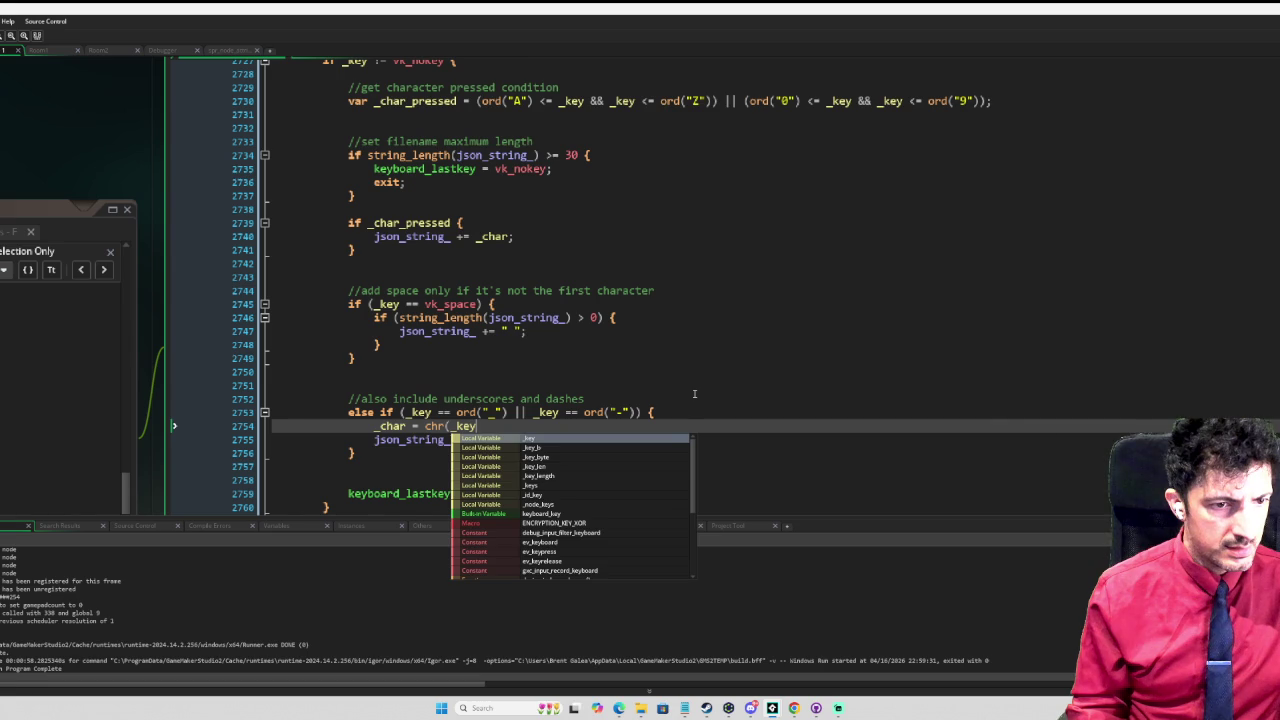
text())
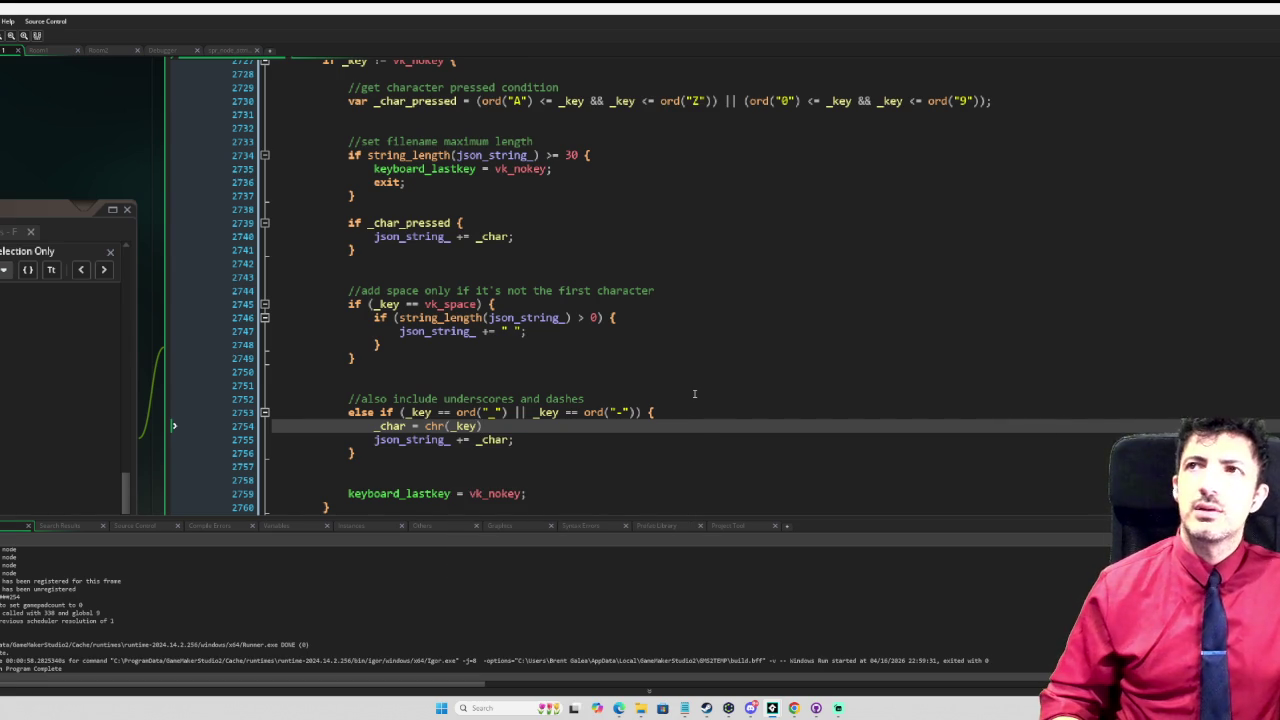
key(BackSpace)
key(BackSpace)
key(BackSpace)
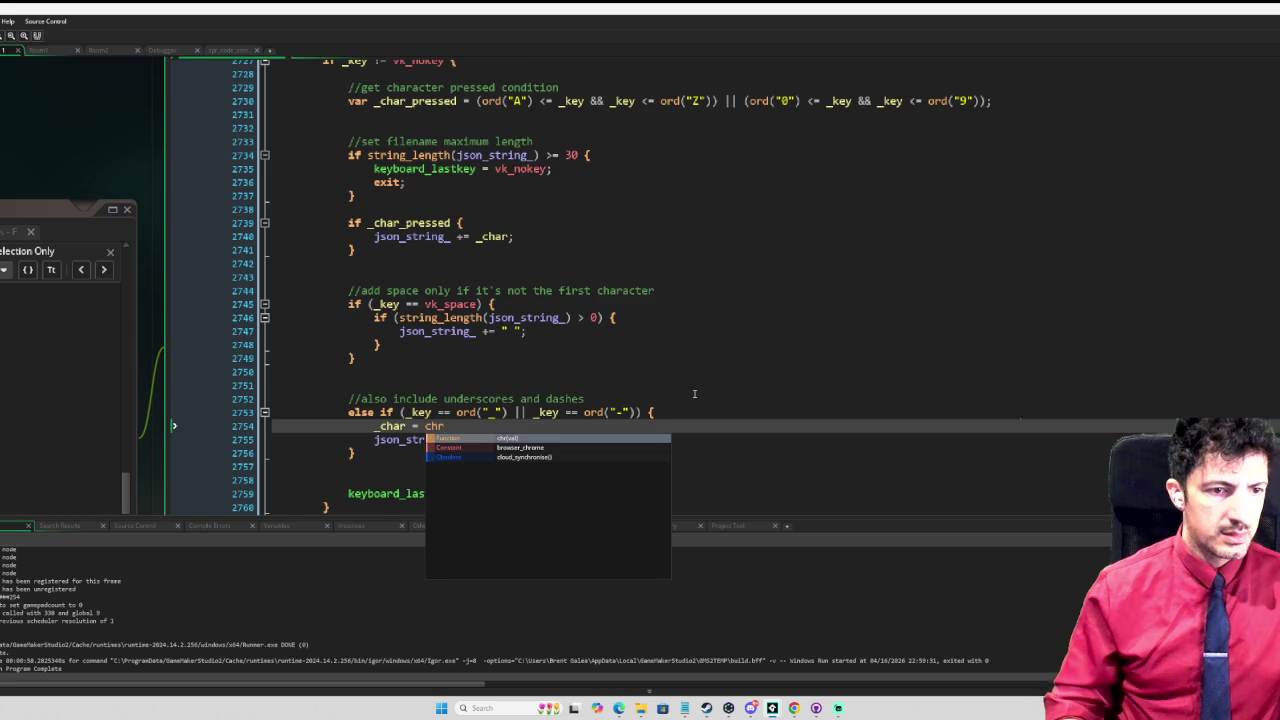
text(()
key(BackSpace)
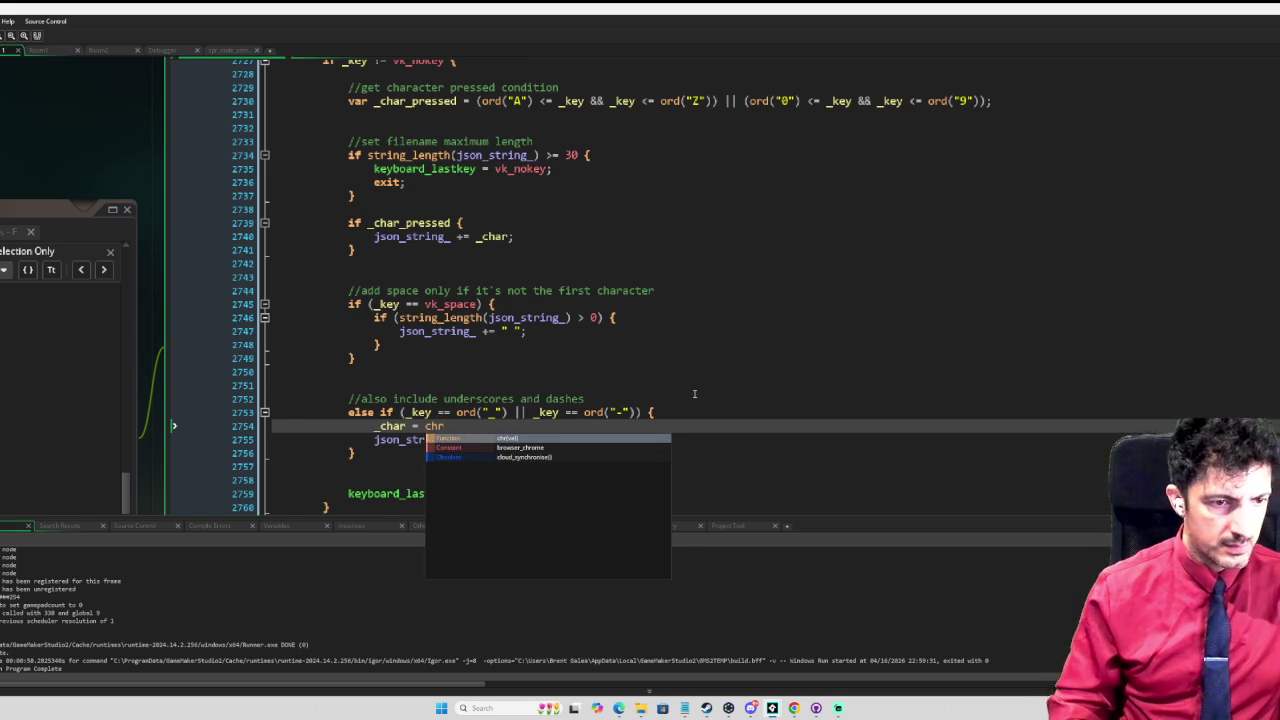
text((_key))
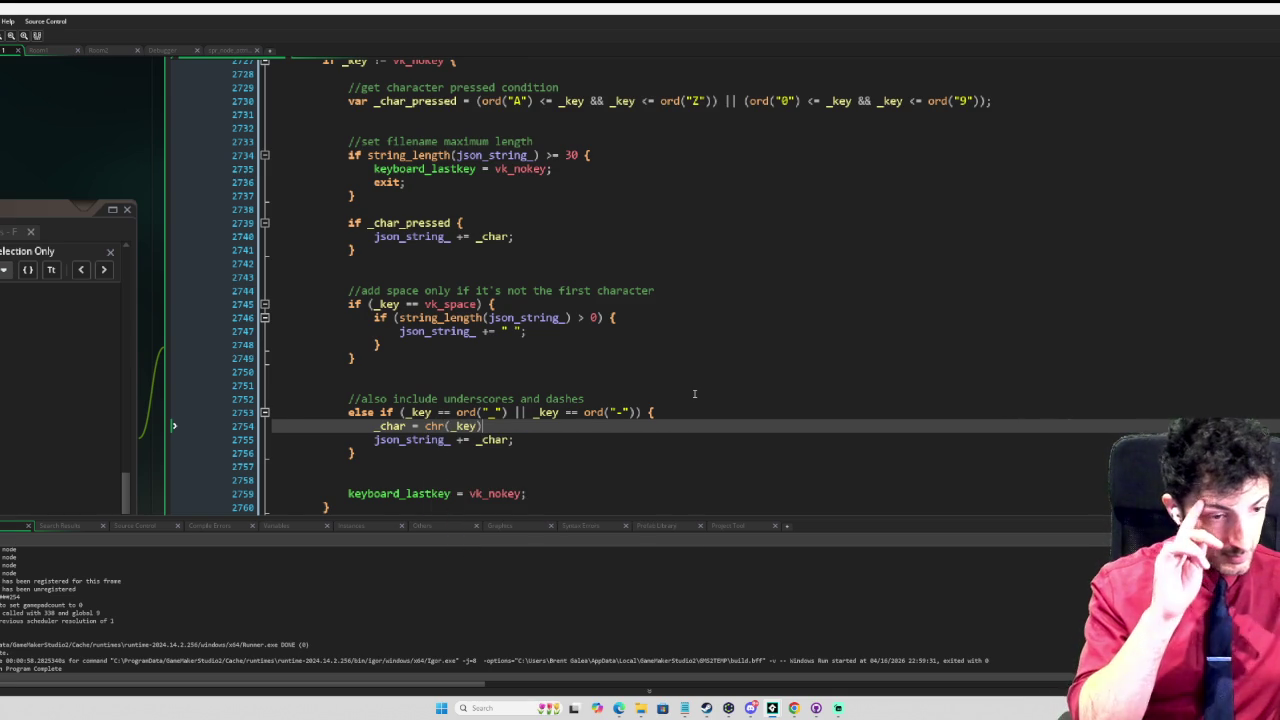
scroll(694, 394, down, 3)
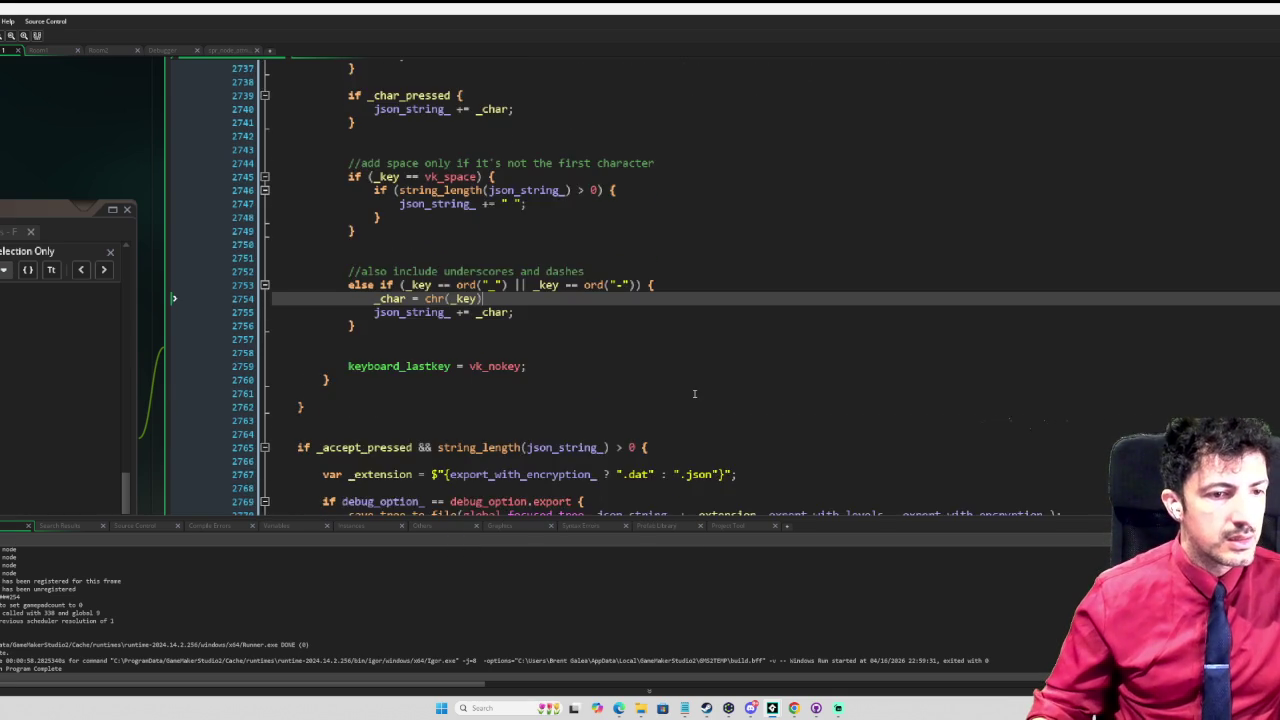
key(F6)
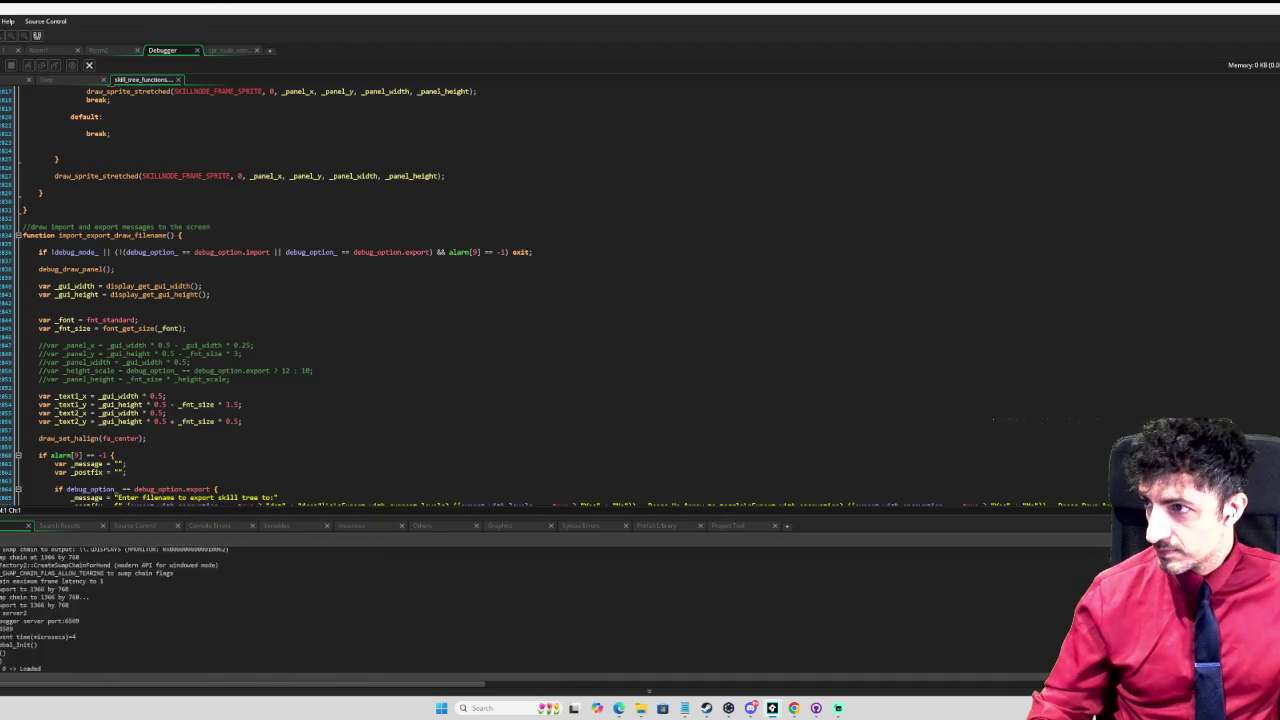
Step: Type 'testTEST' in the export filename prompt, close the game, and return to line 2758
text(e)
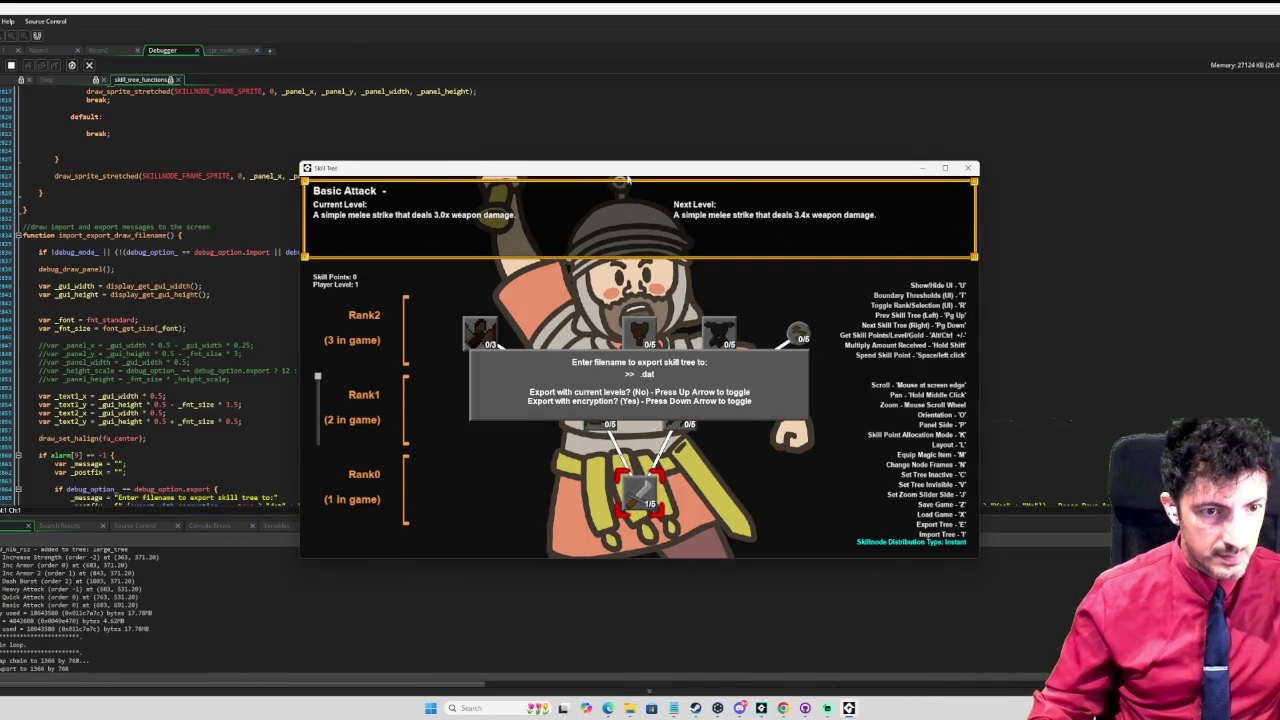
text(testTEST)
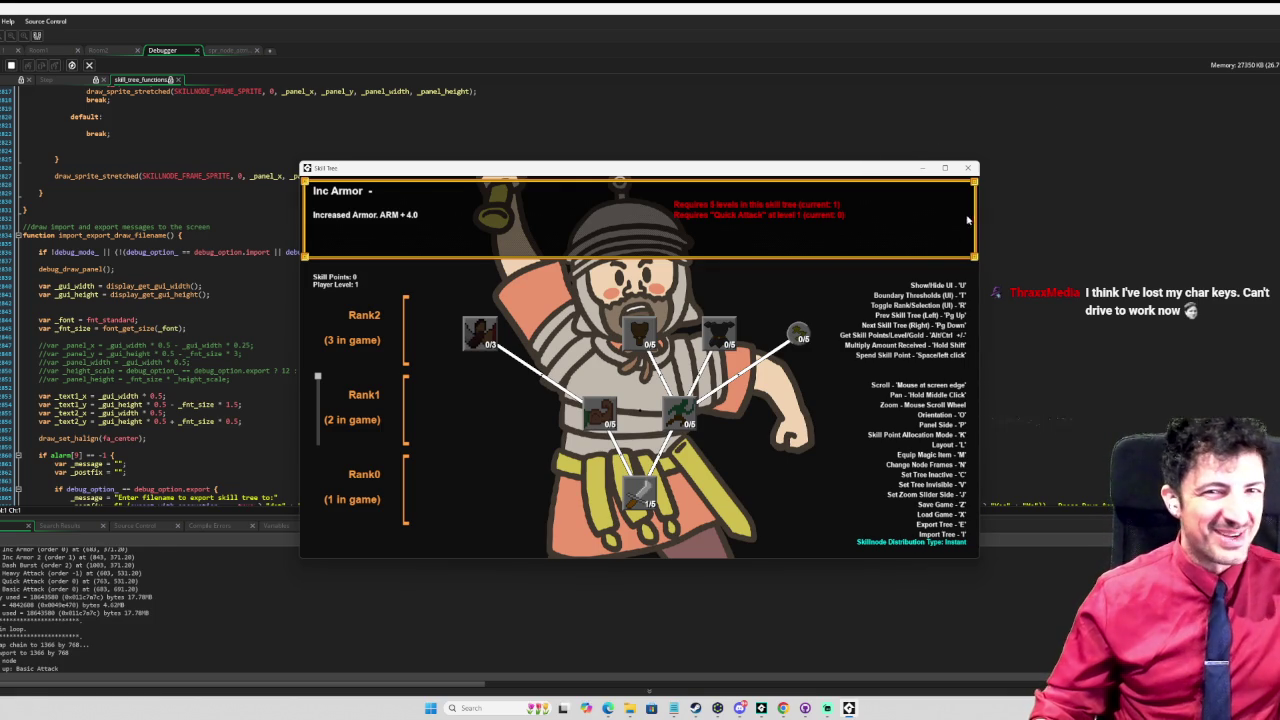
click(972, 168)
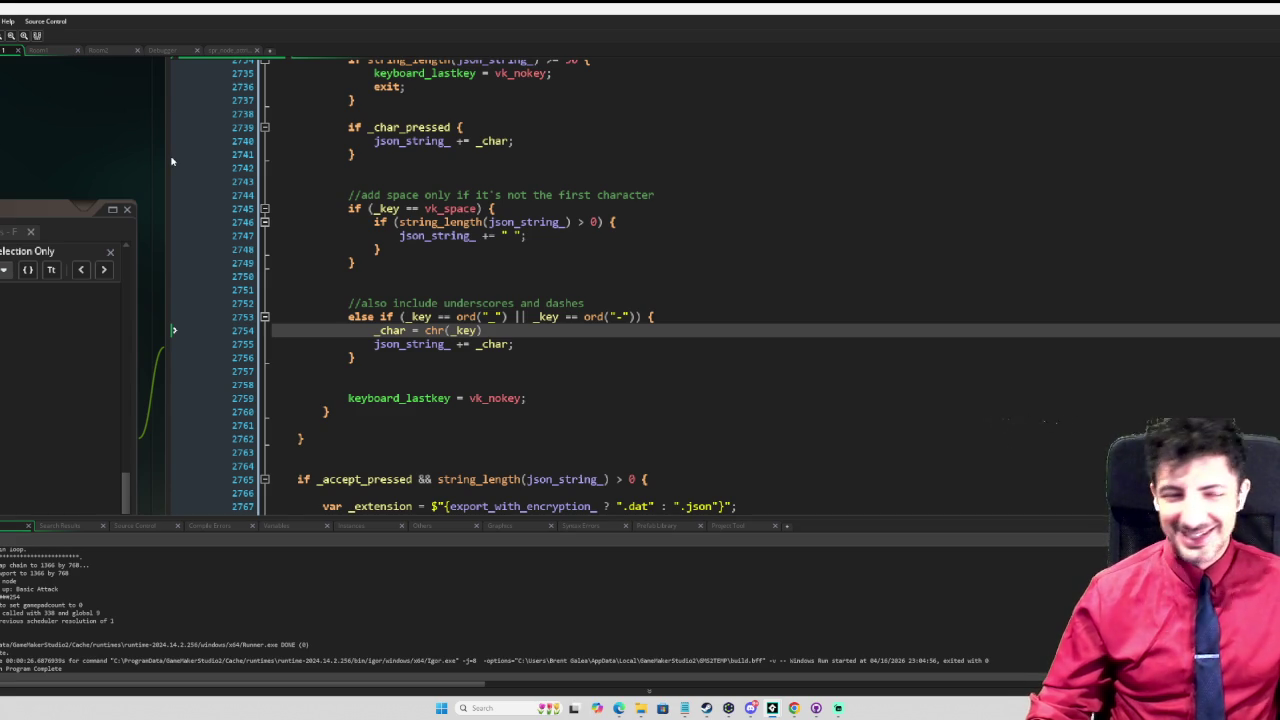
click(548, 386)
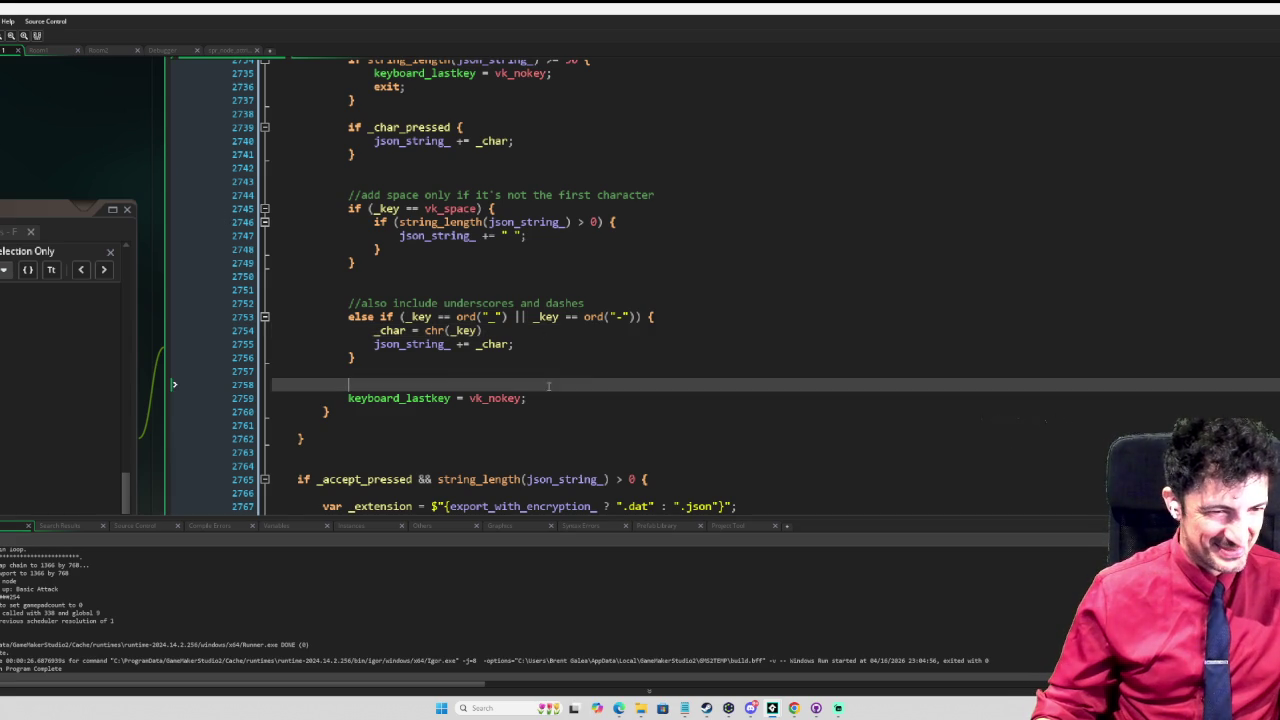
scroll(635, 345, up, 1)
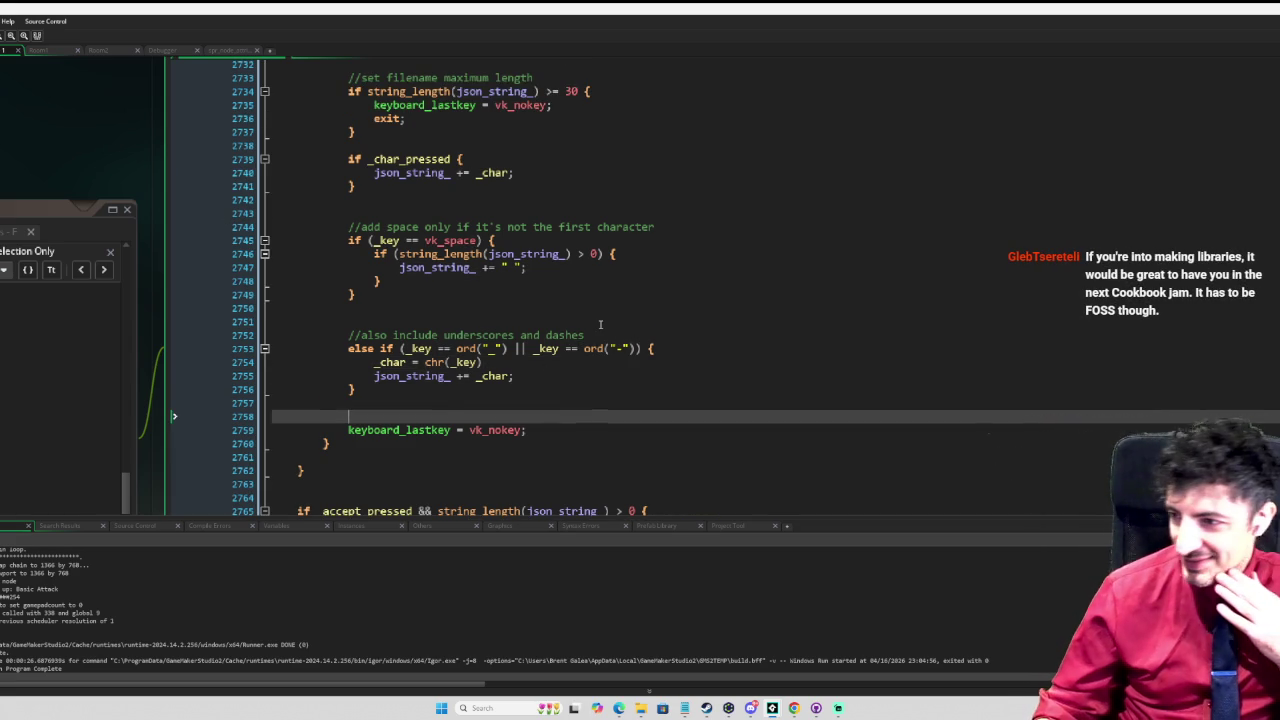
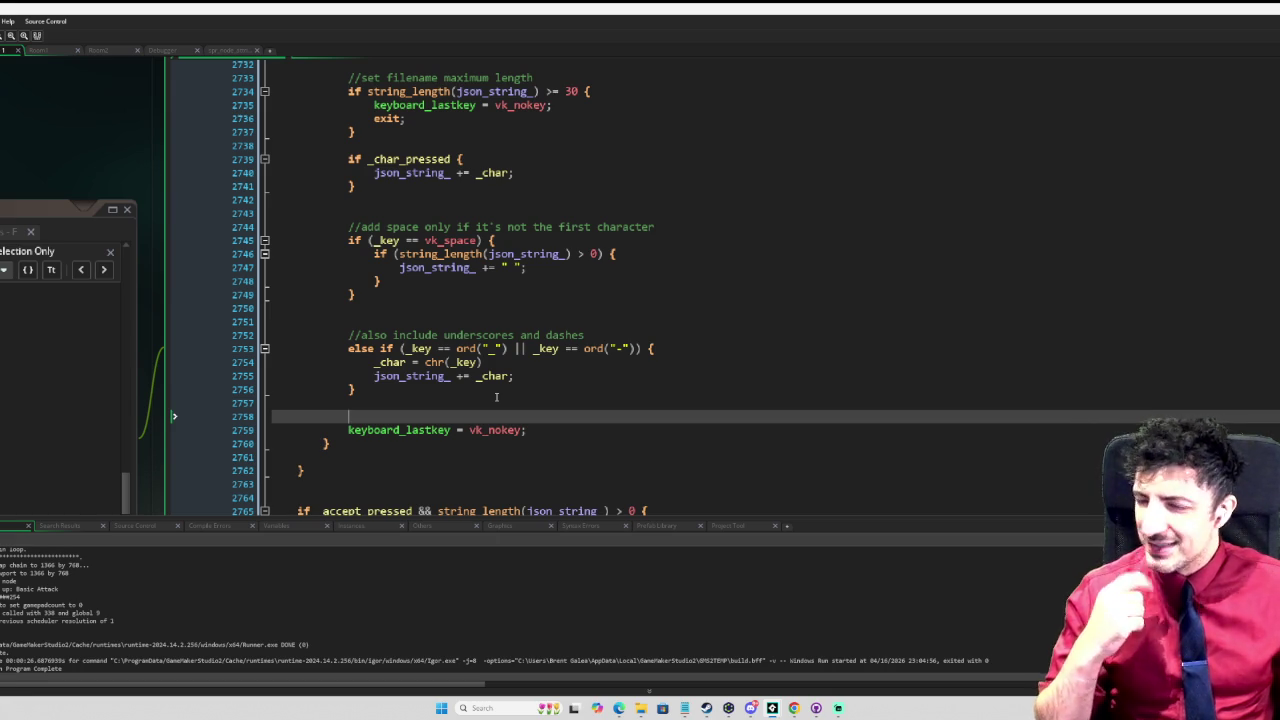
Step: Search the Steam store for 'thirsty princess' and open its store page
mouse_move(706, 708)
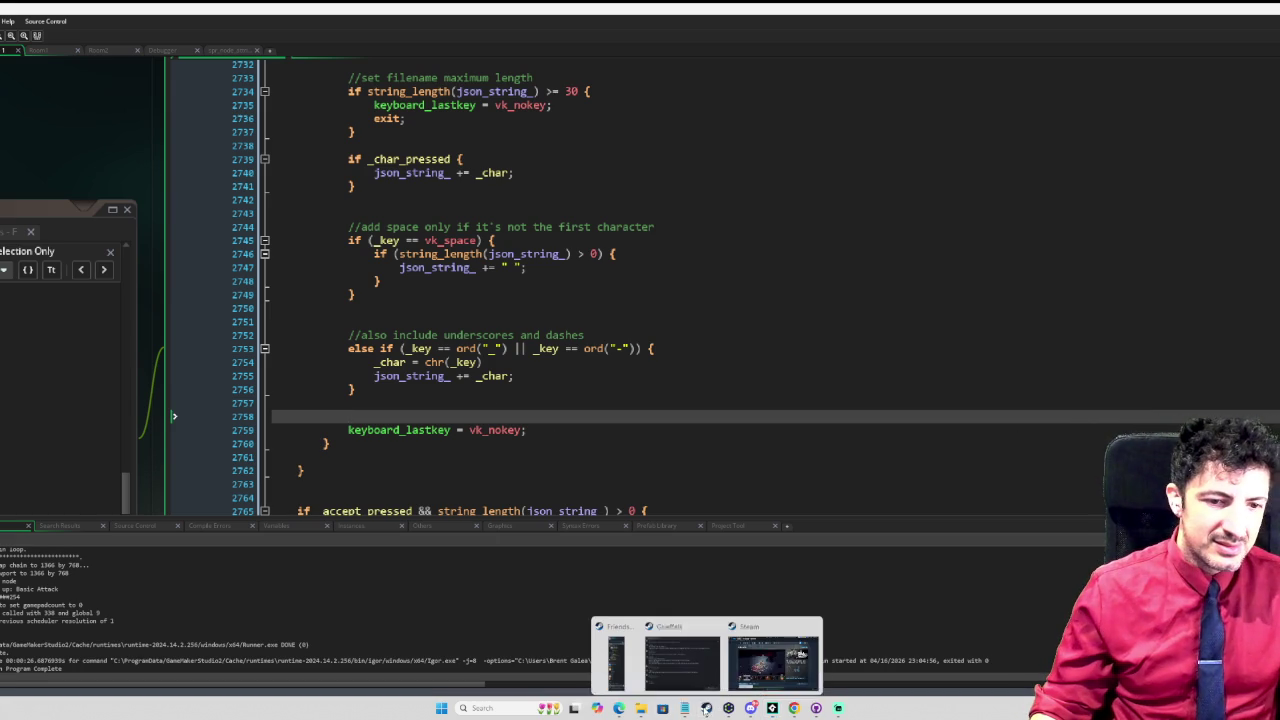
mouse_move(720, 660)
click(763, 650)
click(575, 226)
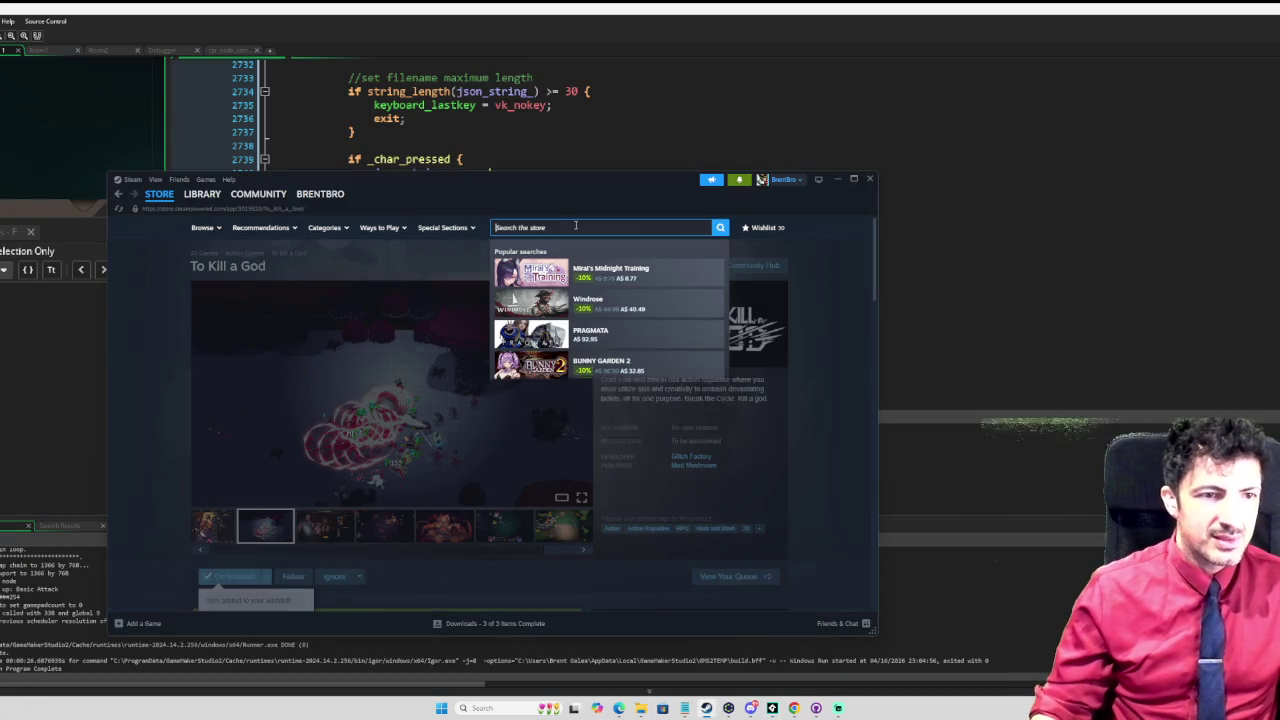
text(thirsty princess)
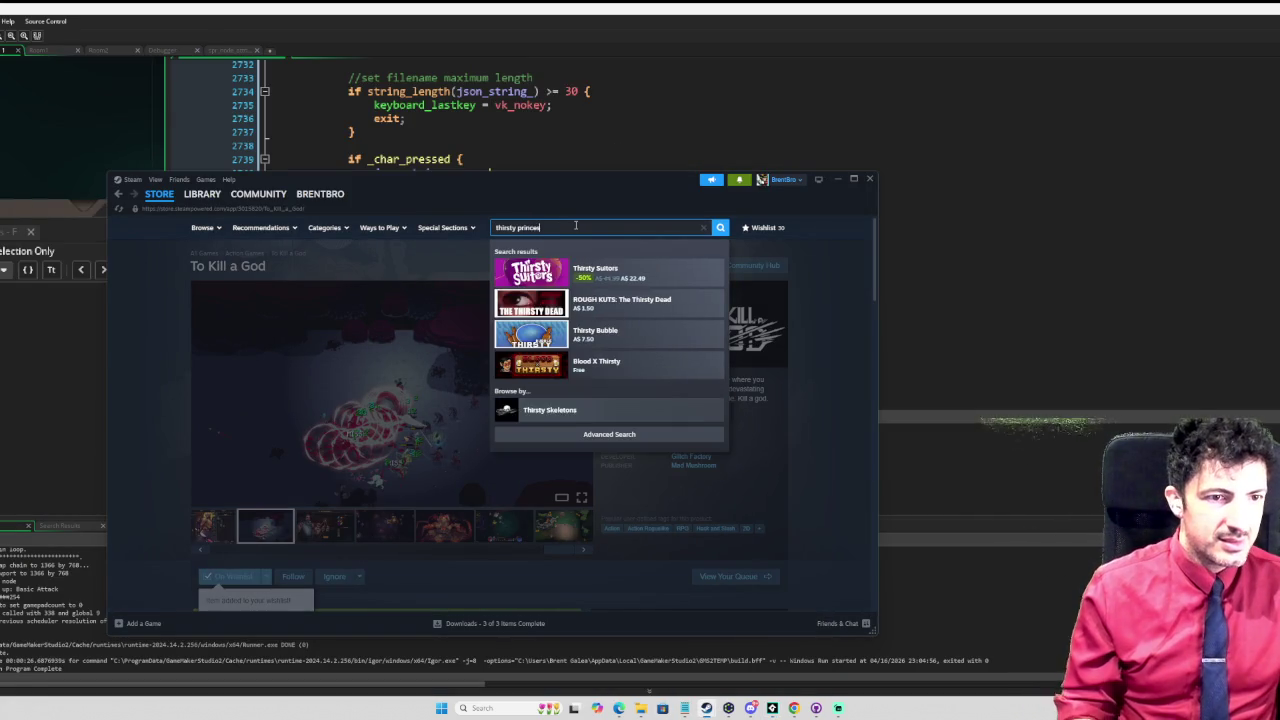
click(590, 268)
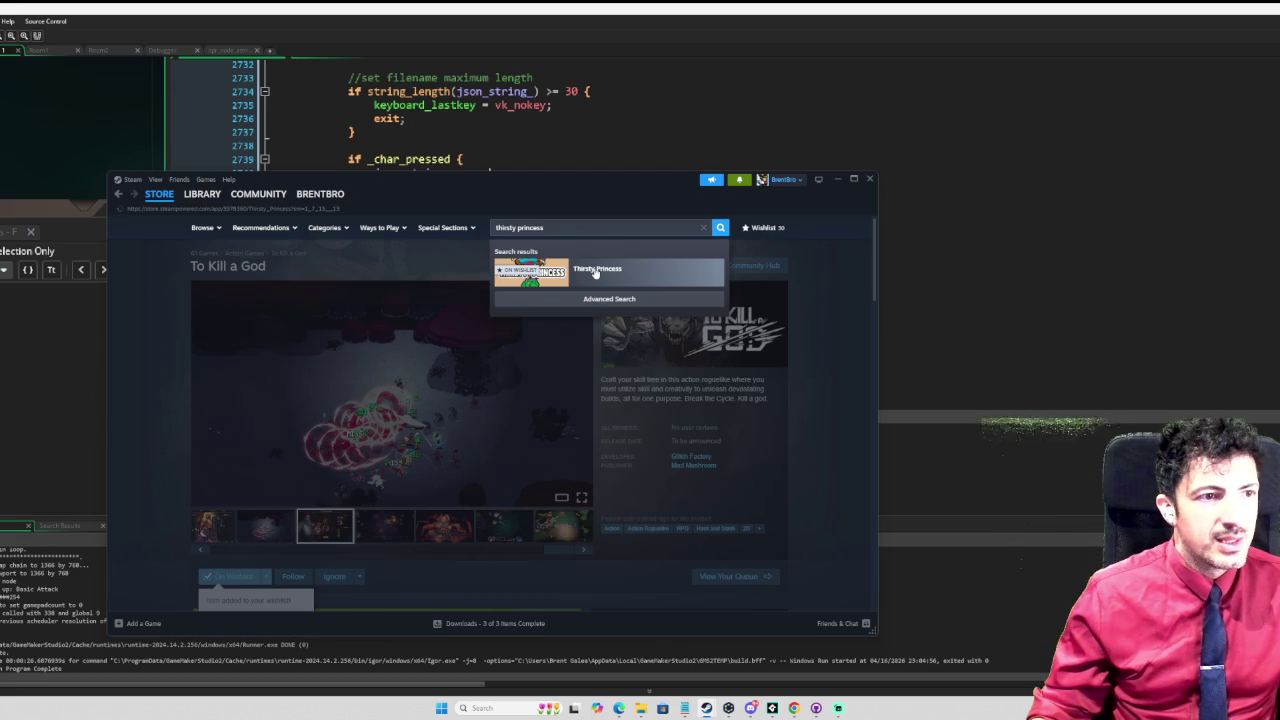
Step: Maximize Steam, play the trailer in the large viewer, then switch back to the GameMaker Manual
click(855, 181)
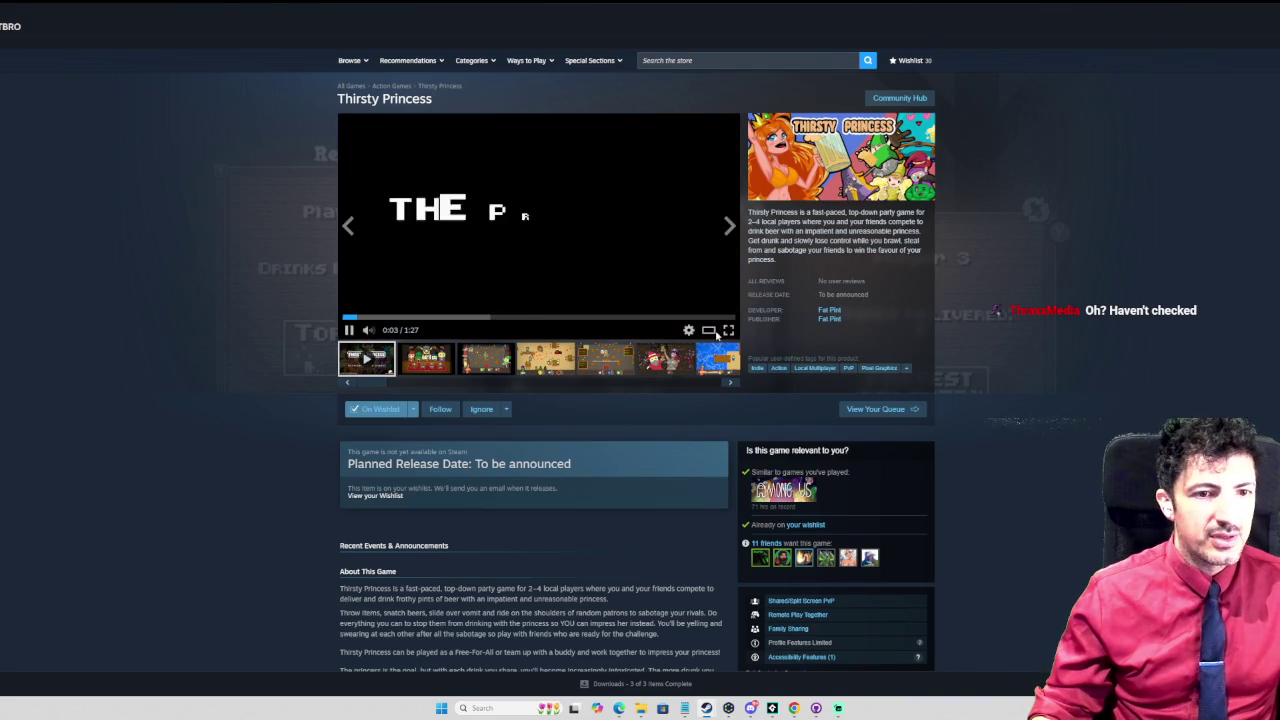
click(710, 334)
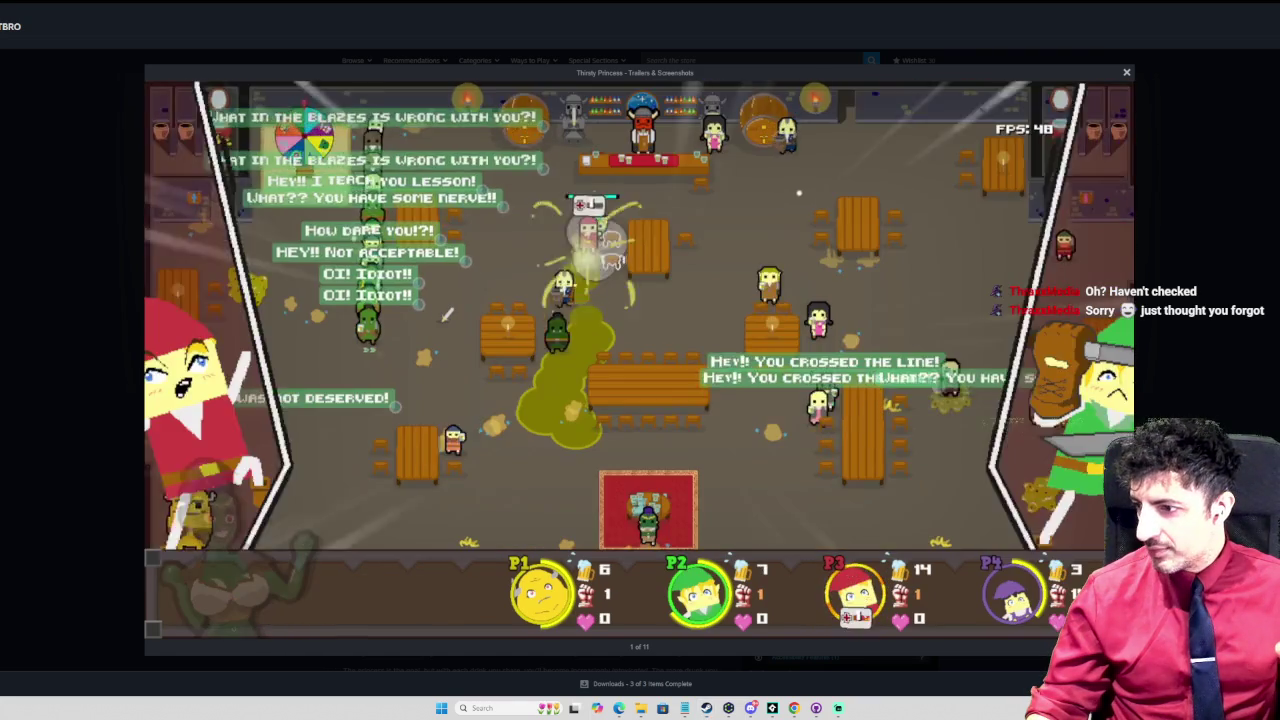
key(alt+Tab)
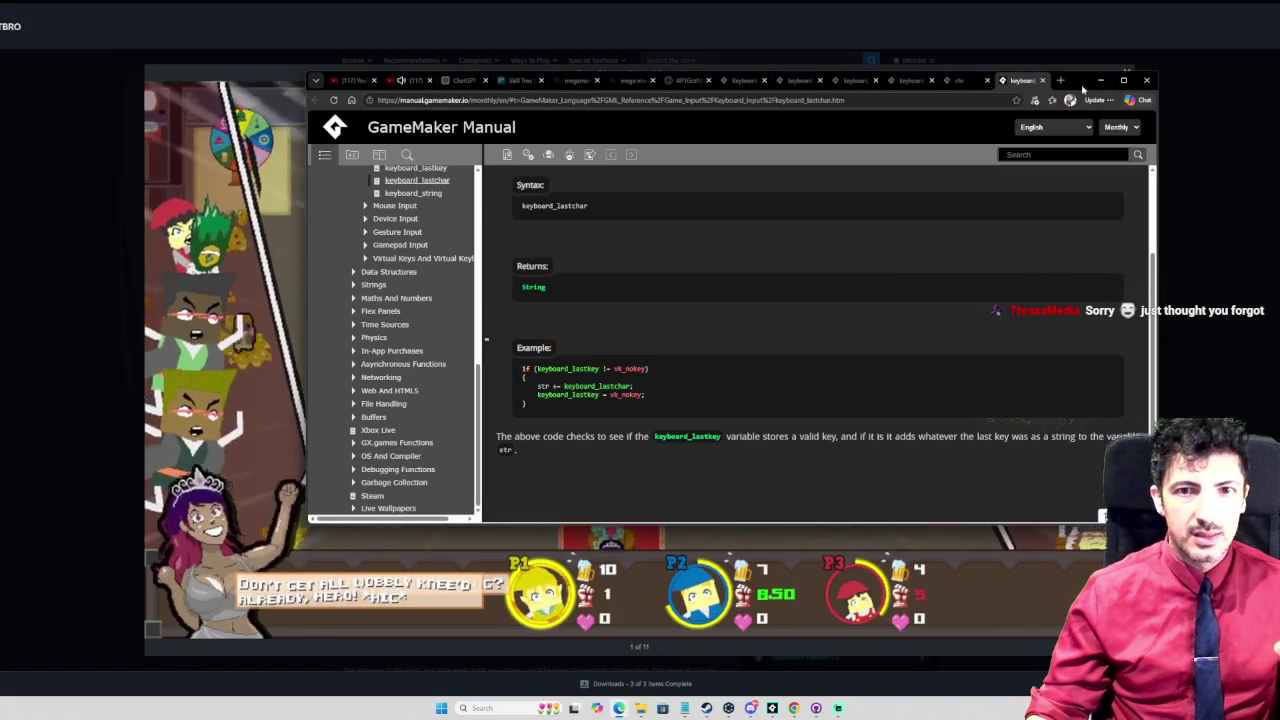
Step: Minimize the keyboard_lastchar manual page to reveal the Thirsty Princess screenshot viewer
click(1100, 79)
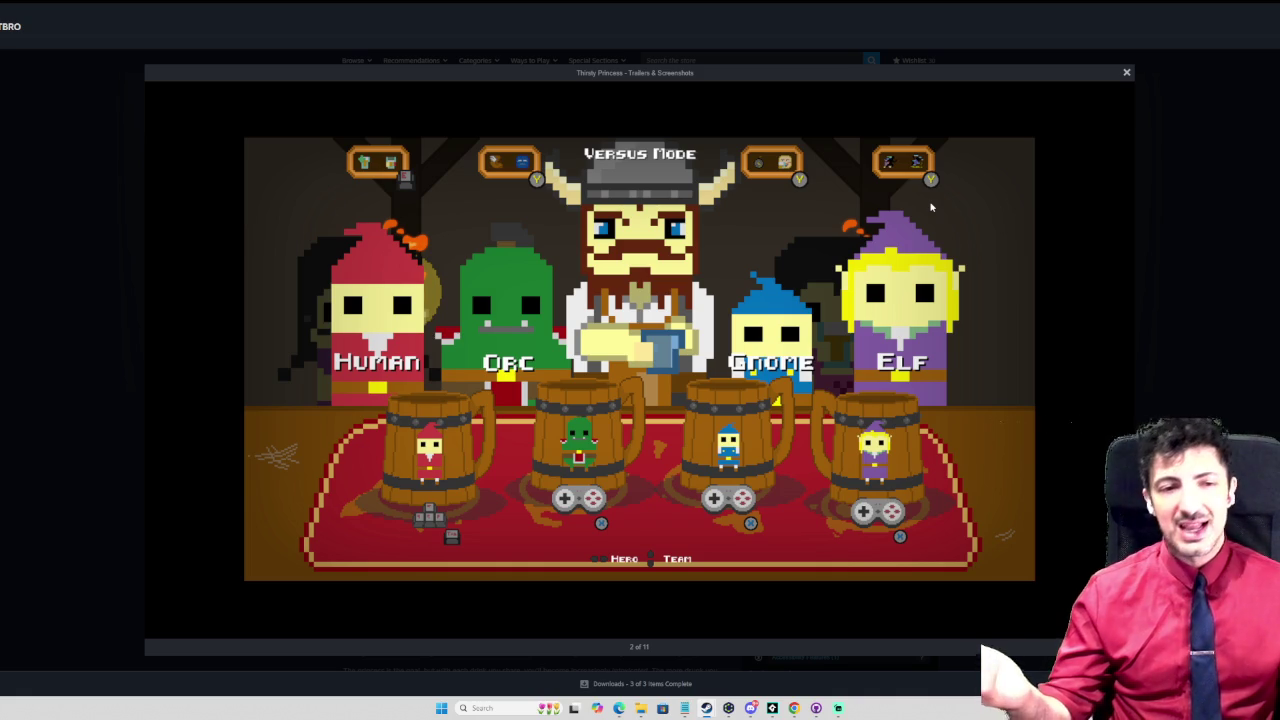
click(1128, 75)
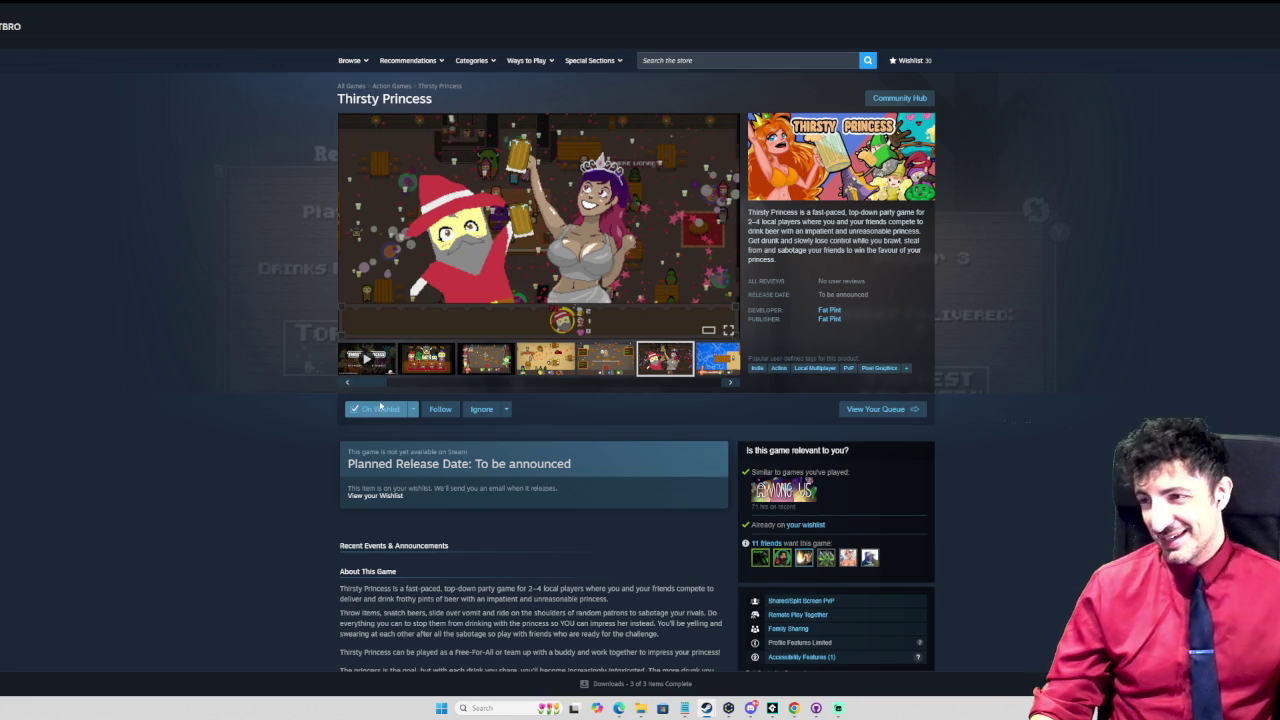
Step: Bring the GameMaker project's death-particle Create event code back in front of Steam
mouse_move(375, 408)
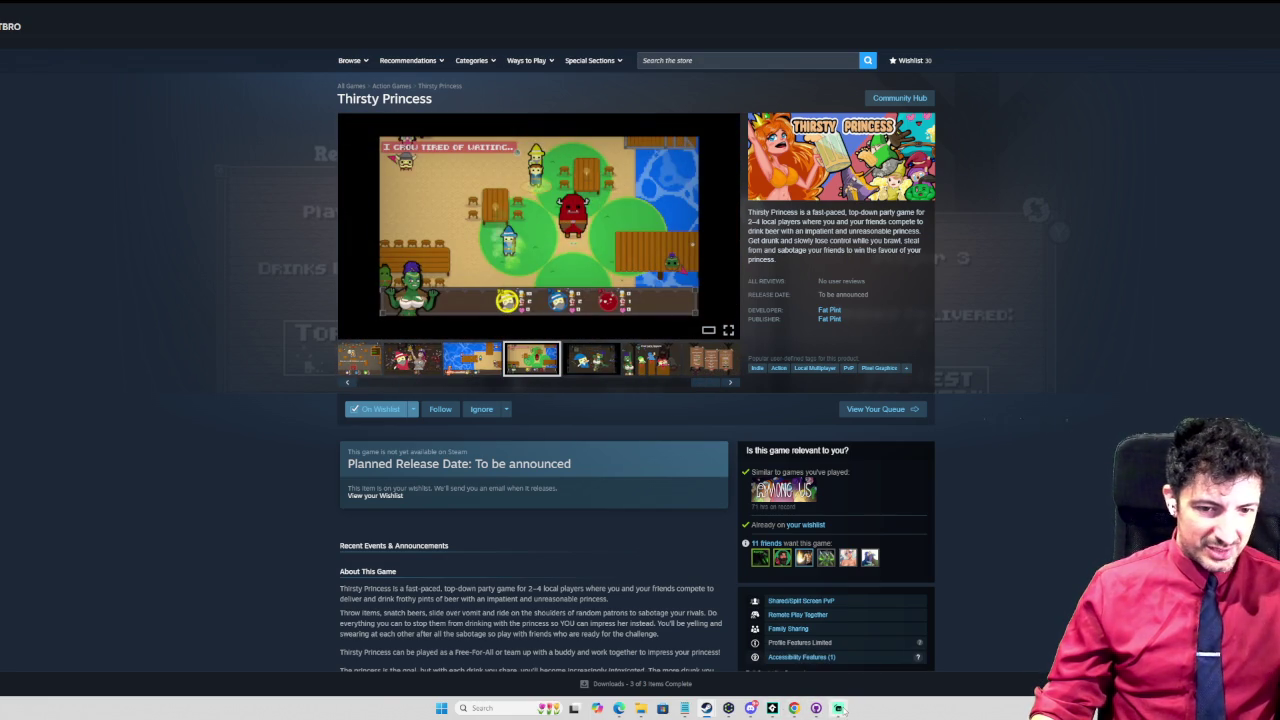
mouse_move(840, 708)
mouse_move(773, 710)
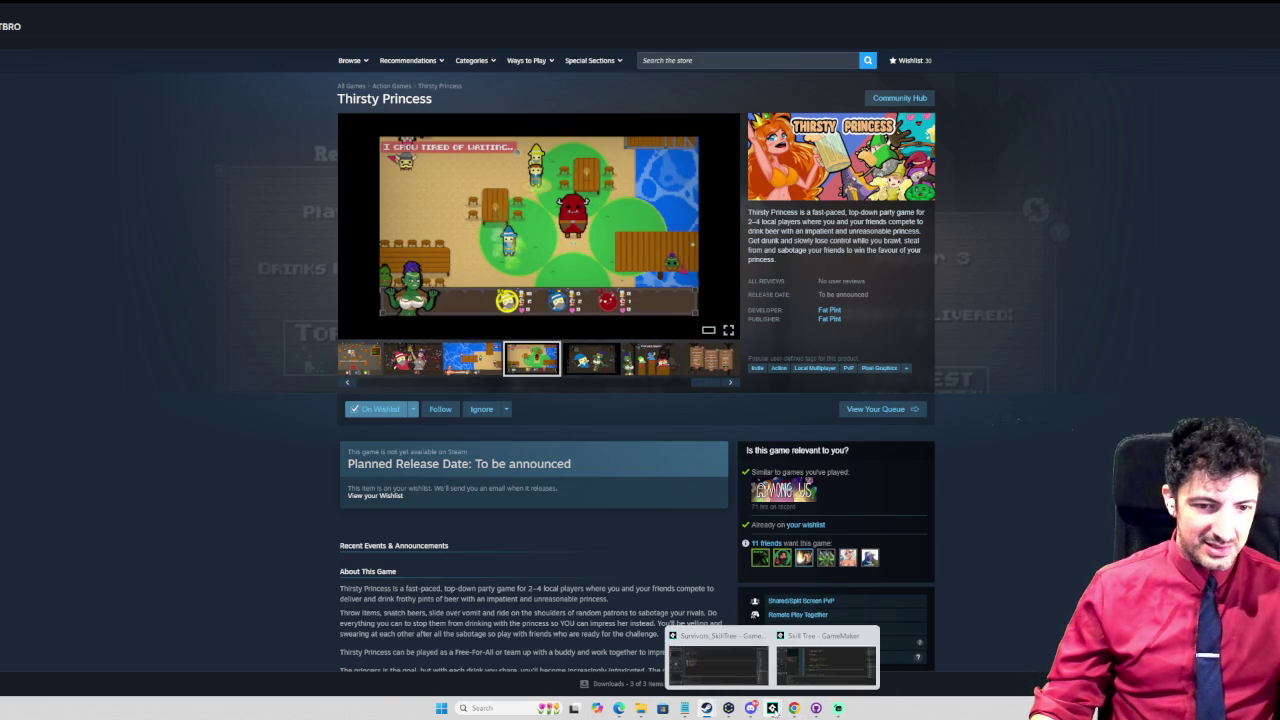
click(733, 656)
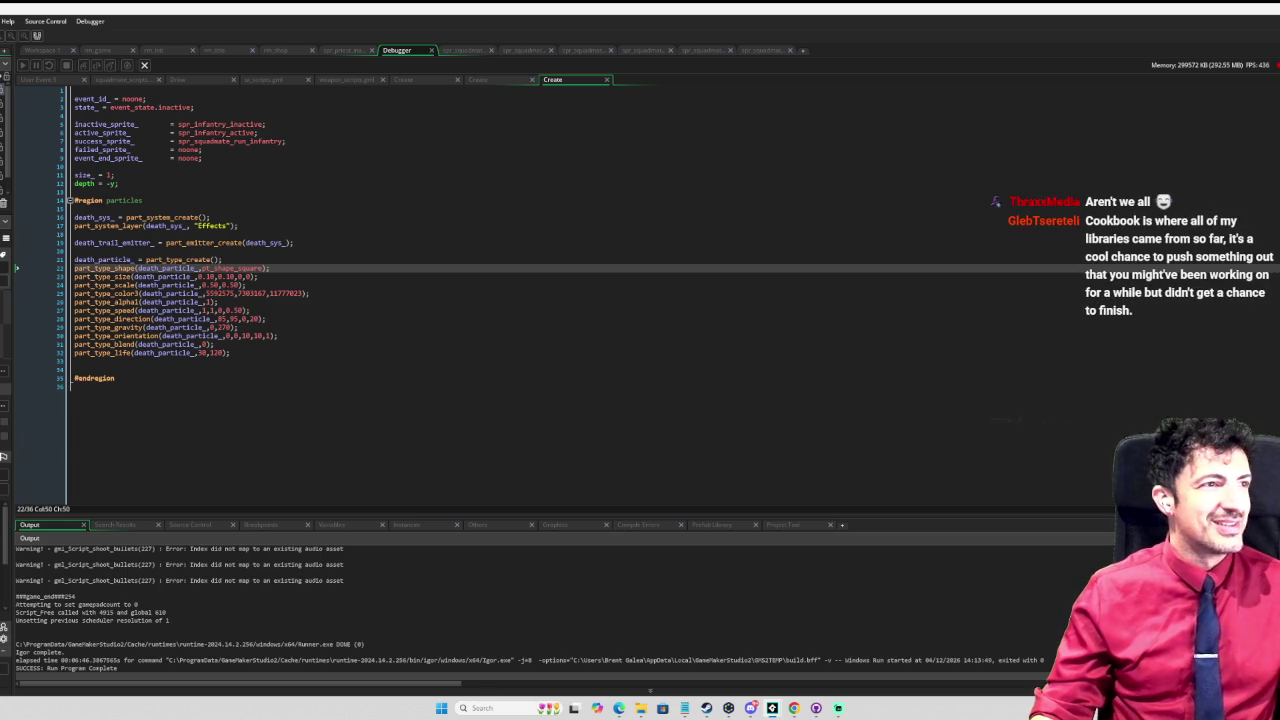
Step: Launch a fresh run of Edge of Madness with F5 to reach its title screen
key(F5)
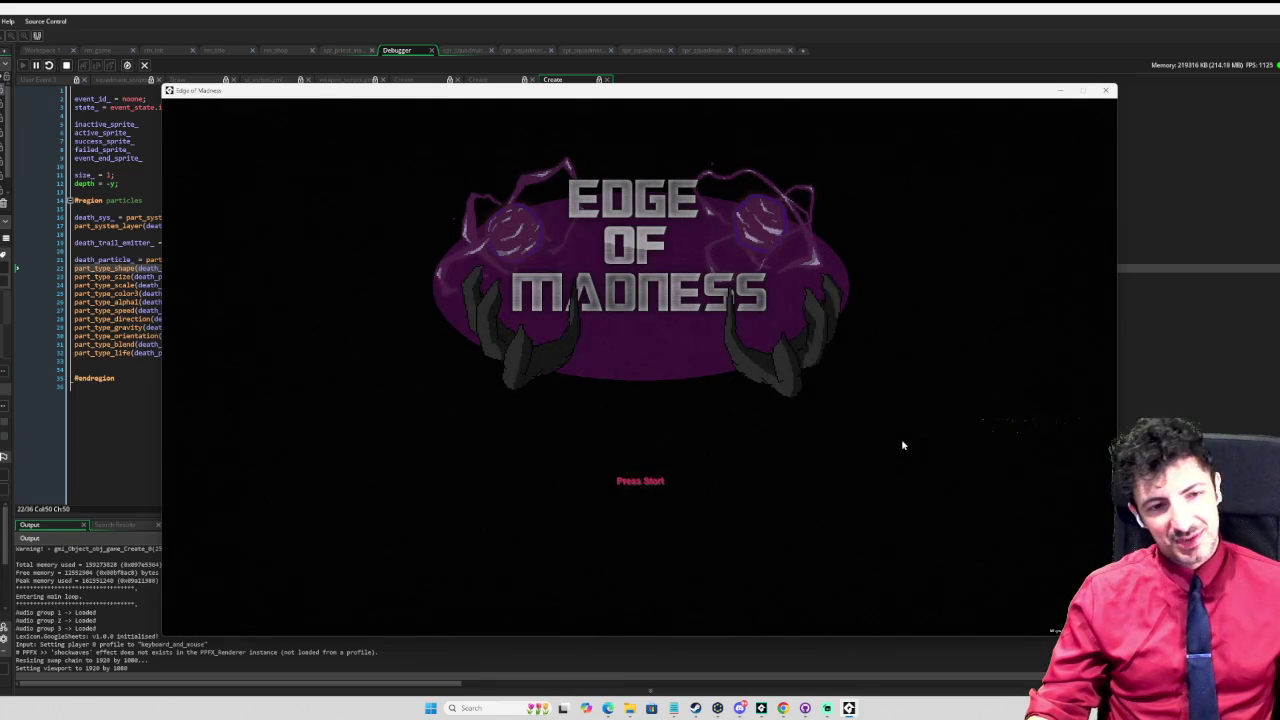
Step: Start level 1 as the middle character and move the squad across the arena
key(Return)
key(Return)
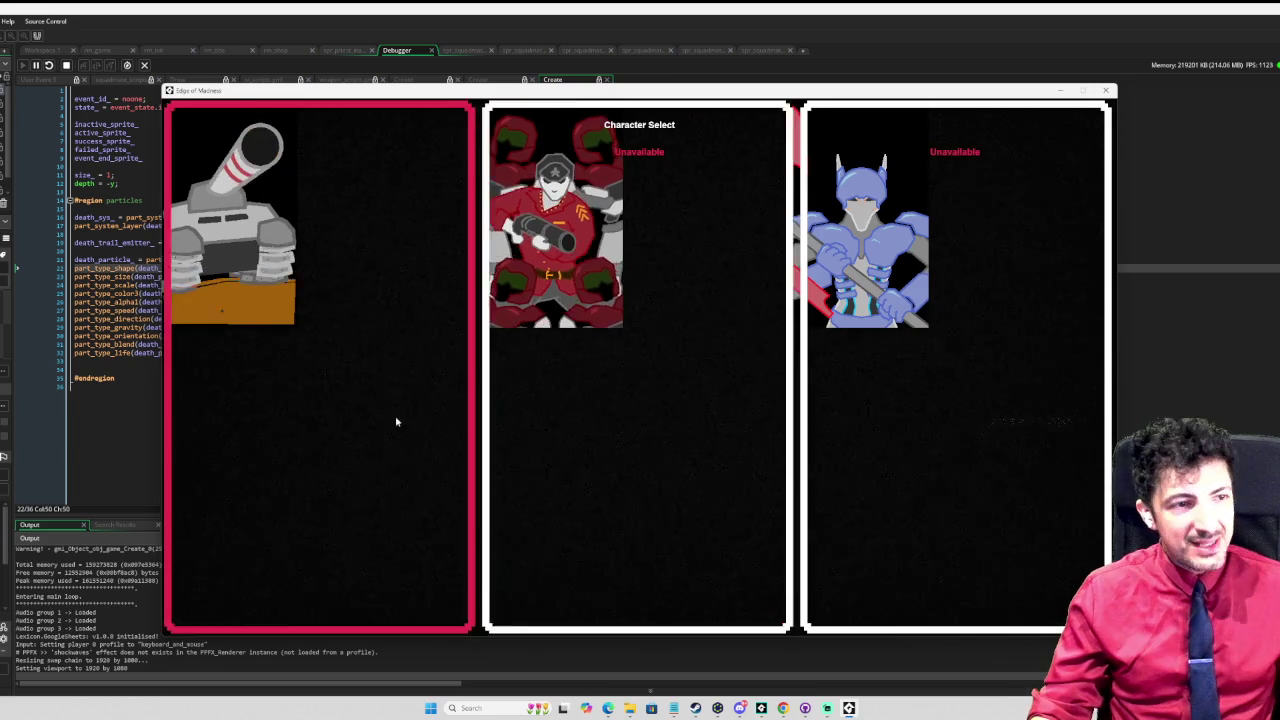
click(589, 276)
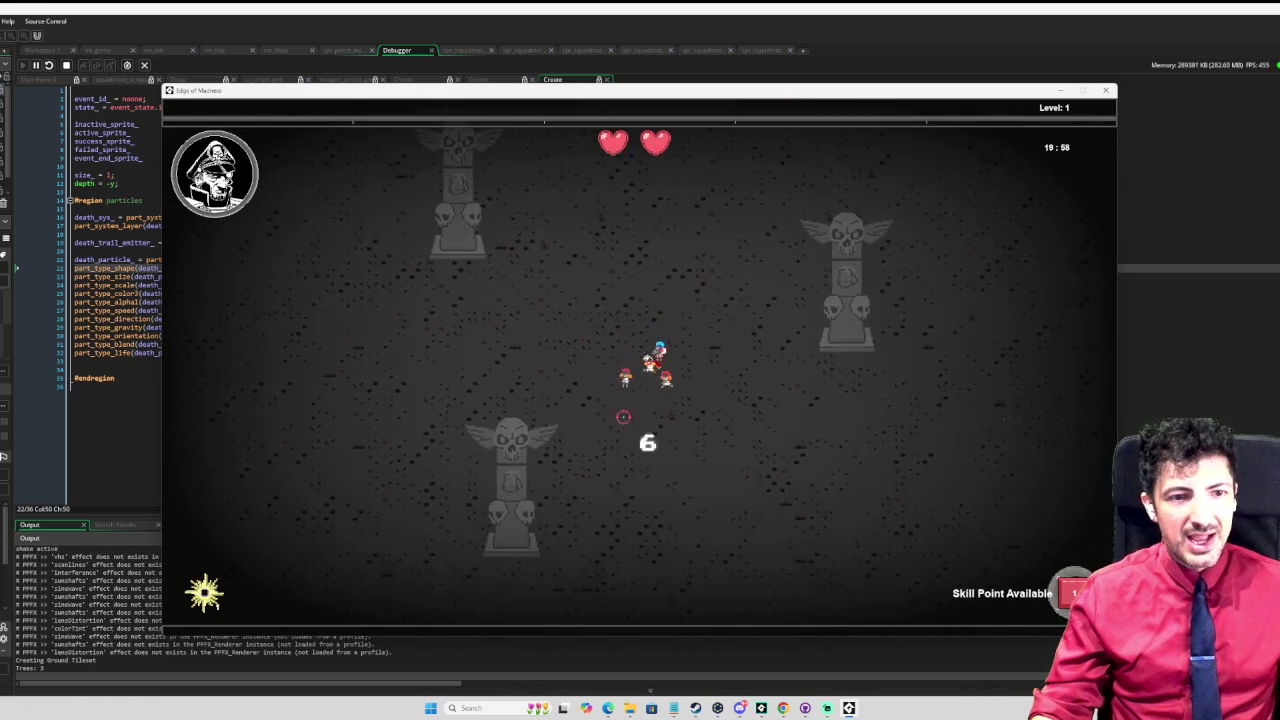
key(d)
key(w)
Step: Shoot the nearby enemies and spider, then open the skill tree showing 1 skill point
click(771, 408)
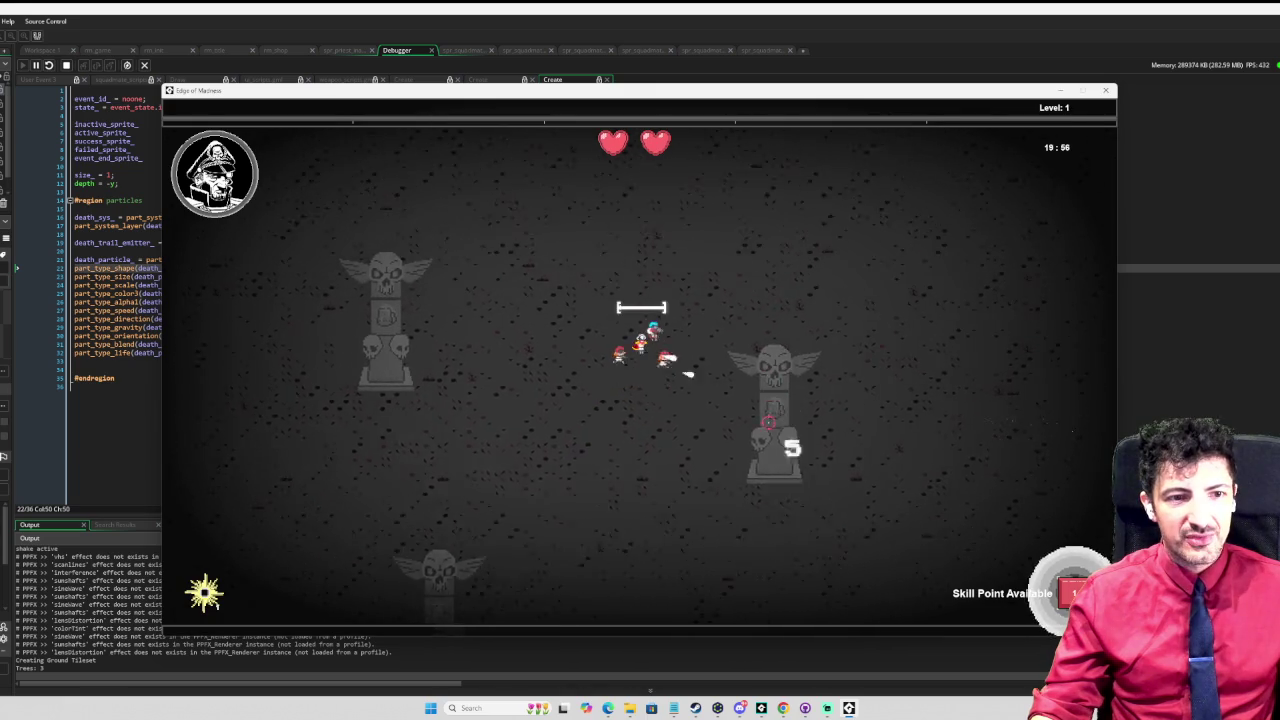
click(771, 408)
click(808, 357)
click(828, 271)
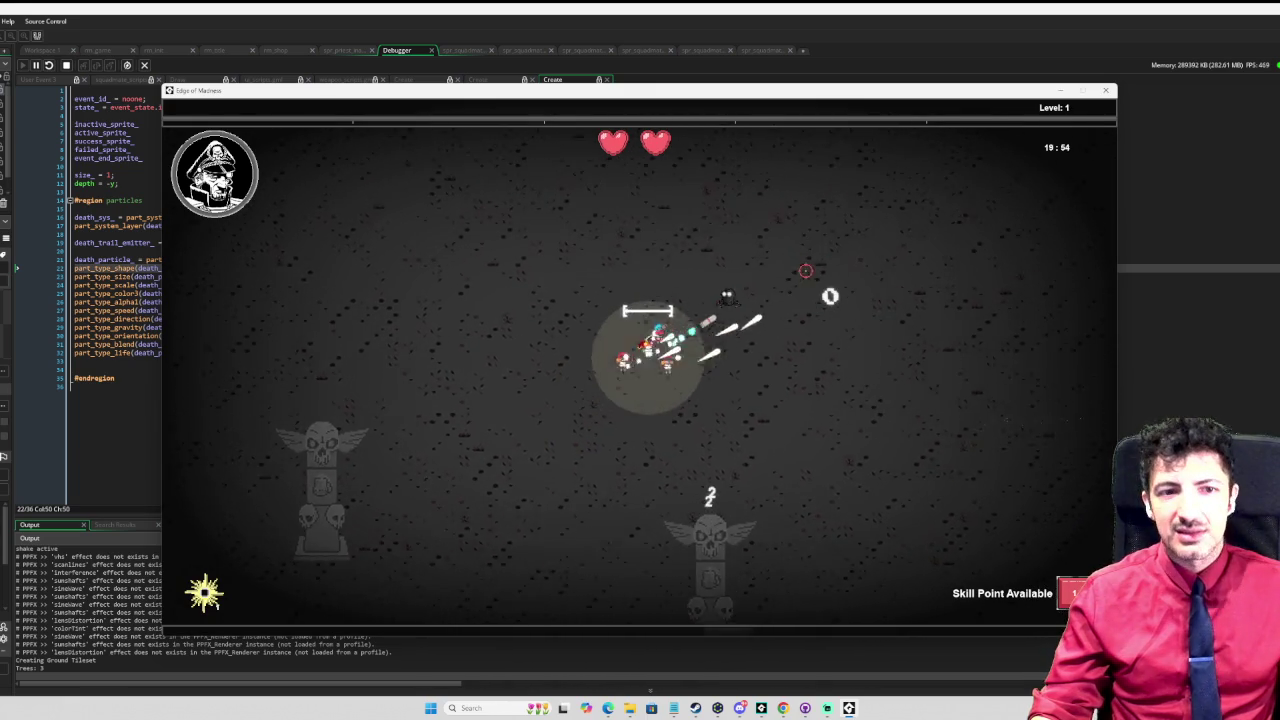
click(816, 266)
key(w)
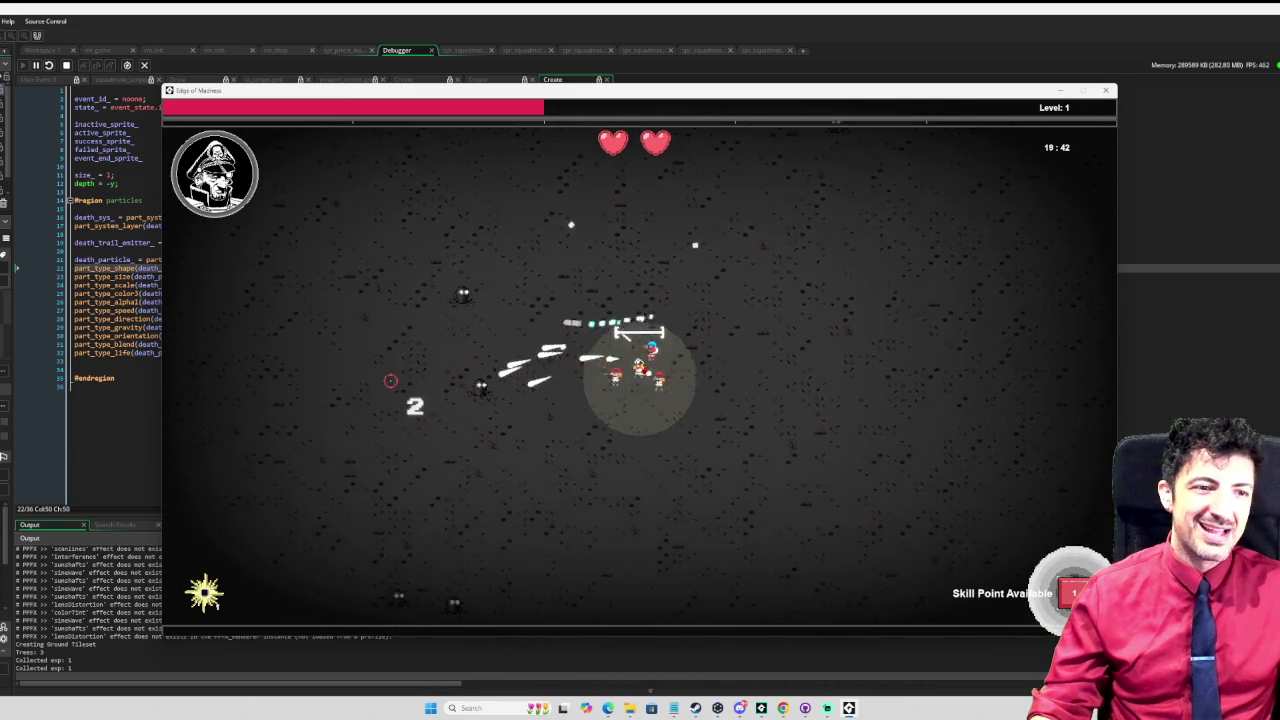
key(Tab)
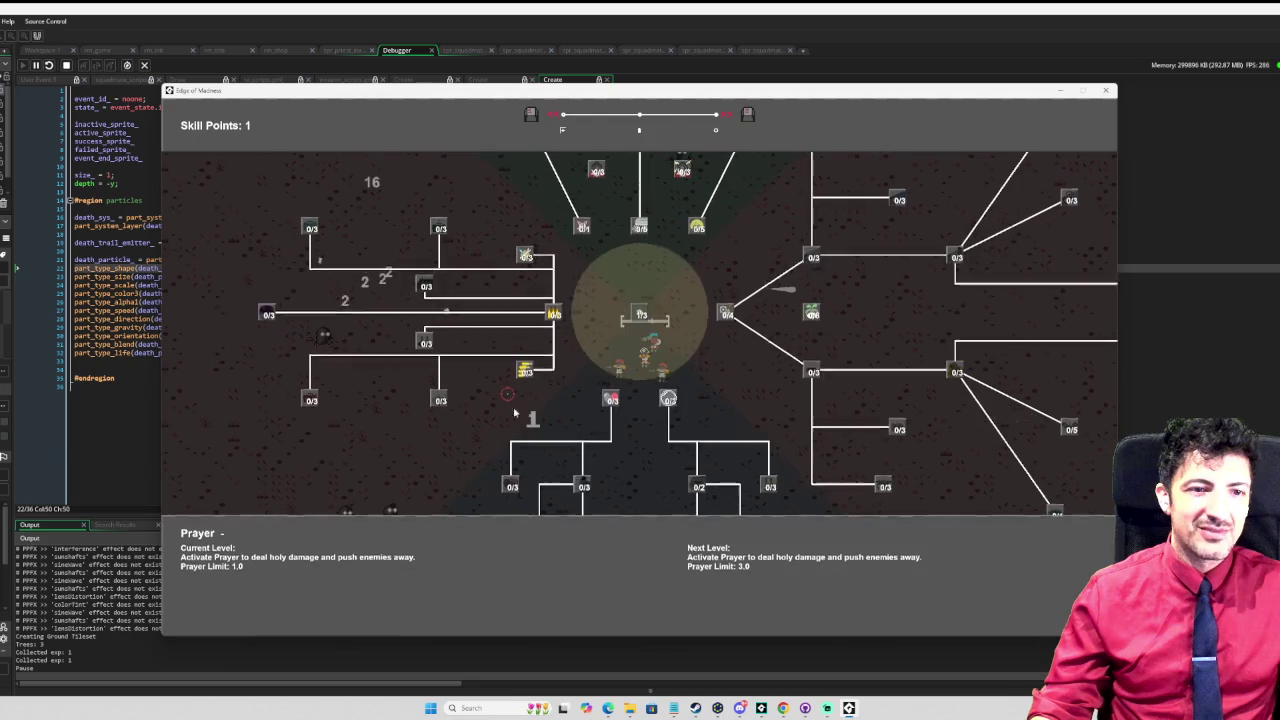
Step: Highlight Explosive Mines in the skill tree, close it, and resume play in level 2
key(Down)
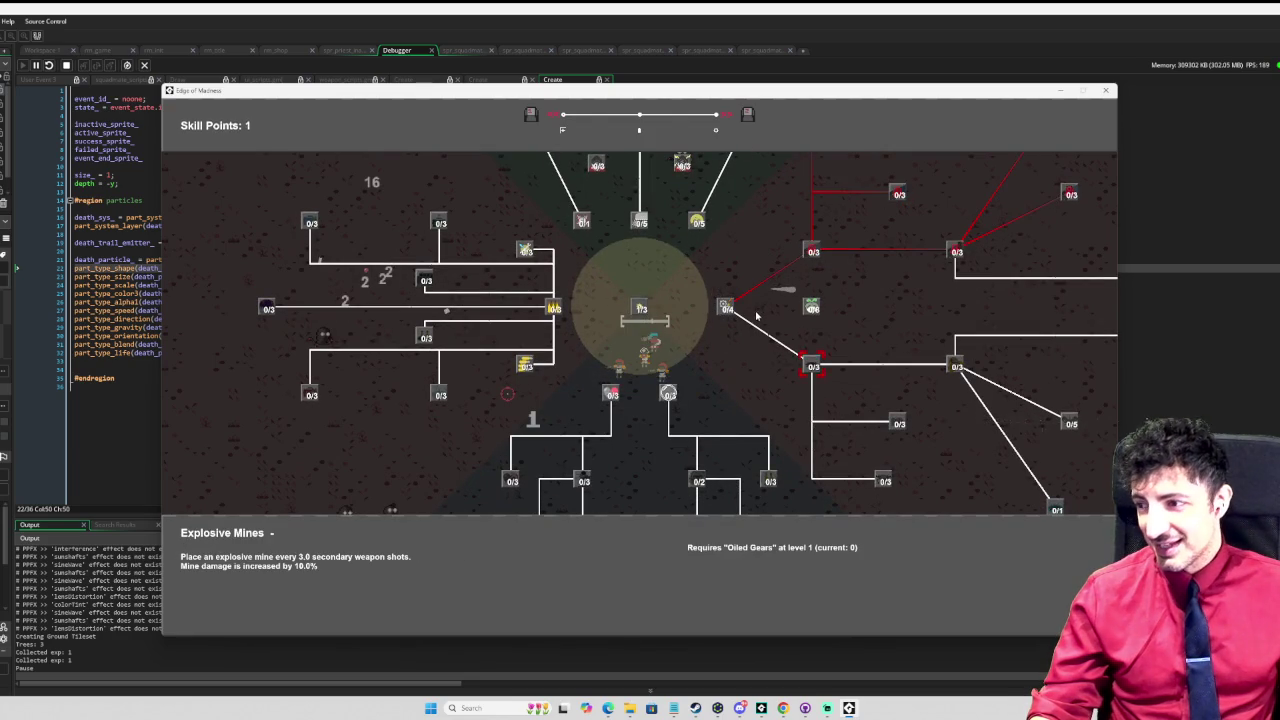
key(Tab)
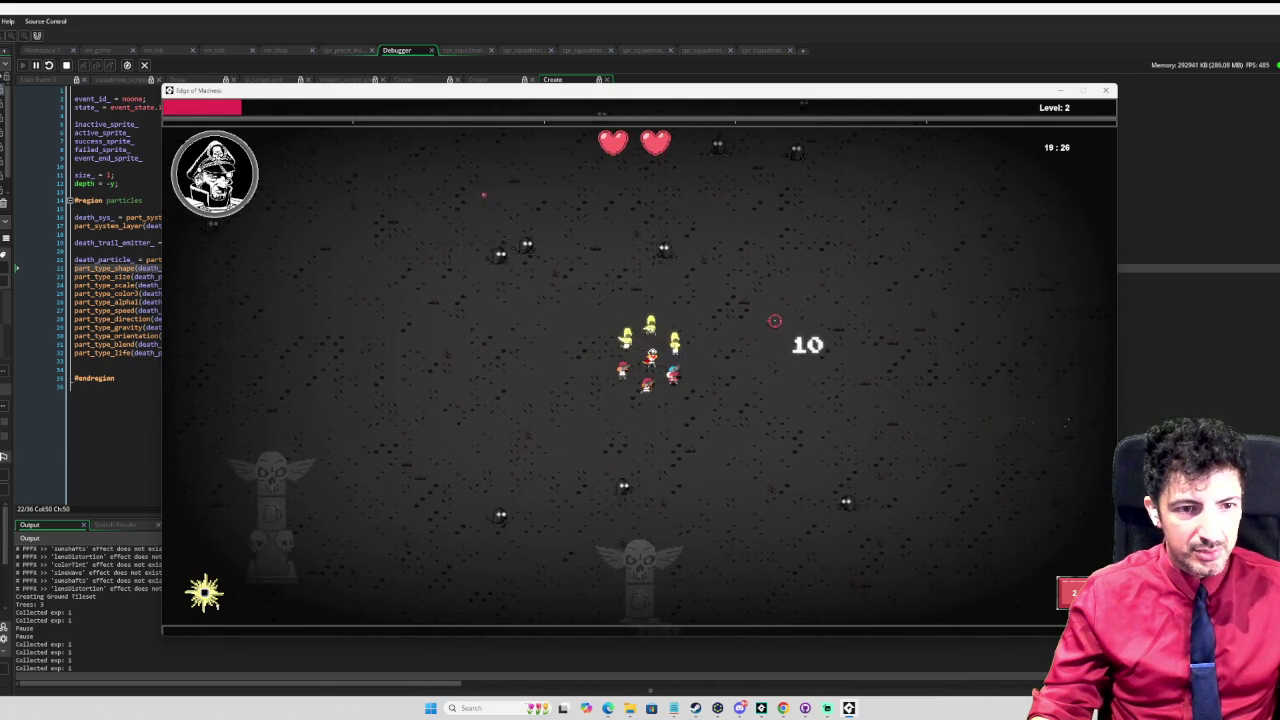
key(d)
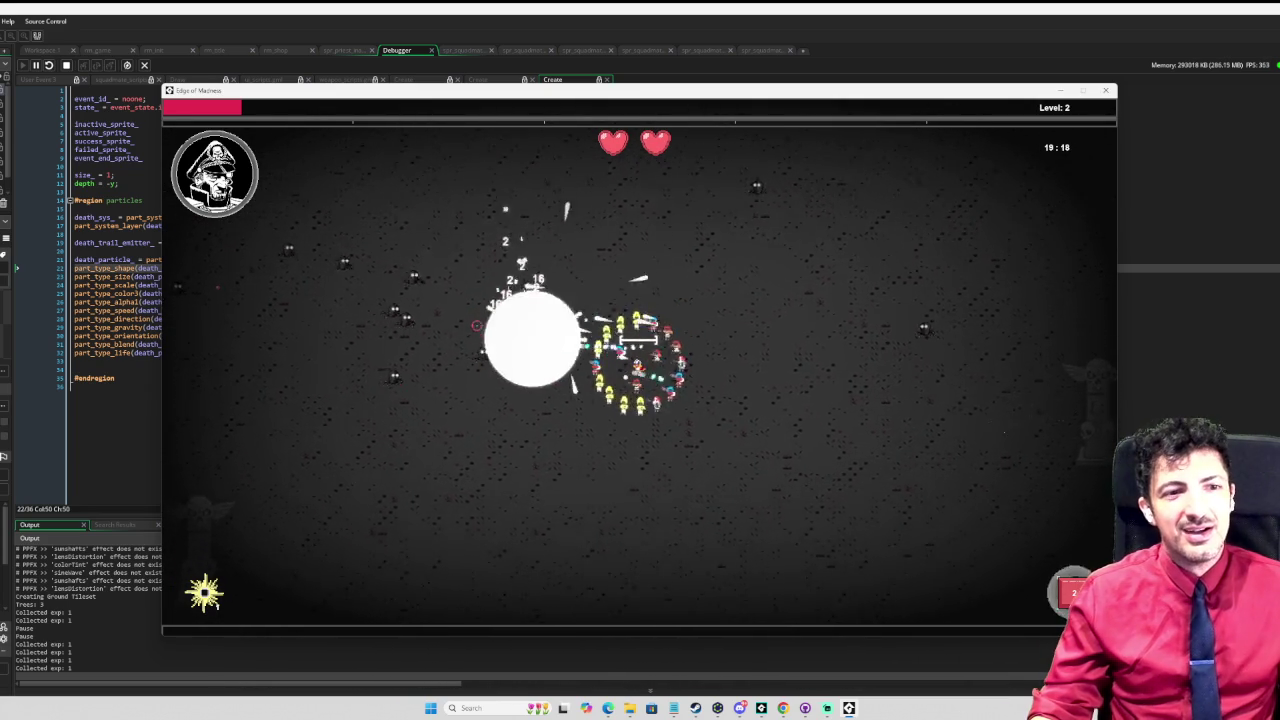
Step: Dodge enemies with WASD and trigger the blast ability with key 2
key(a)
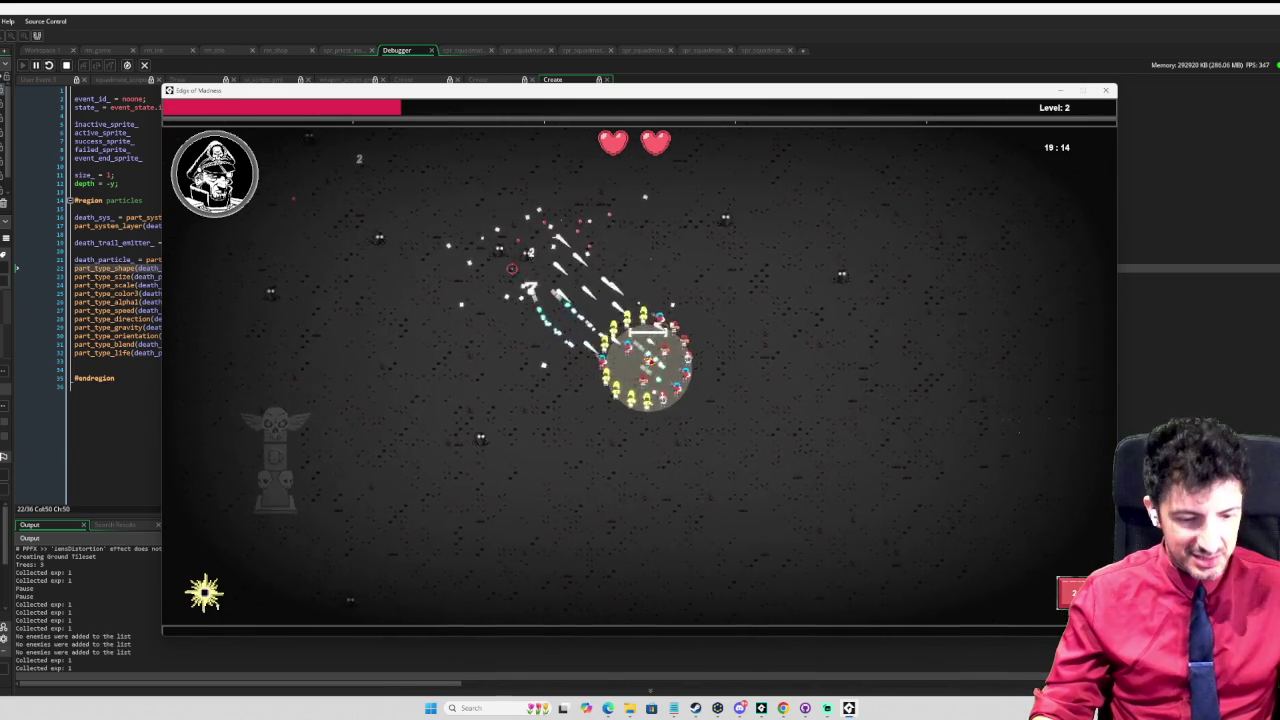
key(s)
key(d)
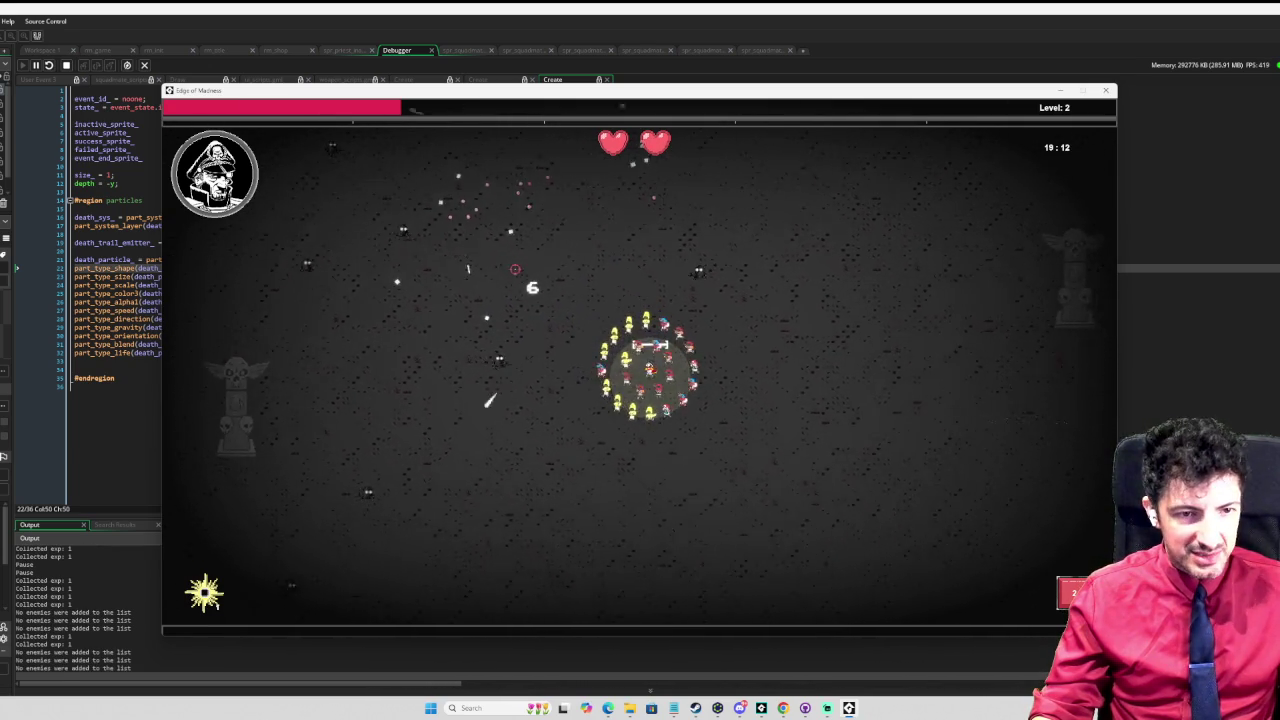
key(s)
key(d)
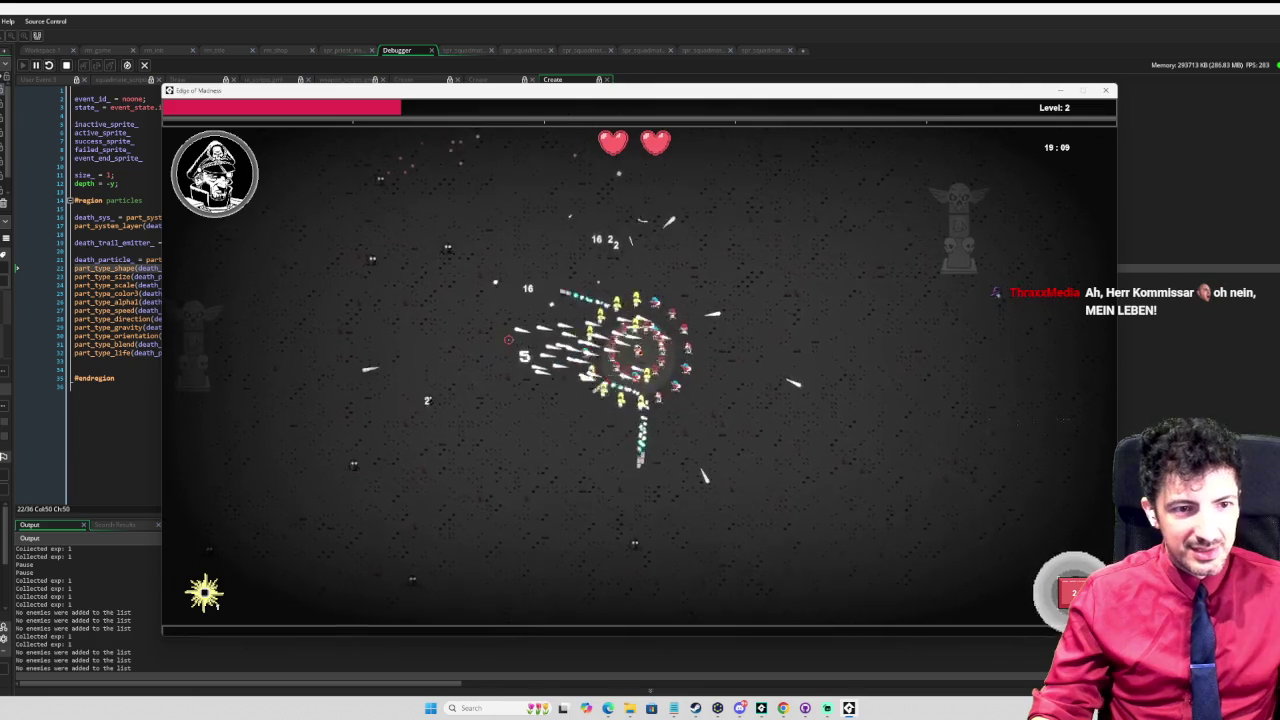
key(w)
key(d)
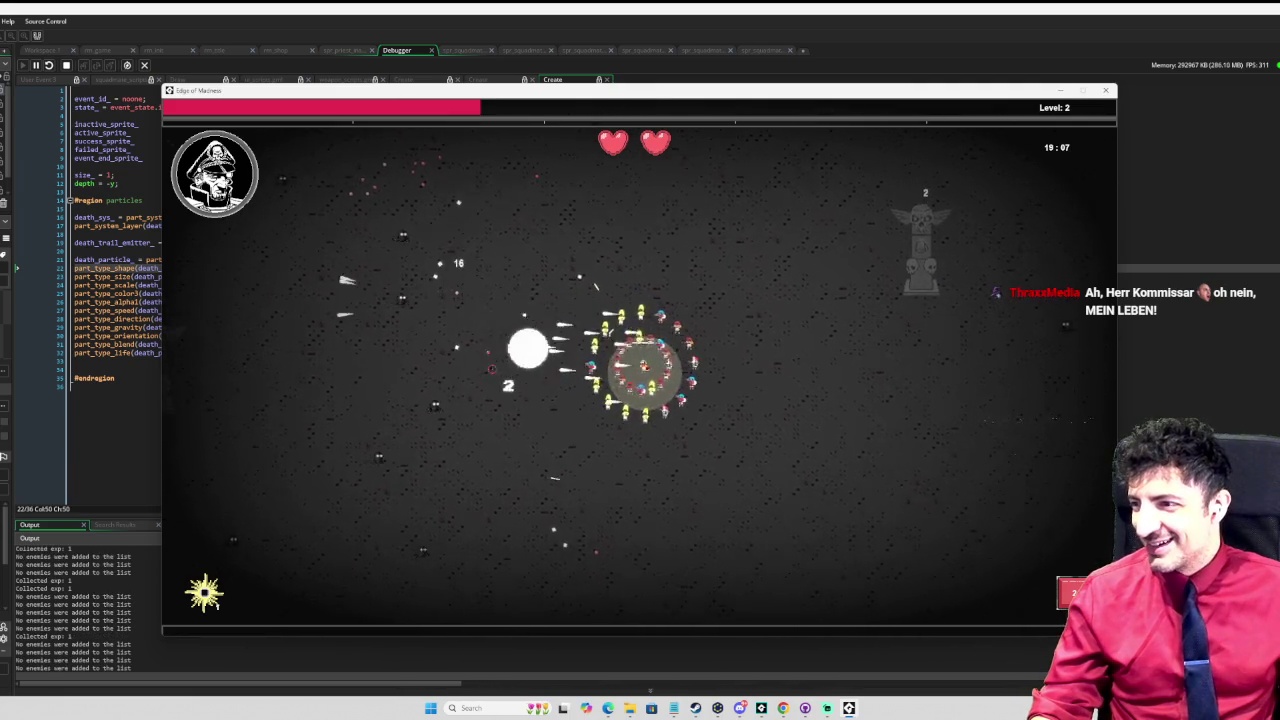
key(s)
key(d)
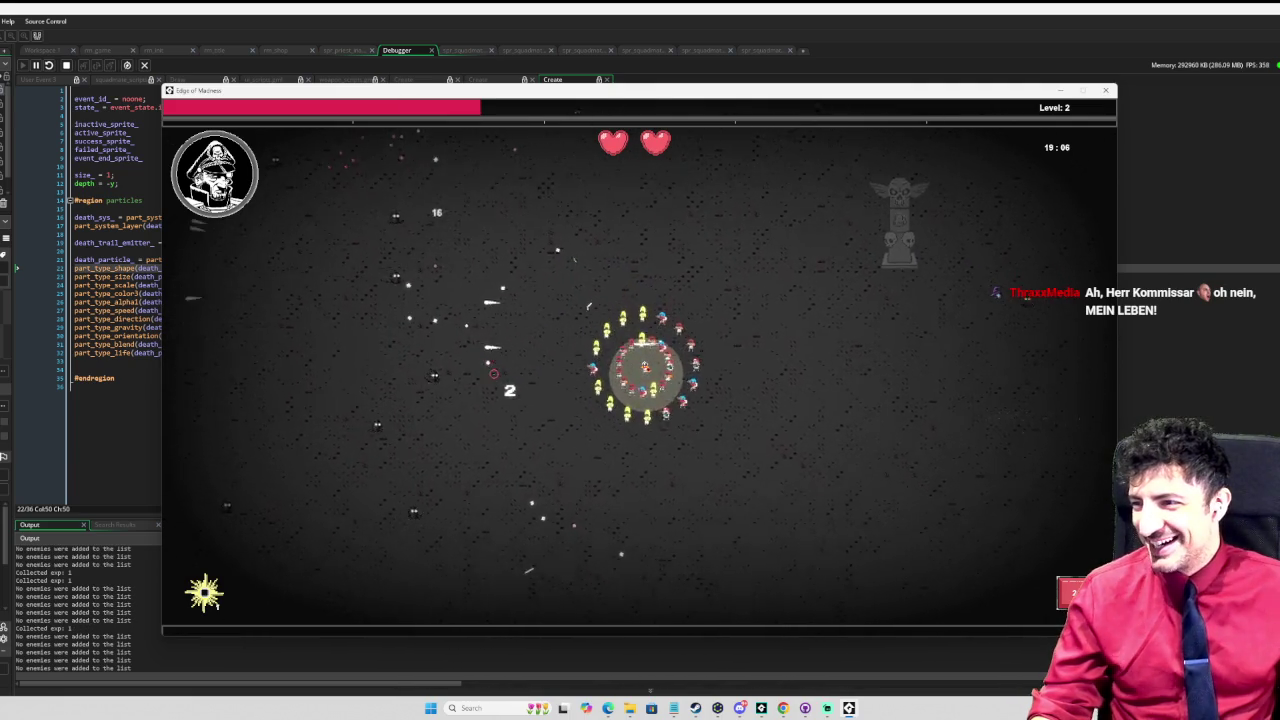
key(2)
key(w)
key(a)
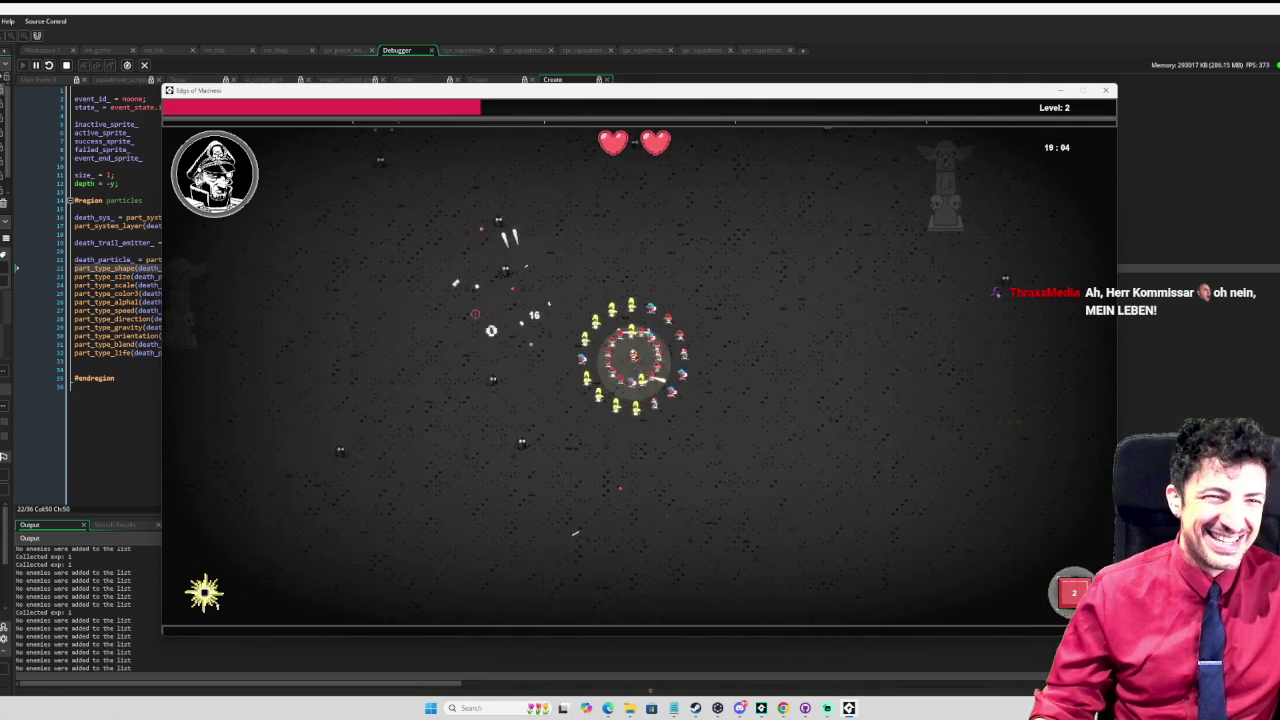
Step: Keep steering around the arena collecting XP until the Level counter reaches 4
key(s)
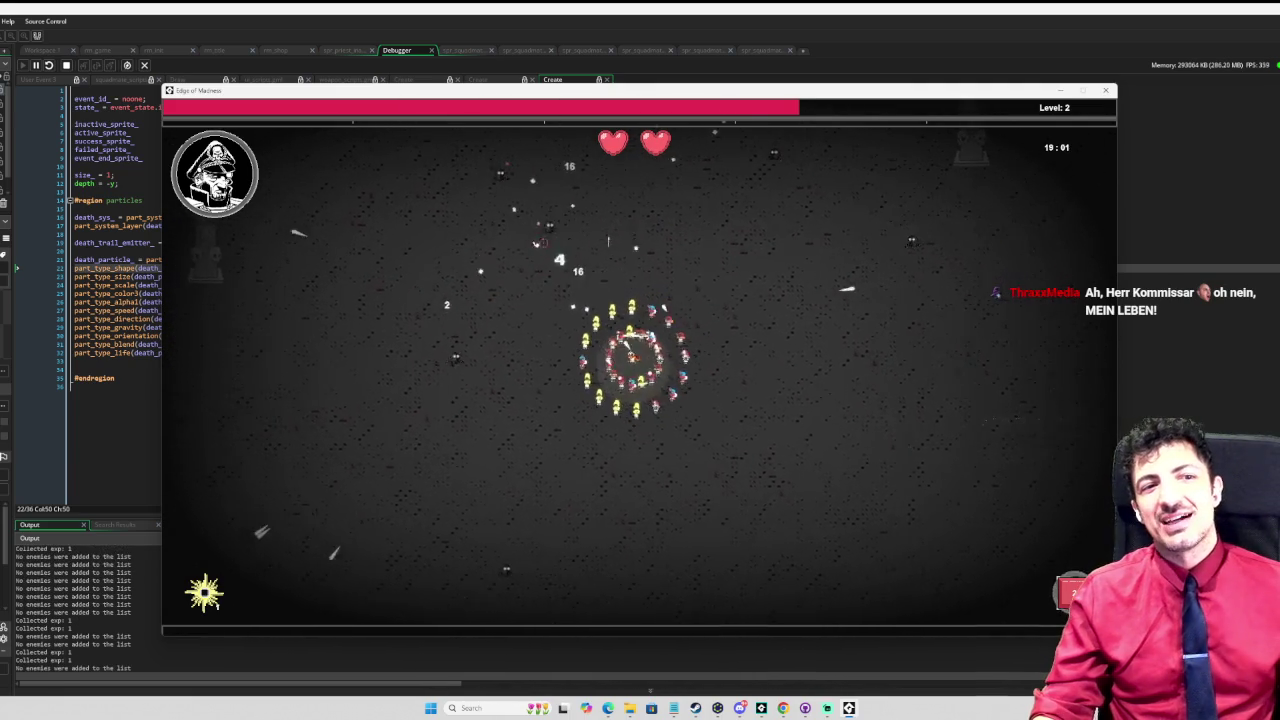
key(a)
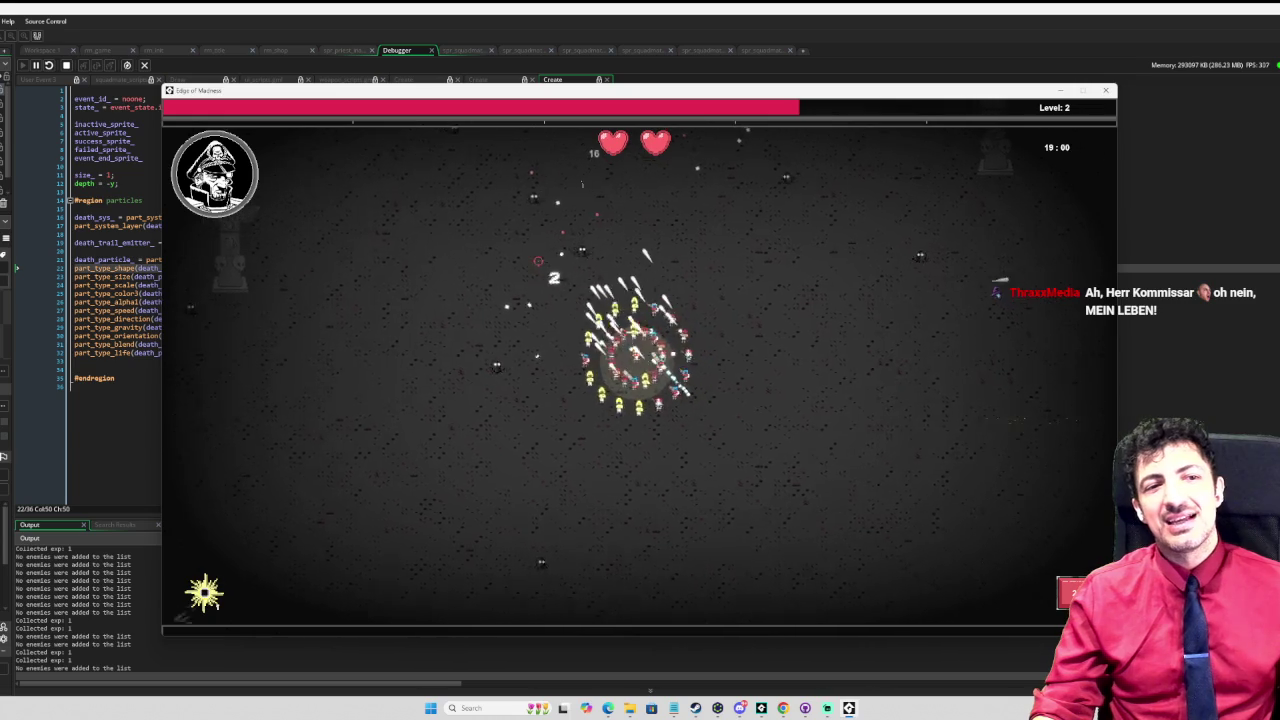
key(a)
key(w)
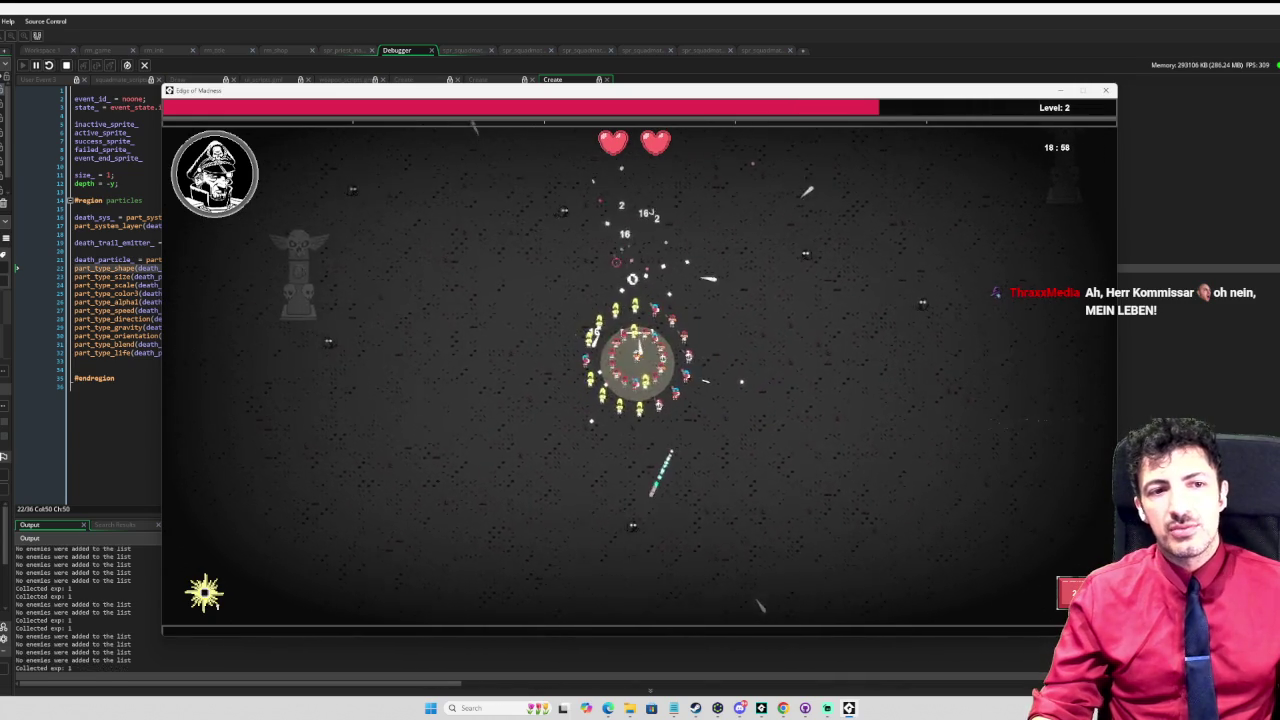
key(d)
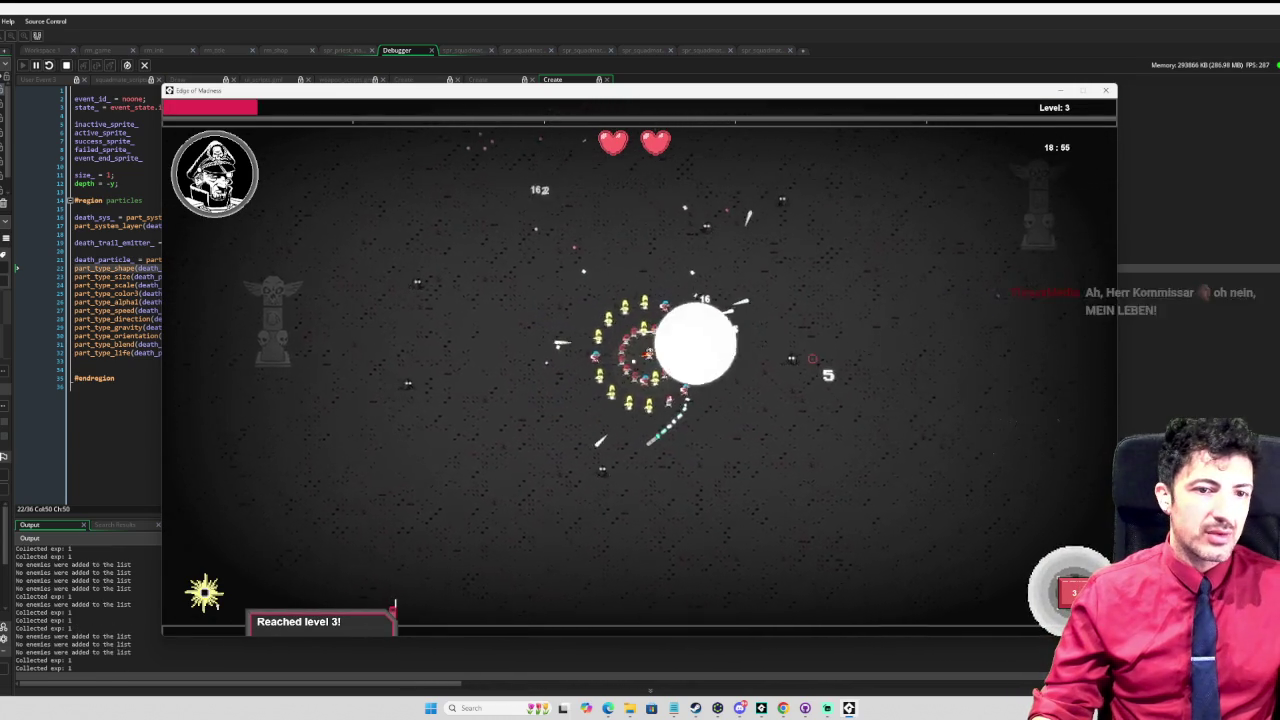
key(d)
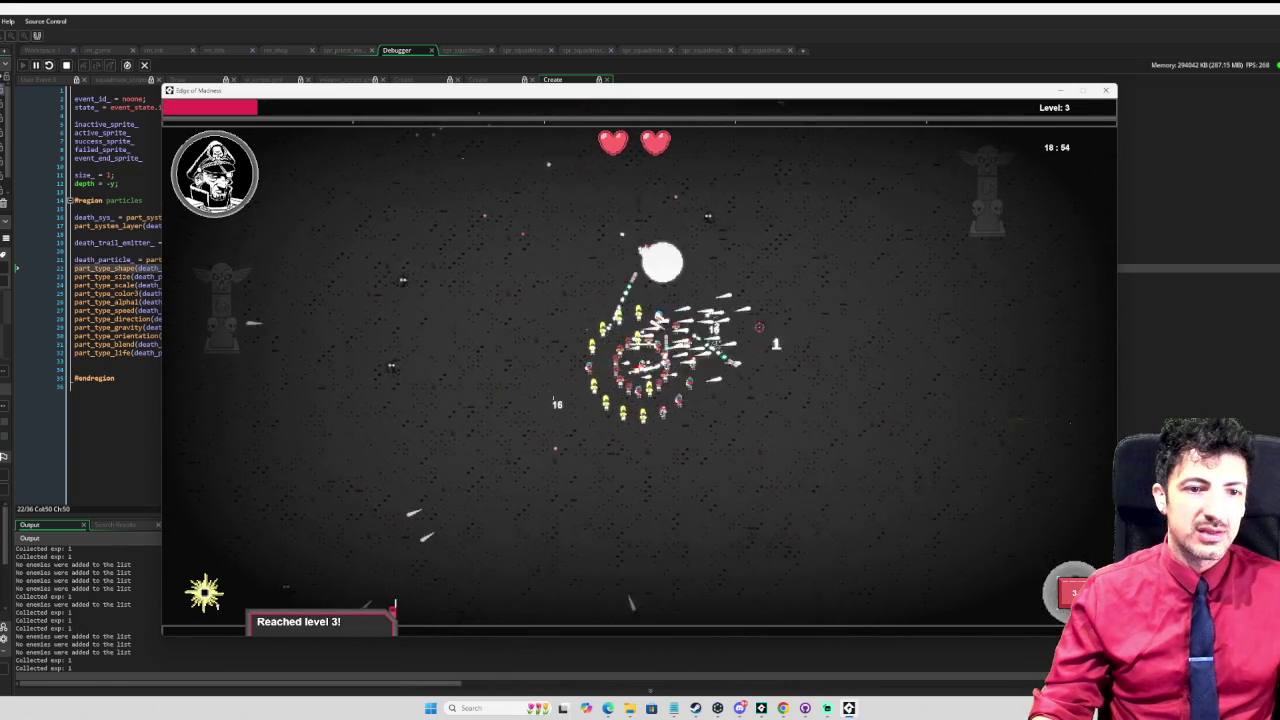
key(w)
key(d)
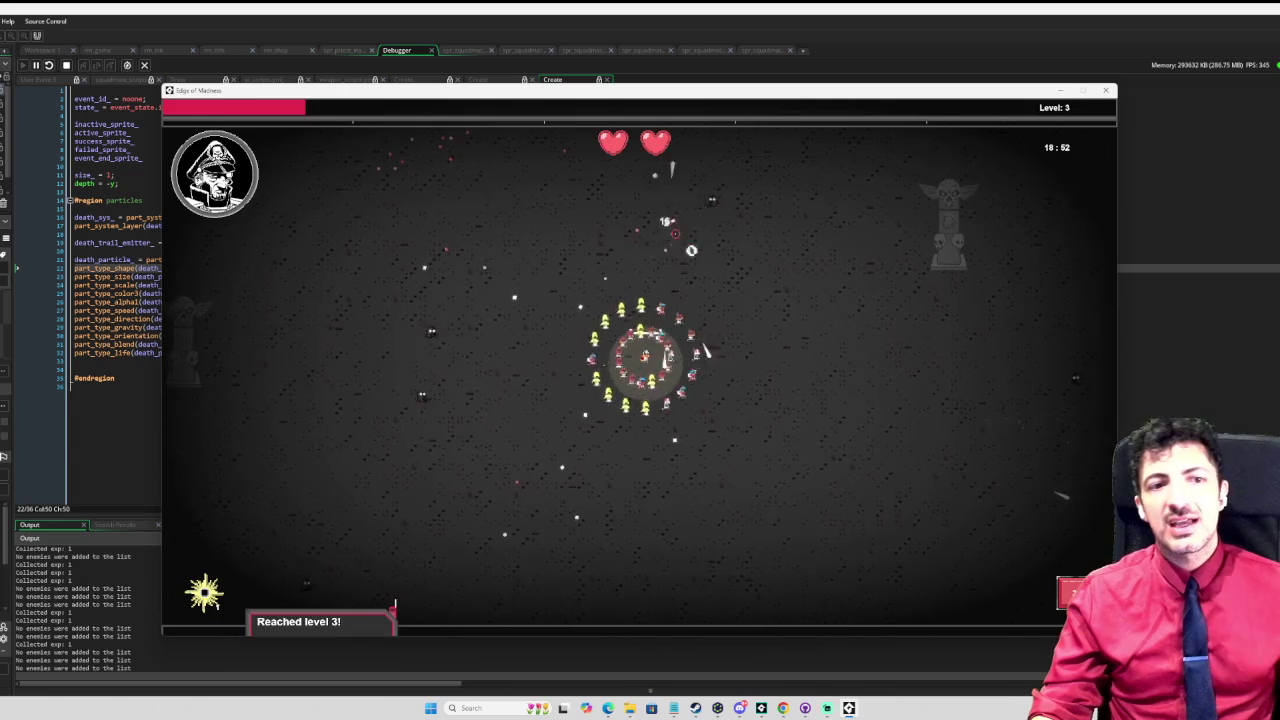
key(w)
key(d)
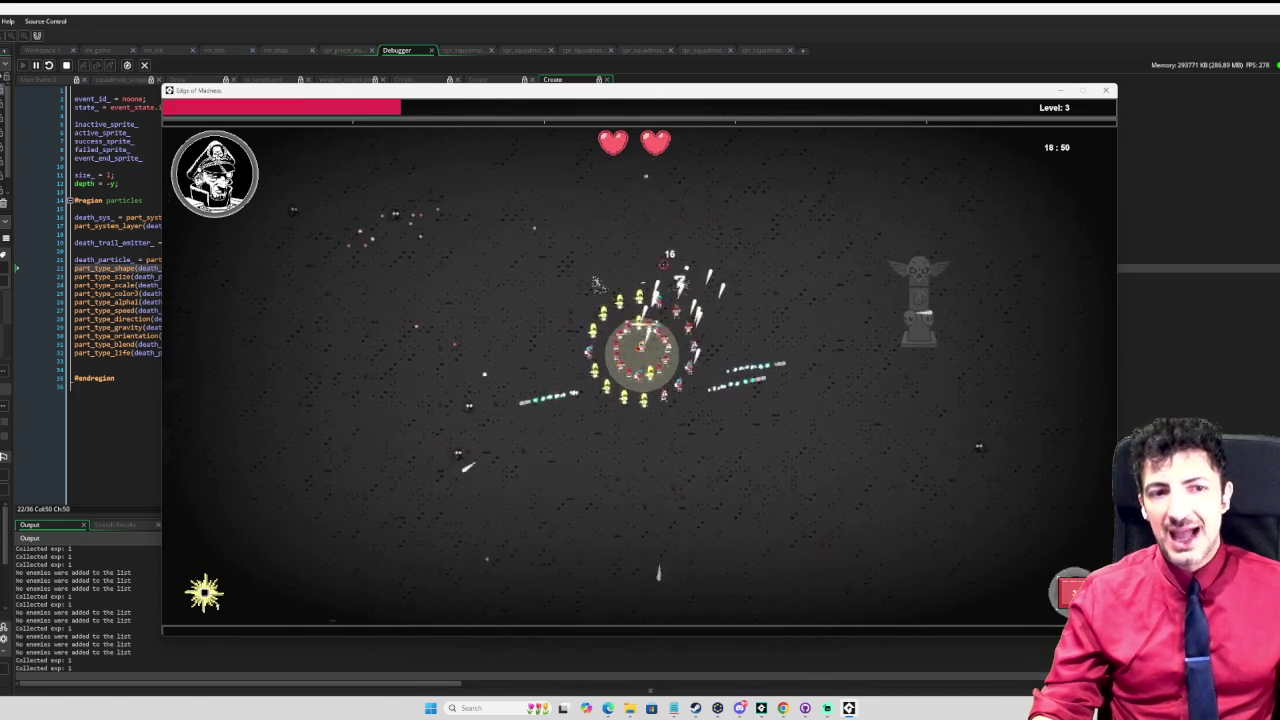
key(a)
key(s)
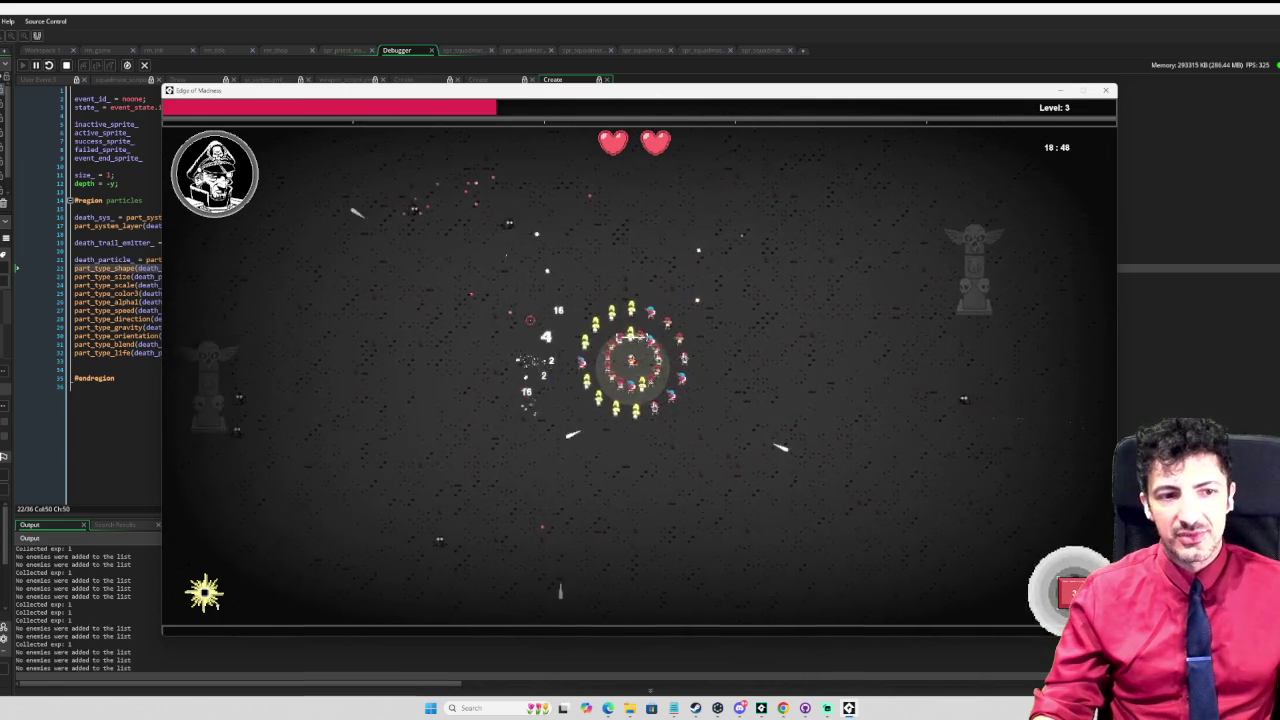
key(a)
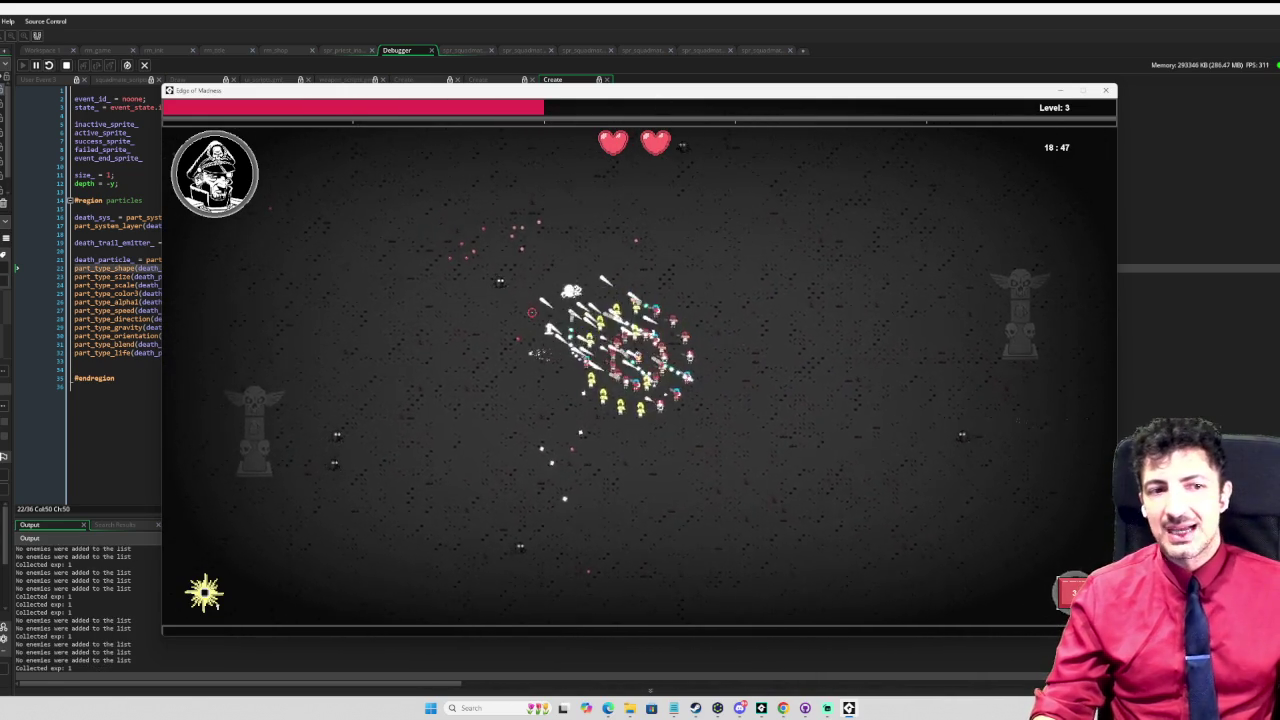
key(a)
key(w)
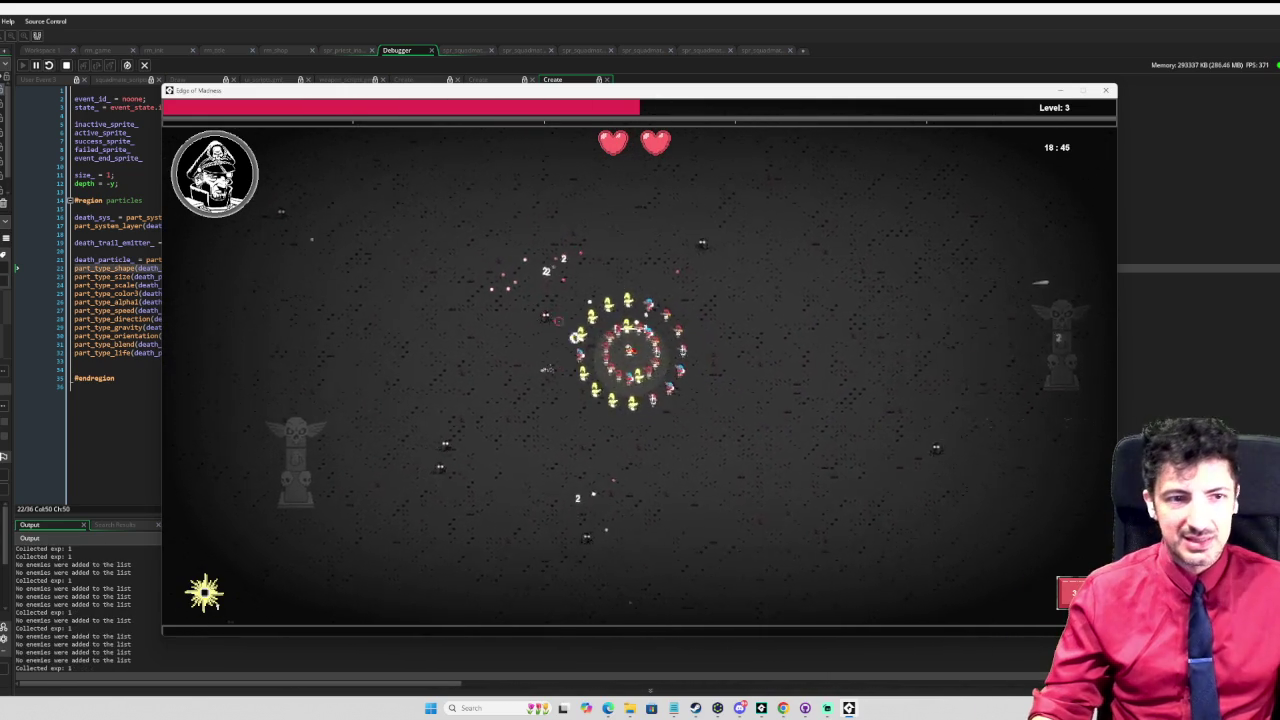
key(a)
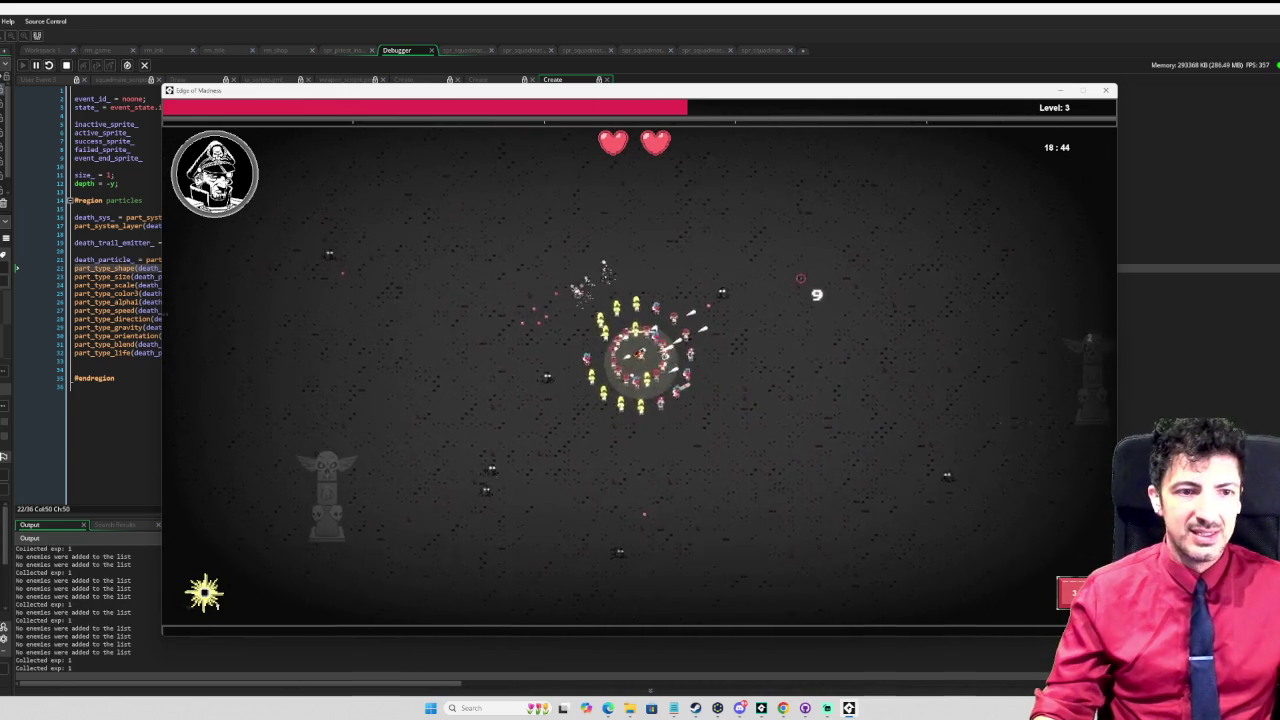
key(w)
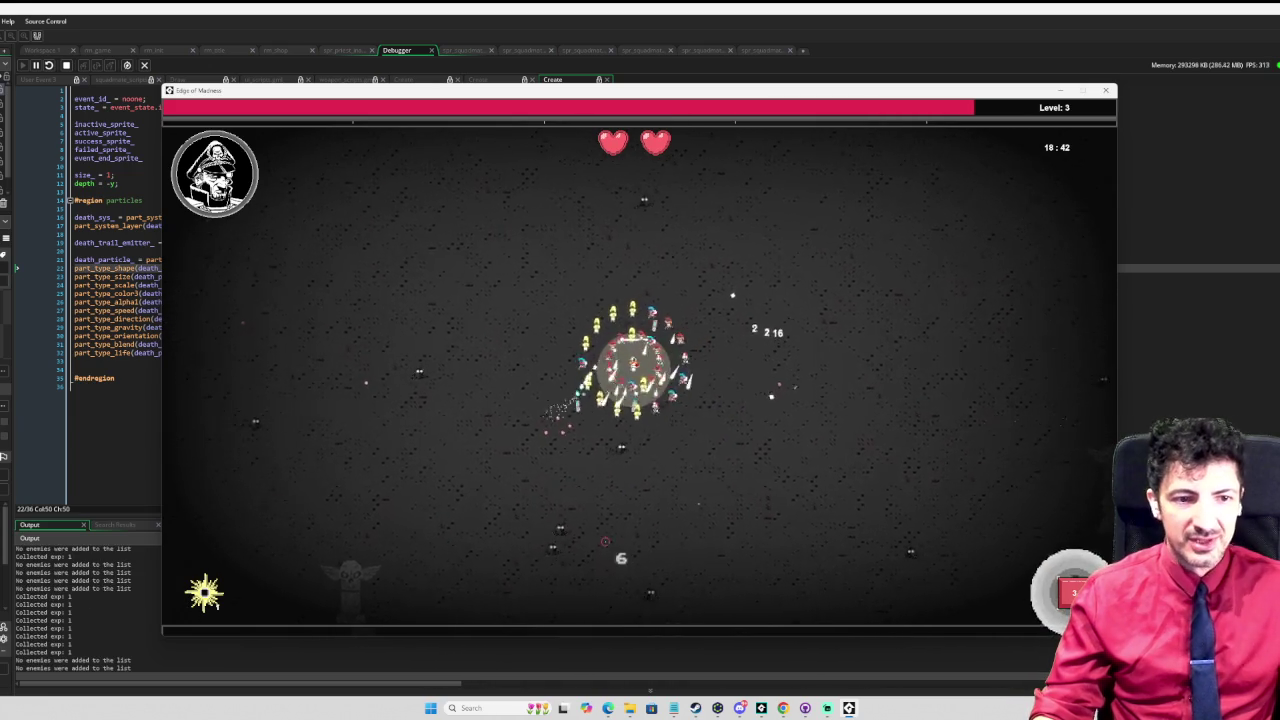
key(a)
key(s)
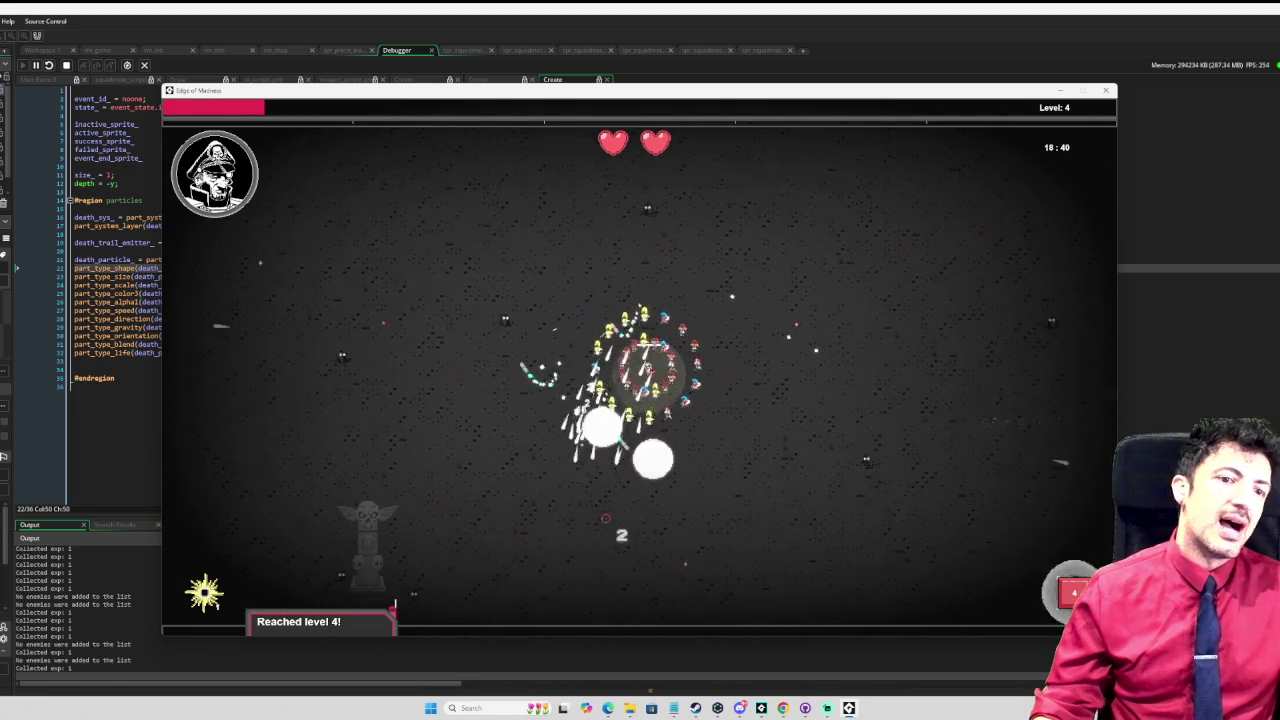
Step: Continue evading enemies at level 4, ending with two hearts and the timer at 17:56
key(d)
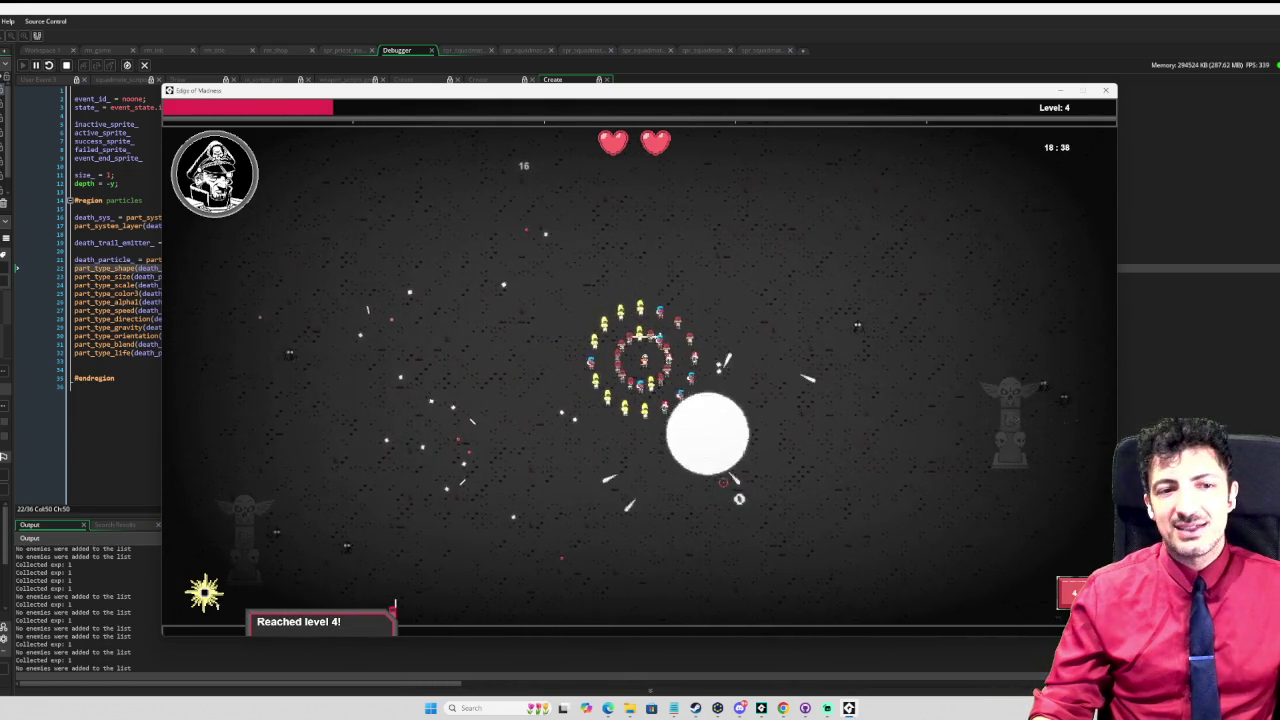
key(d)
key(s)
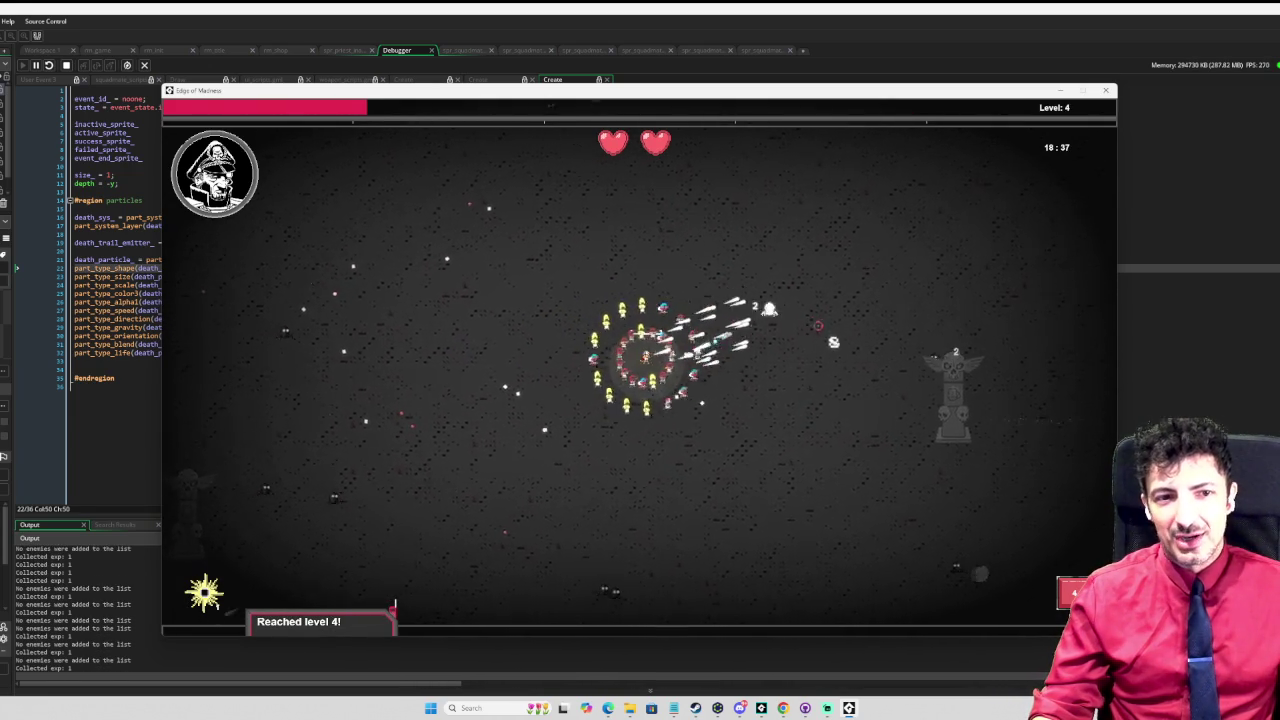
key(d)
key(w)
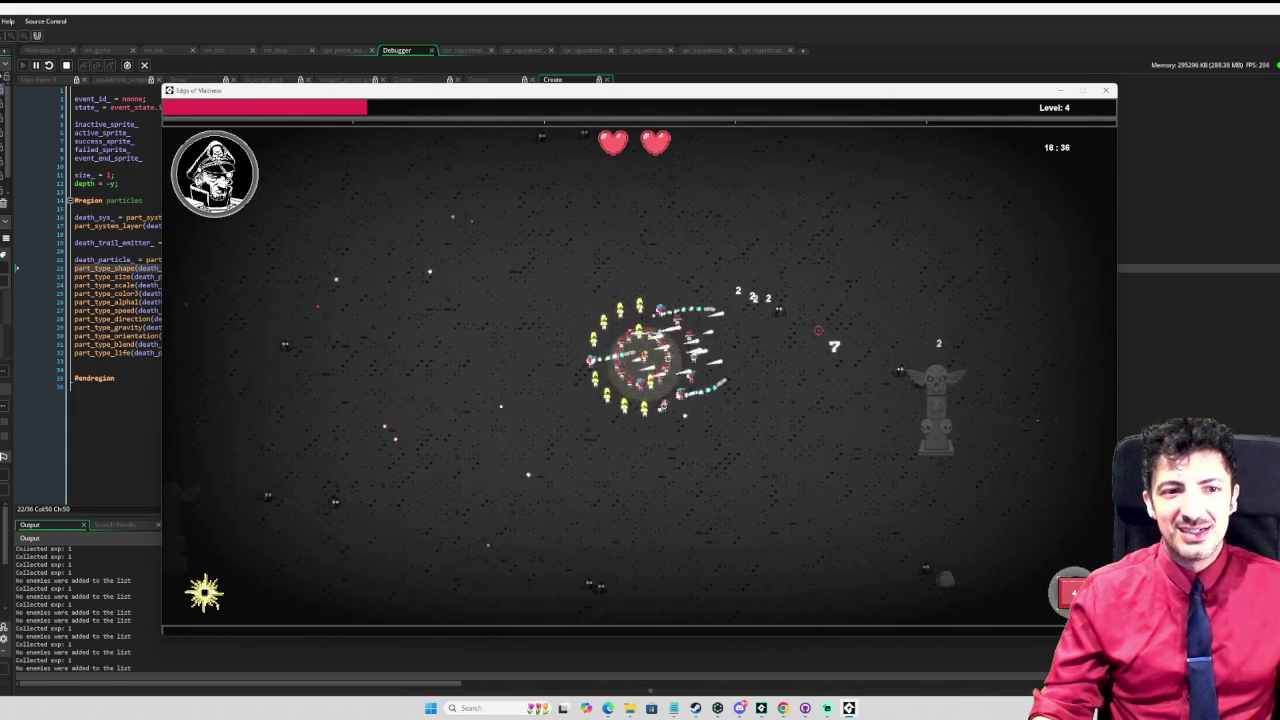
key(d)
key(s)
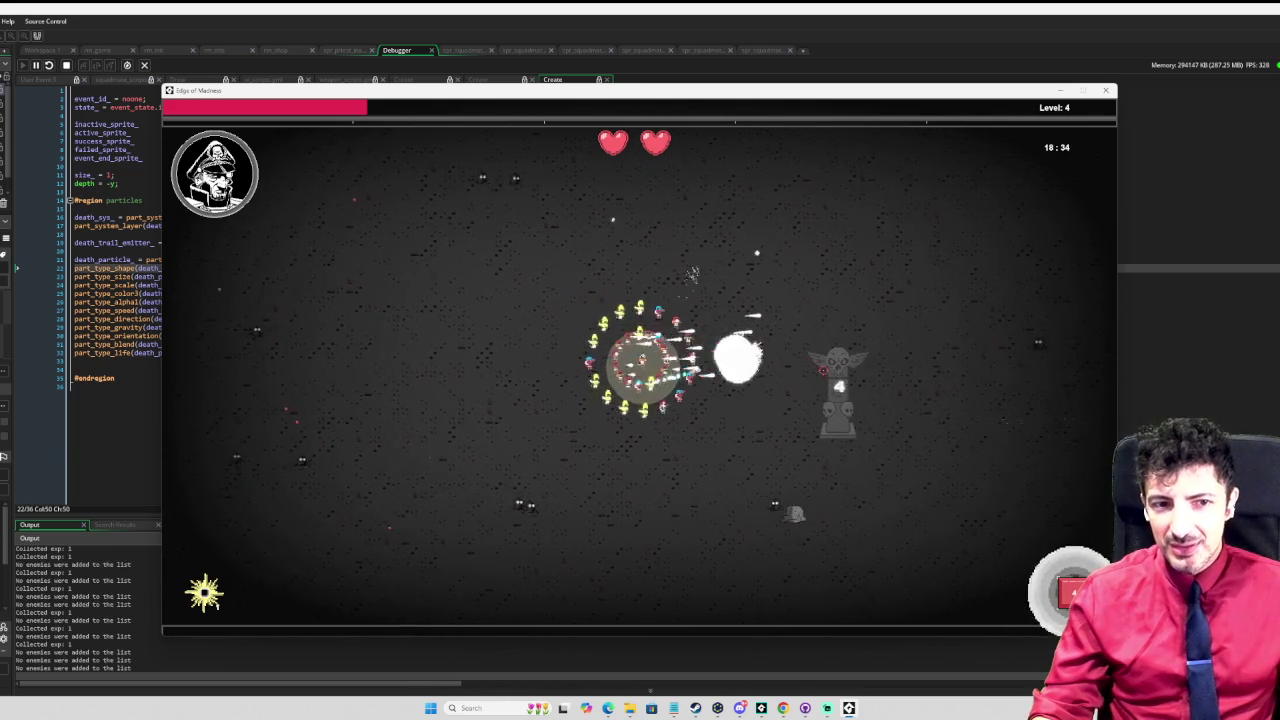
key(d)
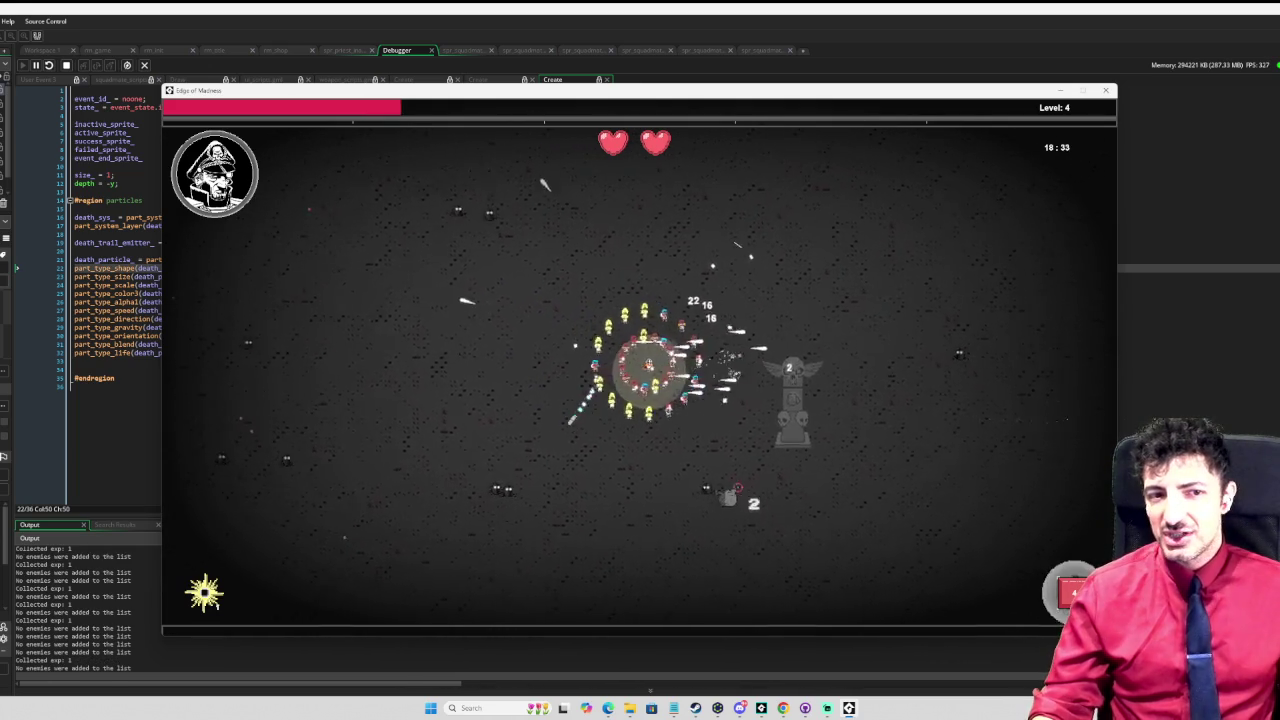
key(d)
key(a)
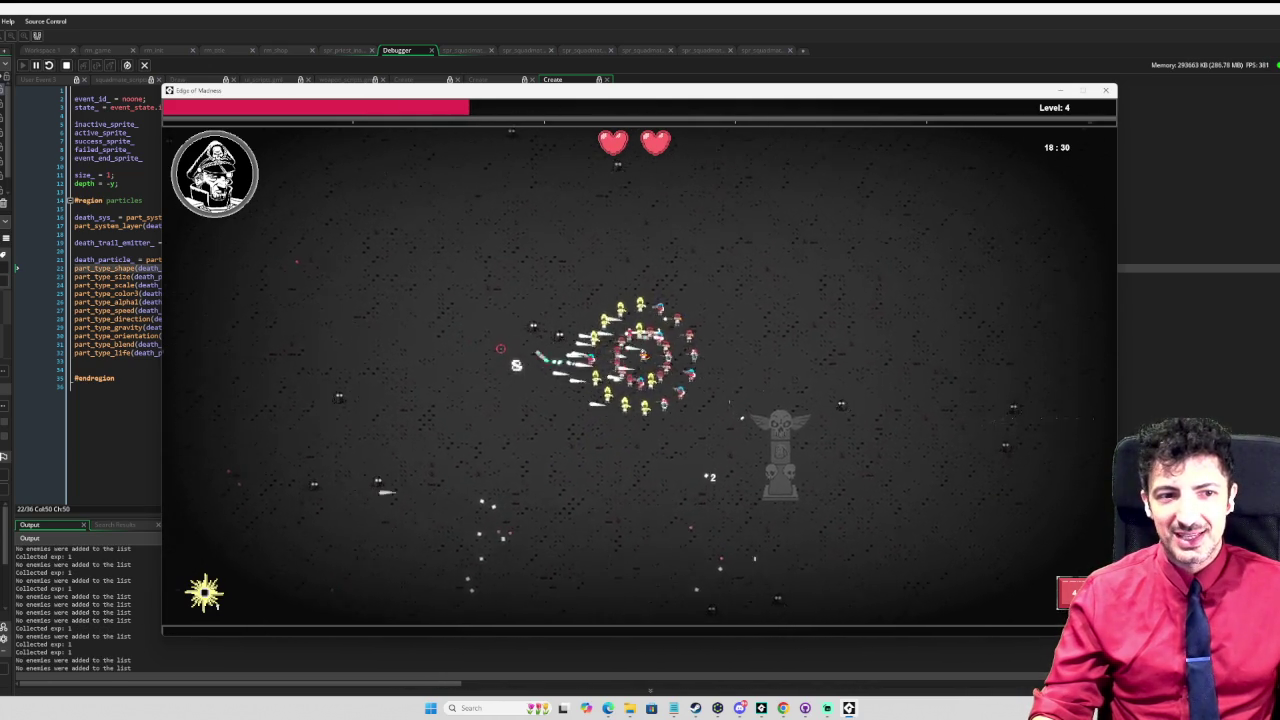
key(w)
key(d)
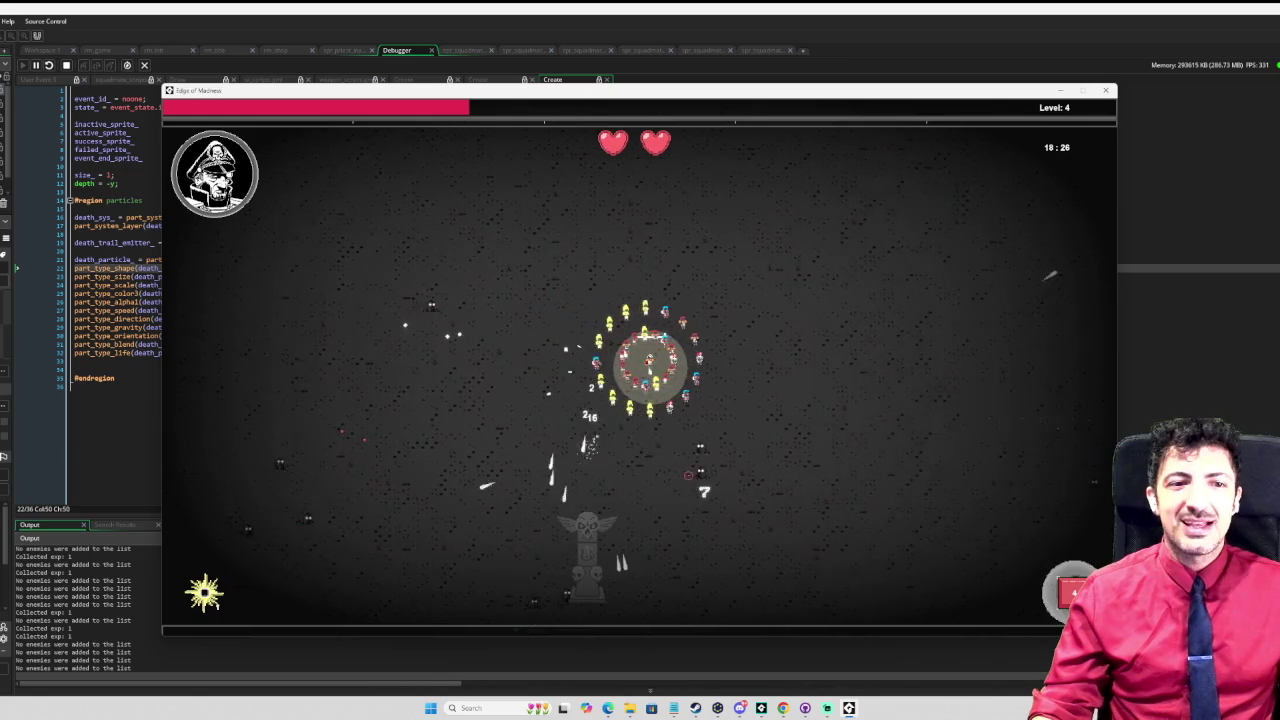
key(d)
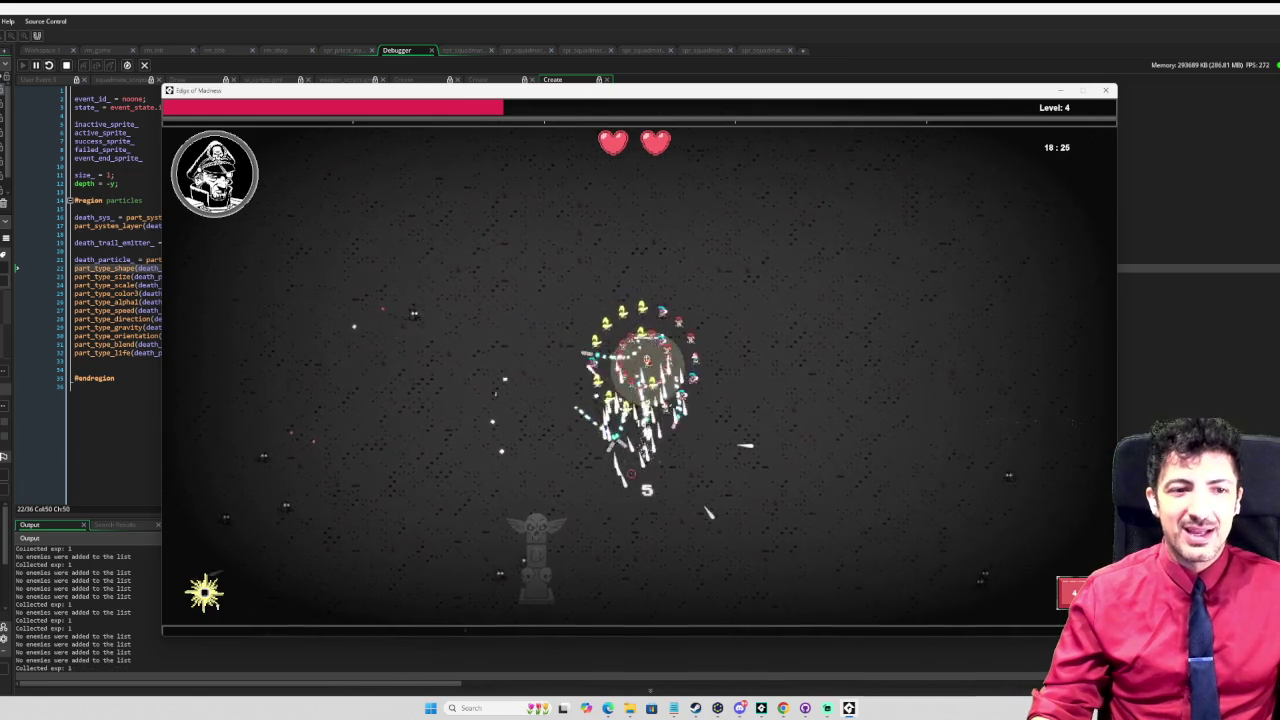
key(d)
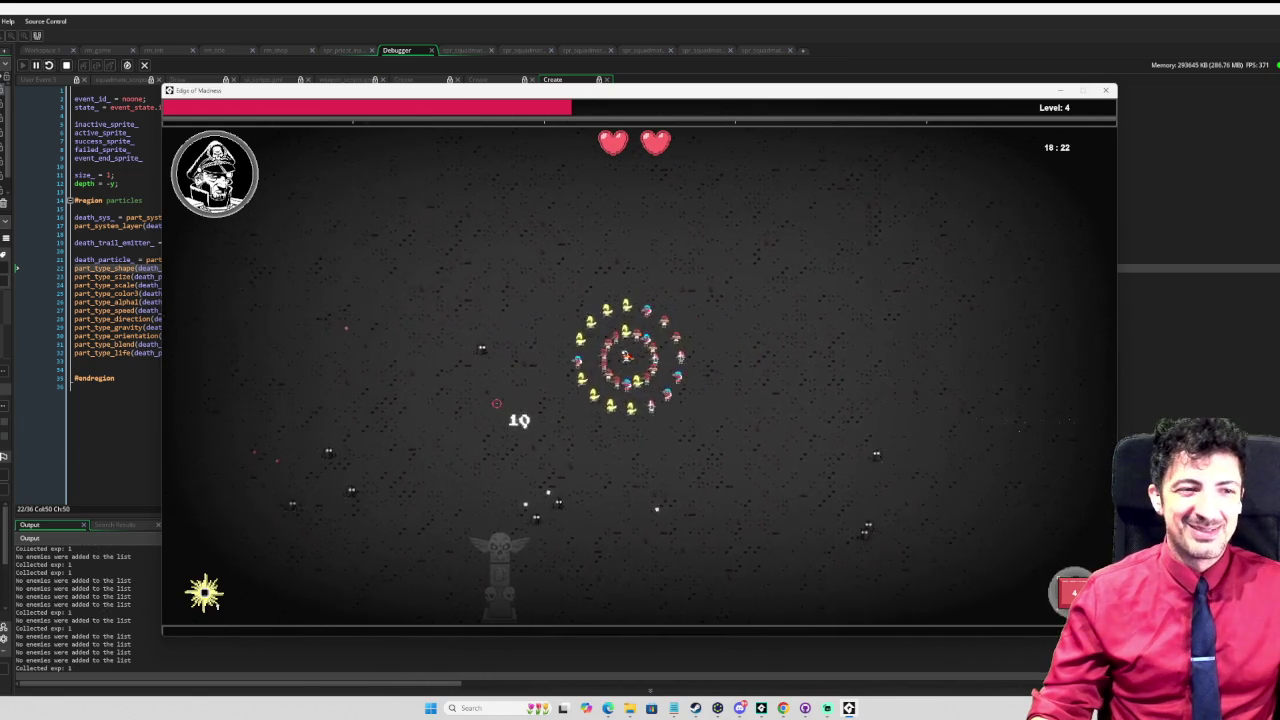
key(s)
key(d)
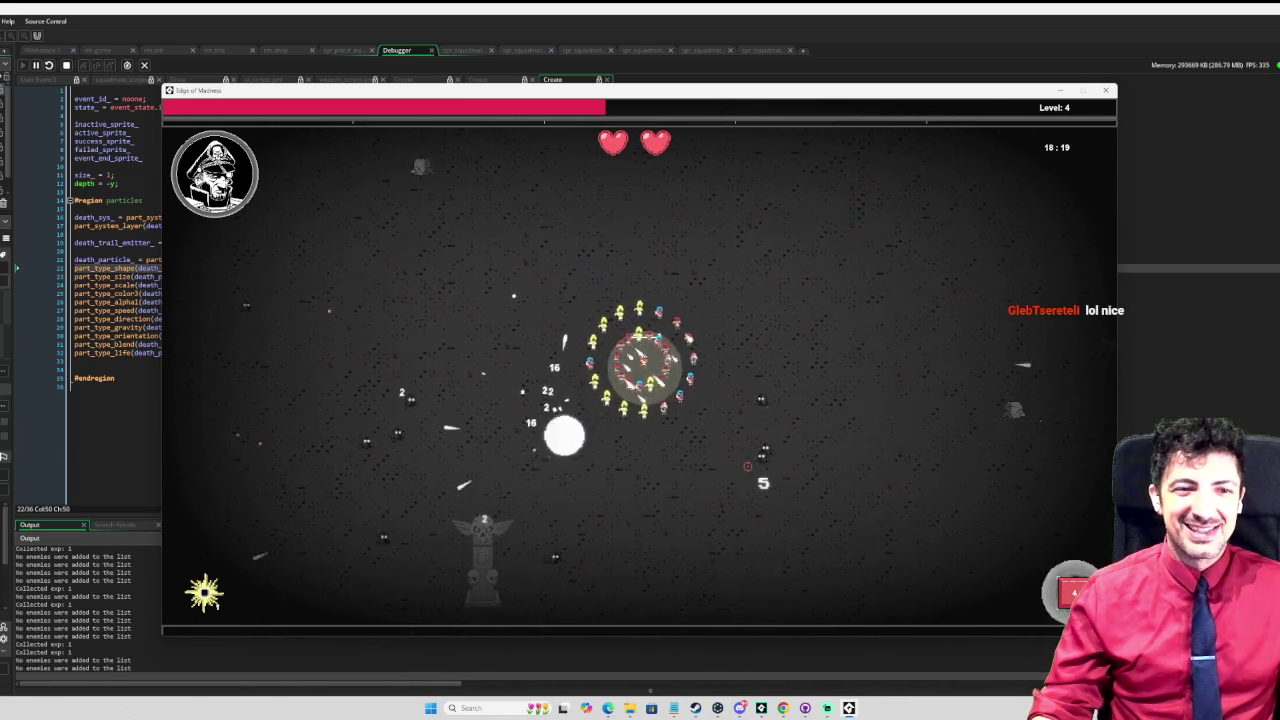
key(d)
key(d)
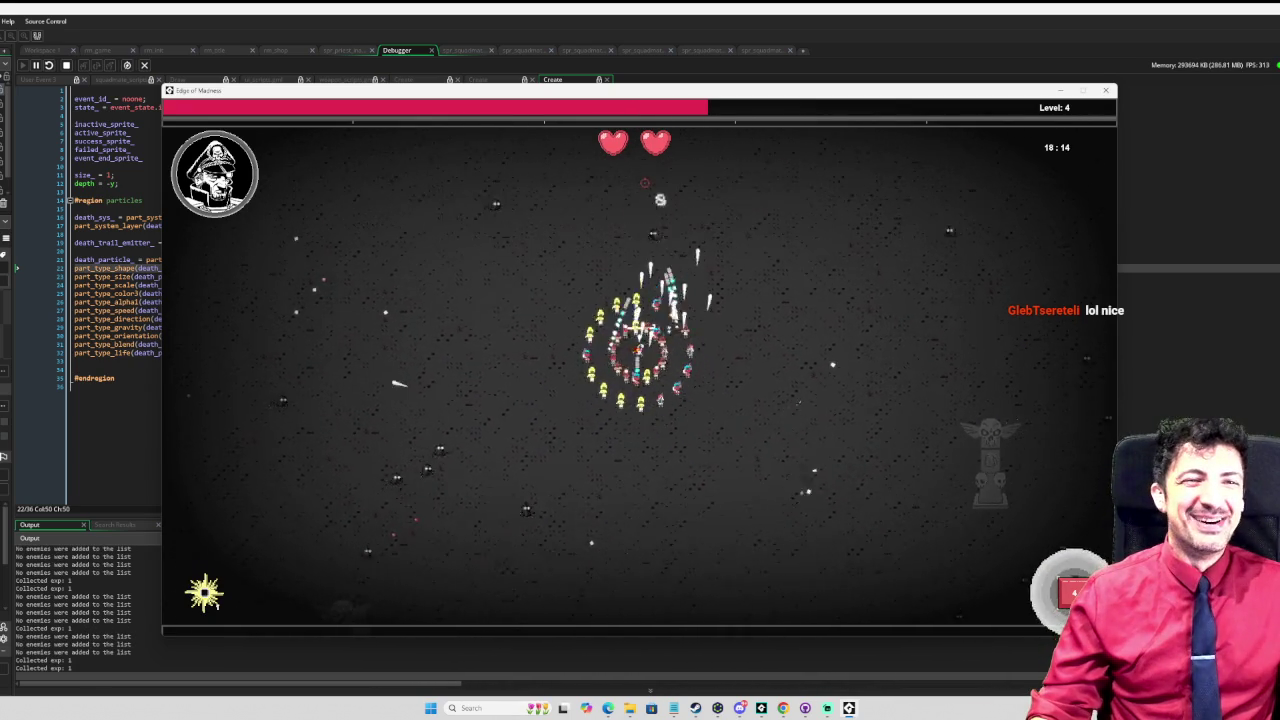
key(w)
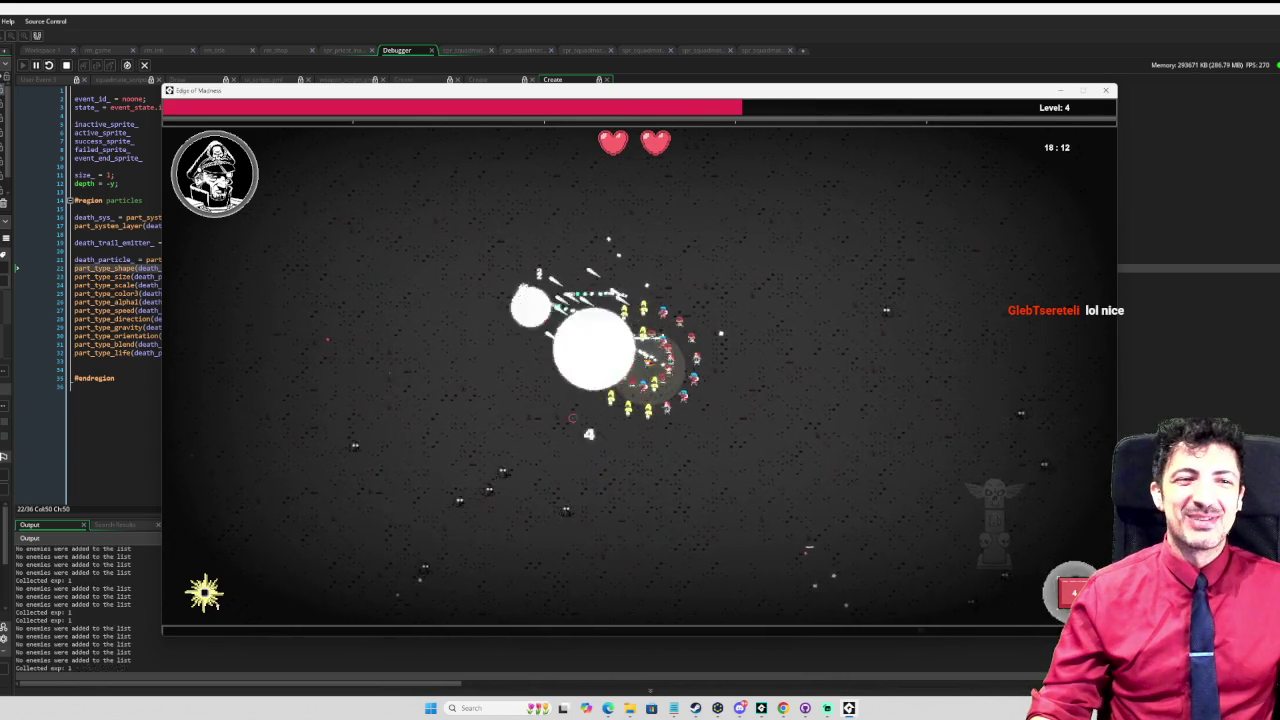
key(s)
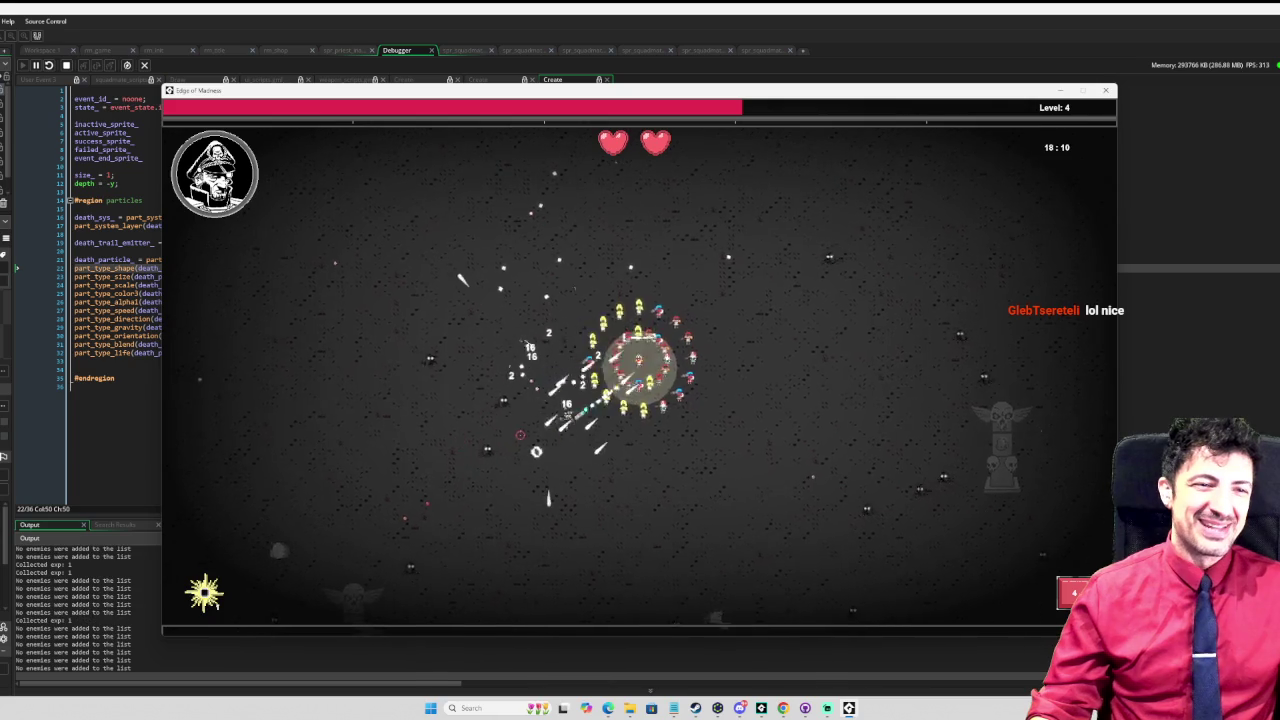
key(a)
key(a)
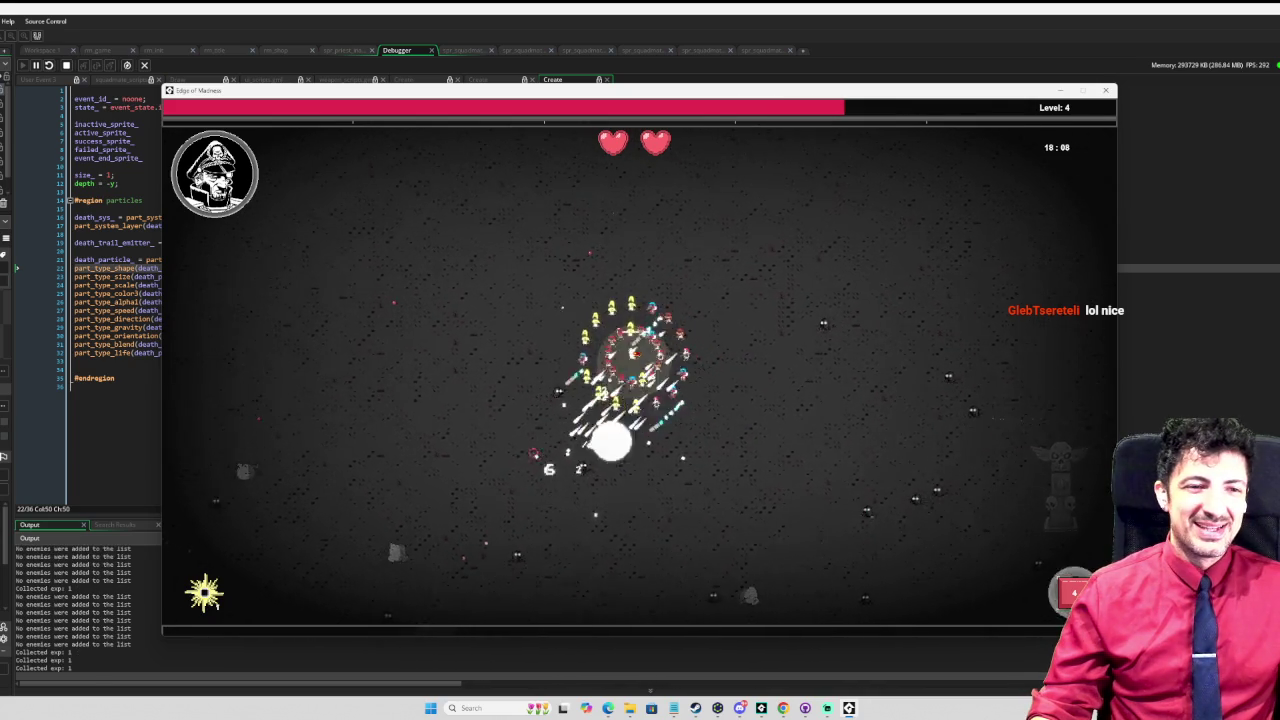
key(w)
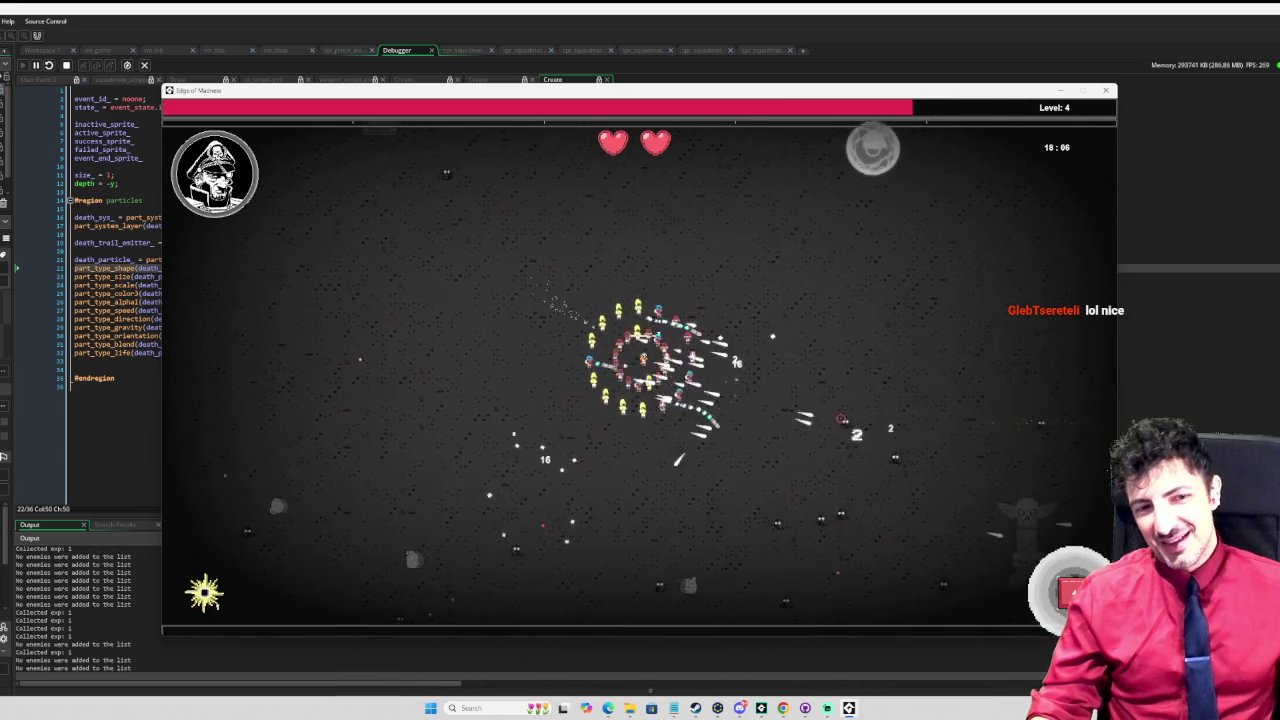
key(d)
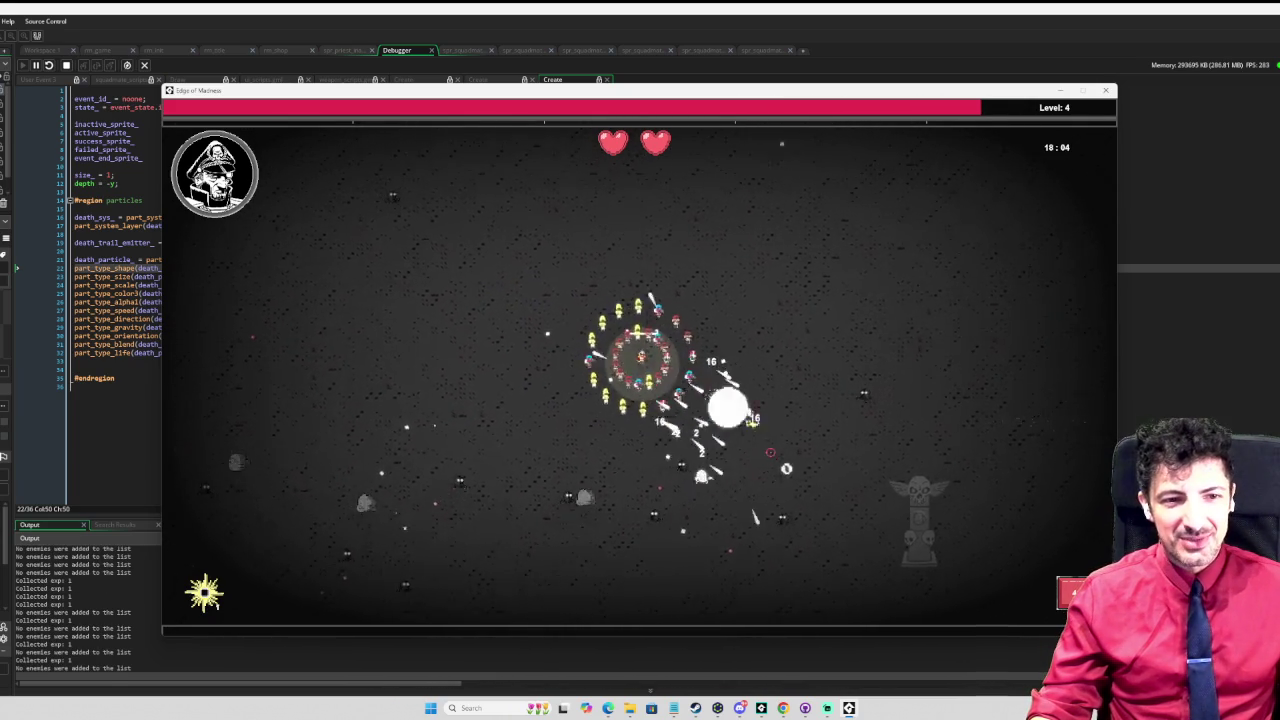
key(w)
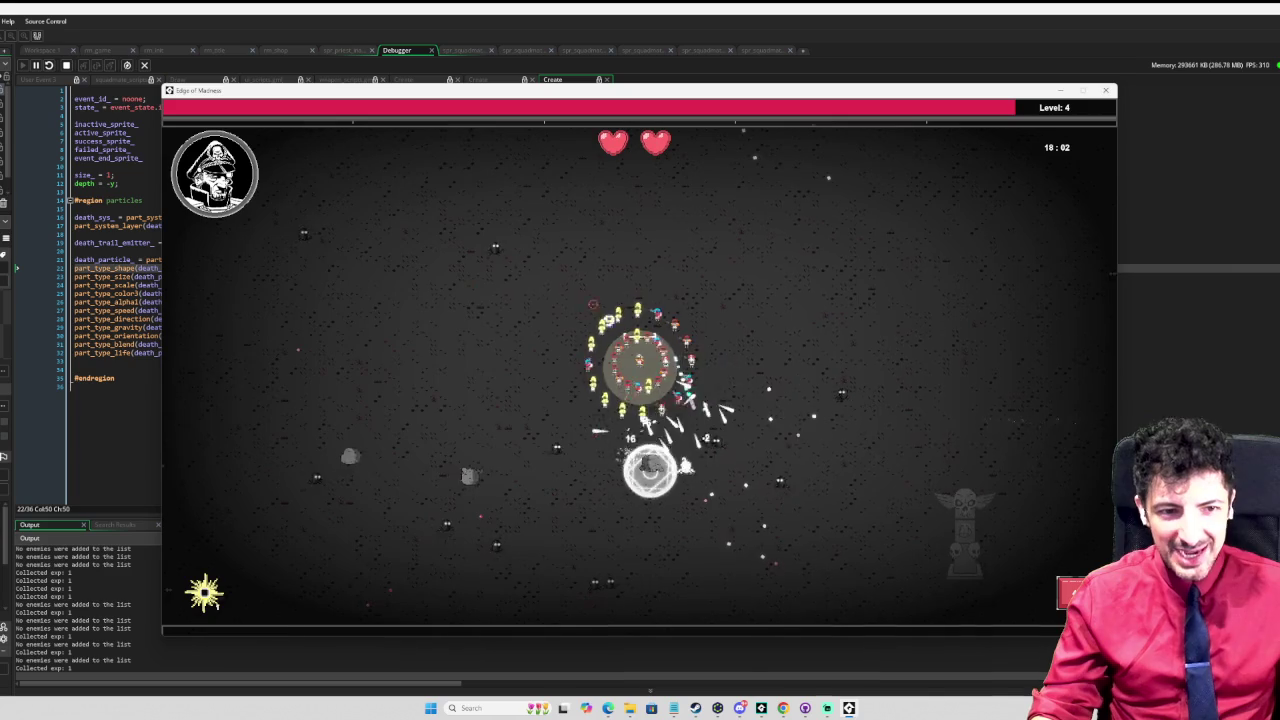
key(w)
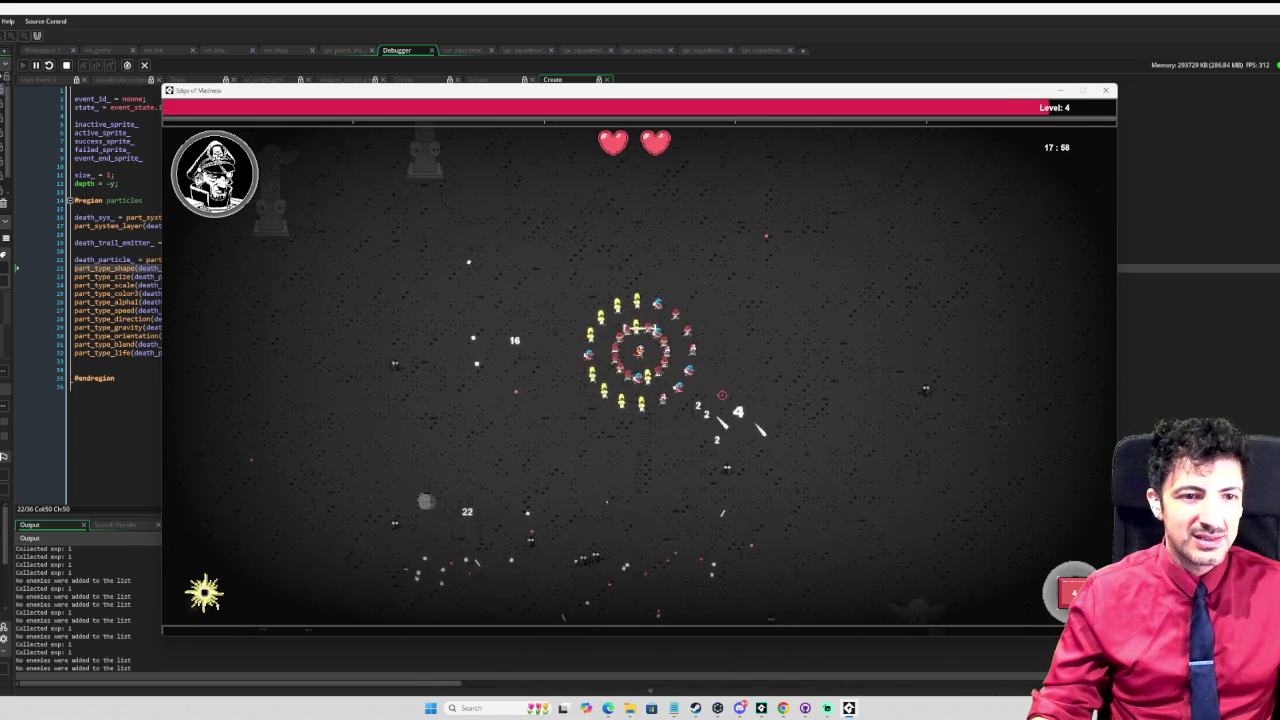
Step: Steer the squad up and right into the enemies until reaching level 5
key(w)
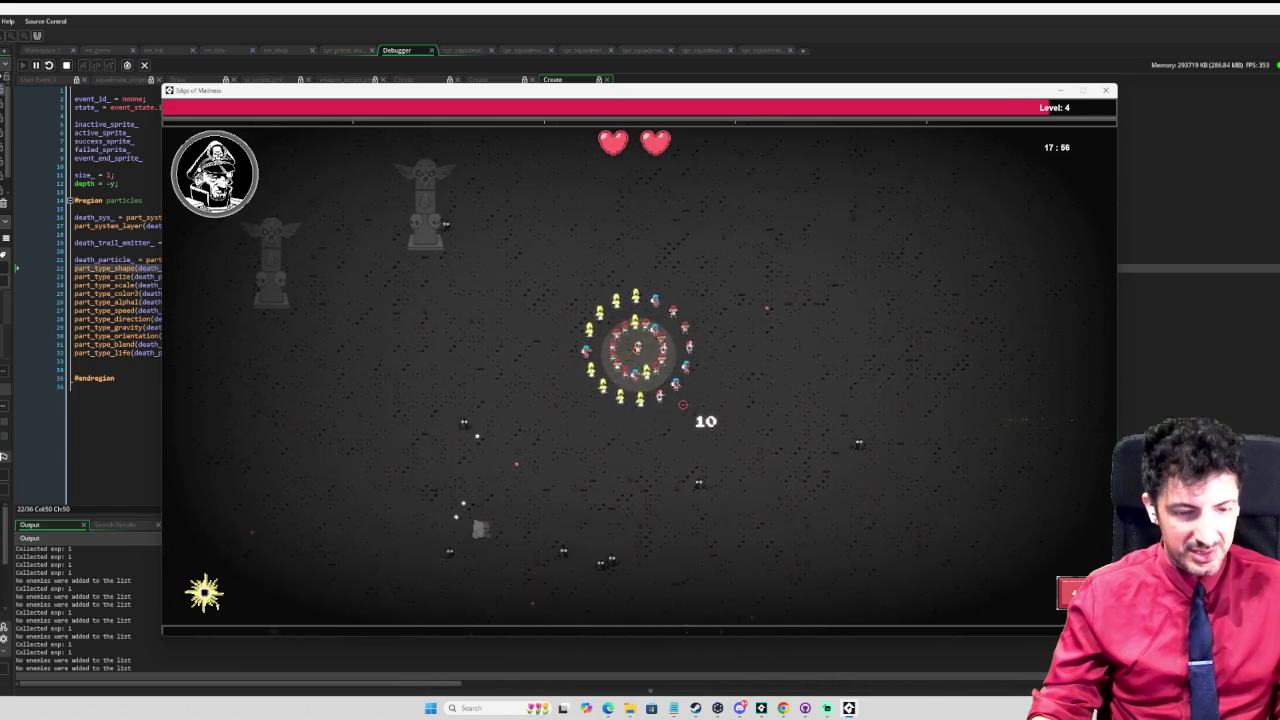
key(d)
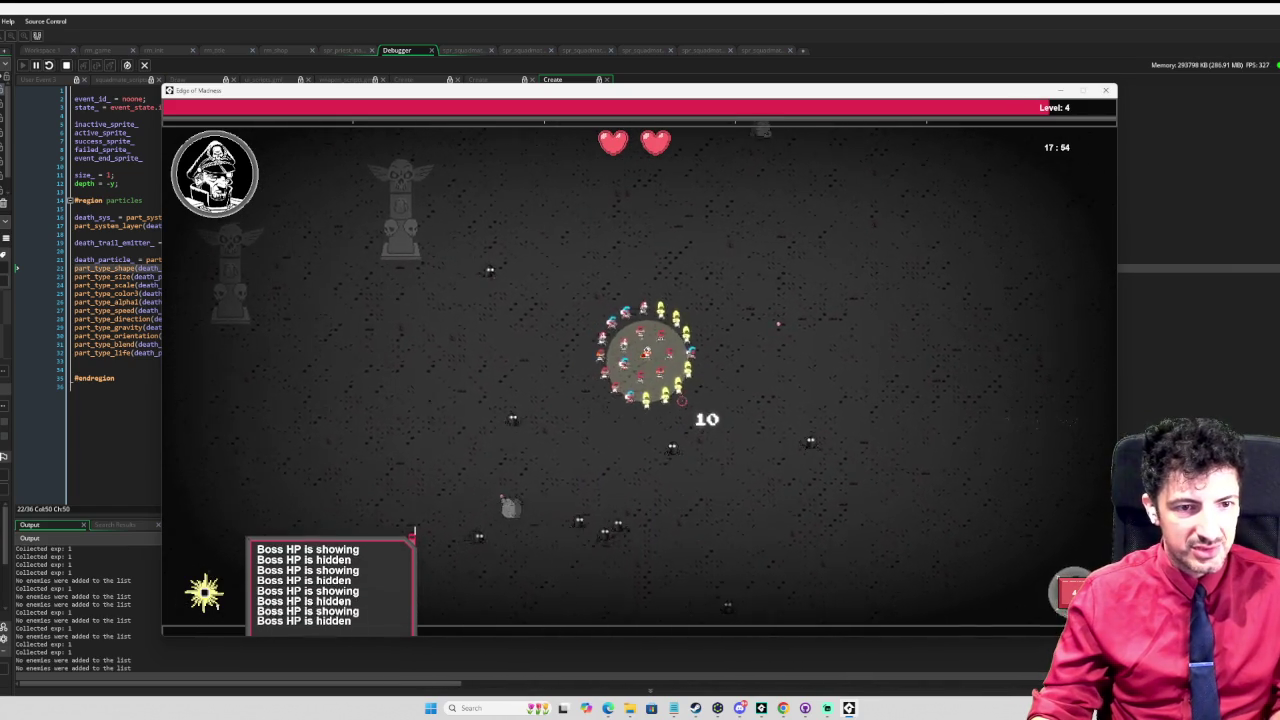
key(w)
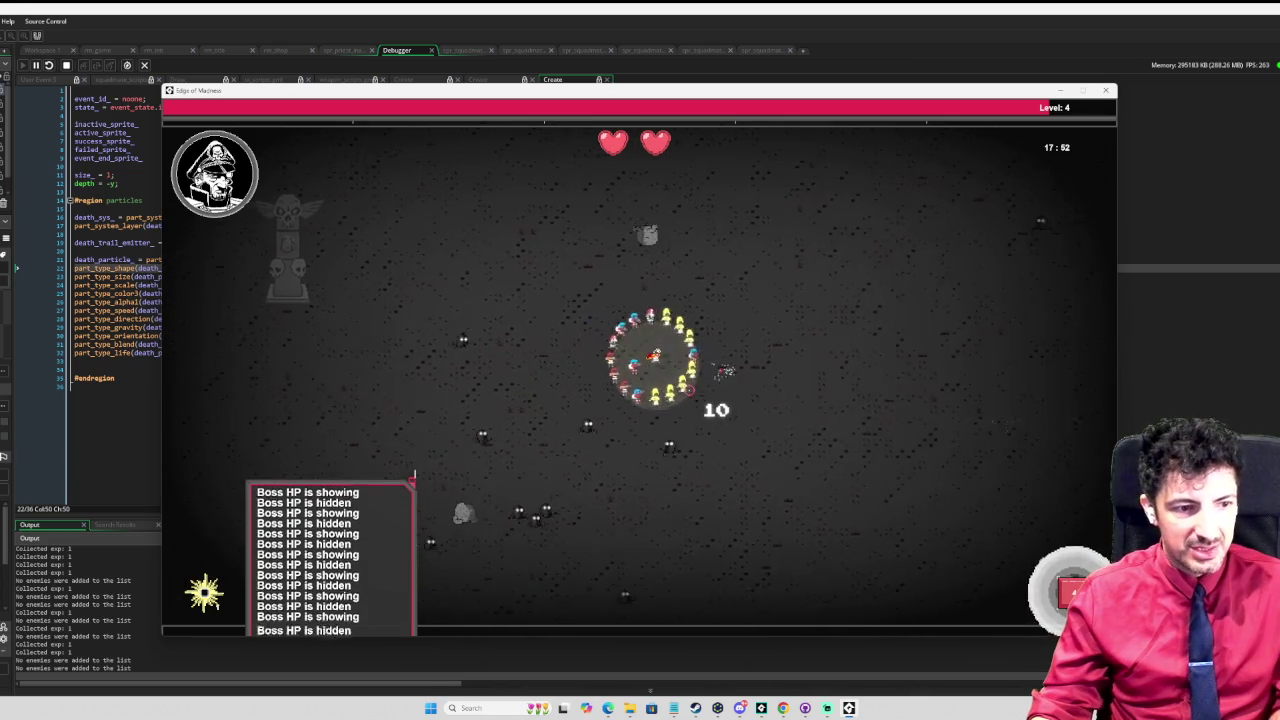
key(d)
key(w)
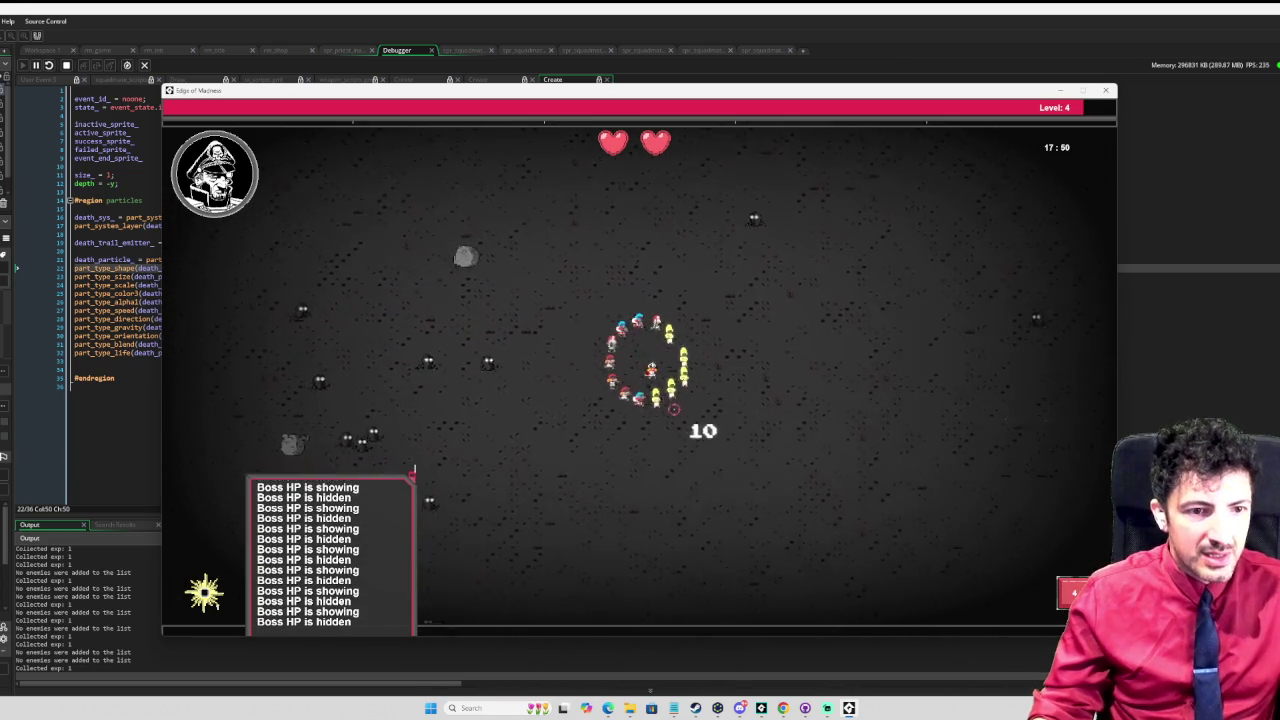
key(d)
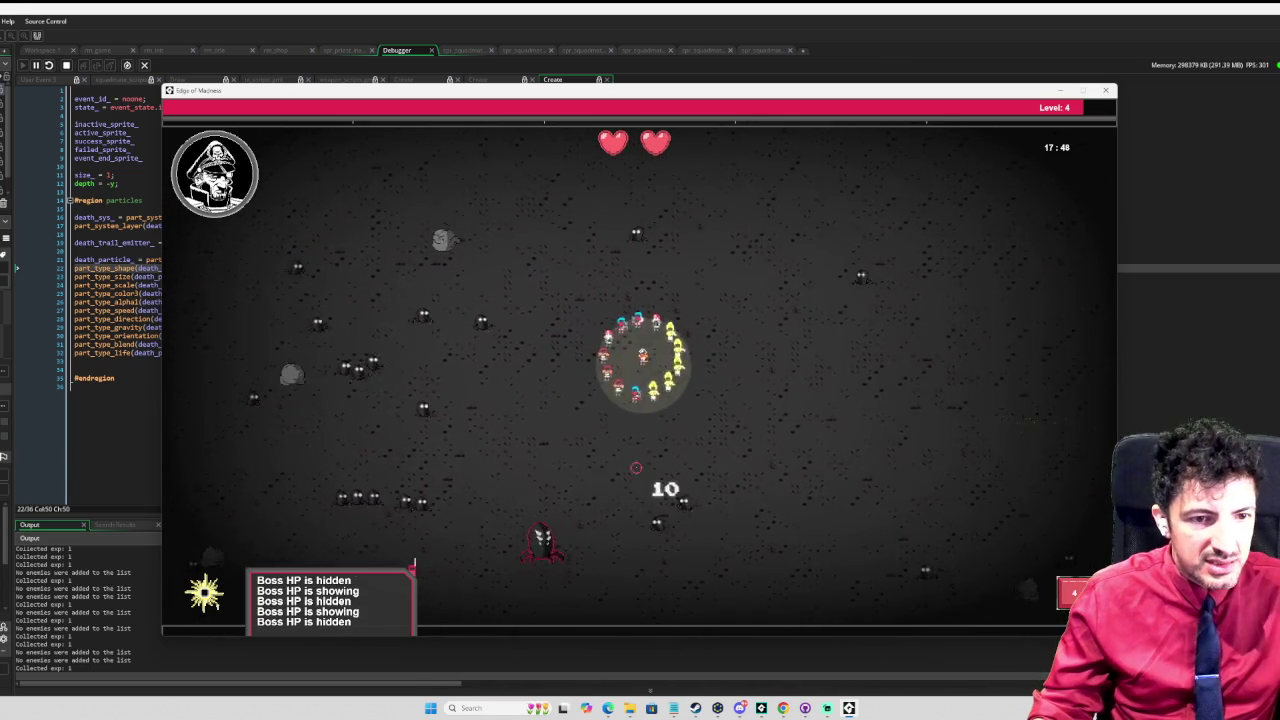
key(d)
key(w)
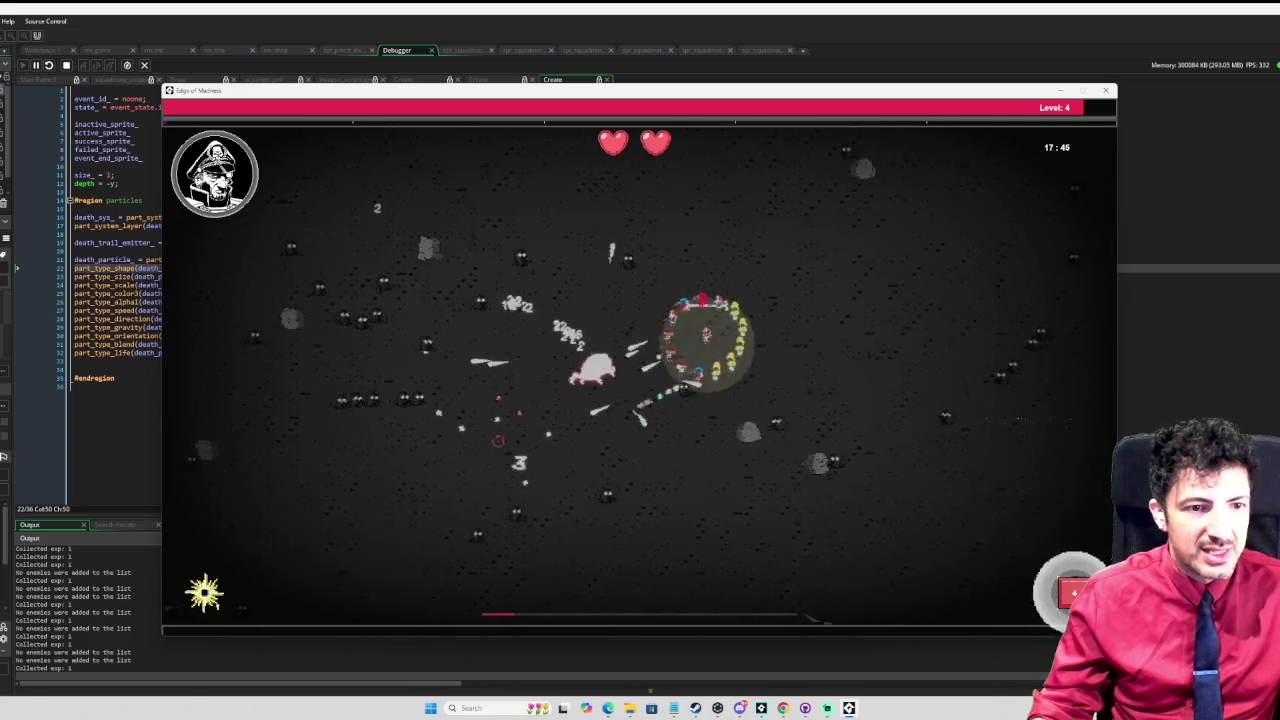
key(w)
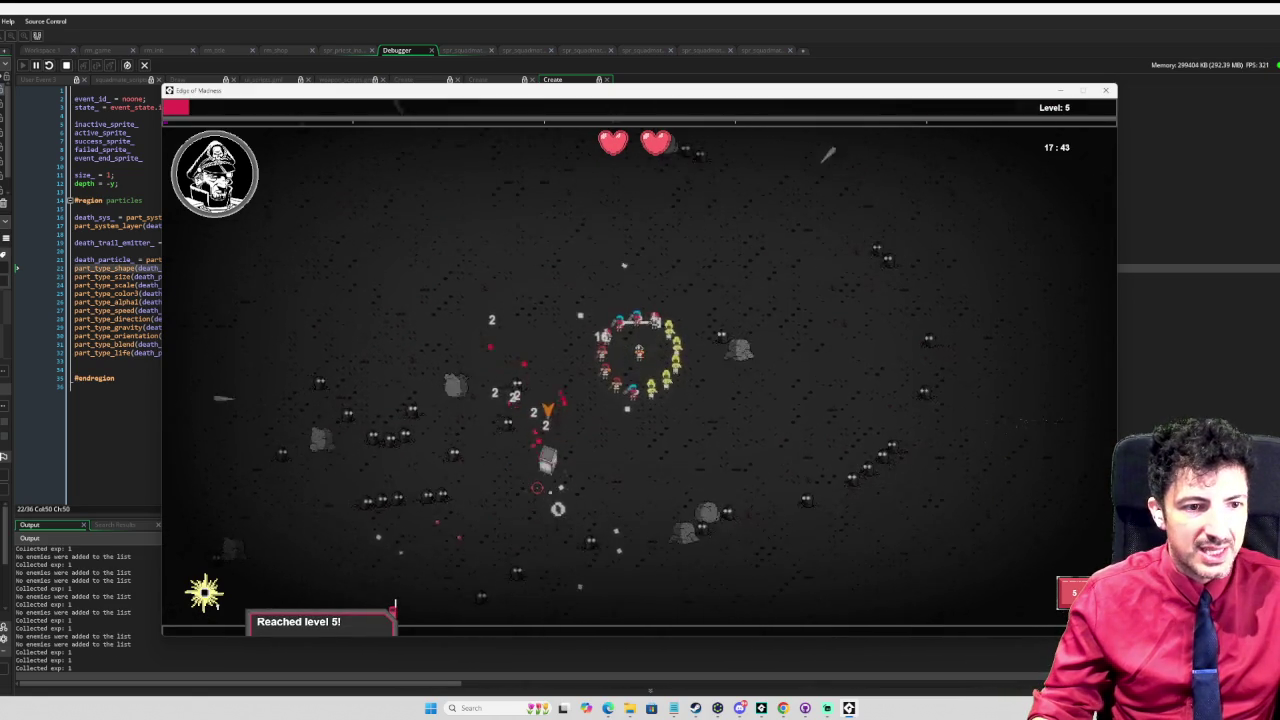
Step: Weave through the enemy field collecting experience, then unleash the ring blast with space
key(s)
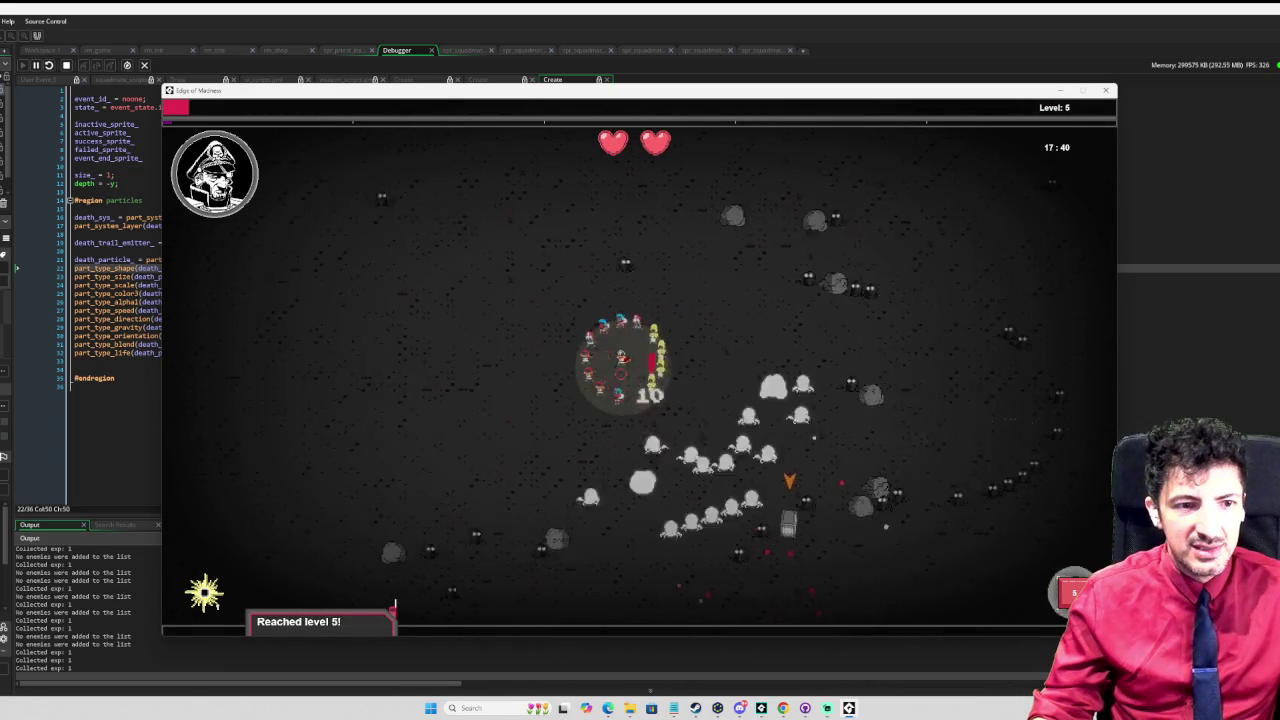
key(a)
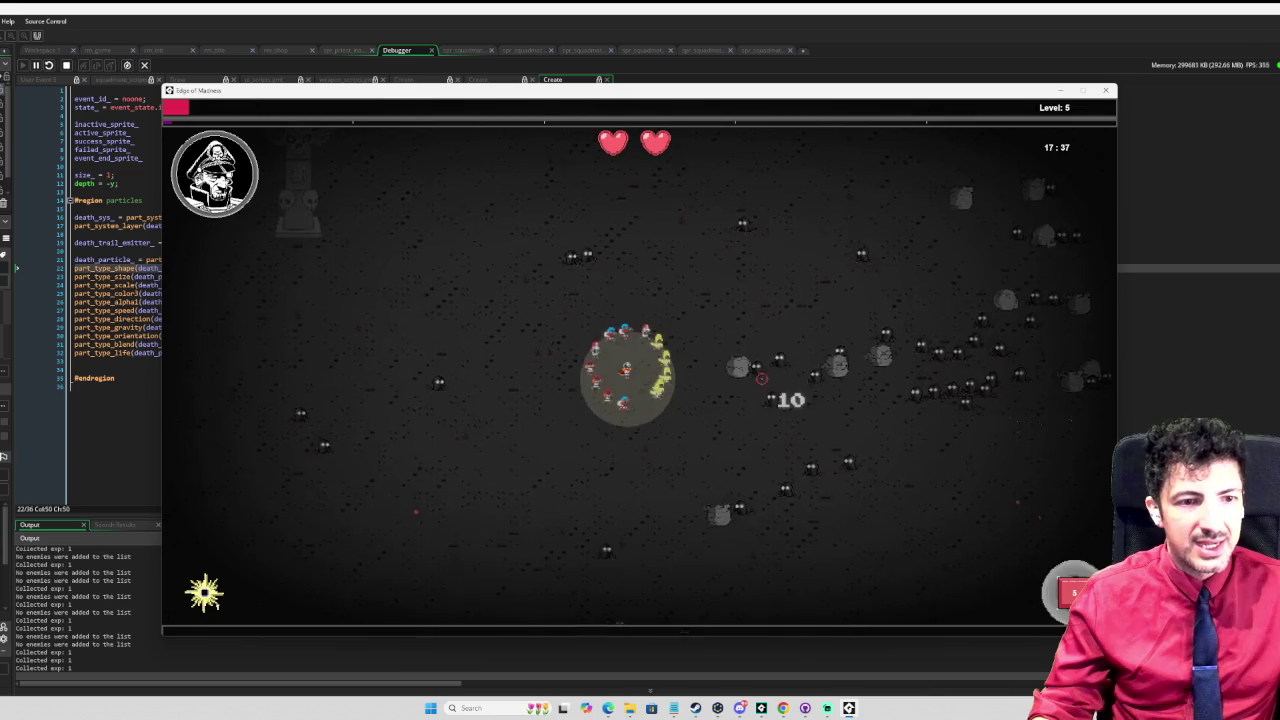
key(a)
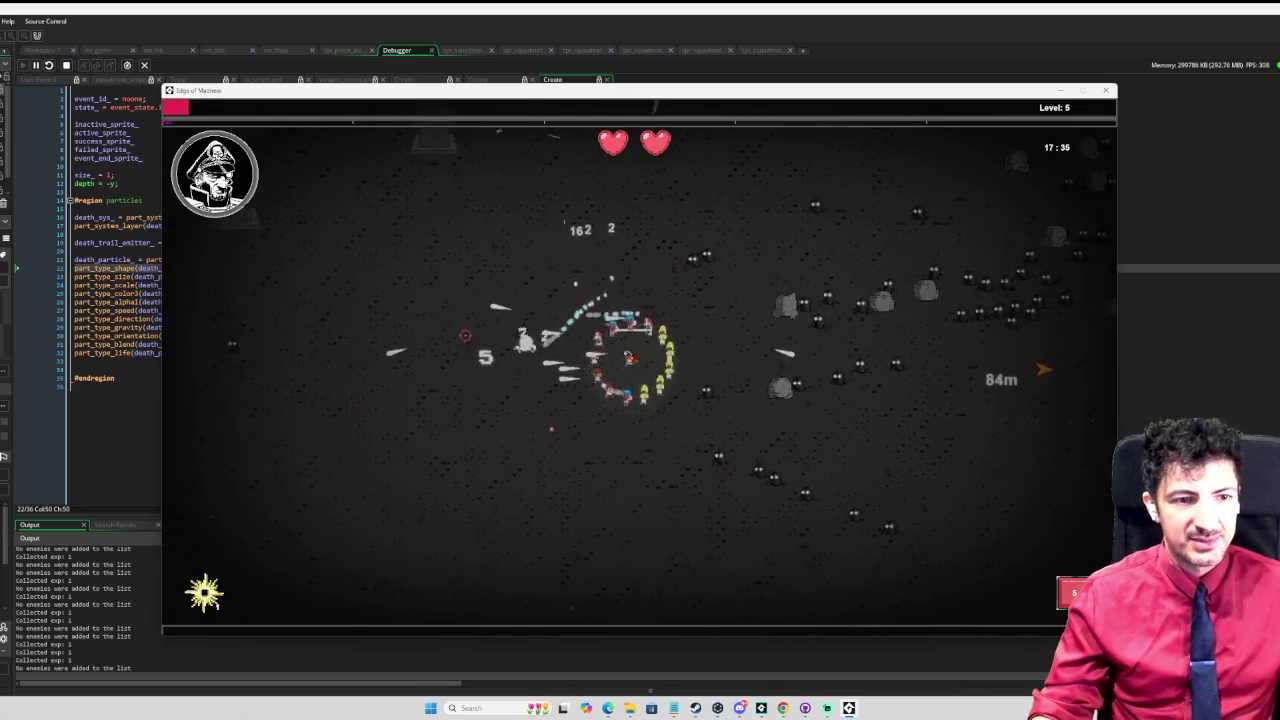
key(a)
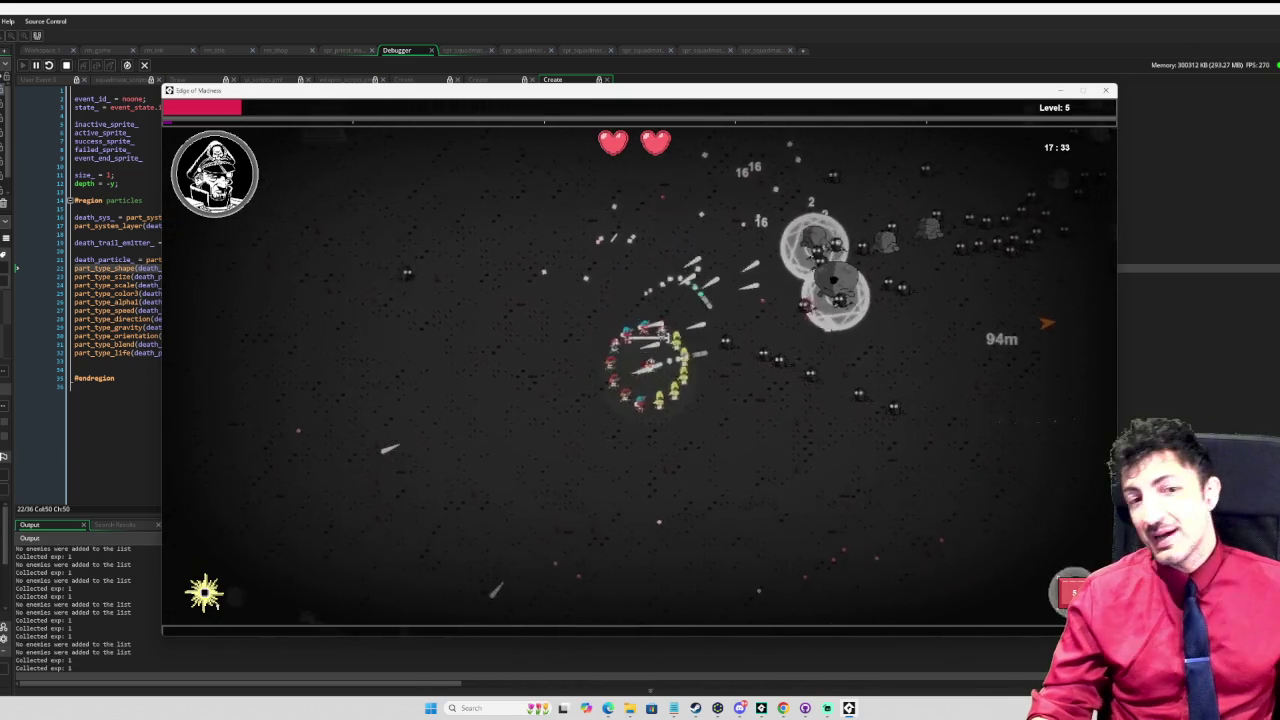
key(d)
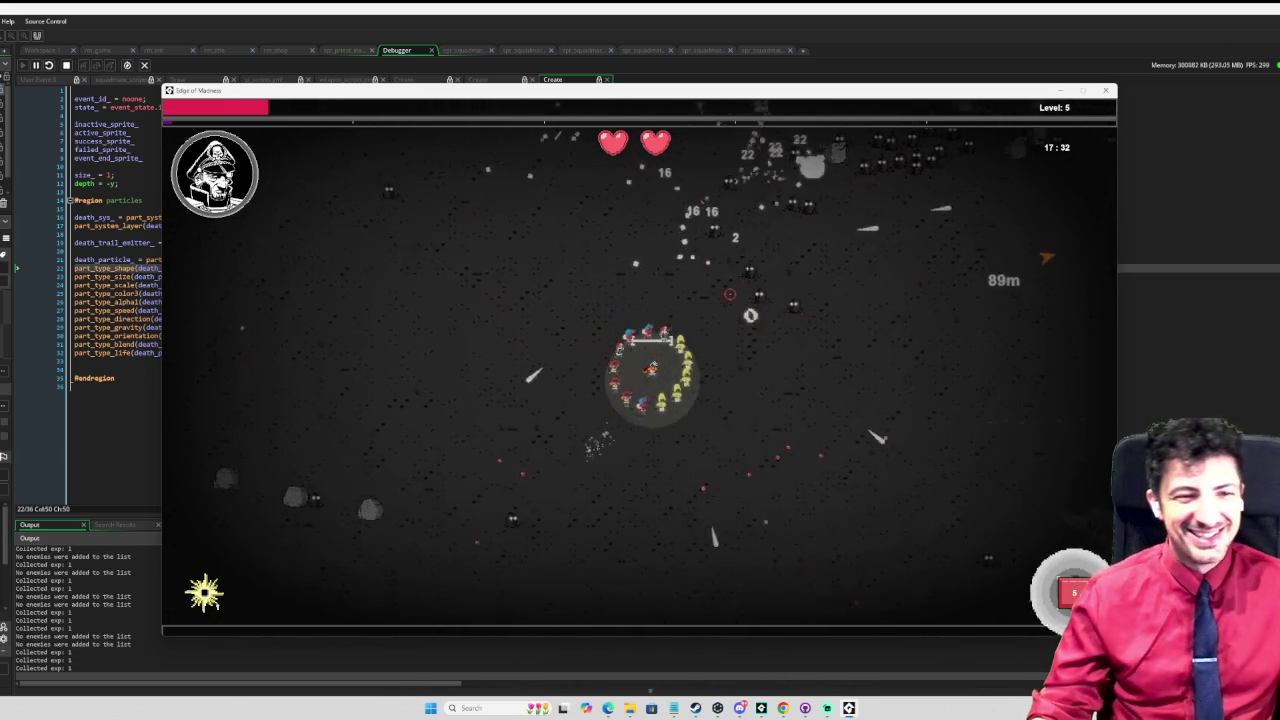
key(d)
key(s)
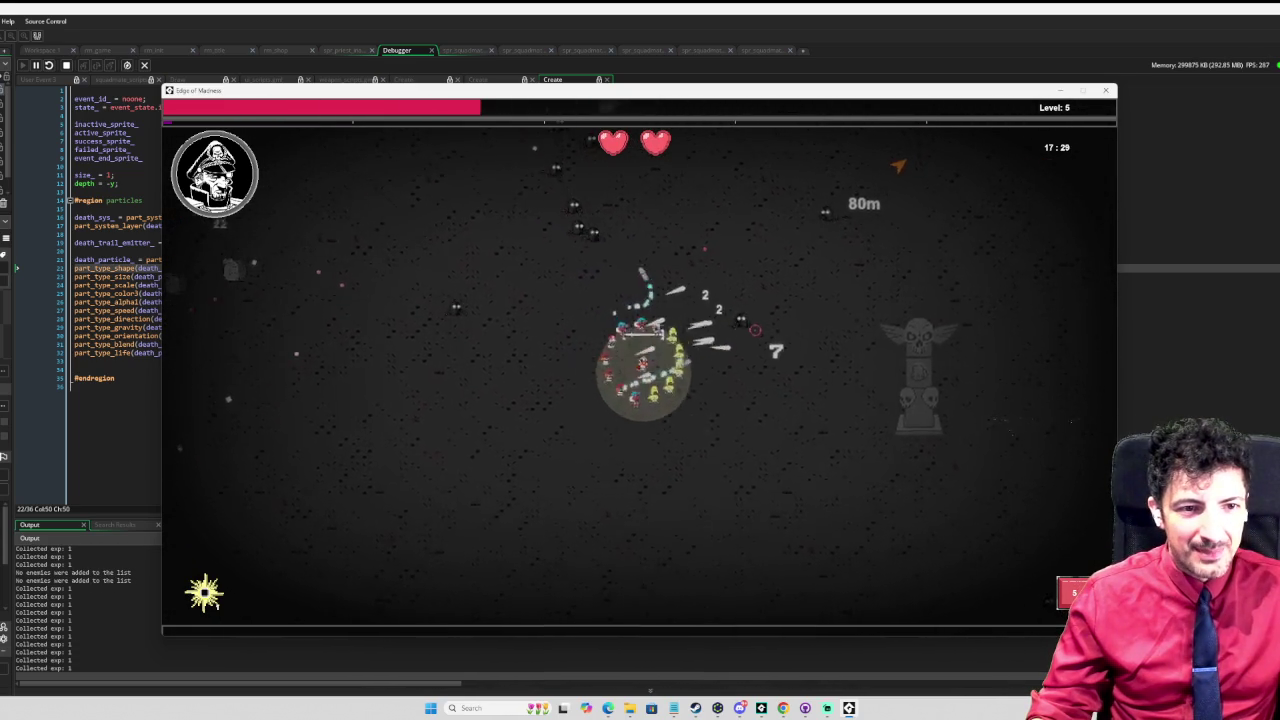
key(s)
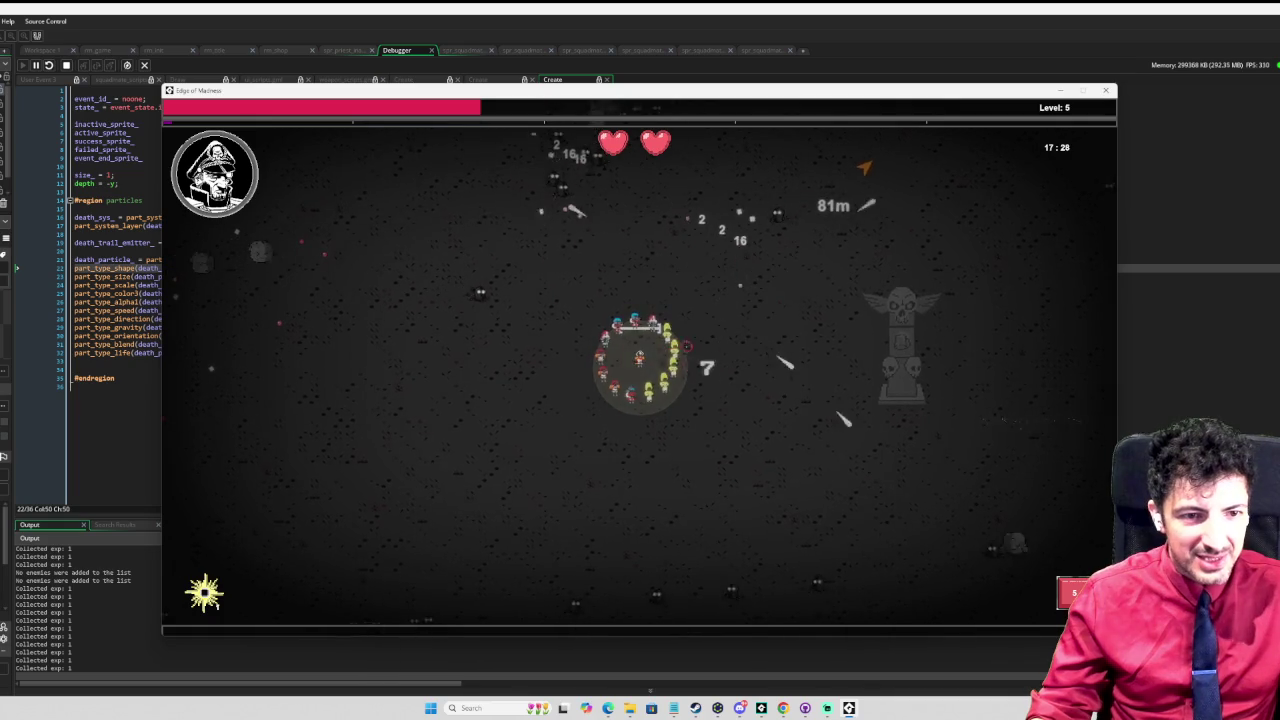
key(s)
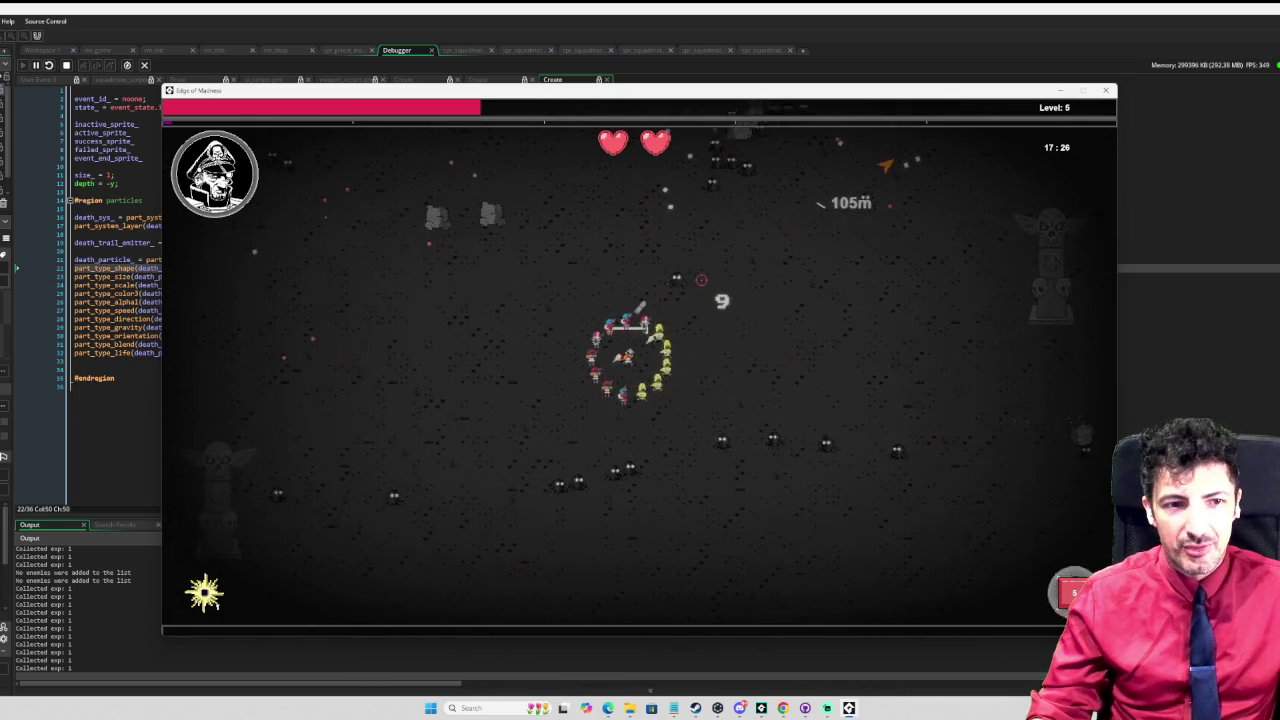
key(a)
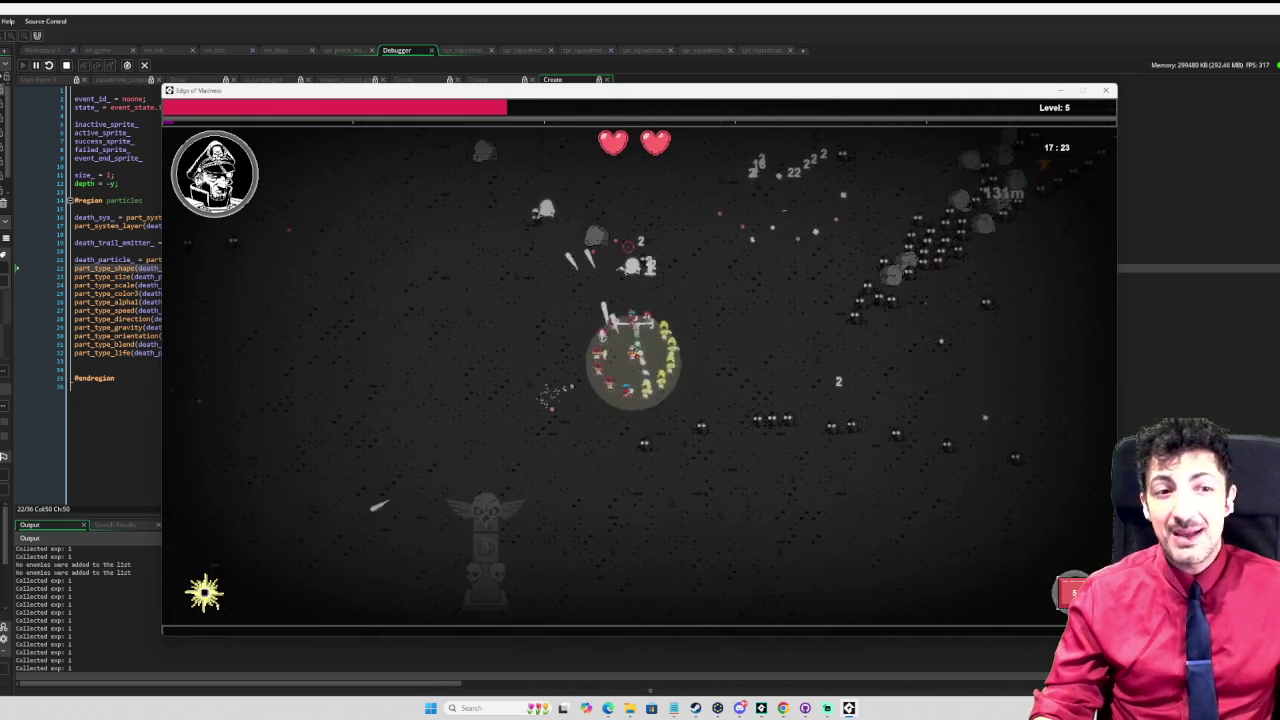
key(w)
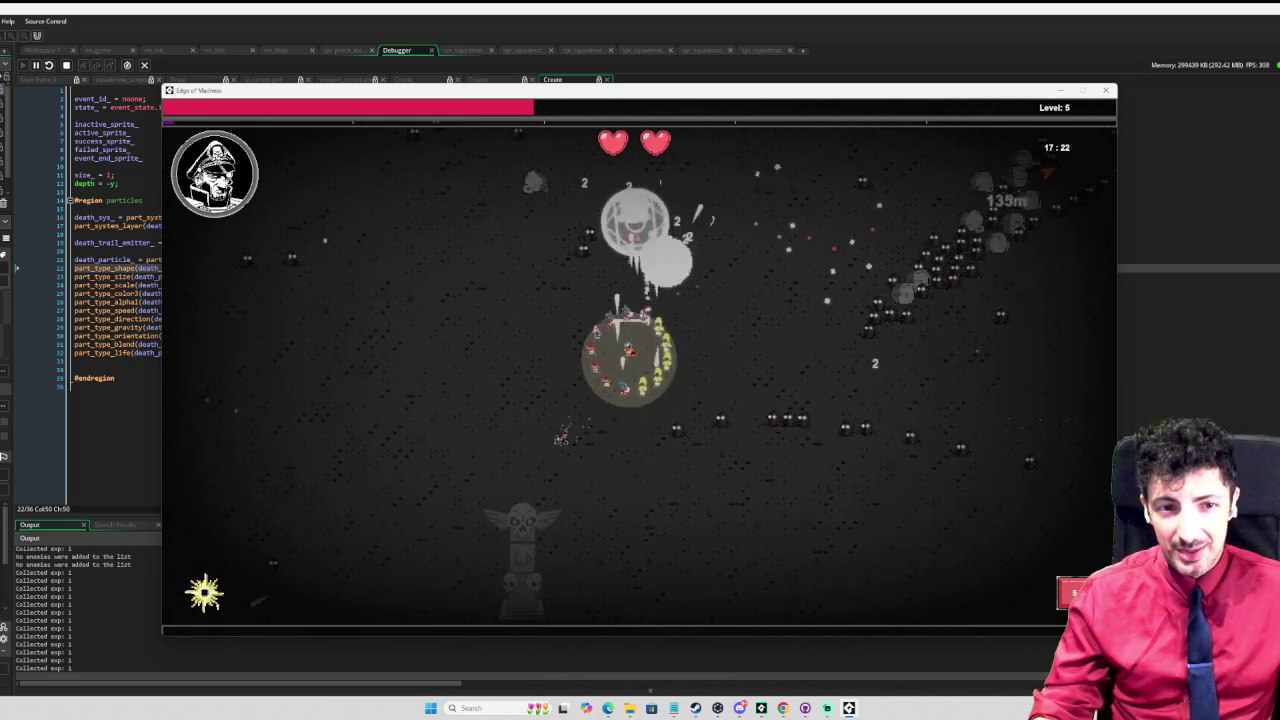
key(w)
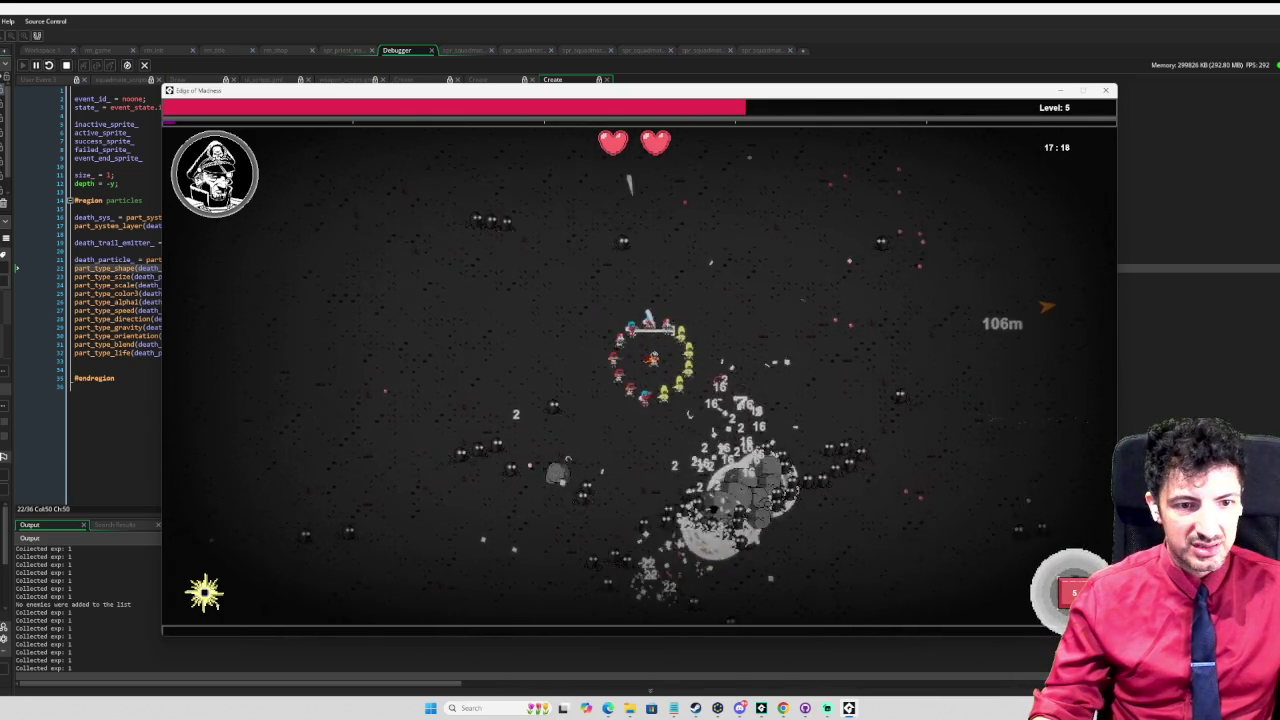
key(space)
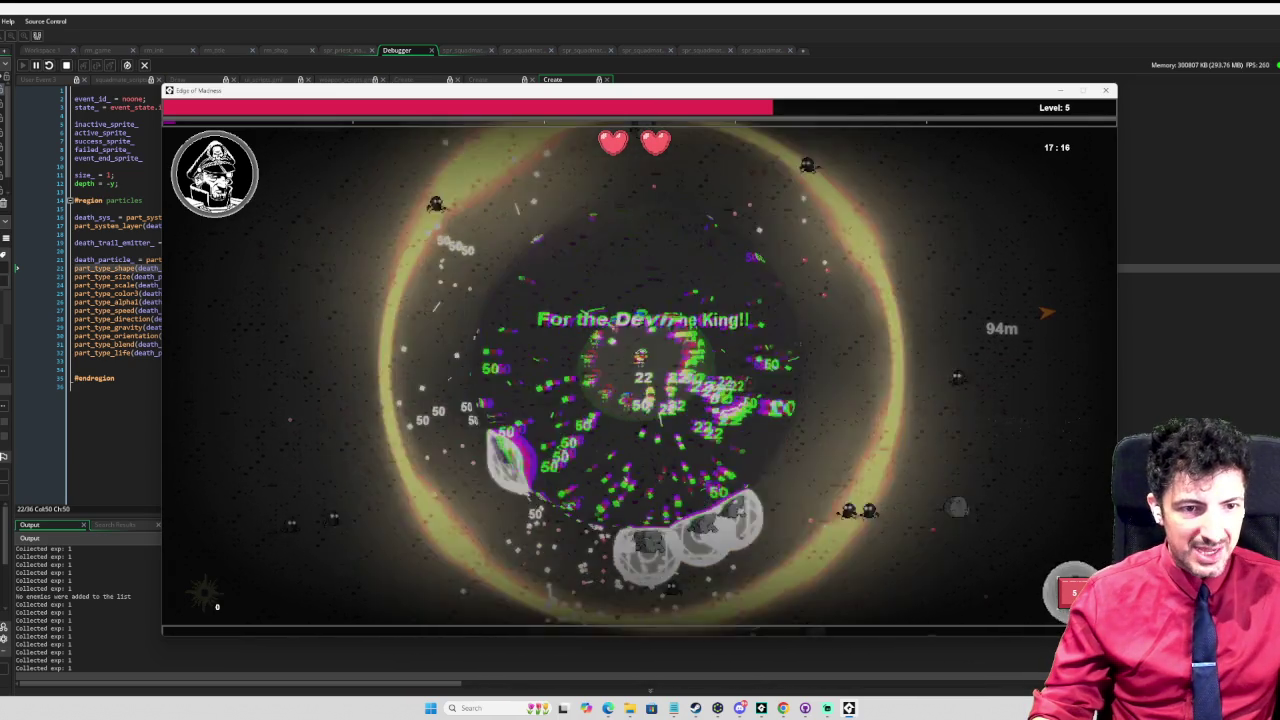
Step: Steer the squad left and up toward the totems, then back down
key(a)
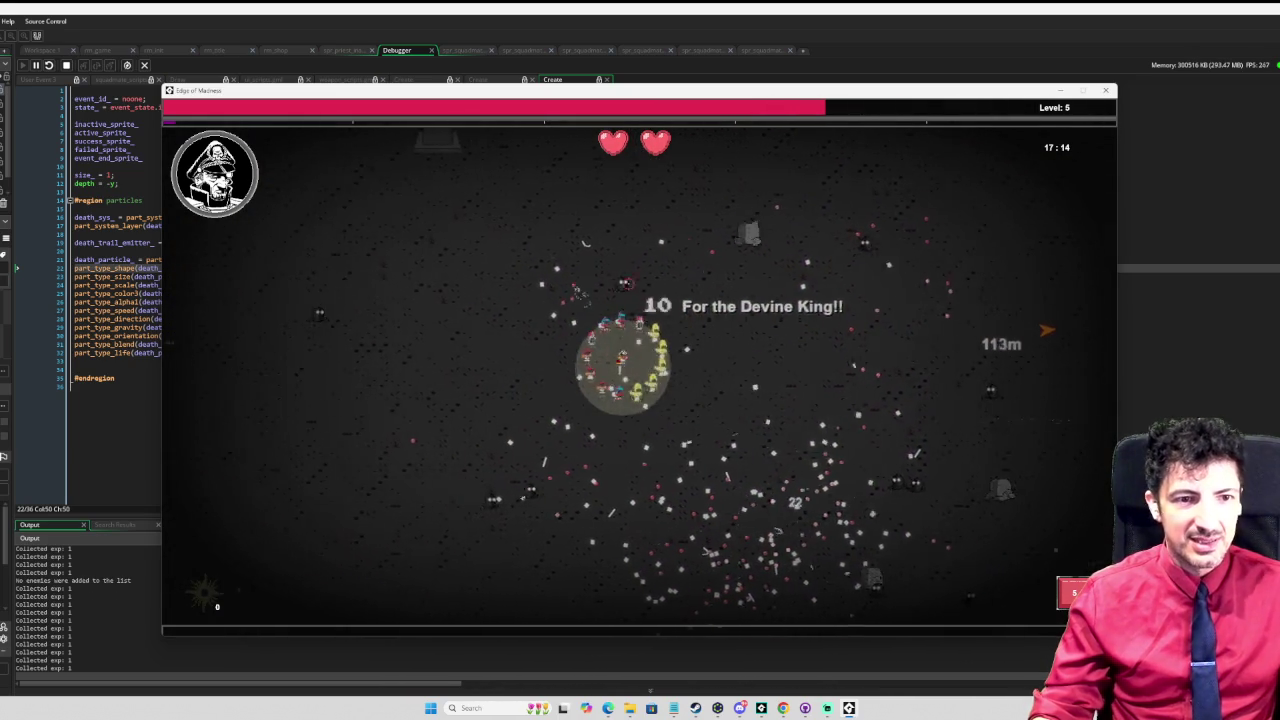
key(w)
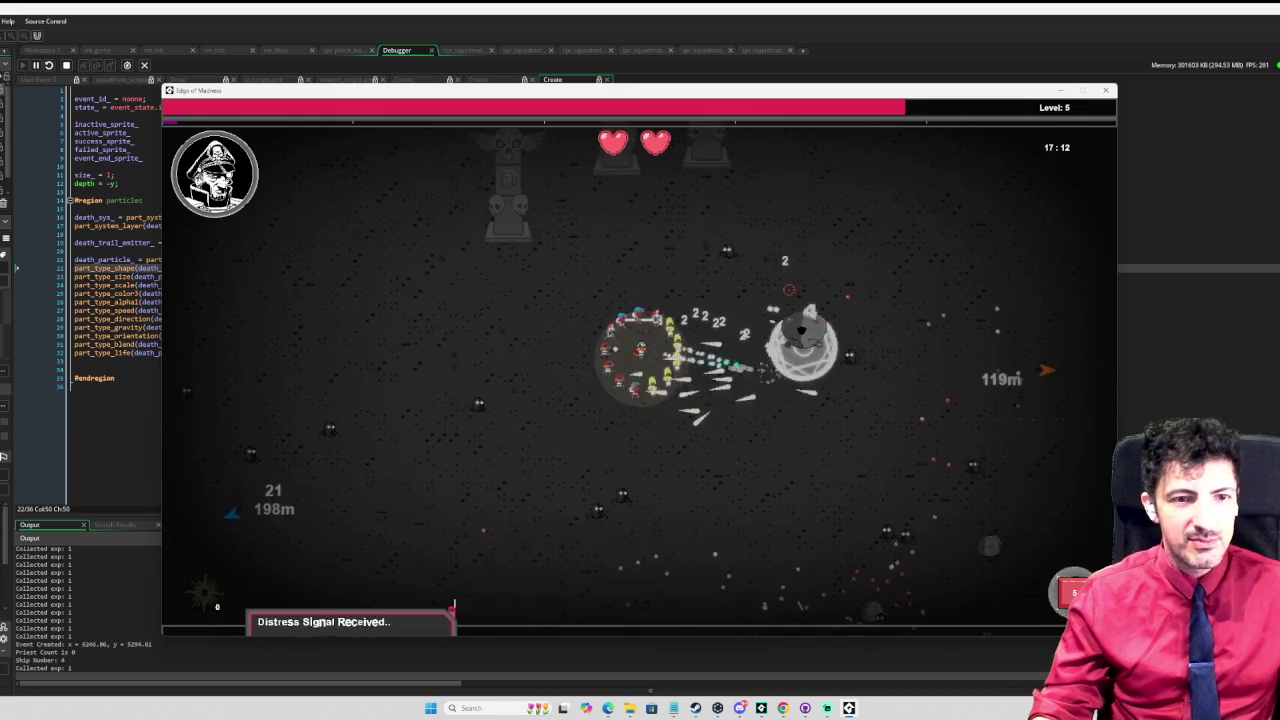
key(a)
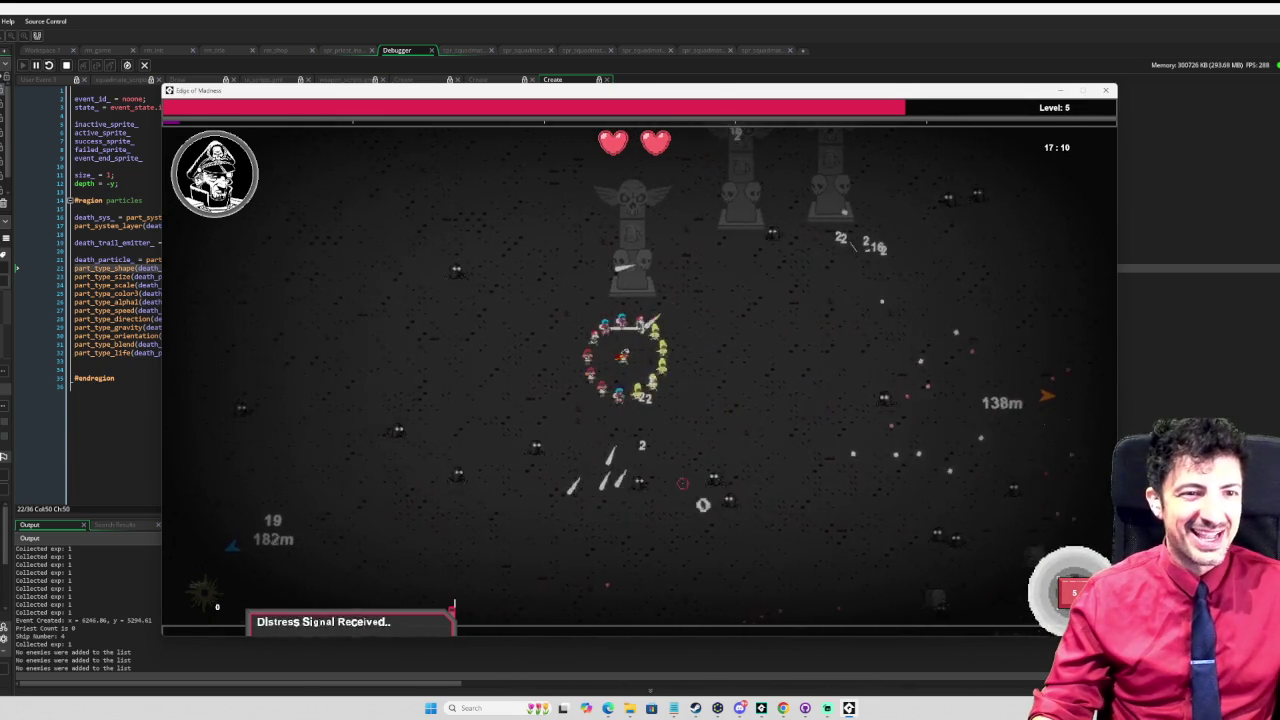
key(a)
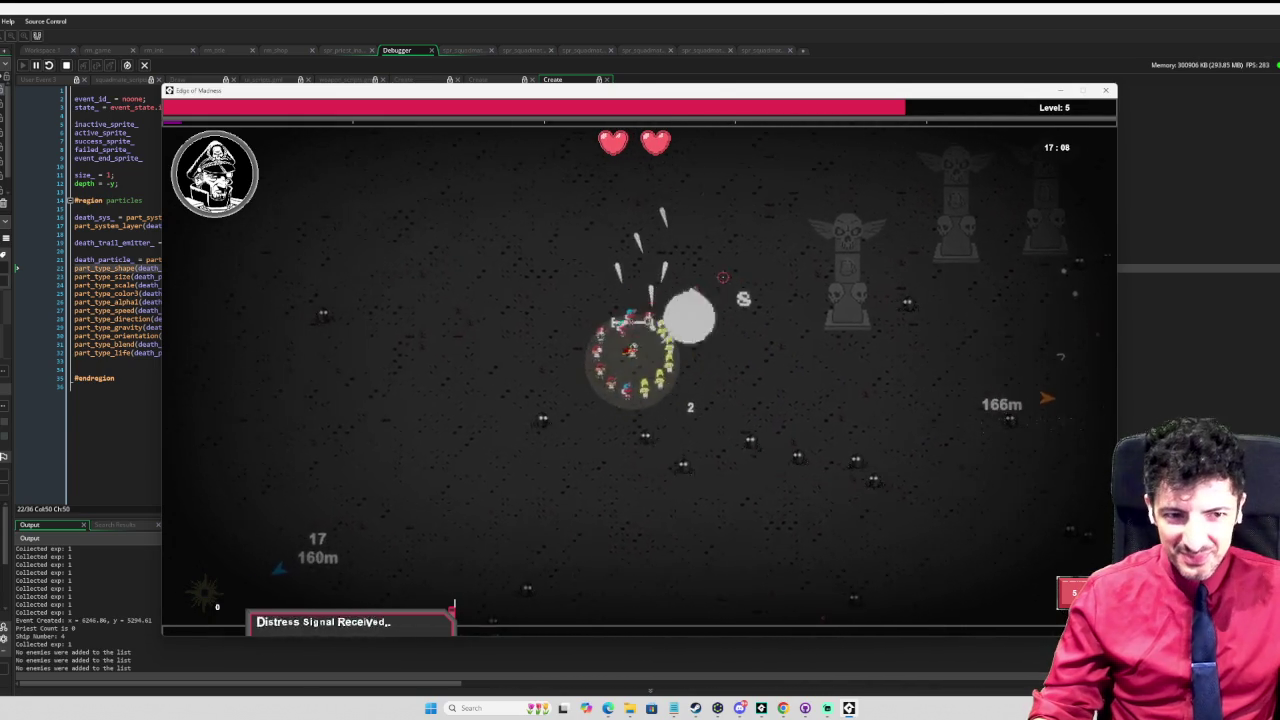
key(a)
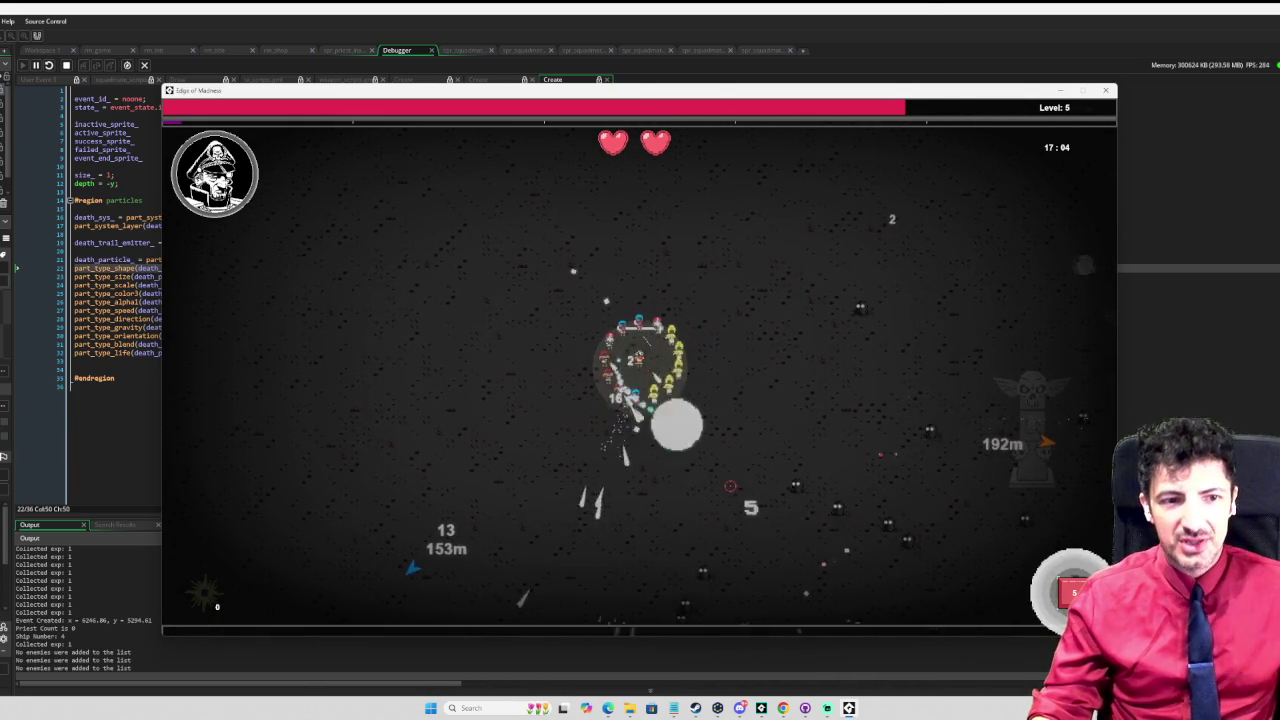
key(a)
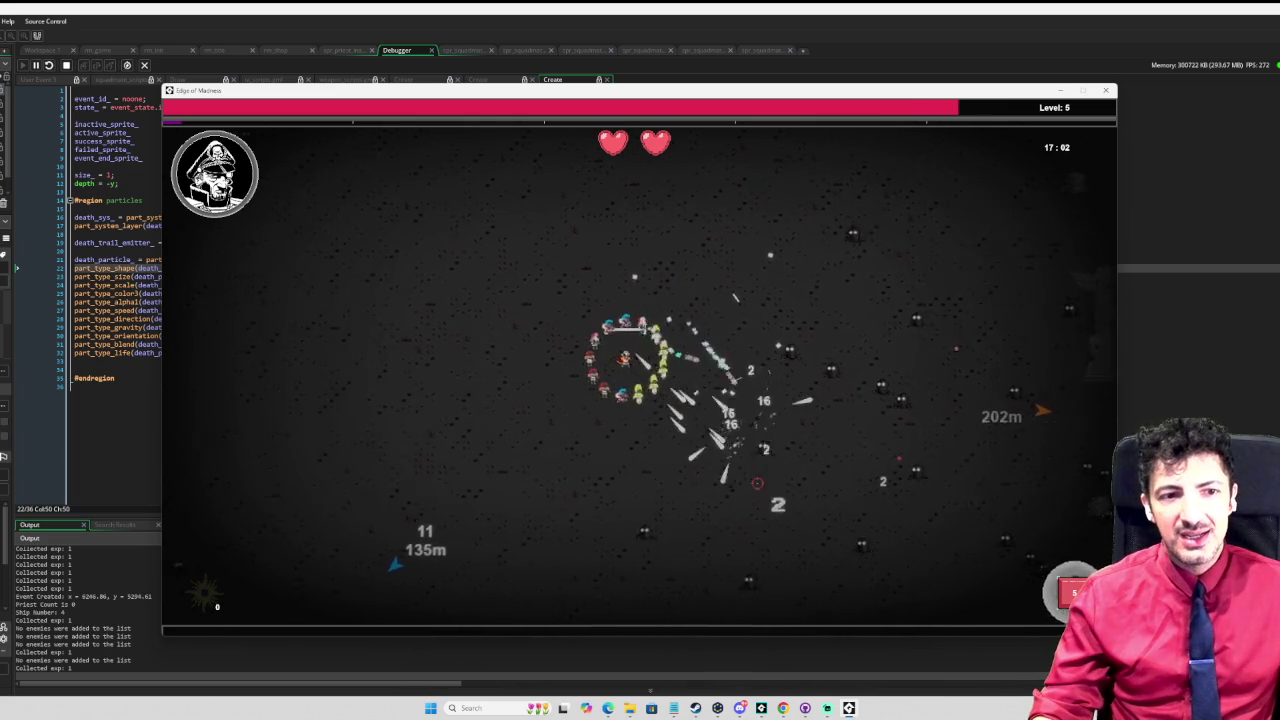
key(a)
key(s)
key(s)
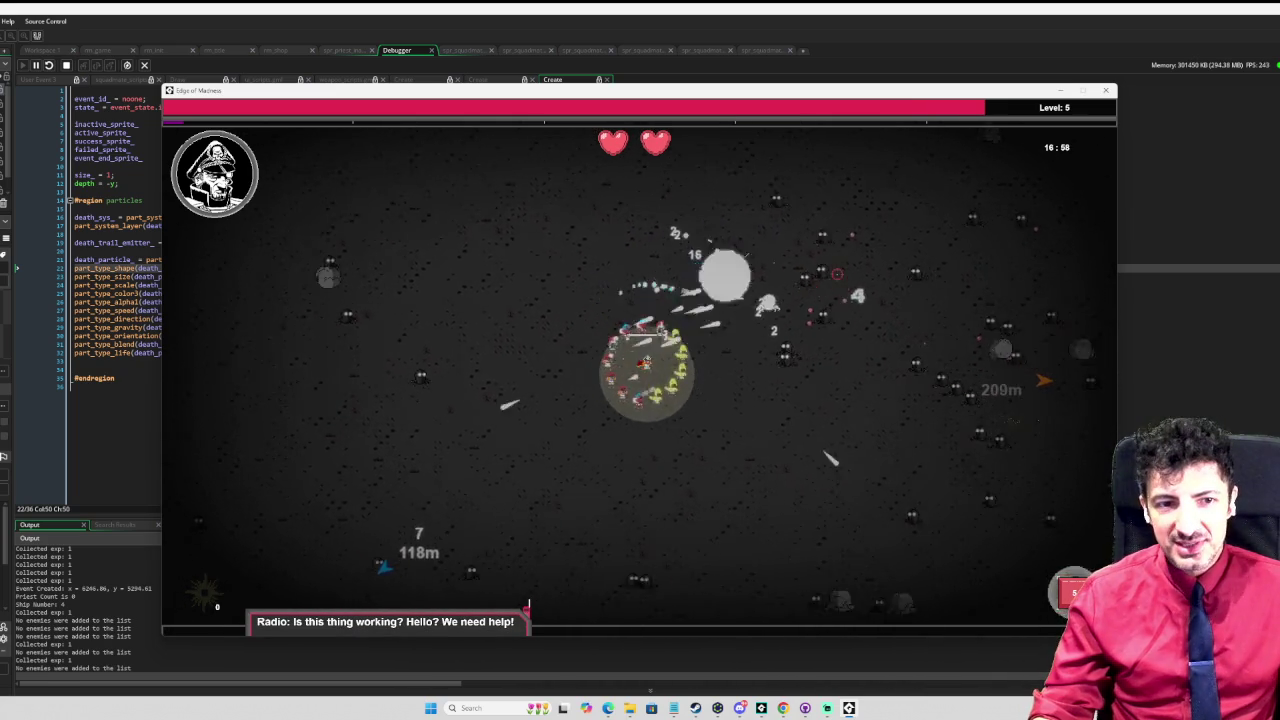
Step: Drive the squad right and down past the purple zone toward the objective
key(d)
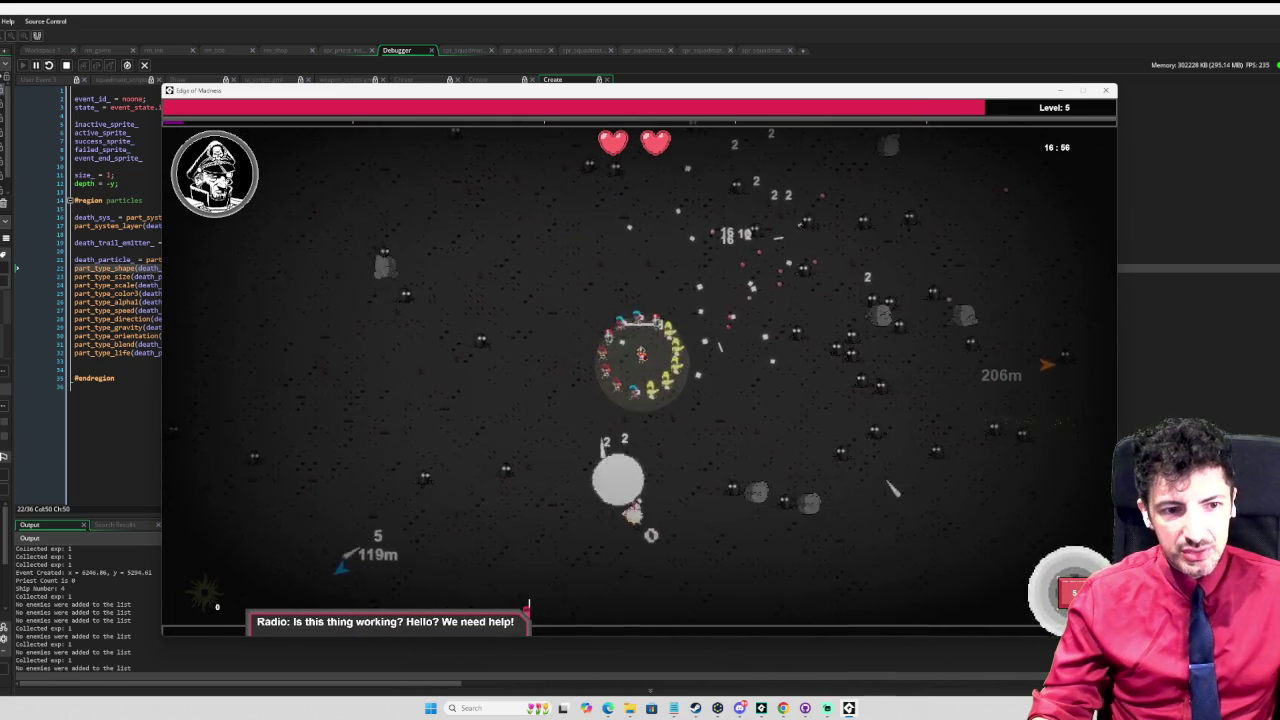
key(d)
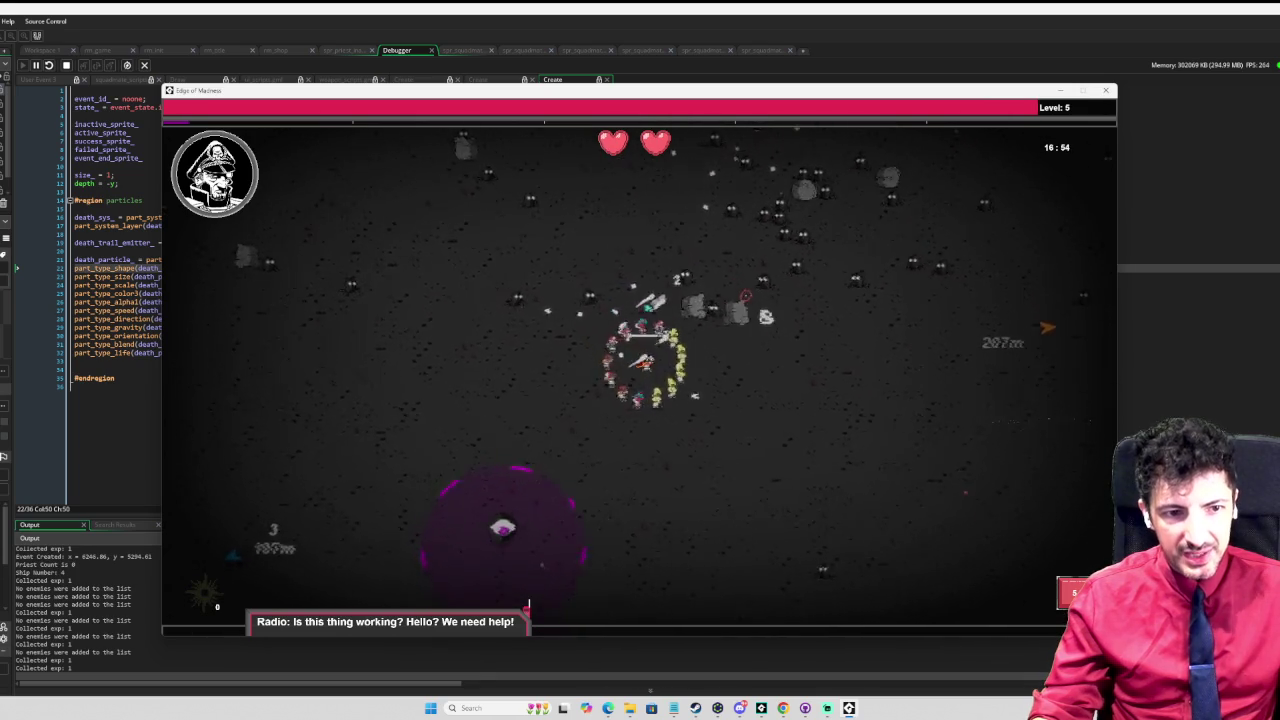
key(s)
key(d)
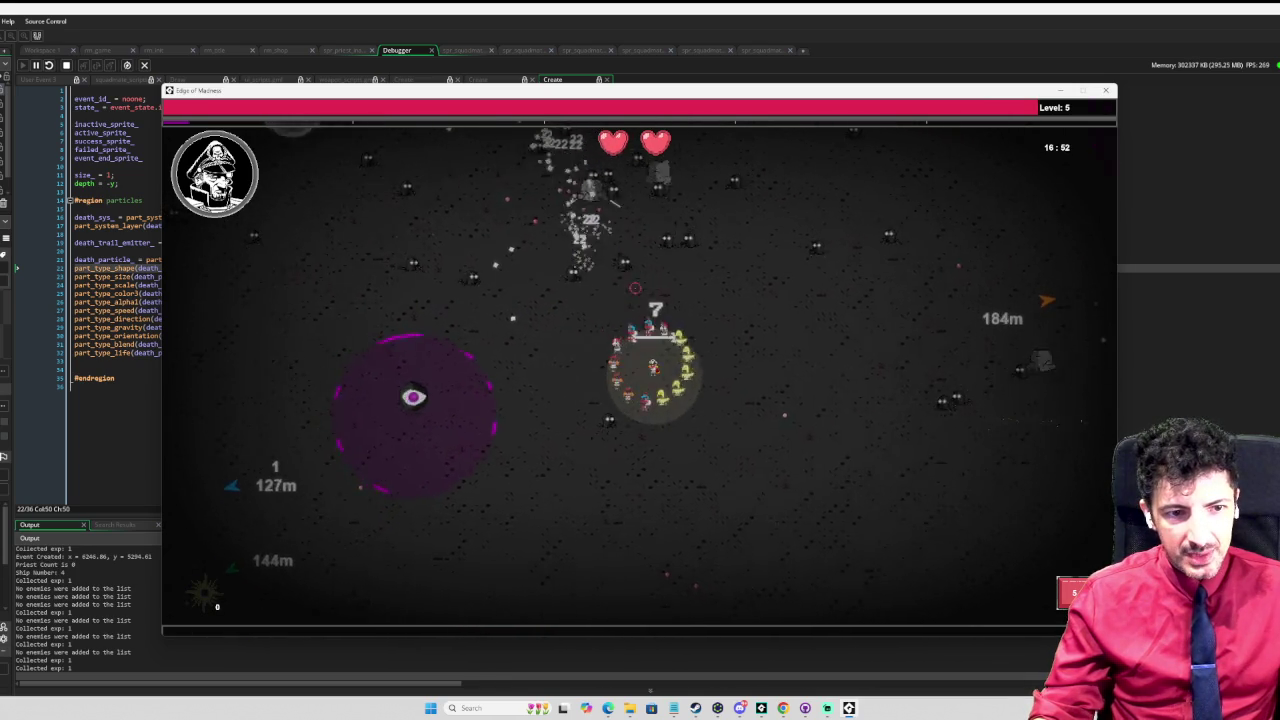
key(s)
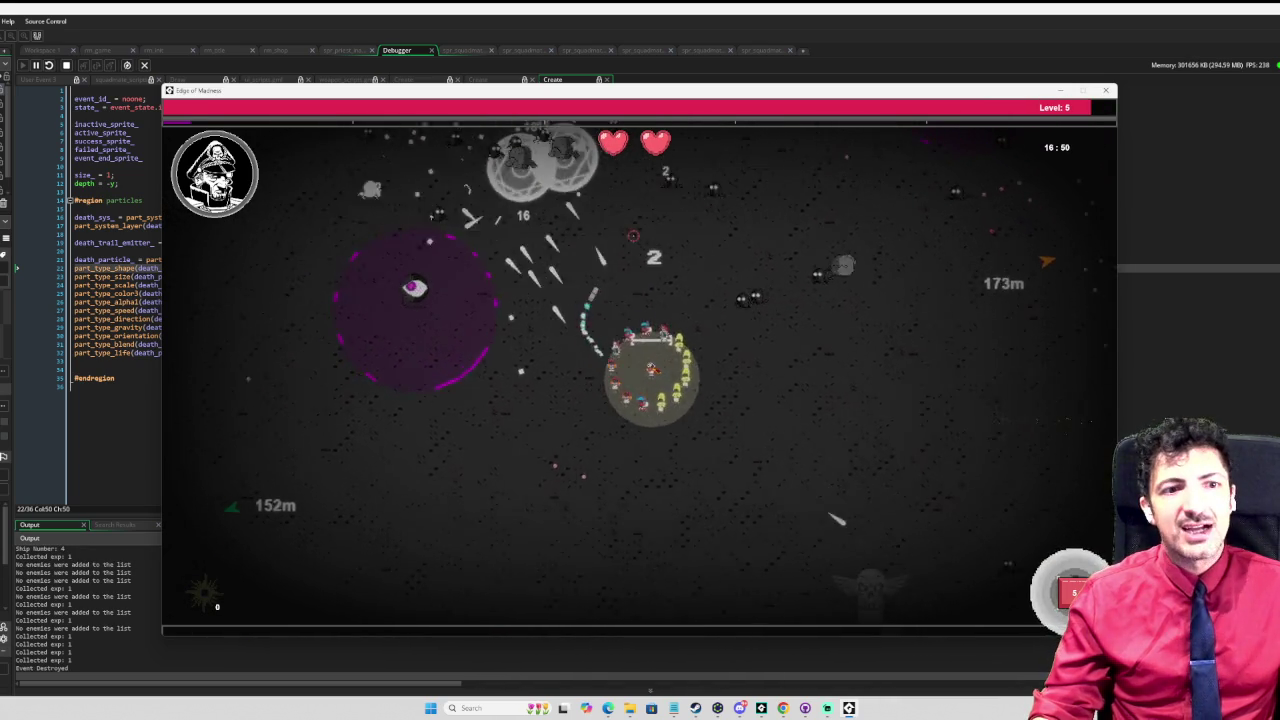
key(d)
key(d)
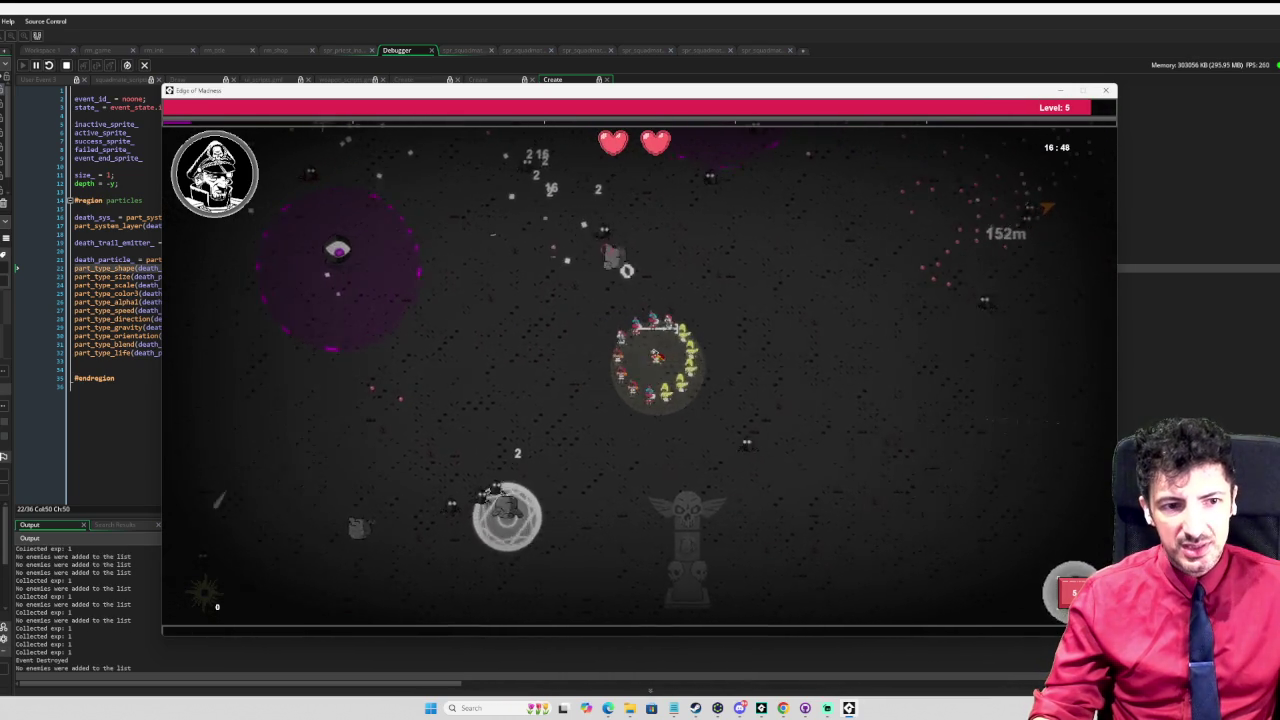
key(d)
key(d)
key(s)
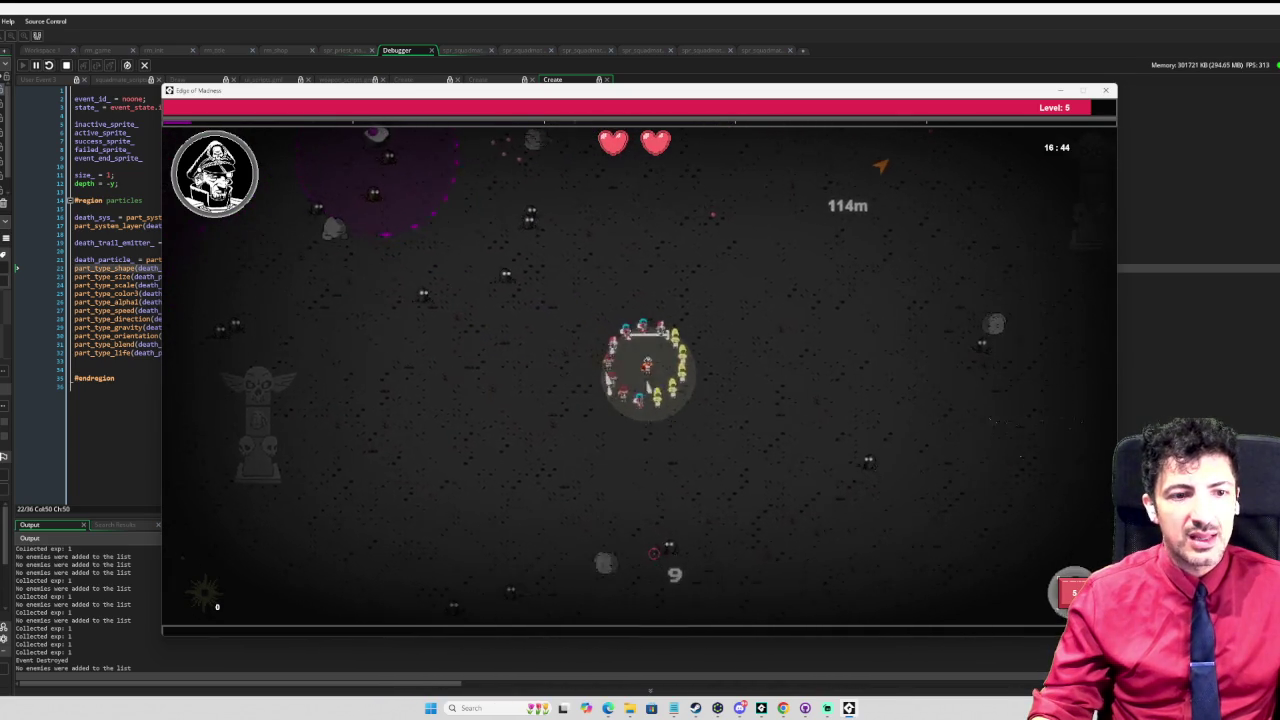
key(d)
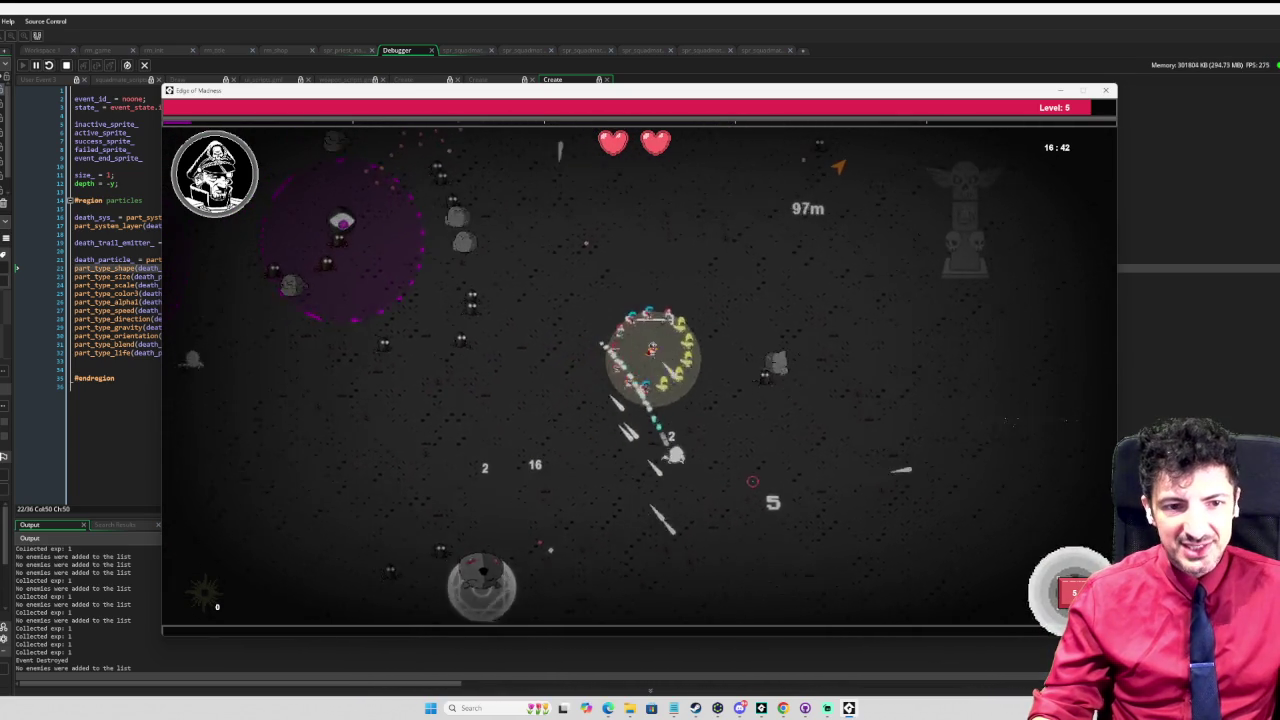
key(d)
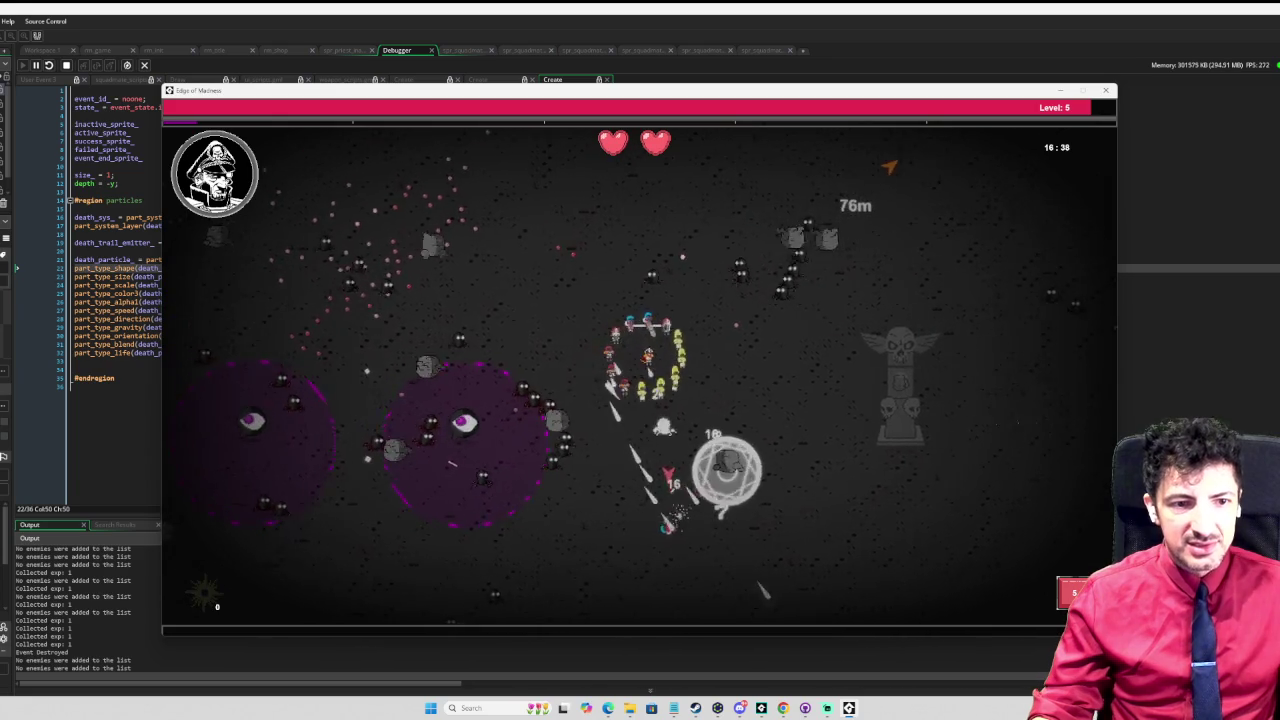
key(d)
key(s)
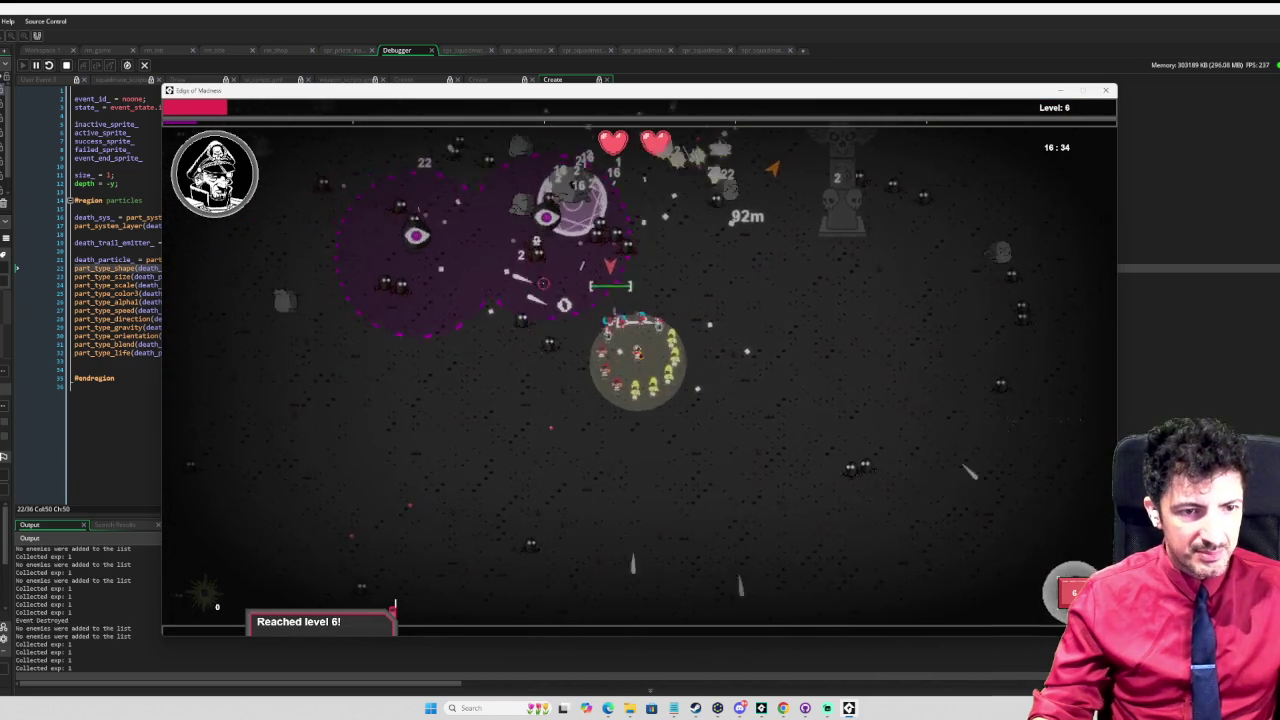
key(d)
key(s)
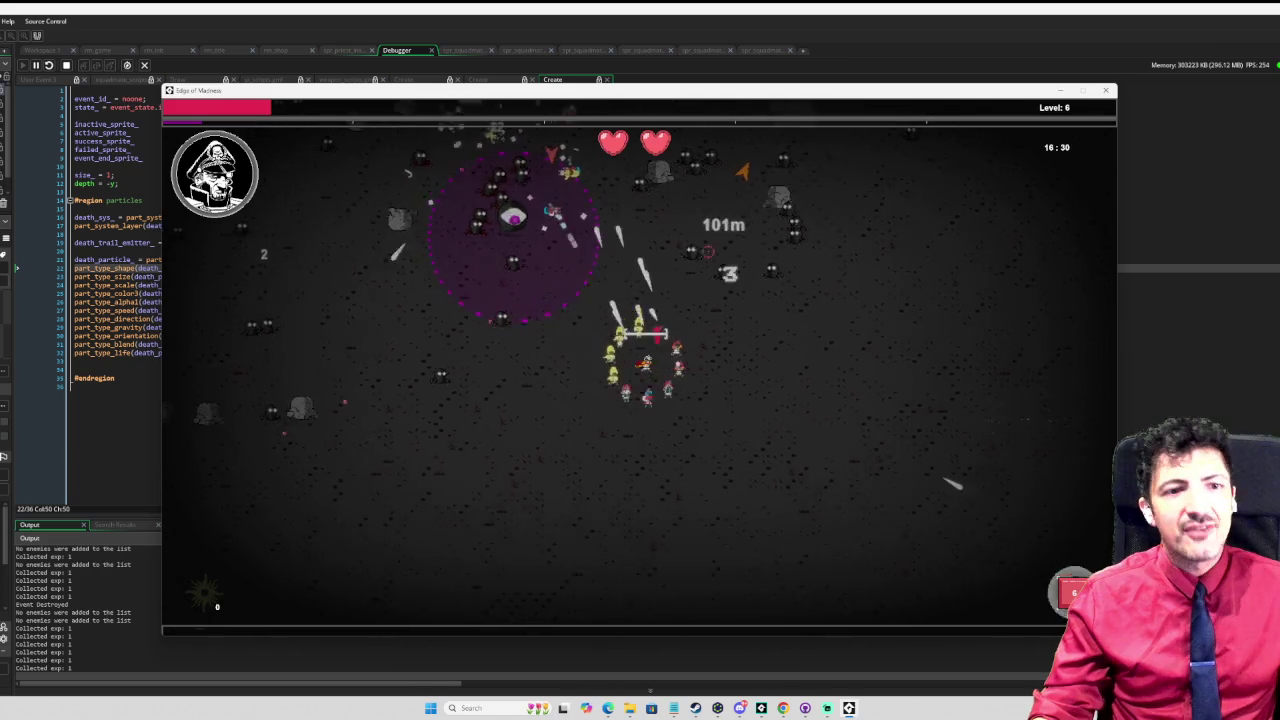
key(d)
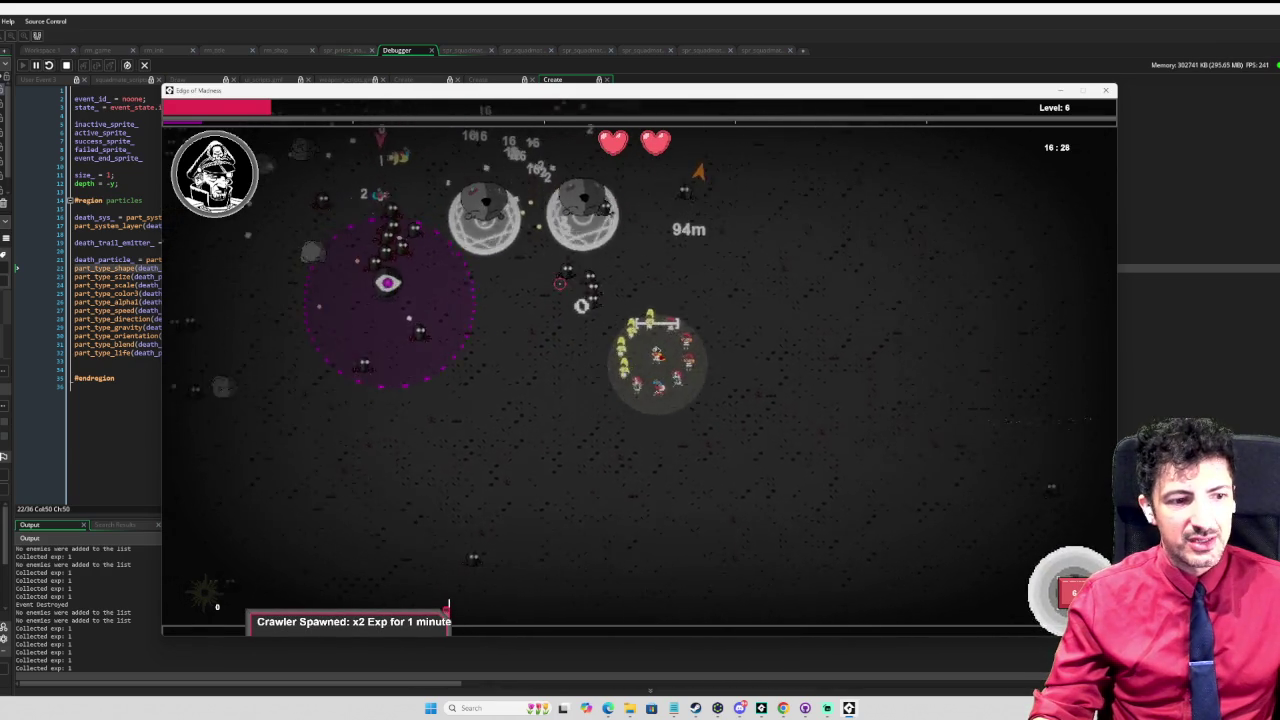
Step: Circle the squad up-left and back down, collecting experience until level 10
key(w)
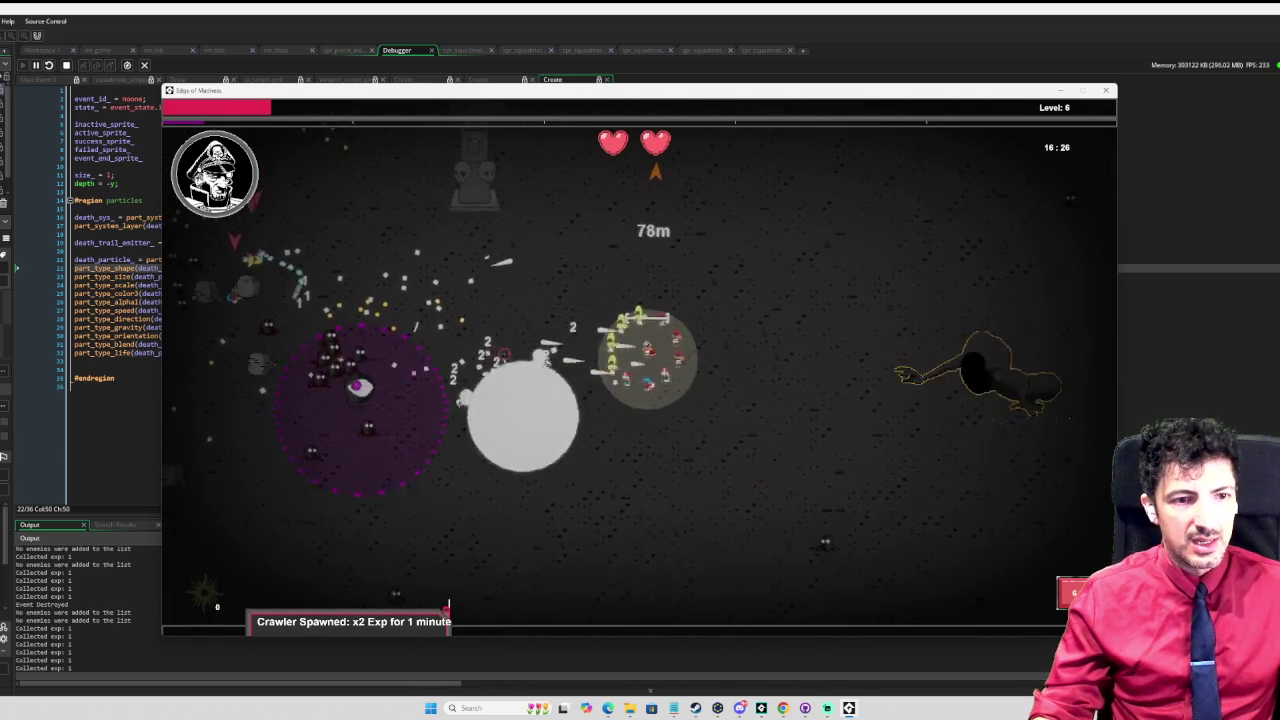
key(w)
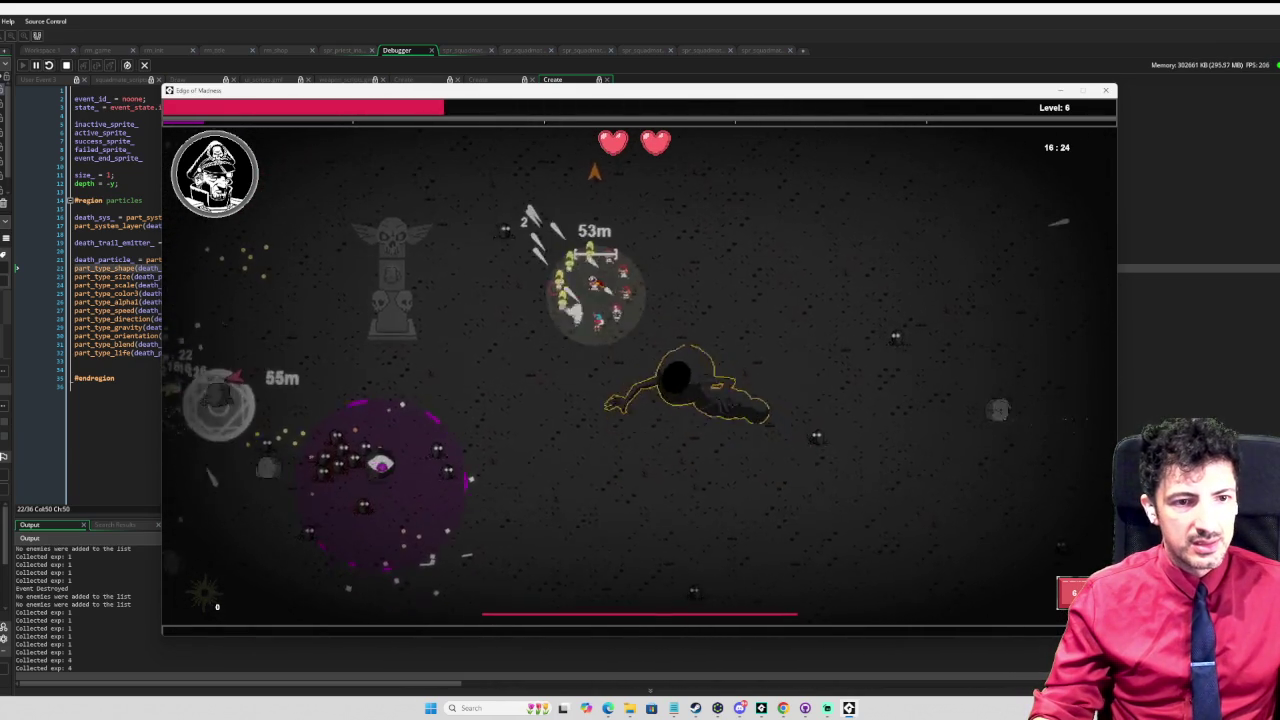
key(w)
key(a)
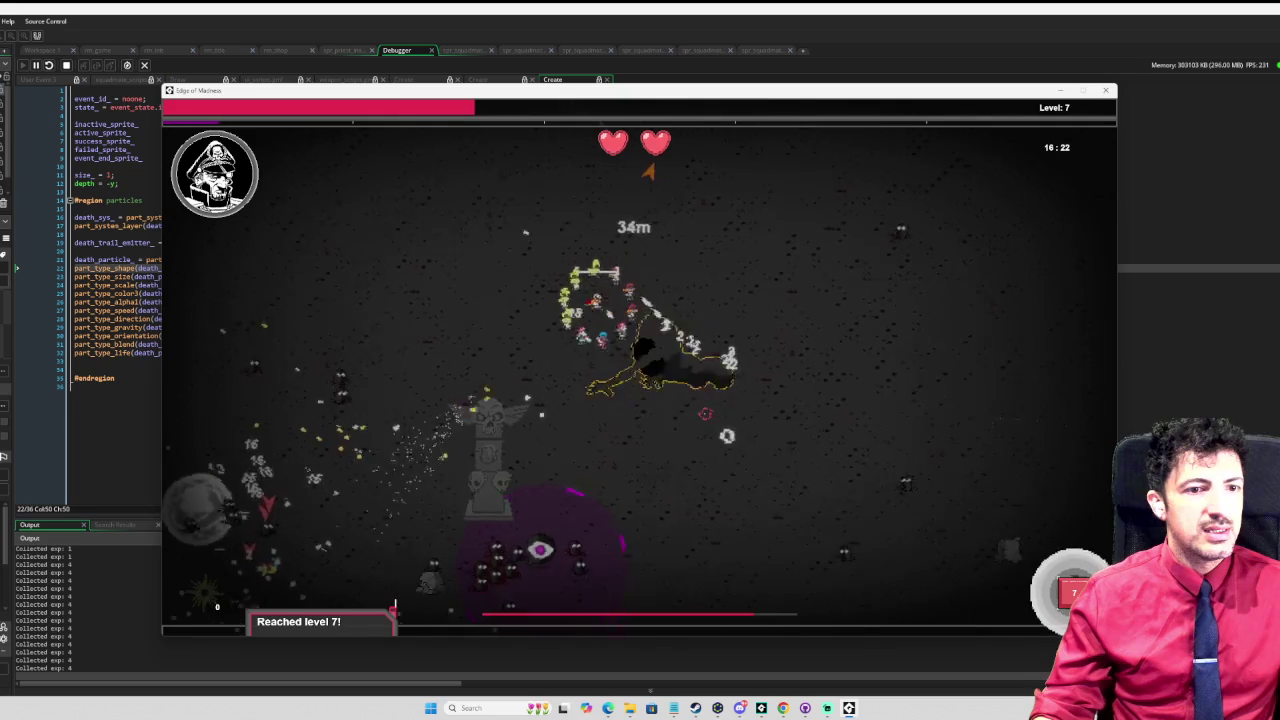
key(w)
key(a)
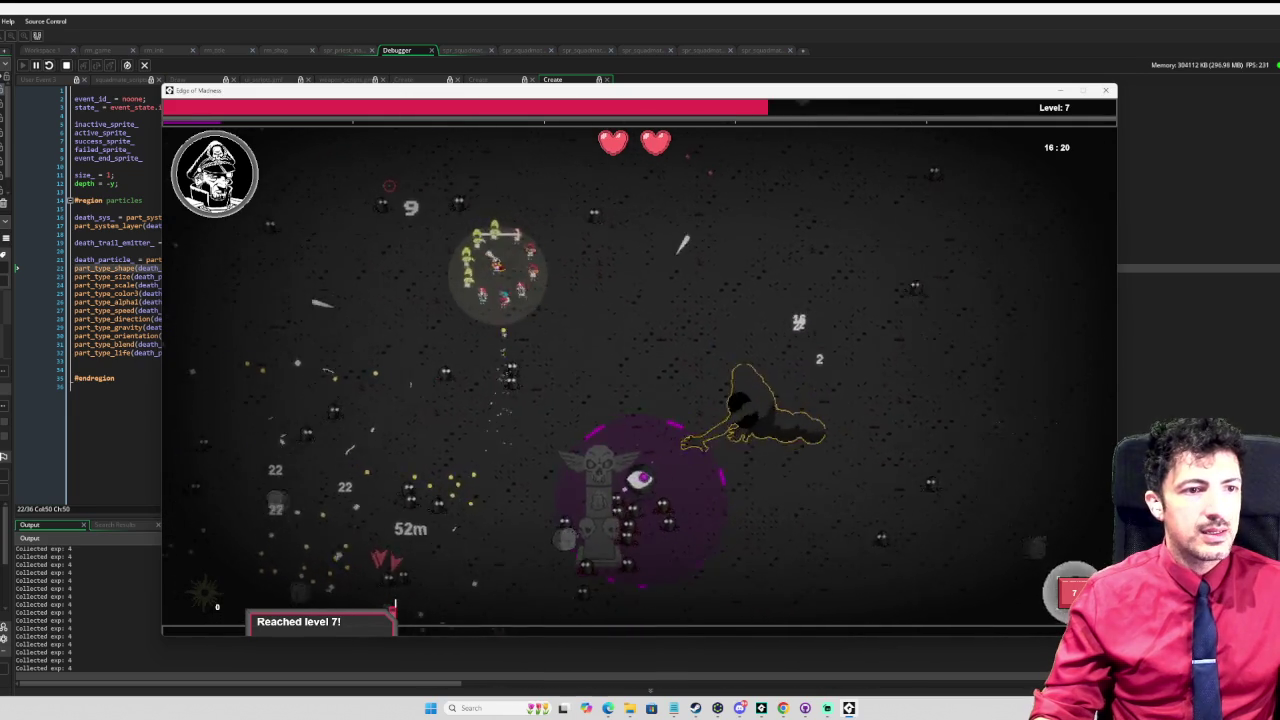
key(a)
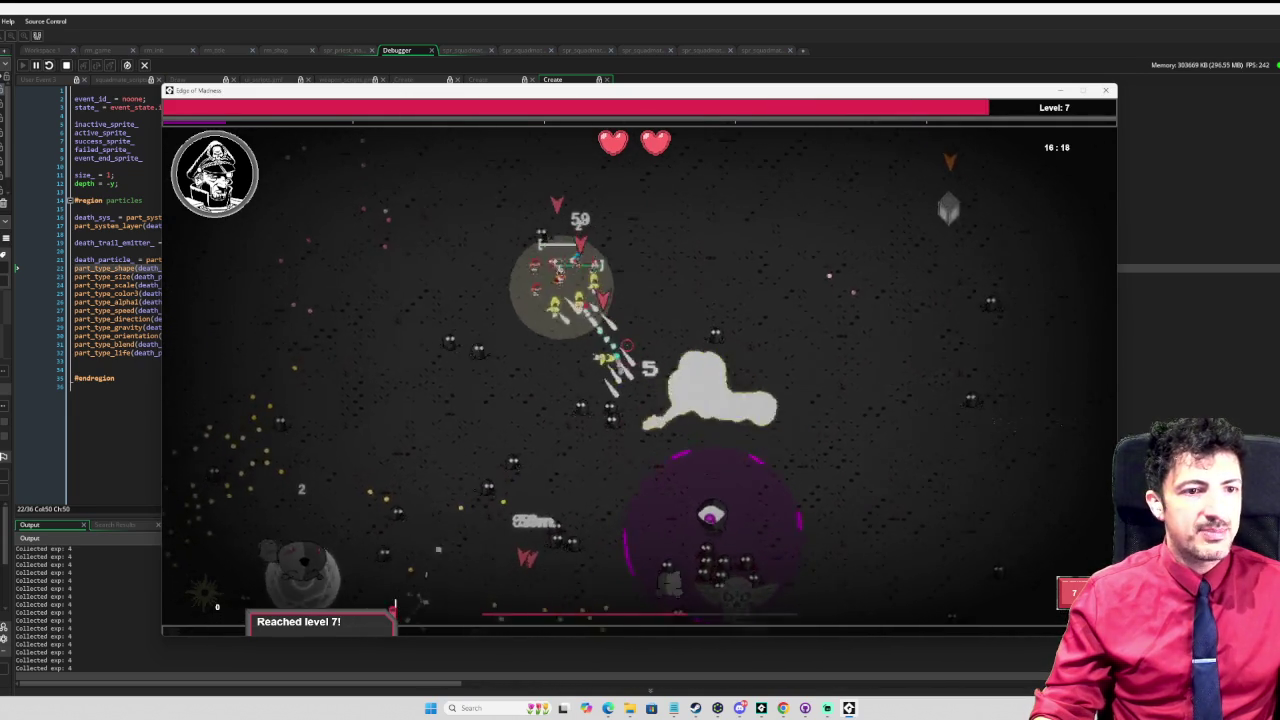
key(a)
key(s)
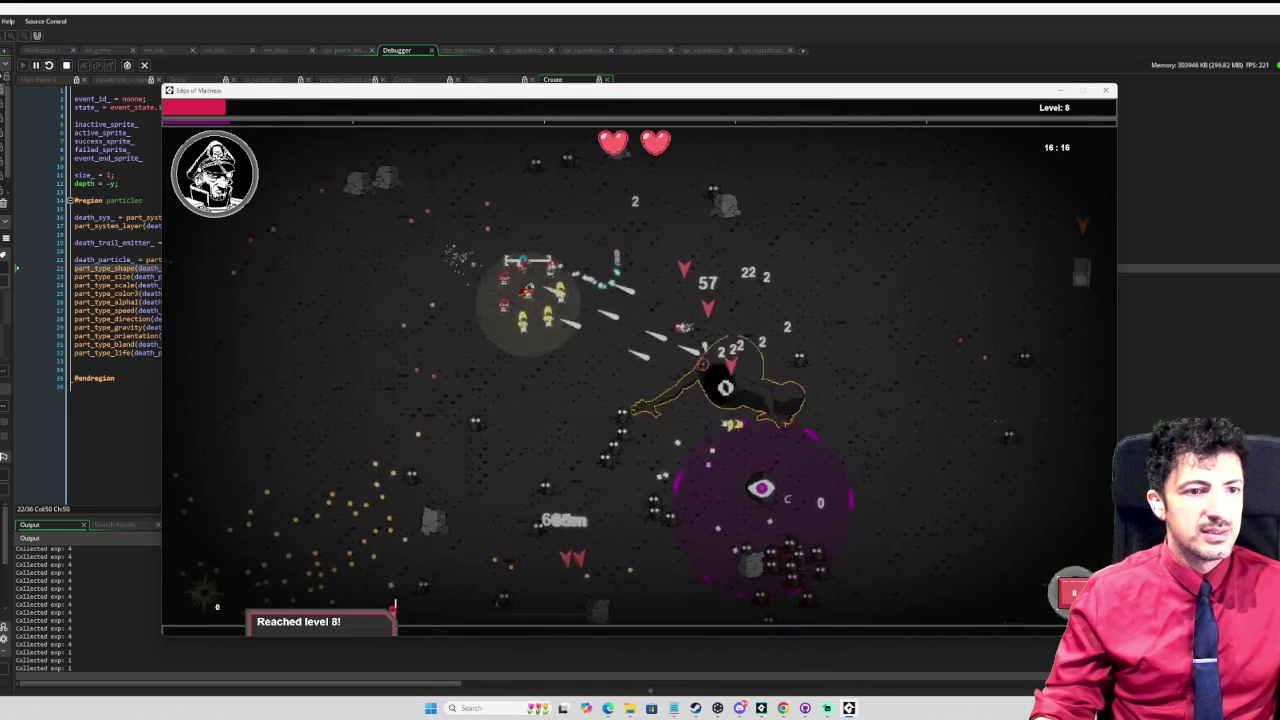
key(s)
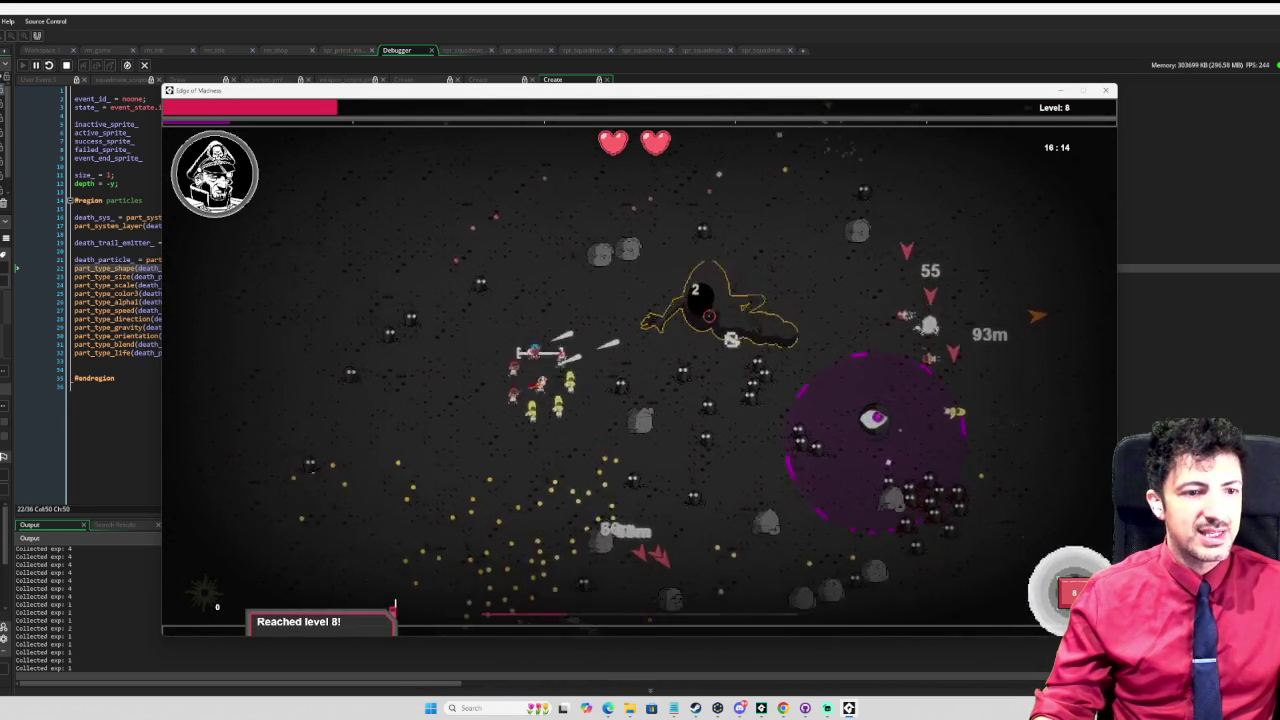
key(s)
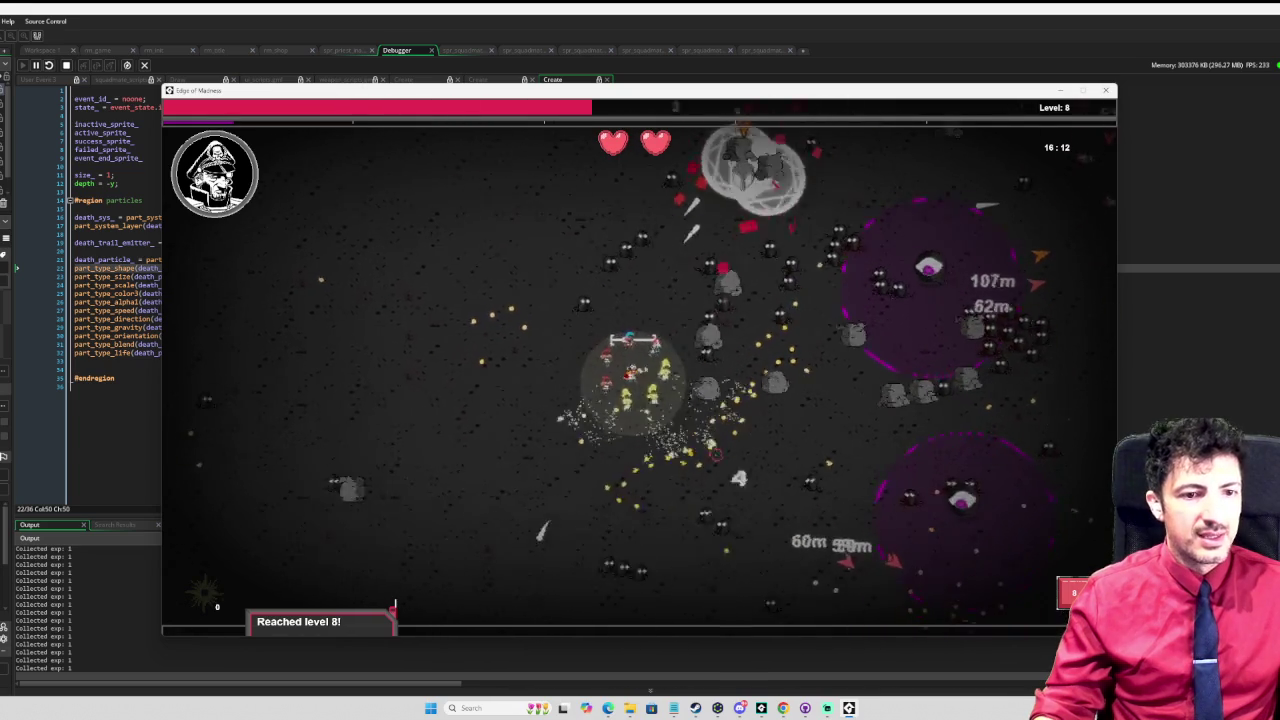
key(s)
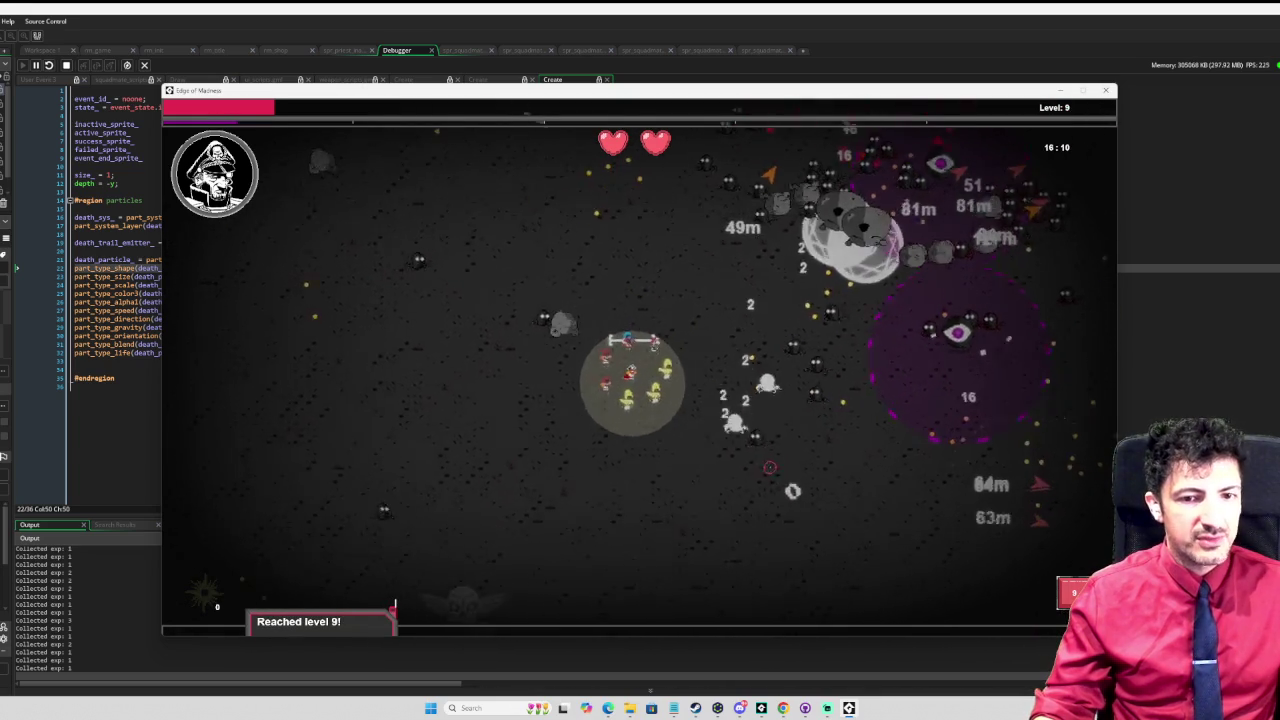
key(s)
key(d)
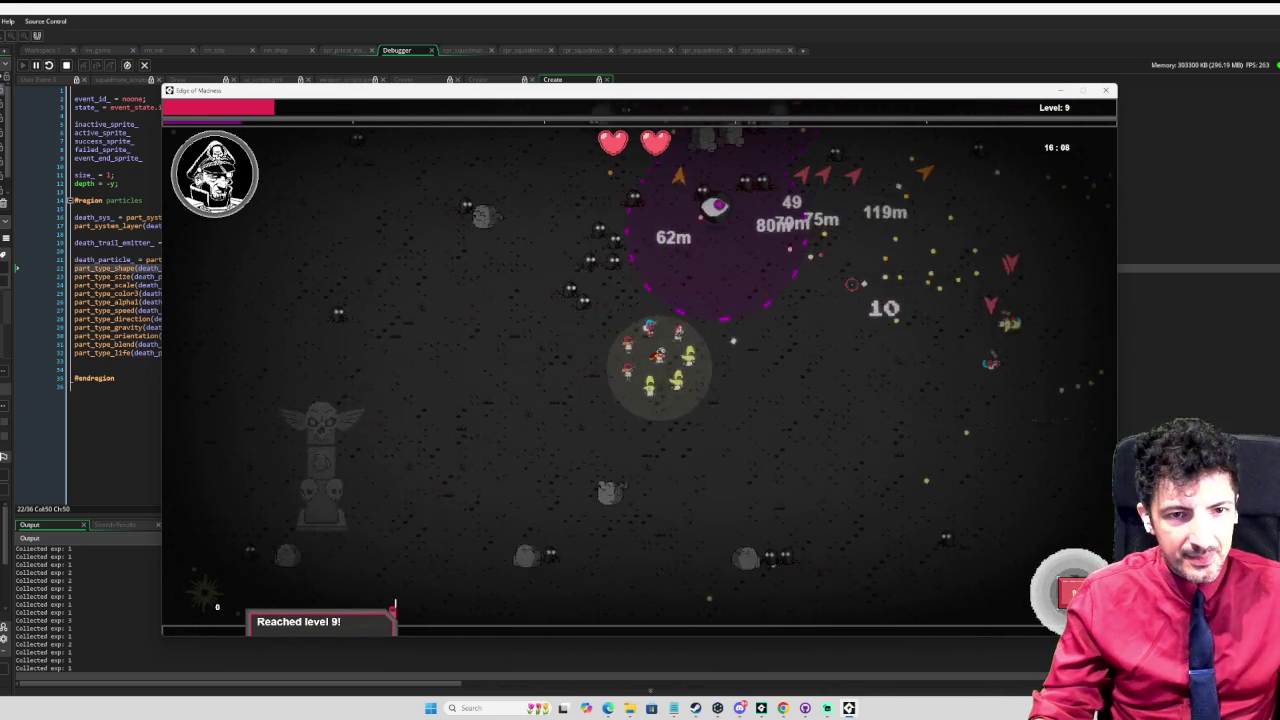
key(d)
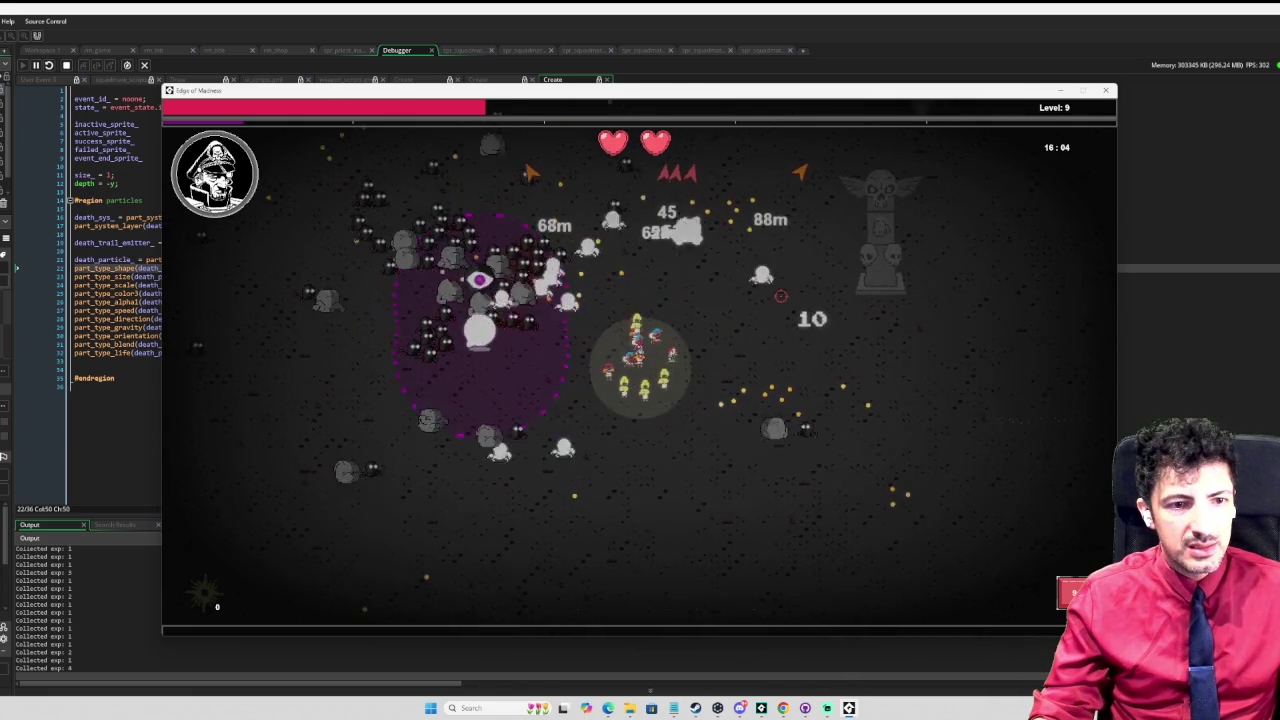
key(s)
key(d)
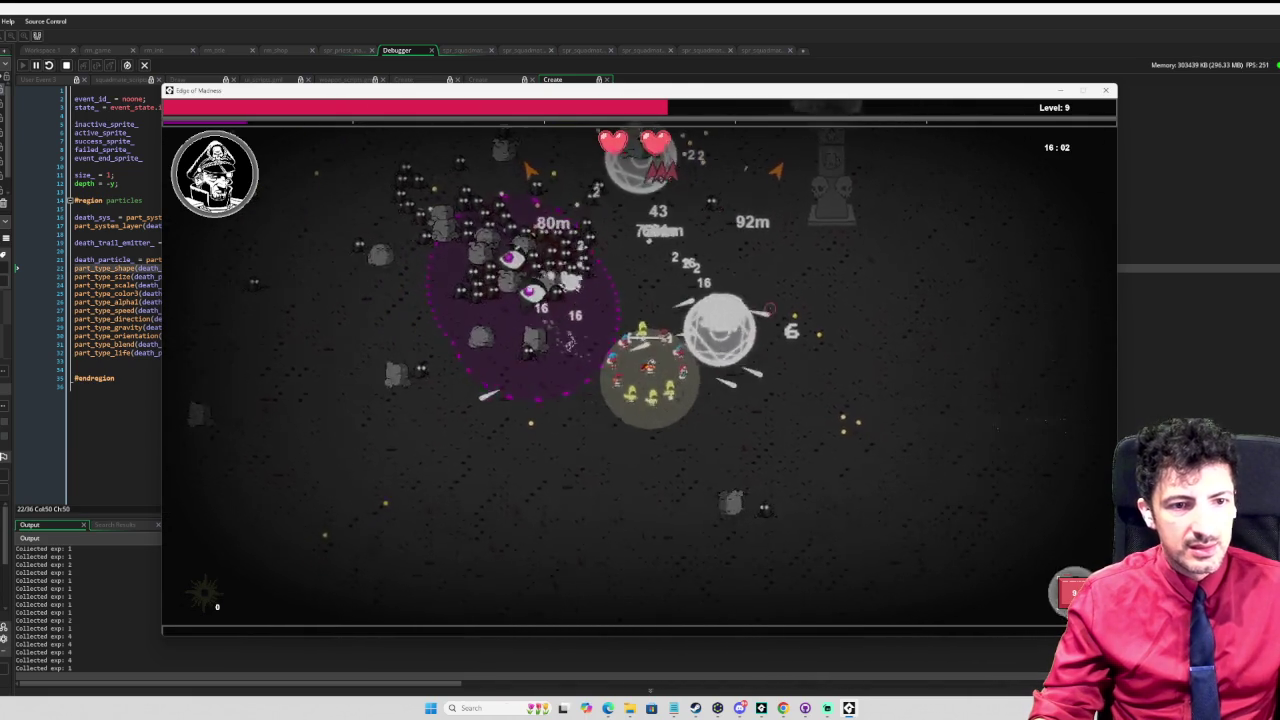
key(d)
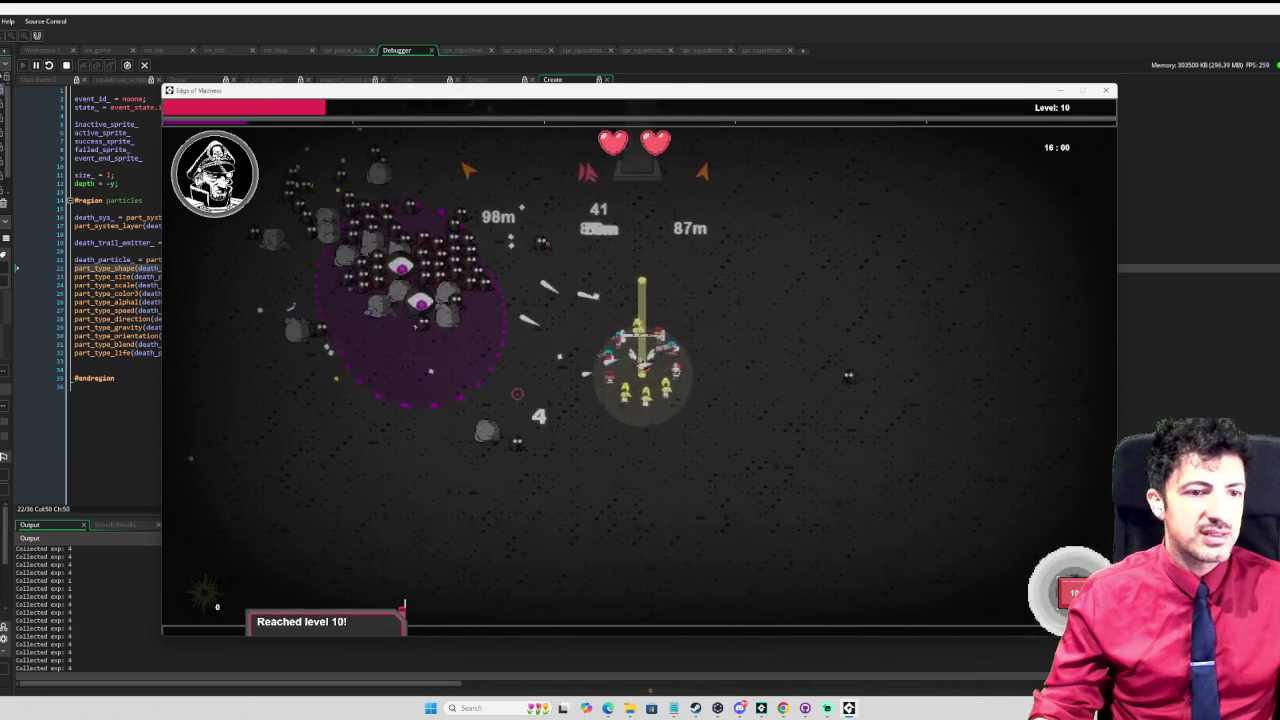
key(s)
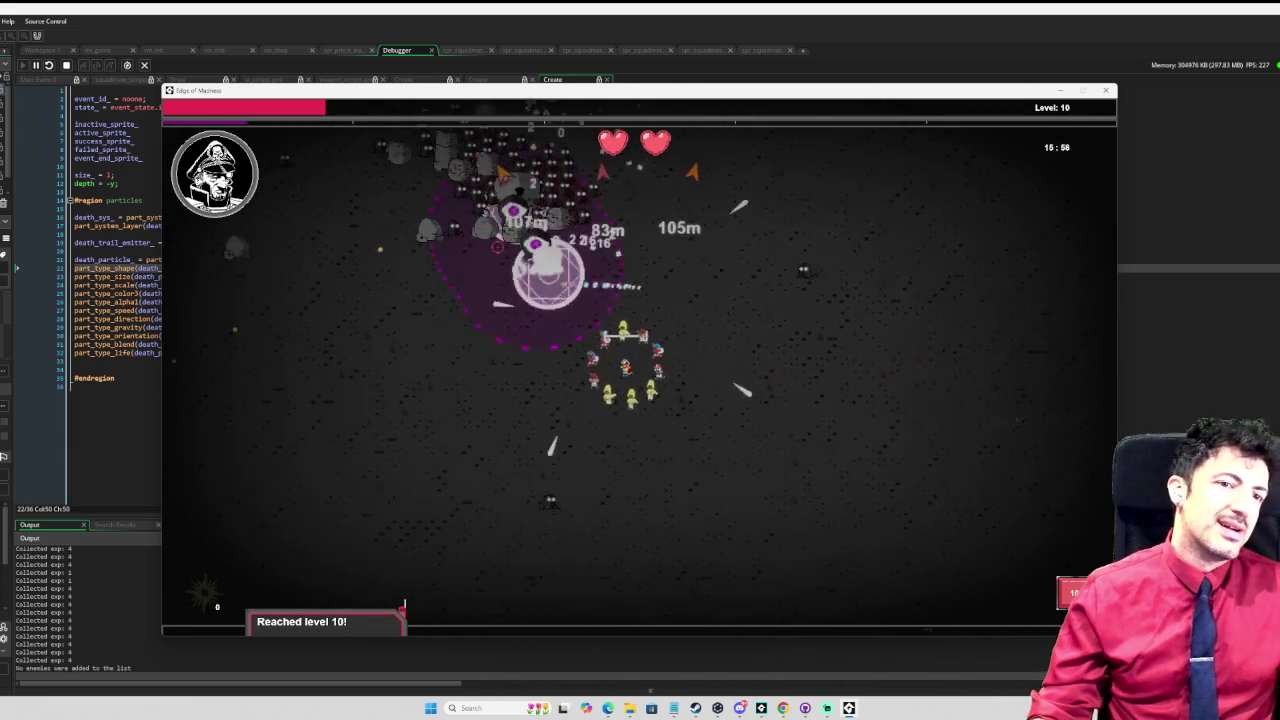
key(s)
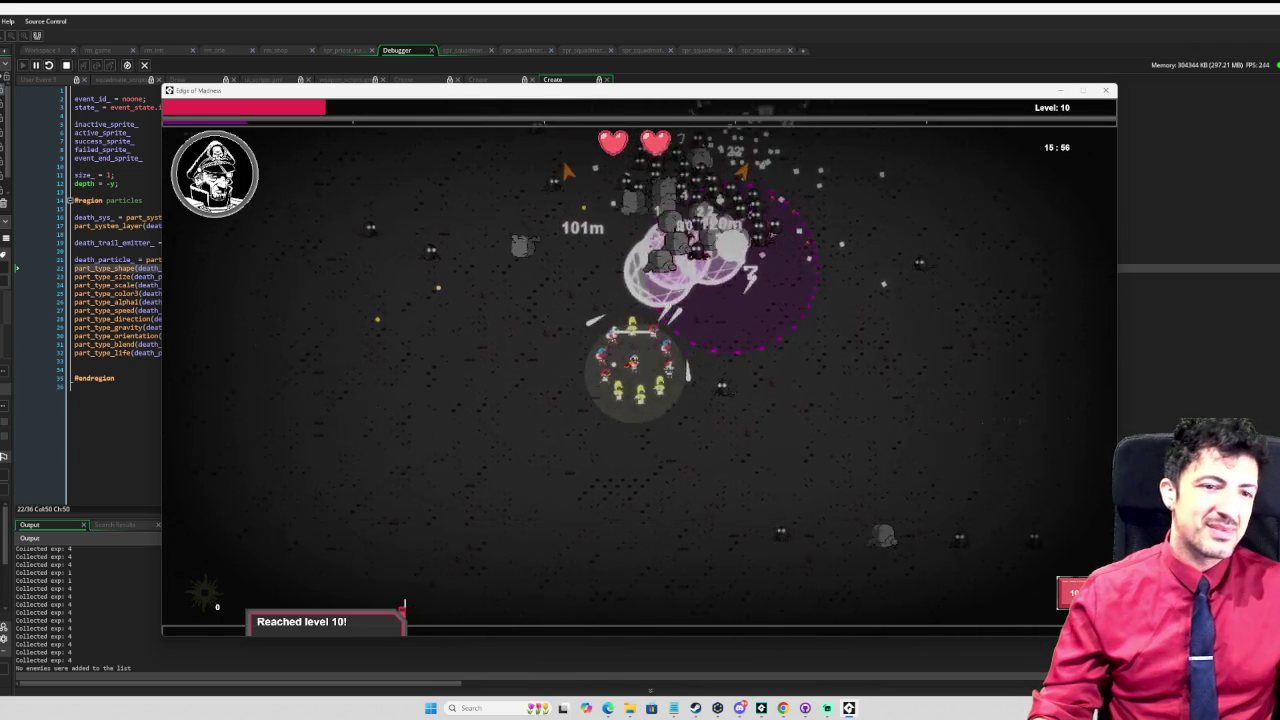
key(a)
key(a)
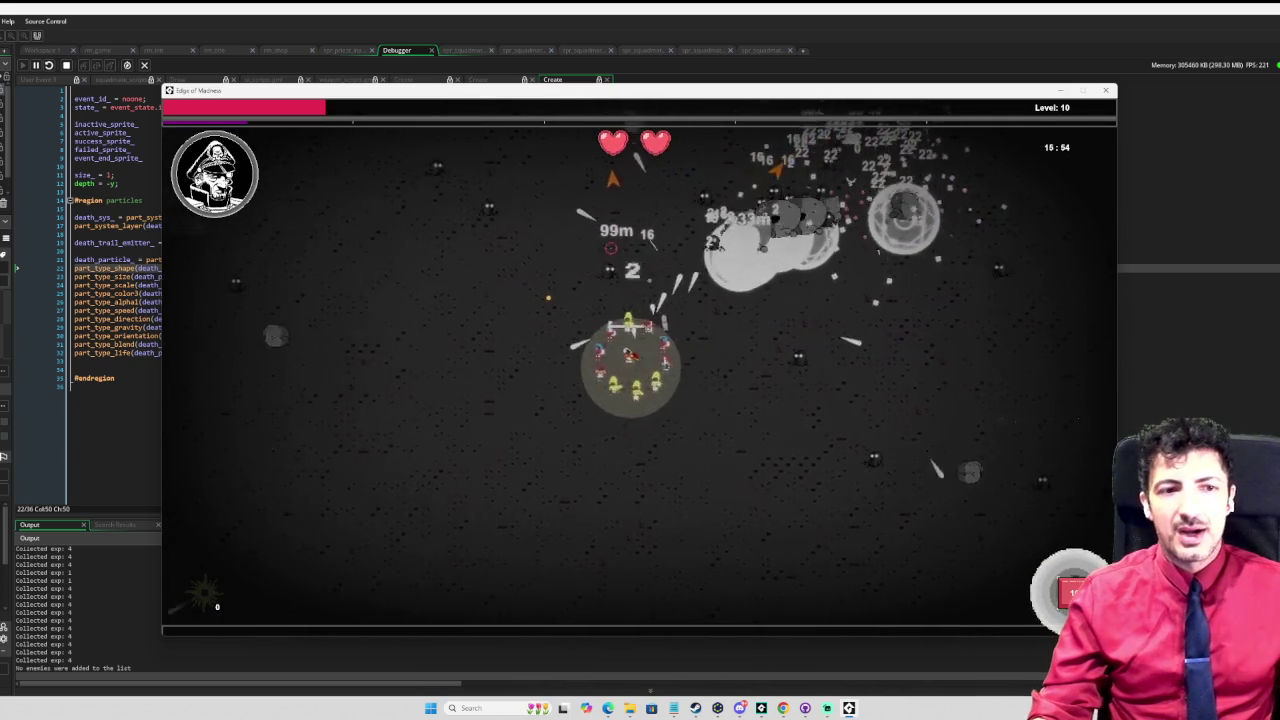
key(s)
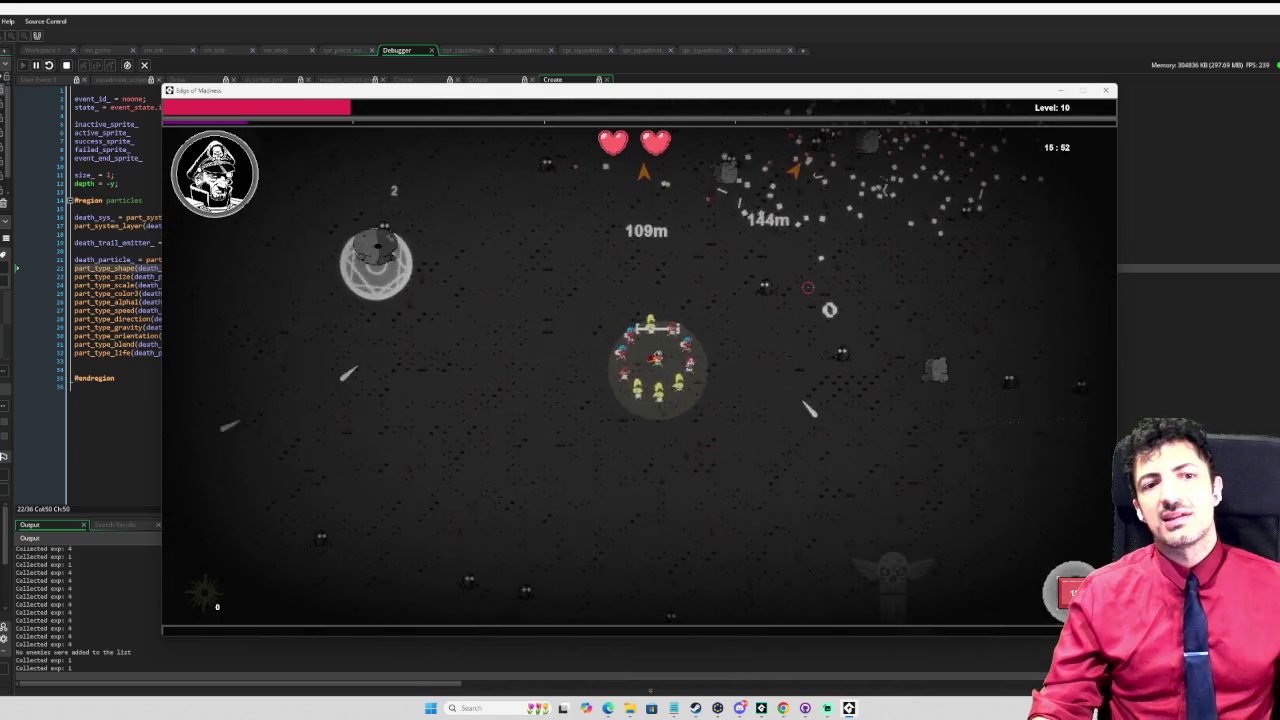
key(a)
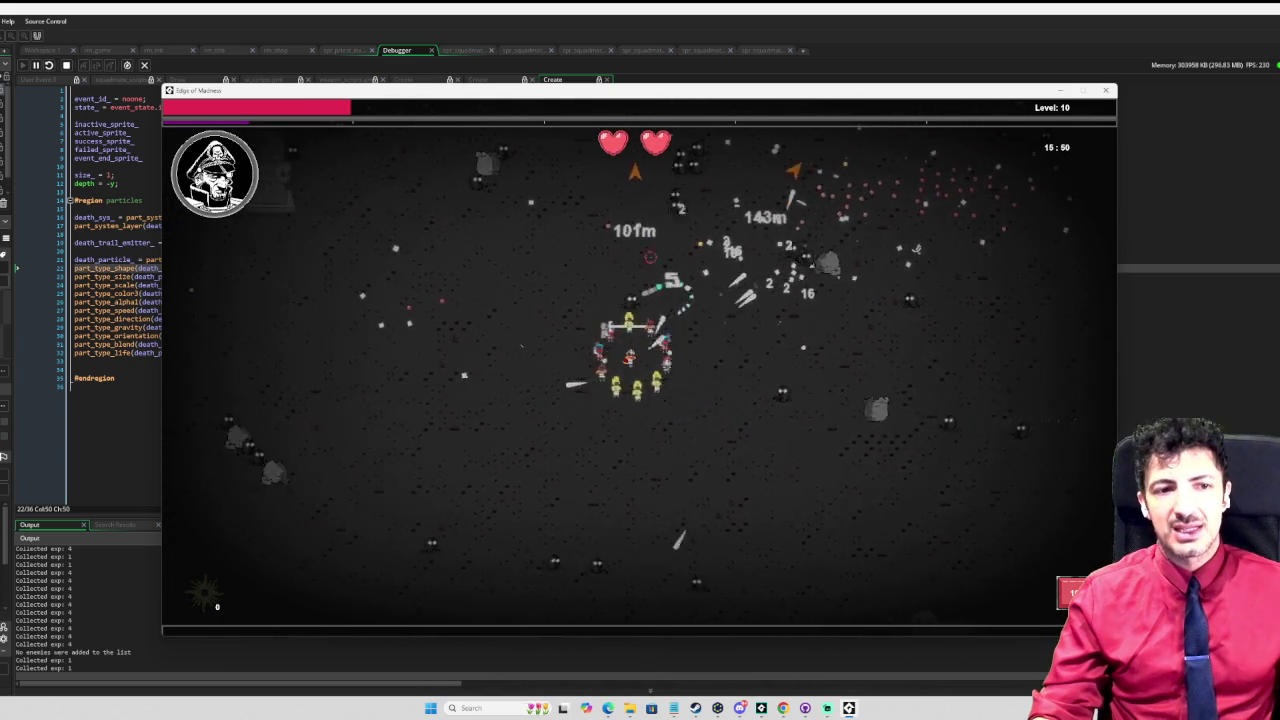
key(a)
key(a)
key(a)
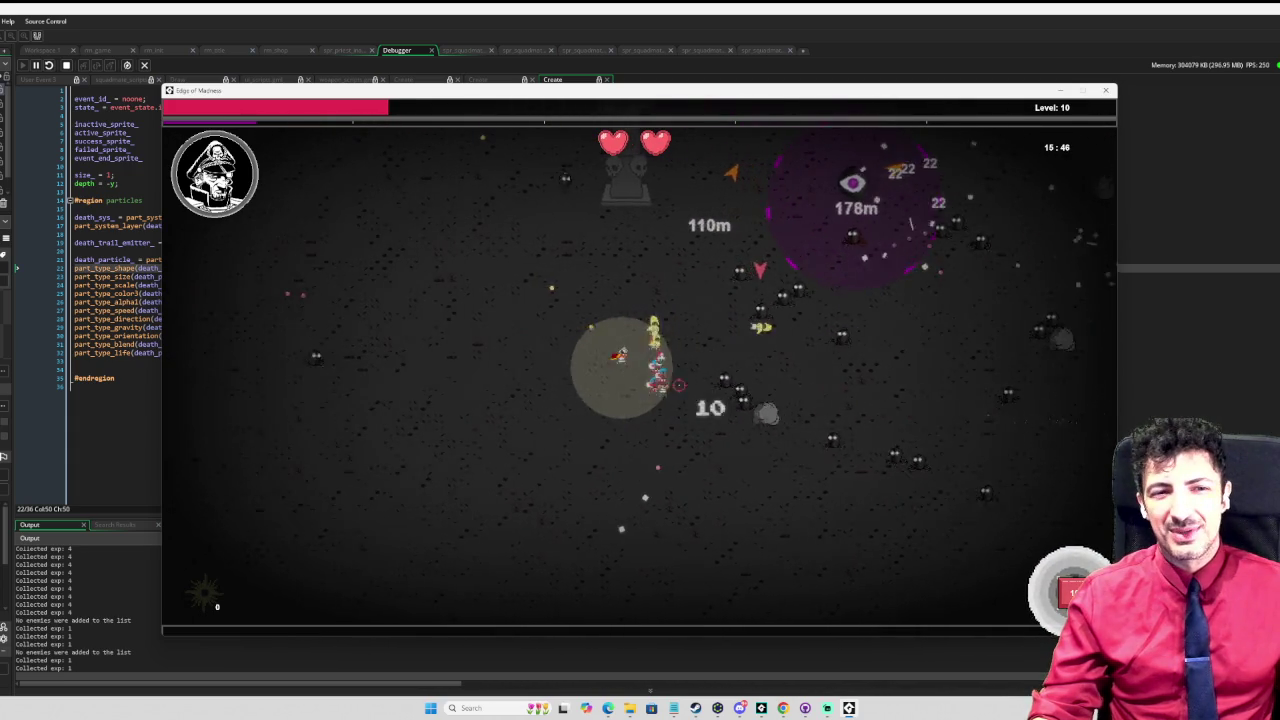
Step: Steer the squad up-left and then down in the final moments of the run
key(w)
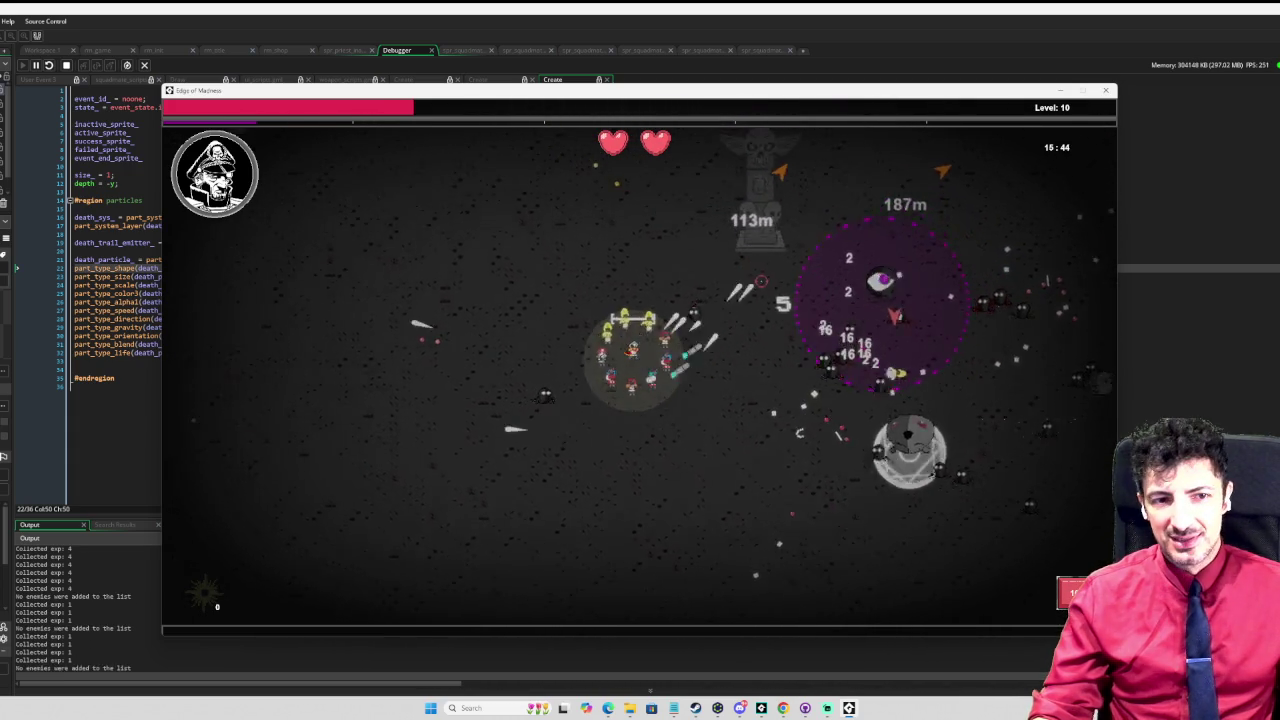
key(a)
key(w)
key(a)
key(s)
Step: End the level 10 run and start a new run with the tank character
key(Tab)
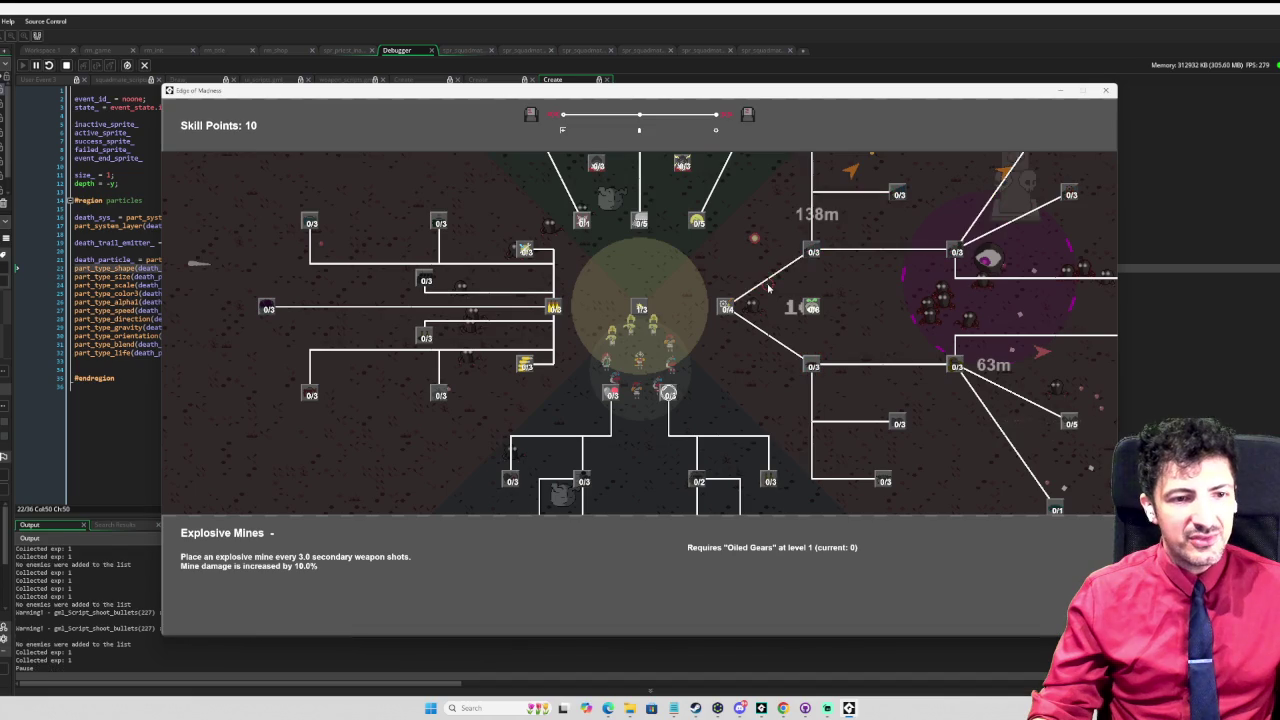
key(Escape)
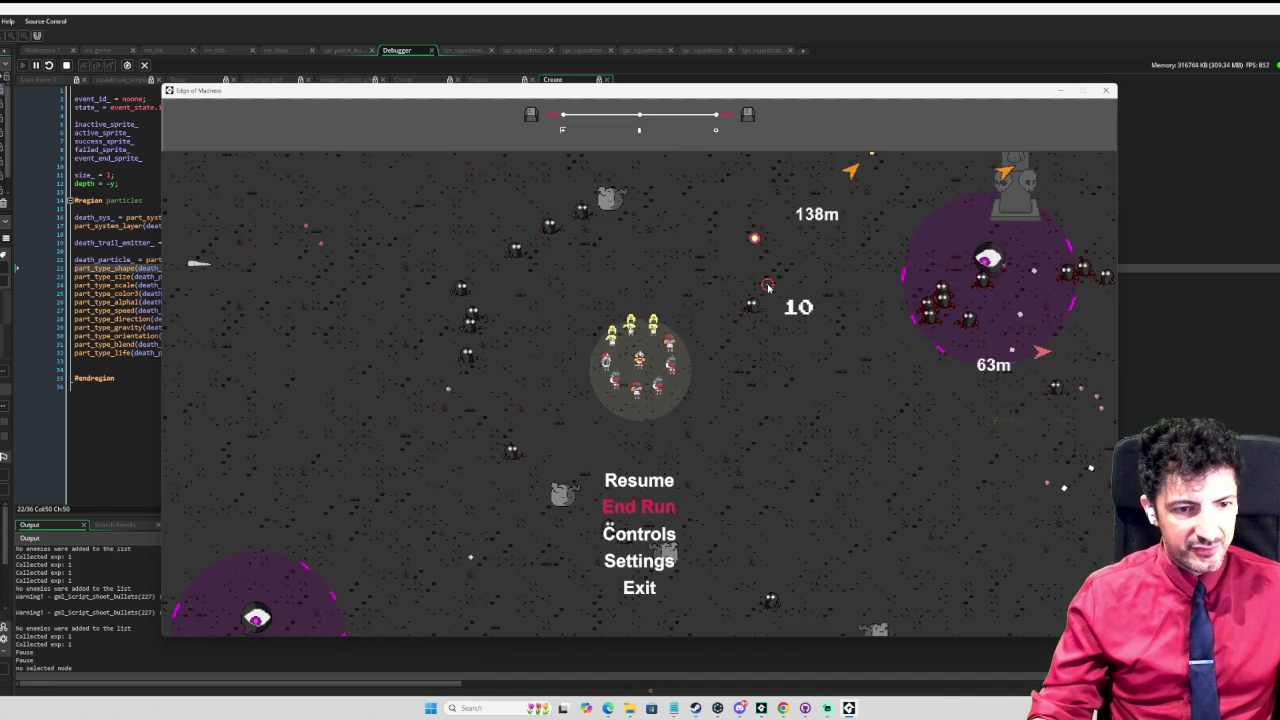
key(Return)
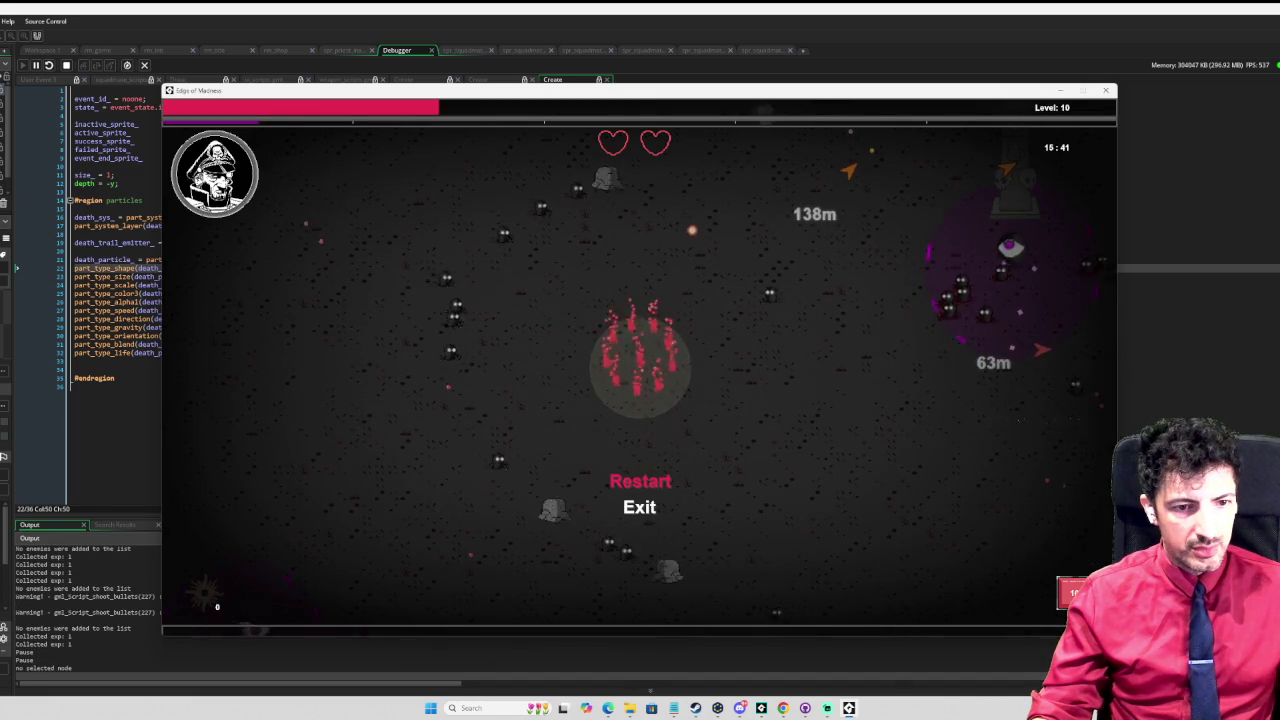
key(Return)
key(Left)
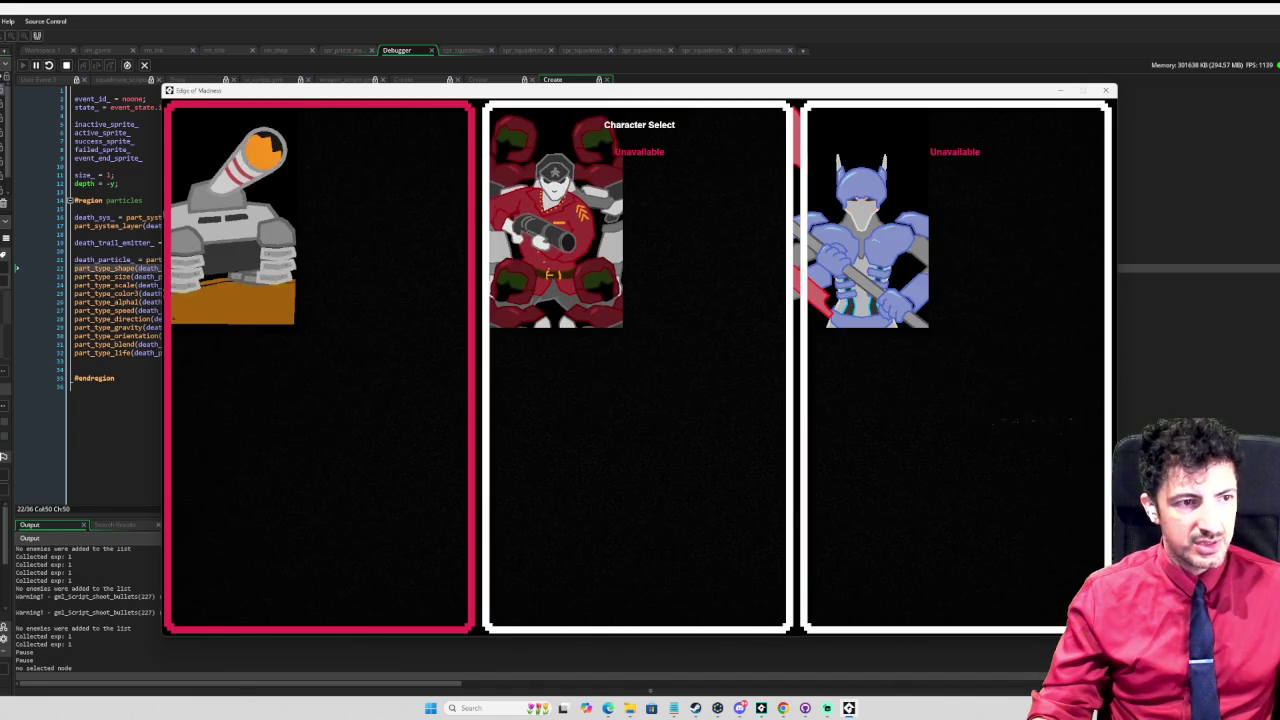
key(Return)
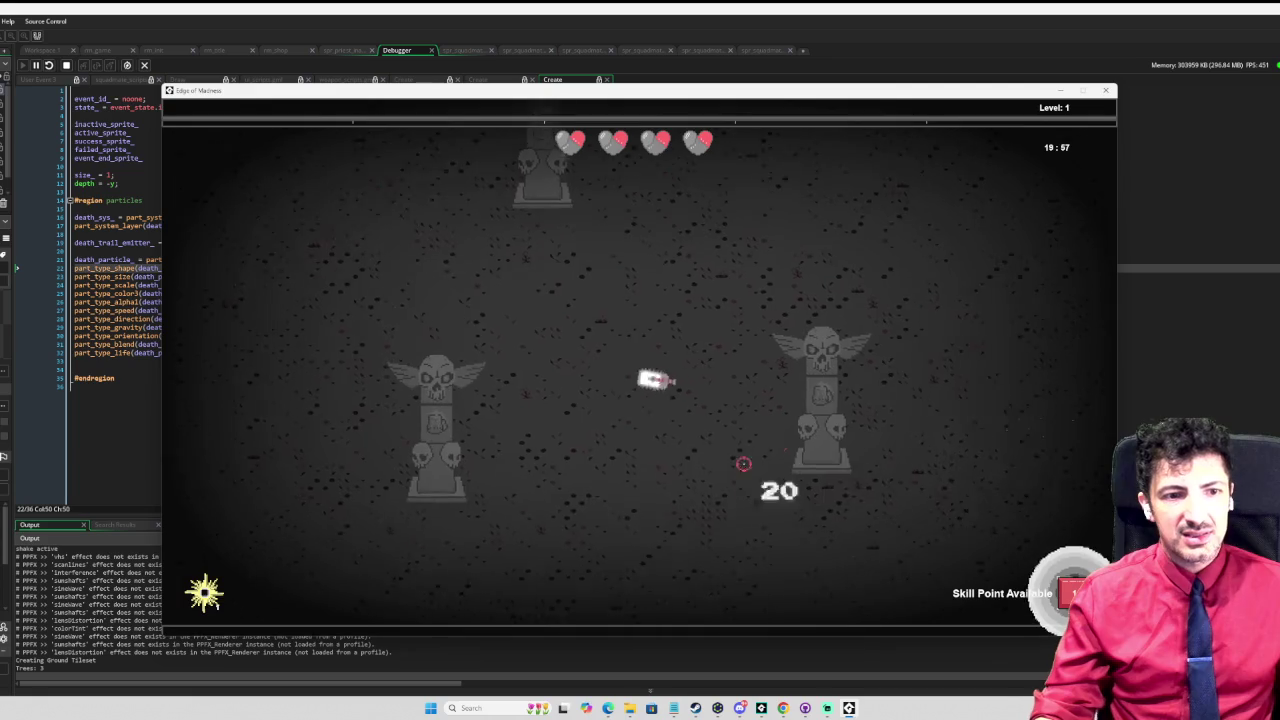
Step: Maneuver the tank around the arena, weaving between enemies
key(w)
key(d)
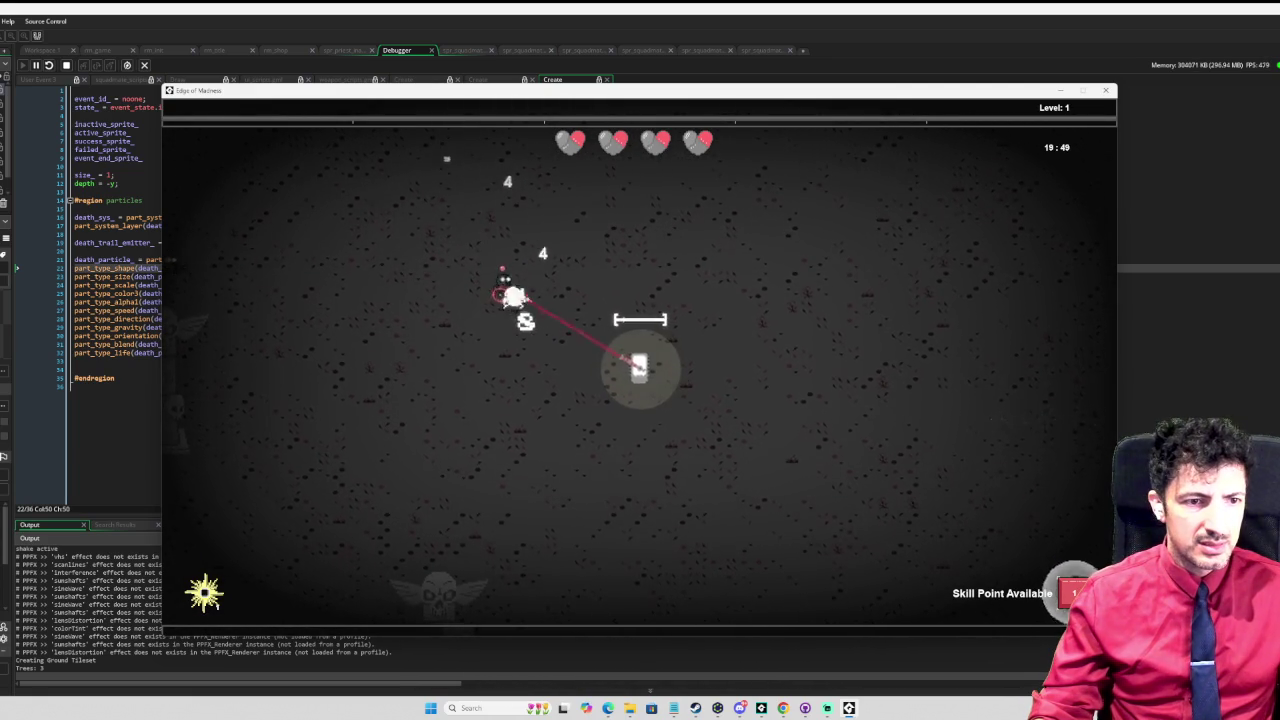
key(a)
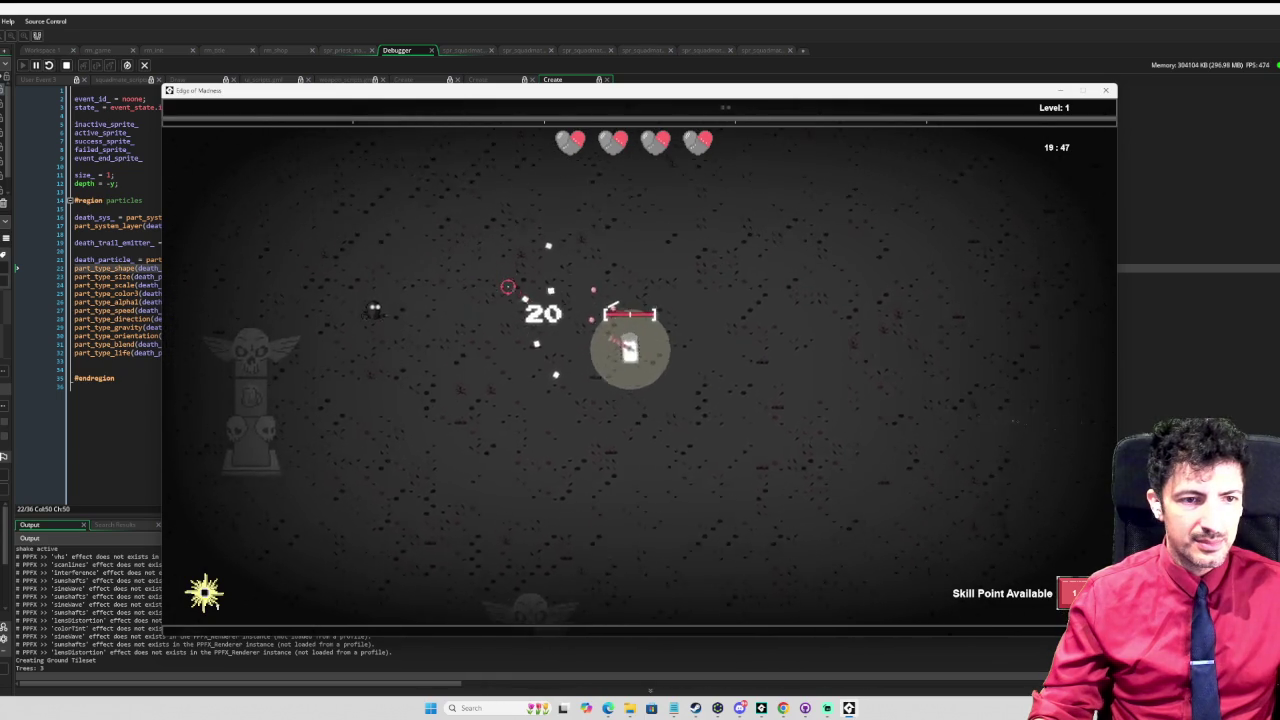
key(s)
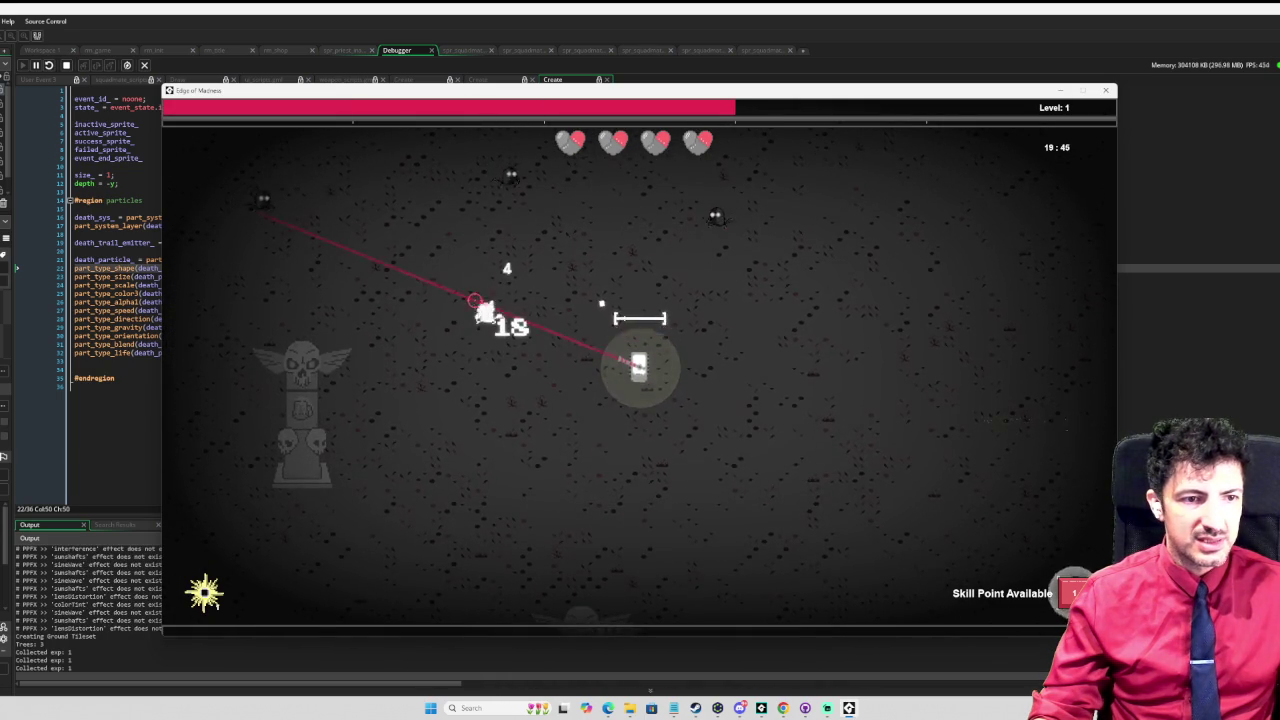
key(s)
key(d)
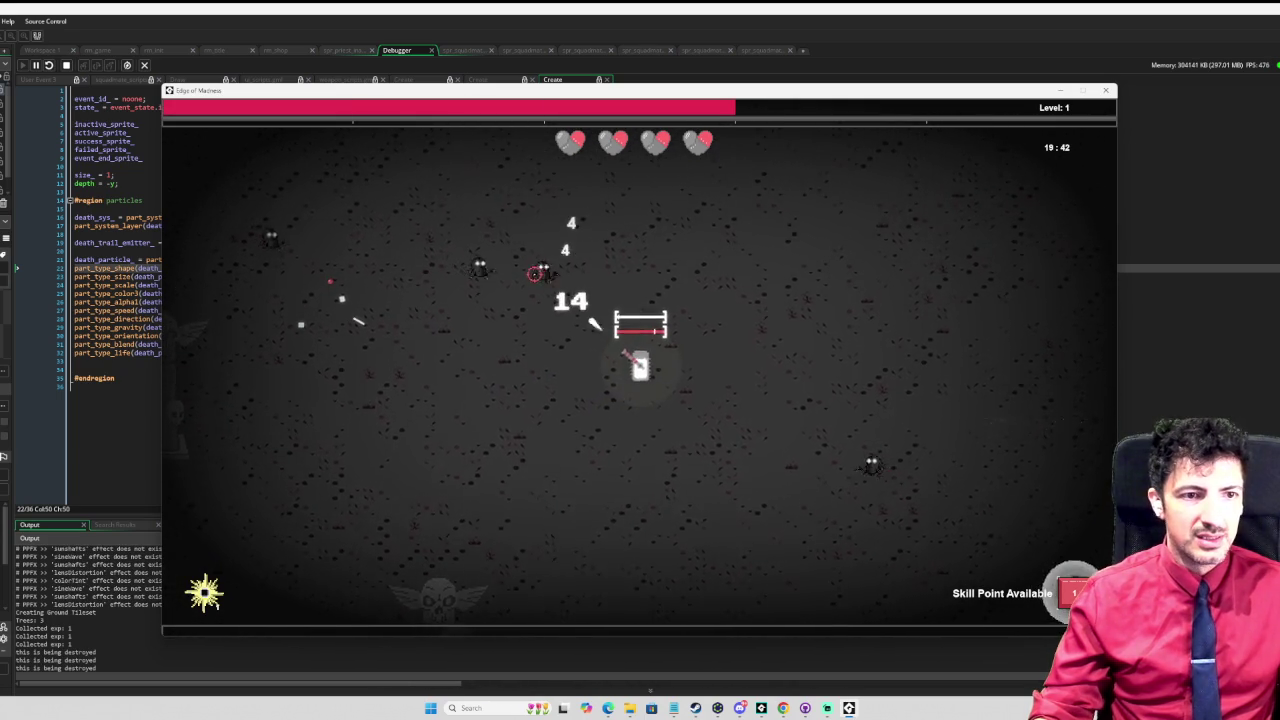
key(w)
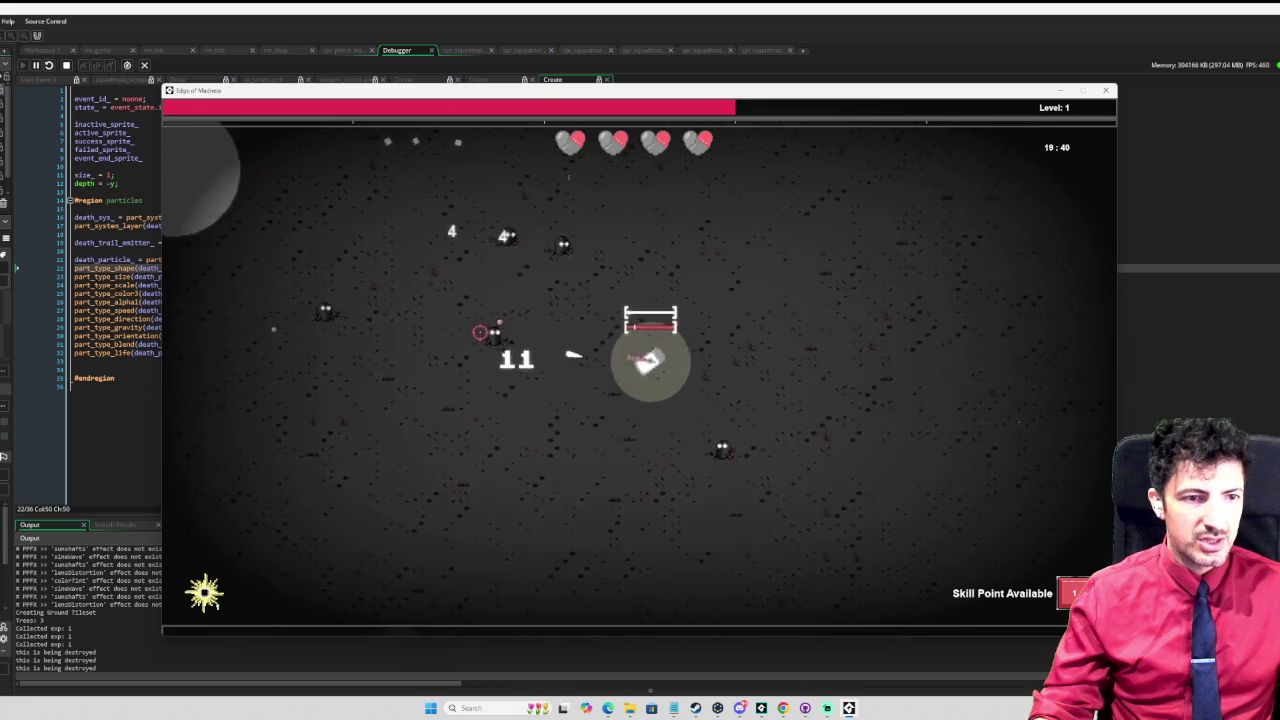
key(d)
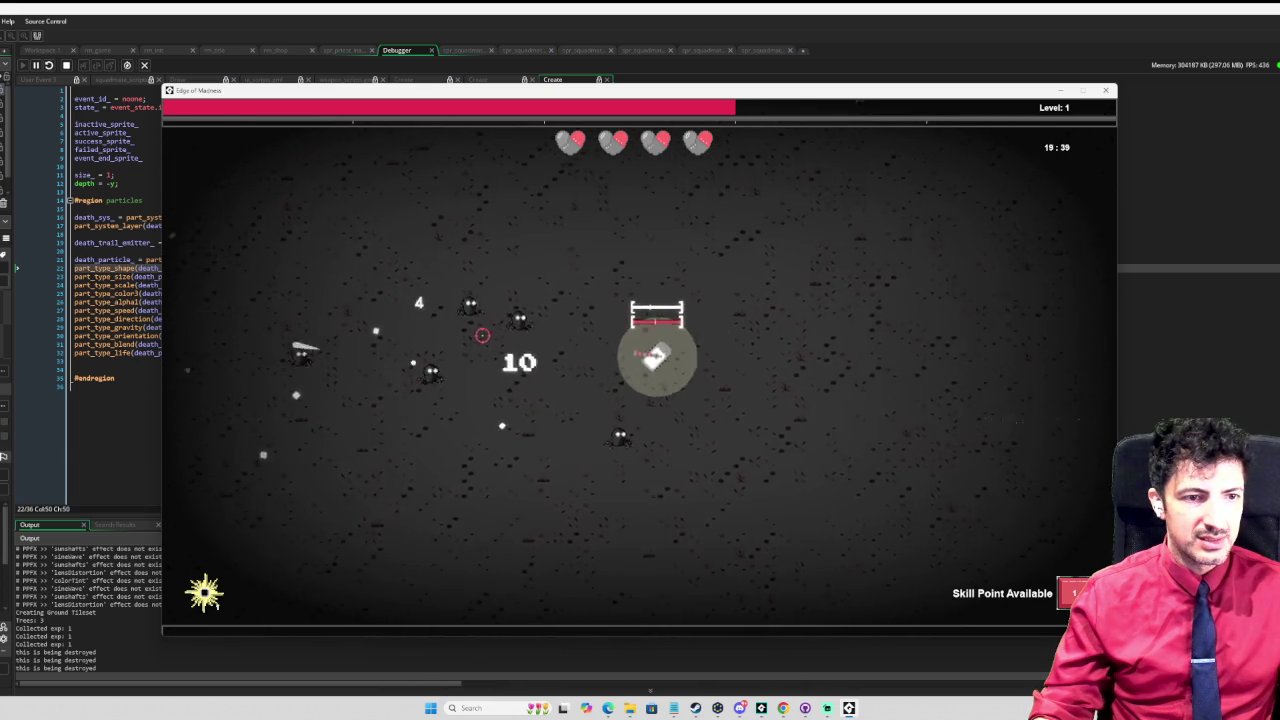
key(s)
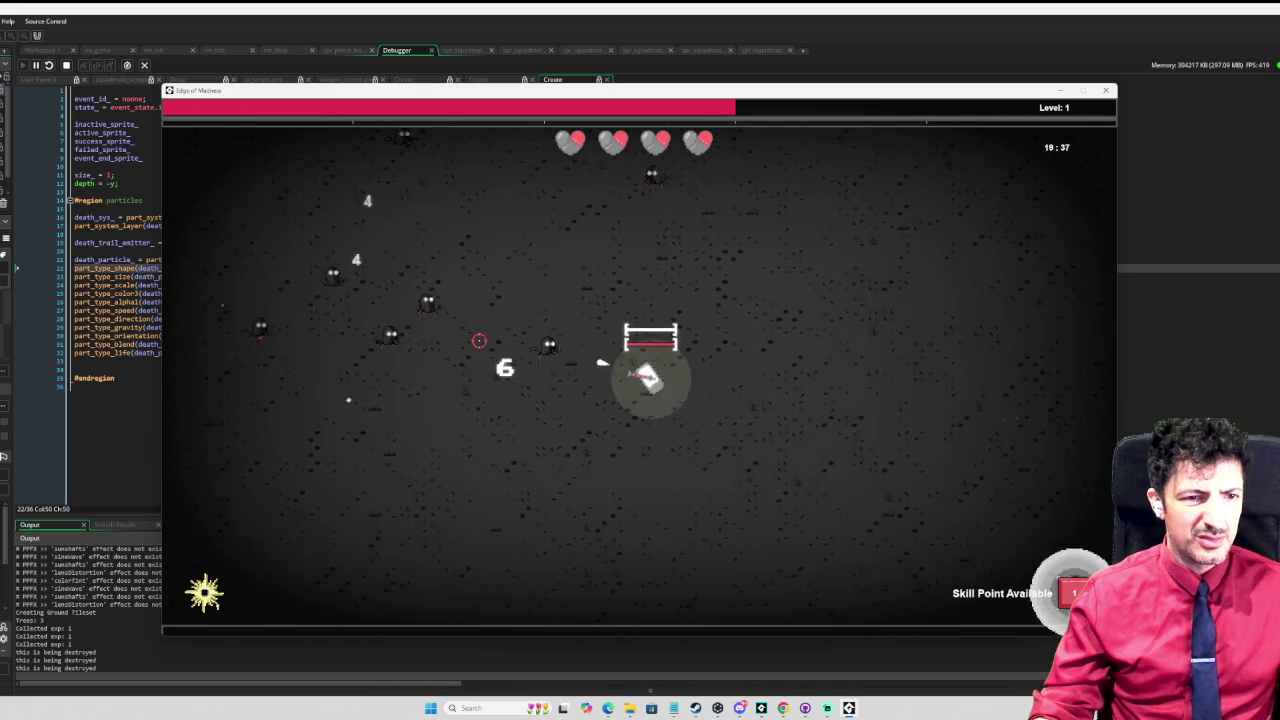
key(s)
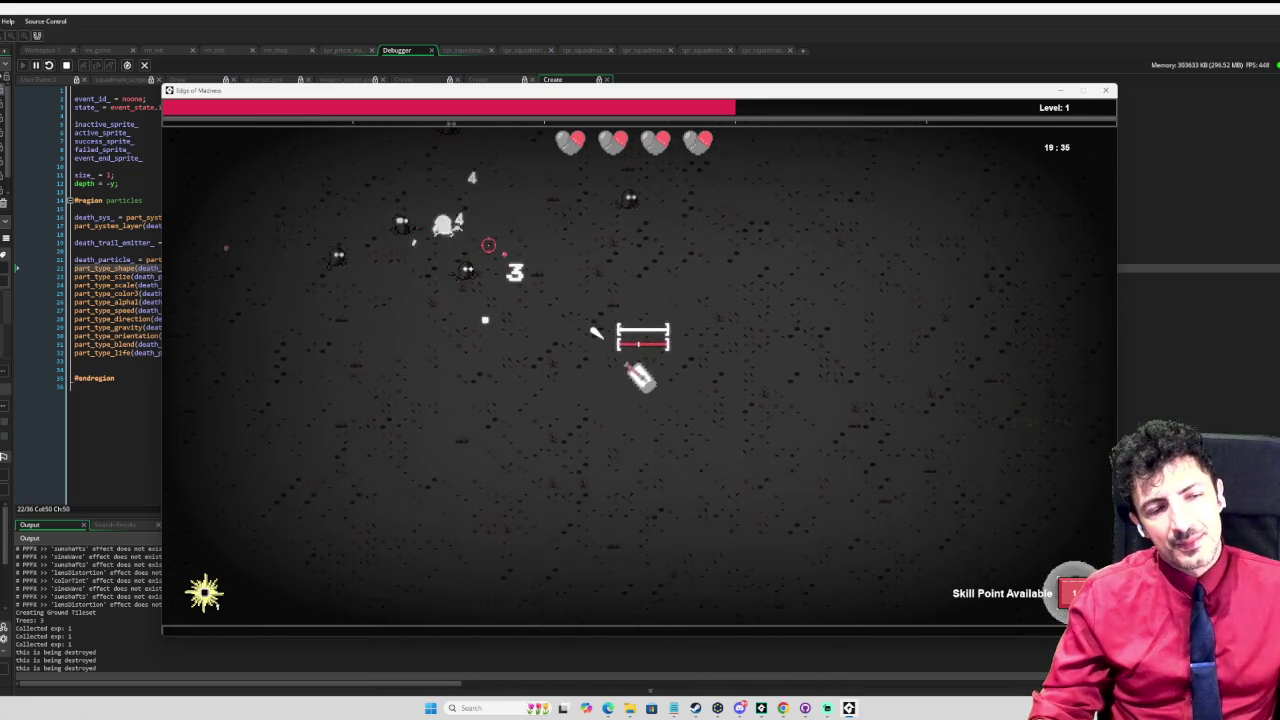
key(s)
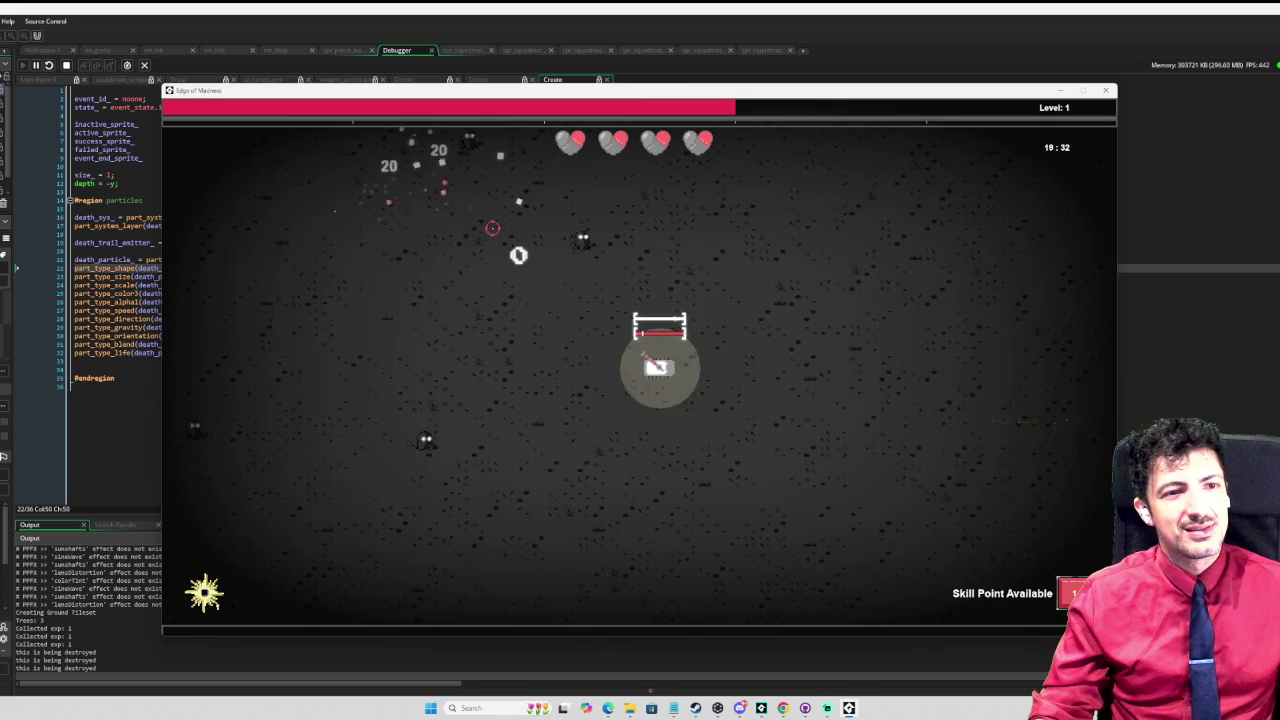
key(a)
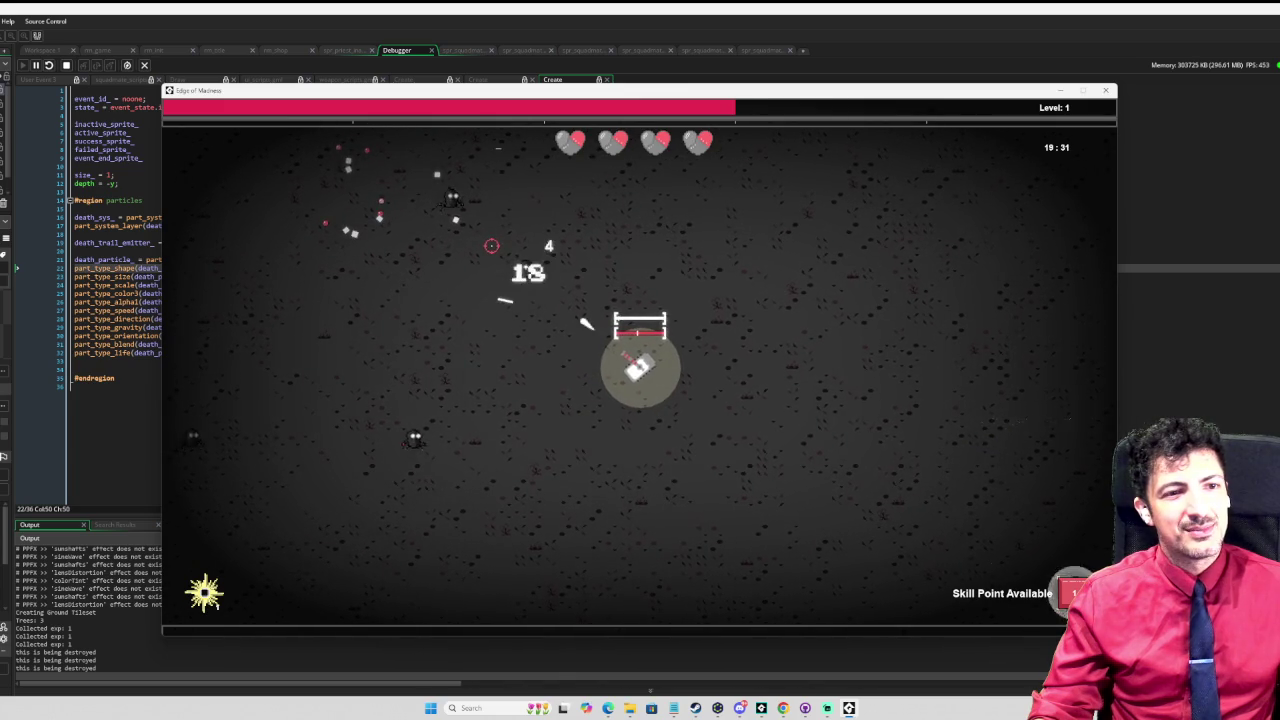
Step: Fight past the totems collecting experience to level 2, then open the skill tree
key(d)
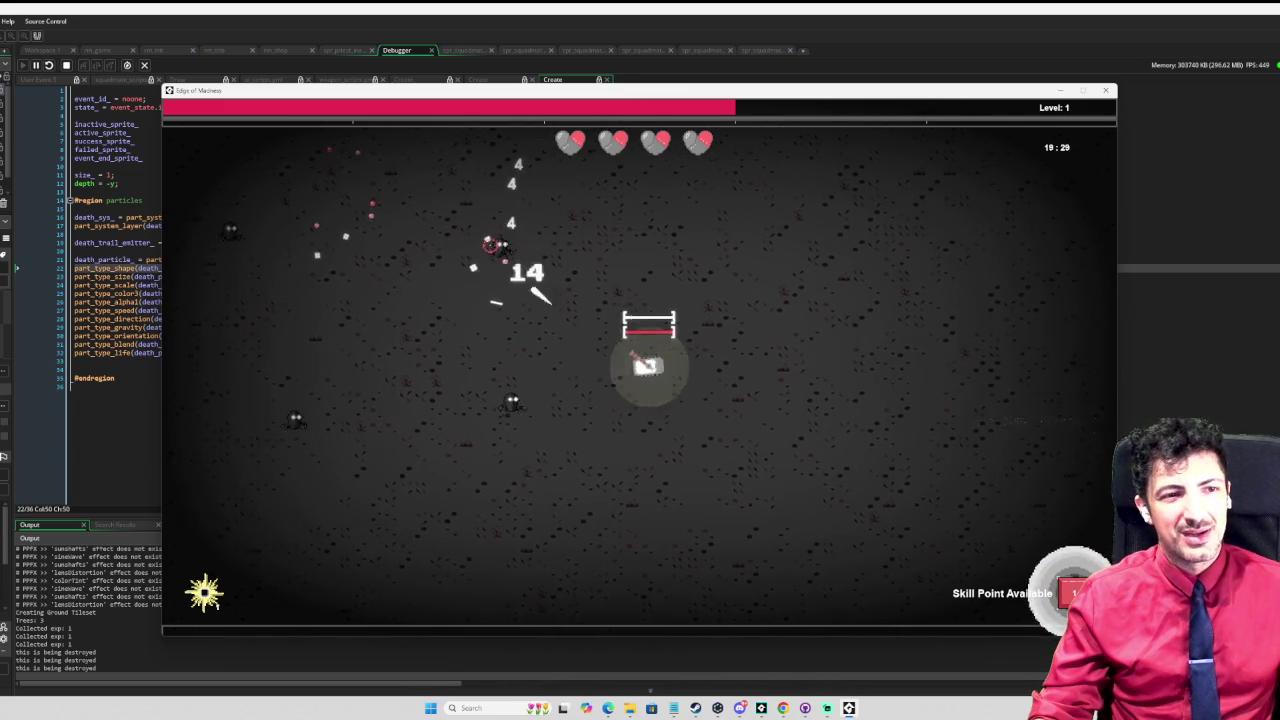
key(s)
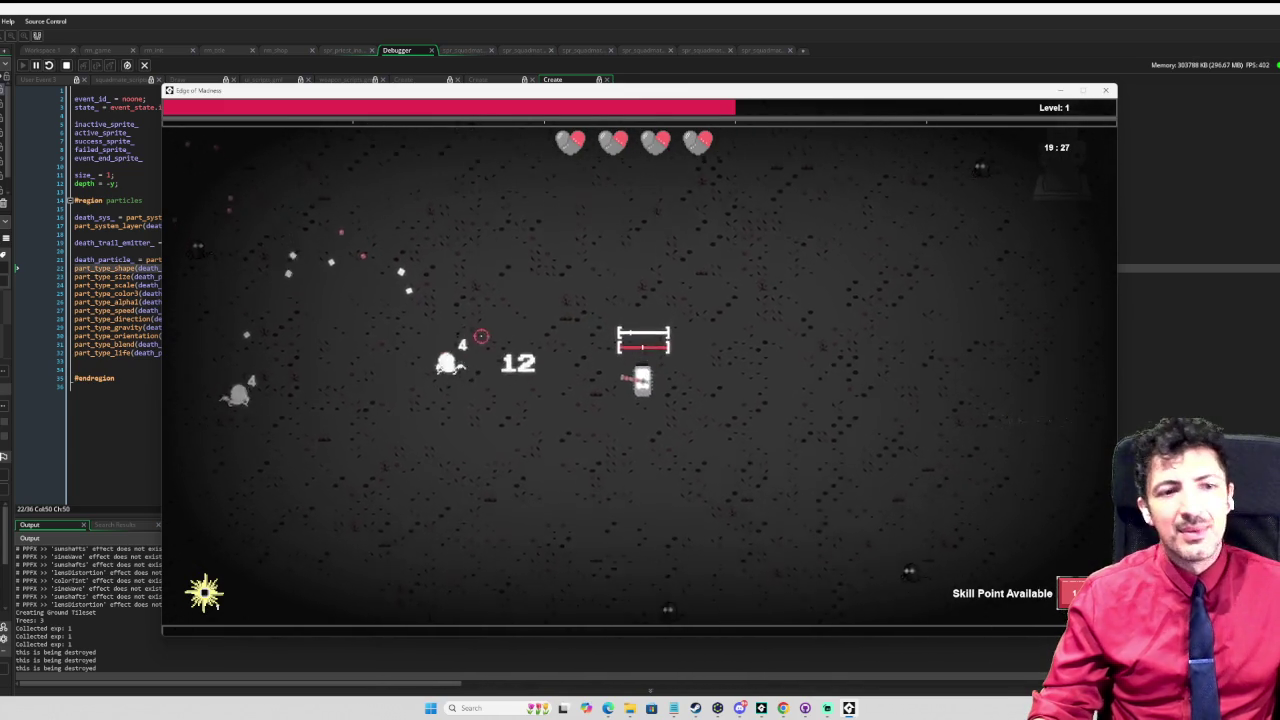
key(space)
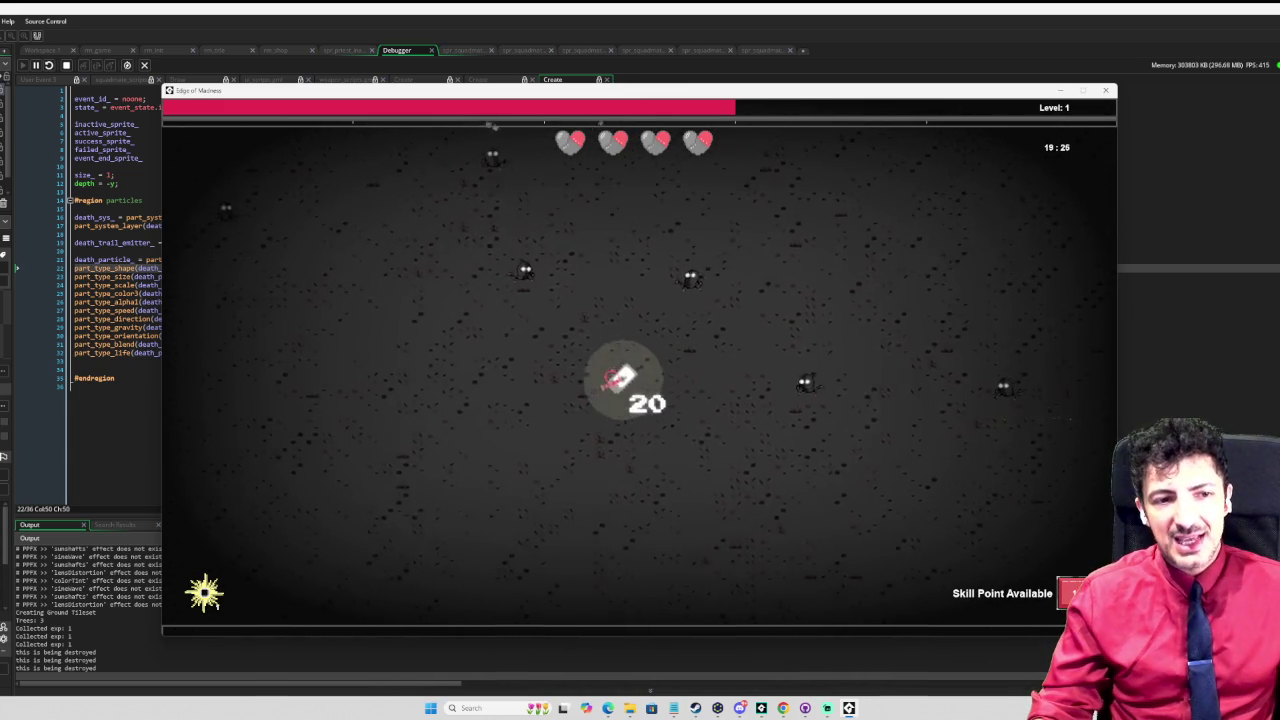
key(a)
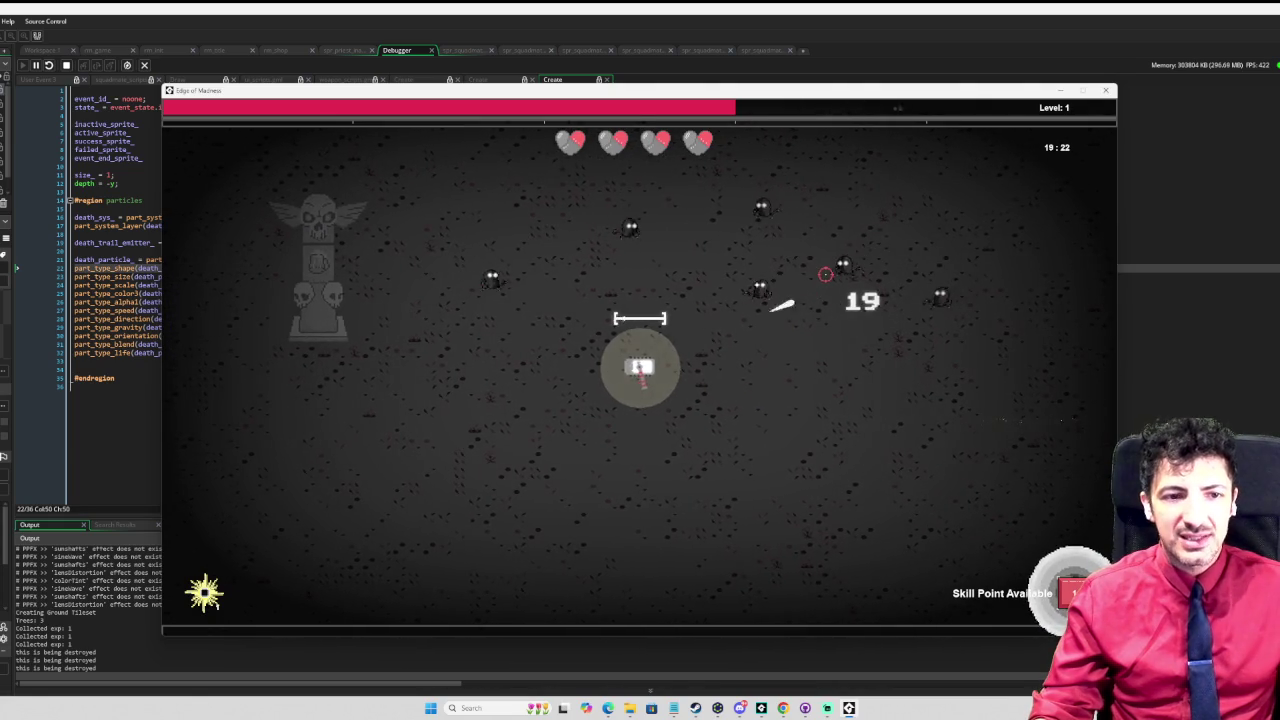
key(s)
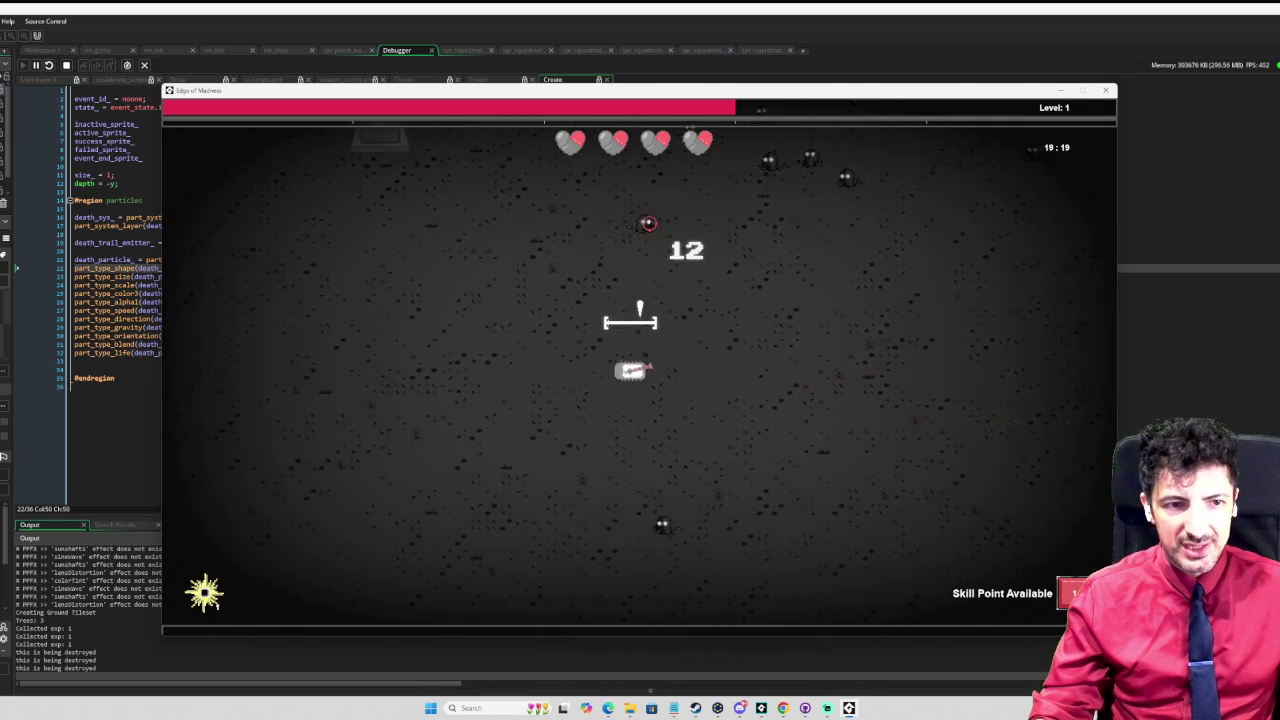
key(w)
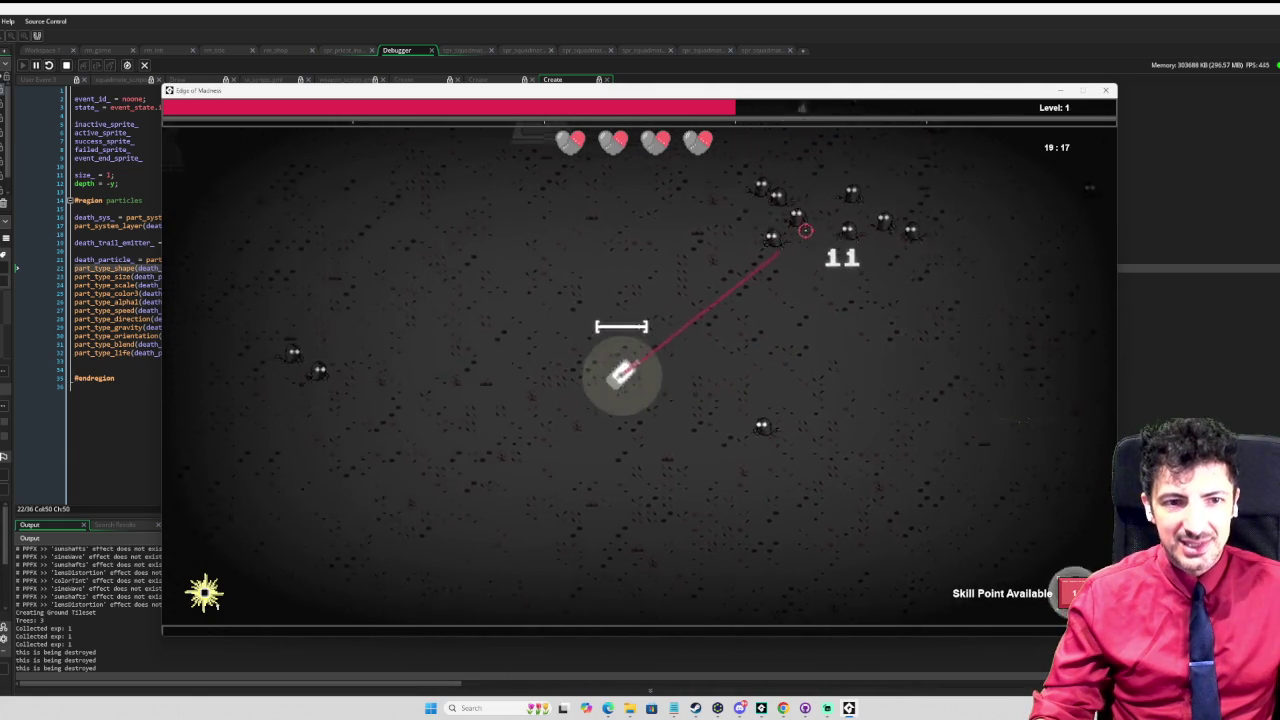
key(s)
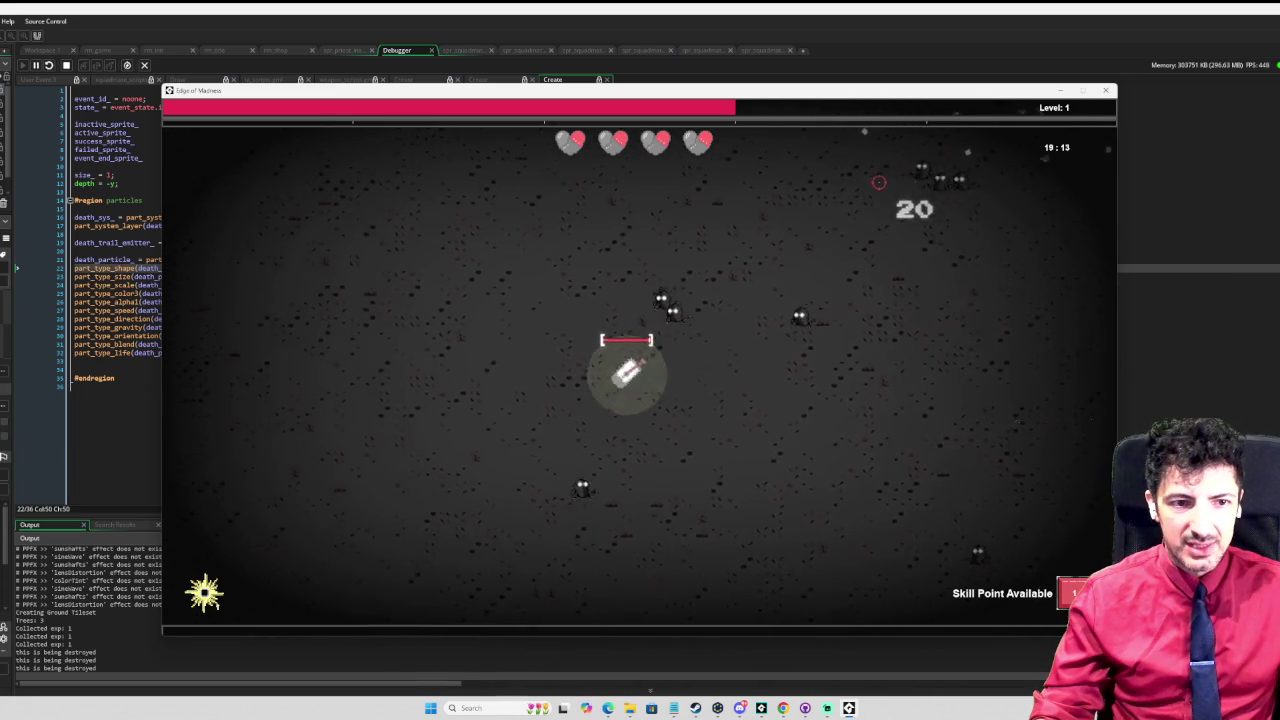
key(w)
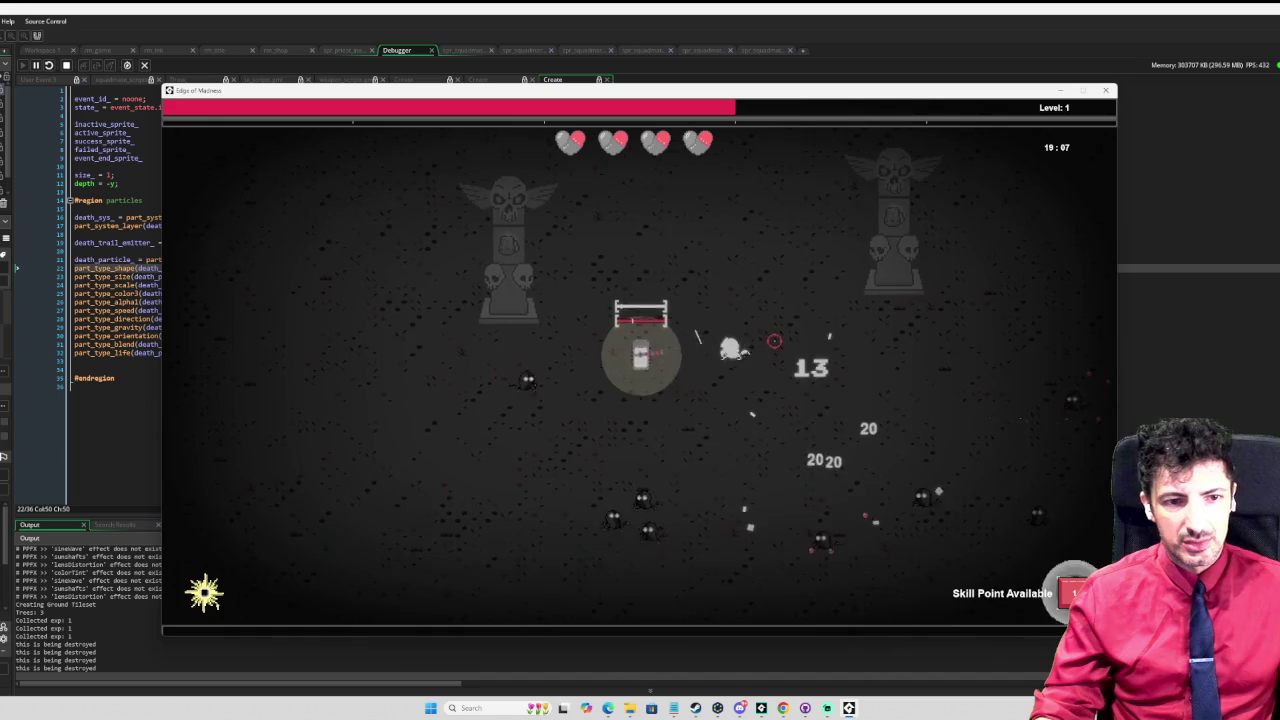
key(s)
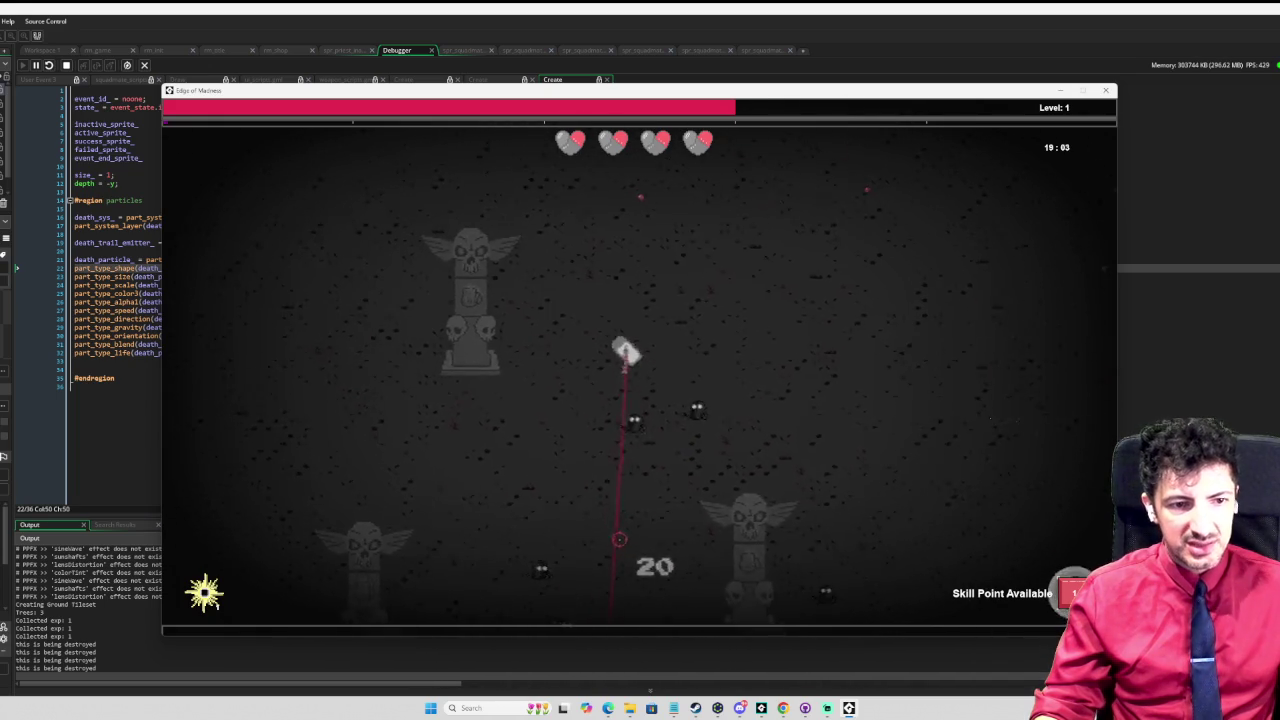
key(d)
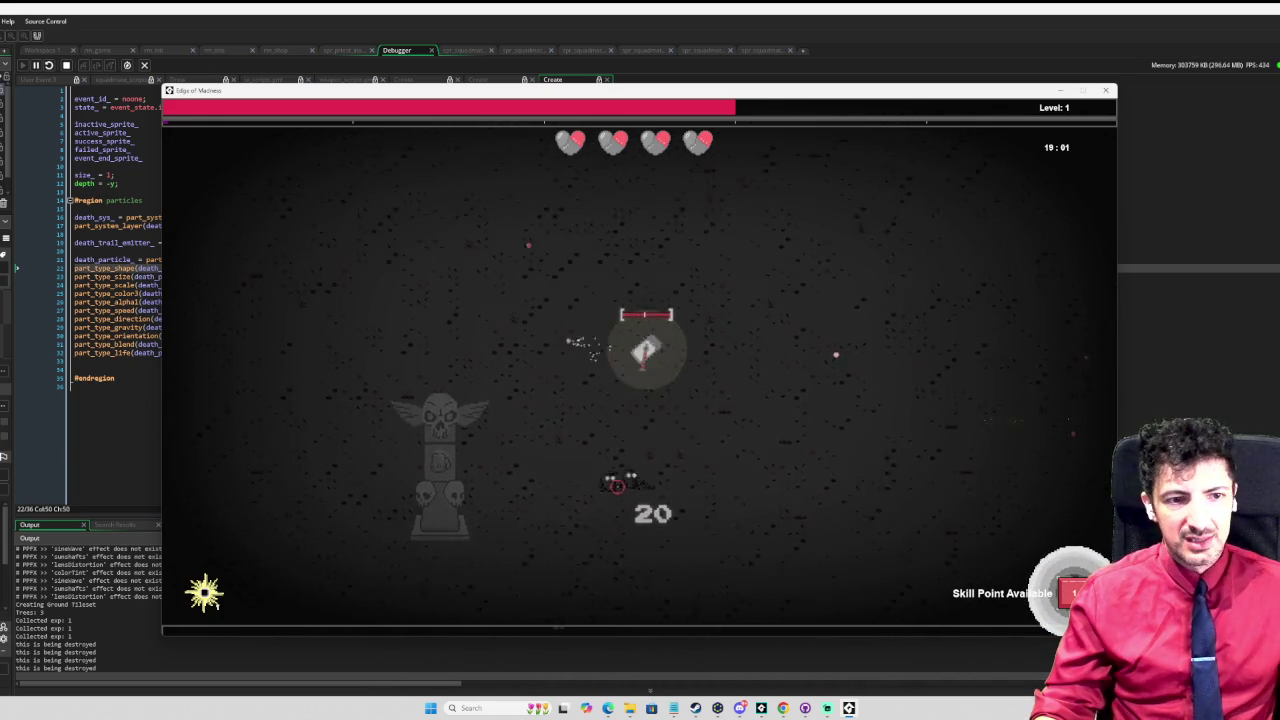
key(d)
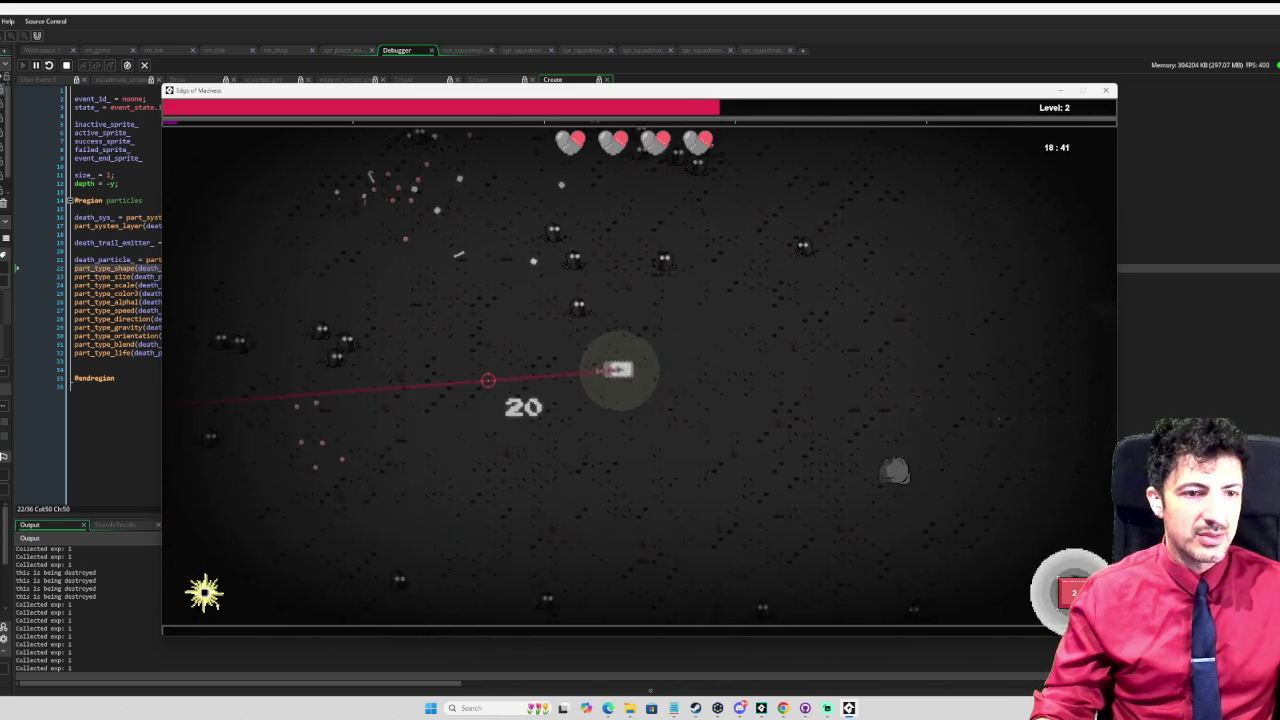
key(Tab)
scroll(524, 375, up, 5)
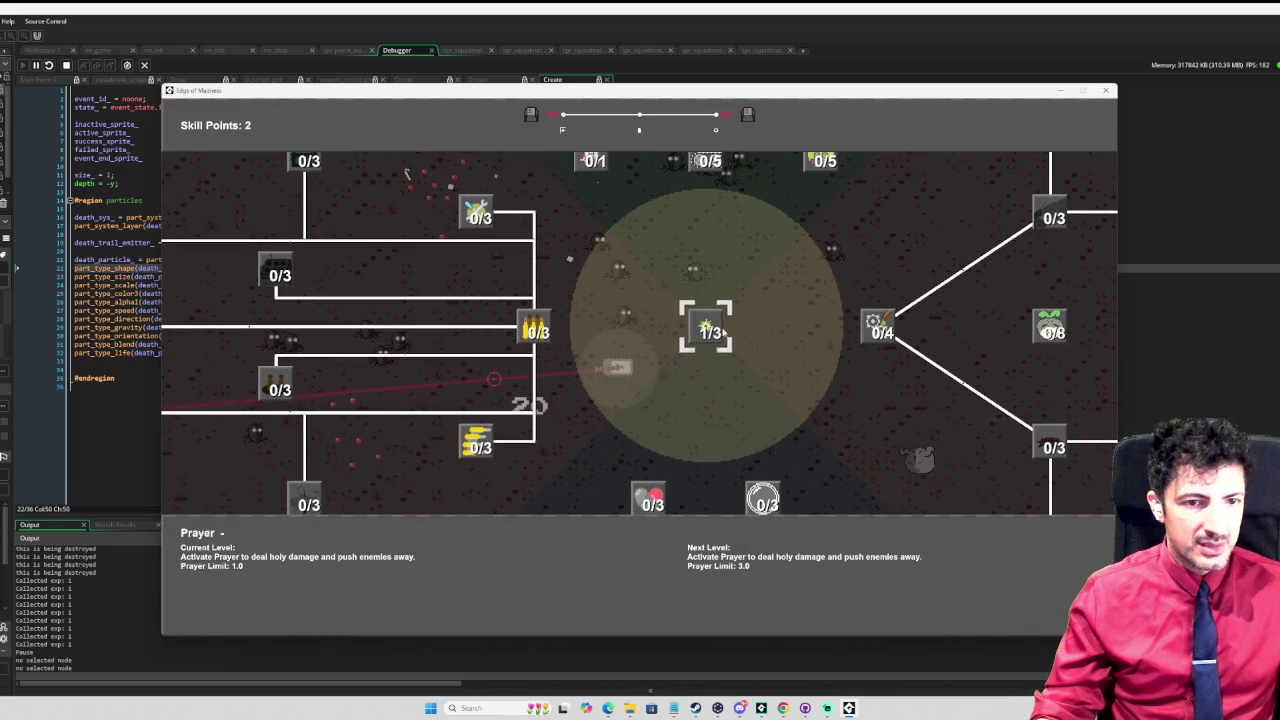
Step: Upgrade Titanium Rounds to 1/3 and Magnetic Chassis to 1/5, then reopen the tree at level 5
click(545, 336)
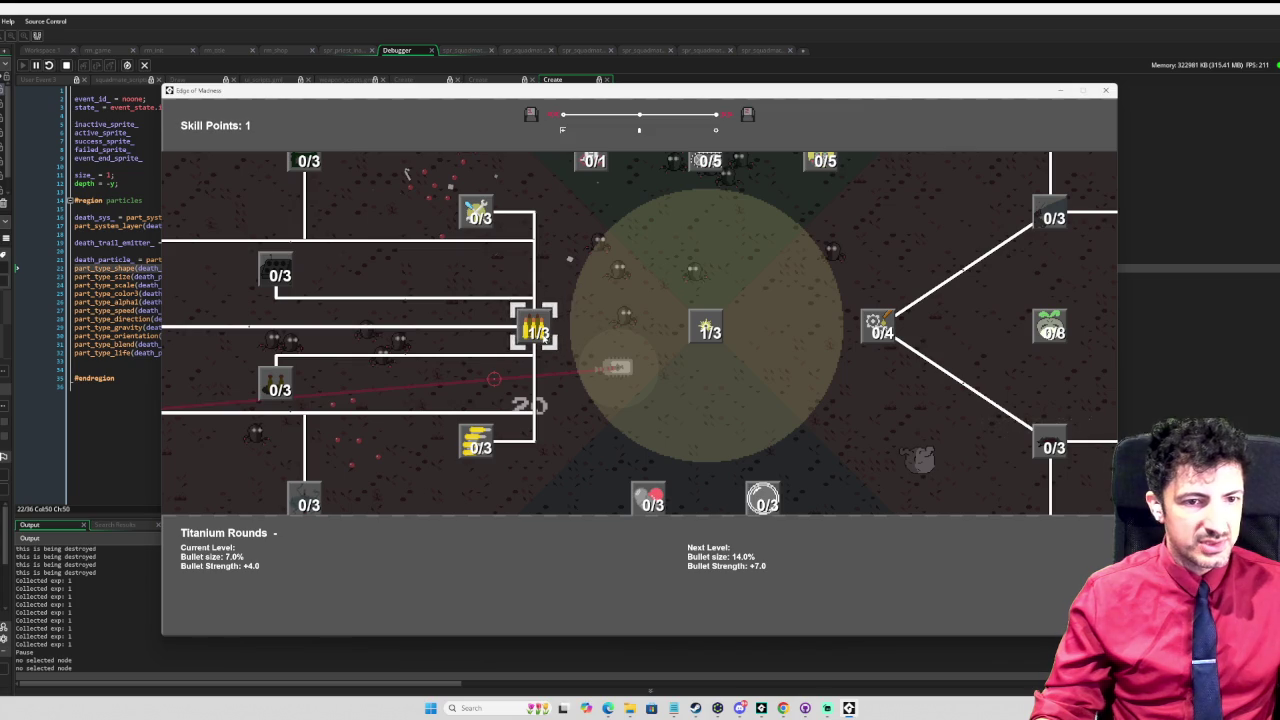
click(820, 182)
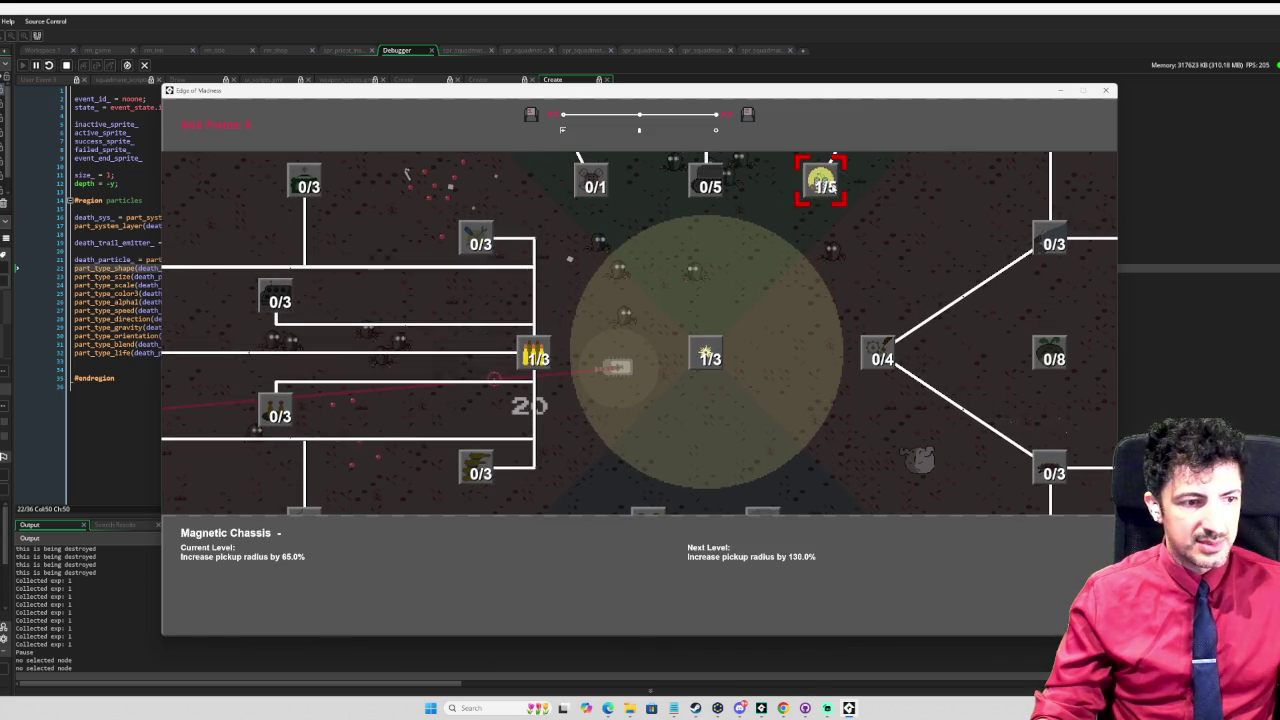
key(Escape)
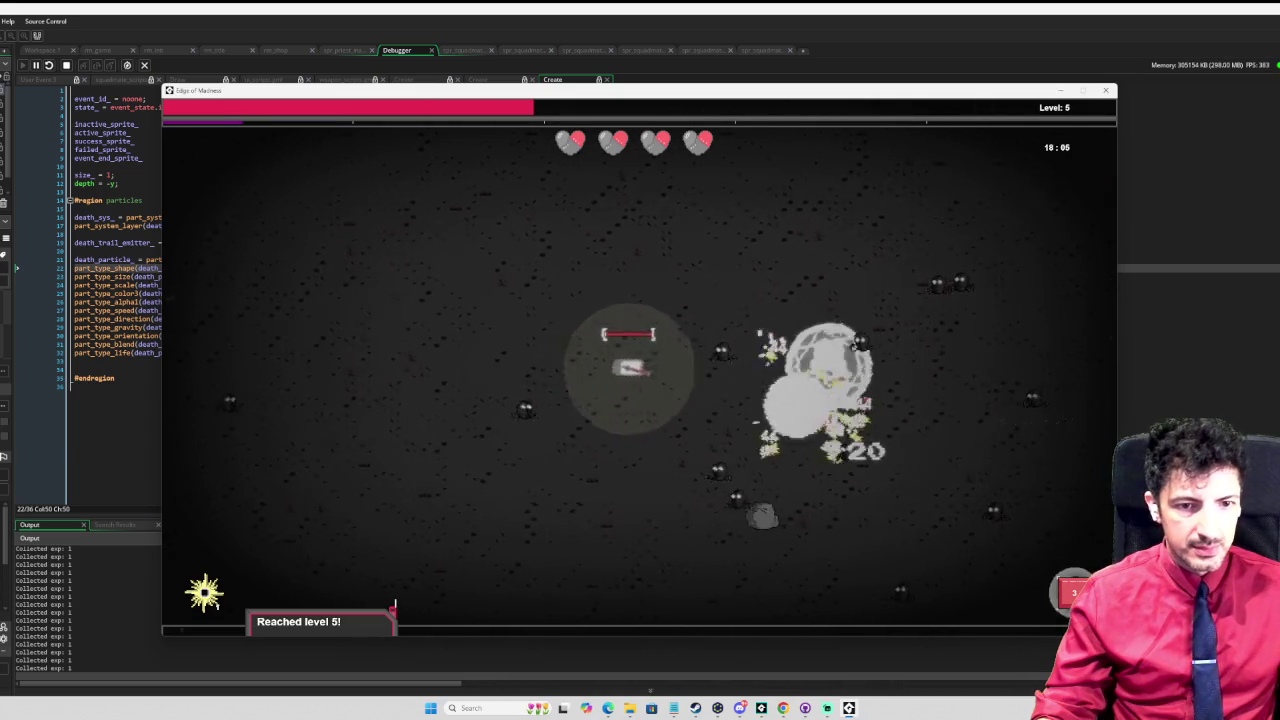
key(Tab)
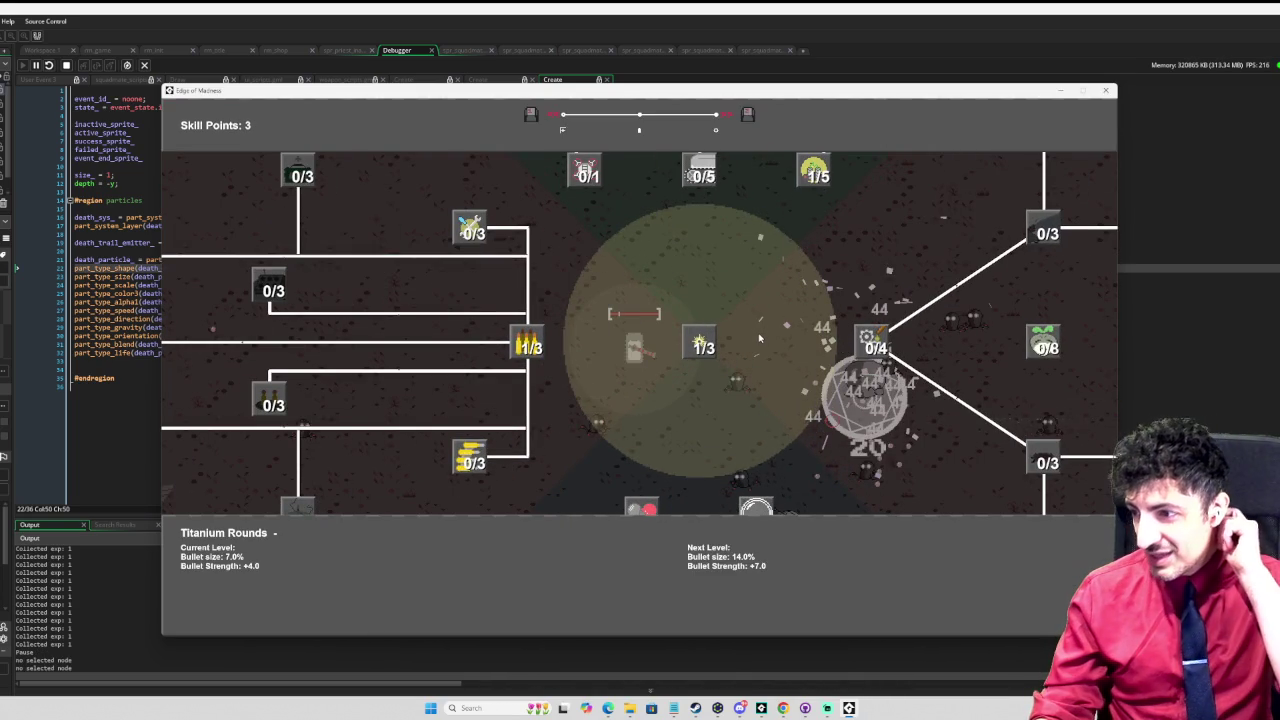
Step: Pan the skill tree and spend a point on Power Converter
mouse_move(699, 345)
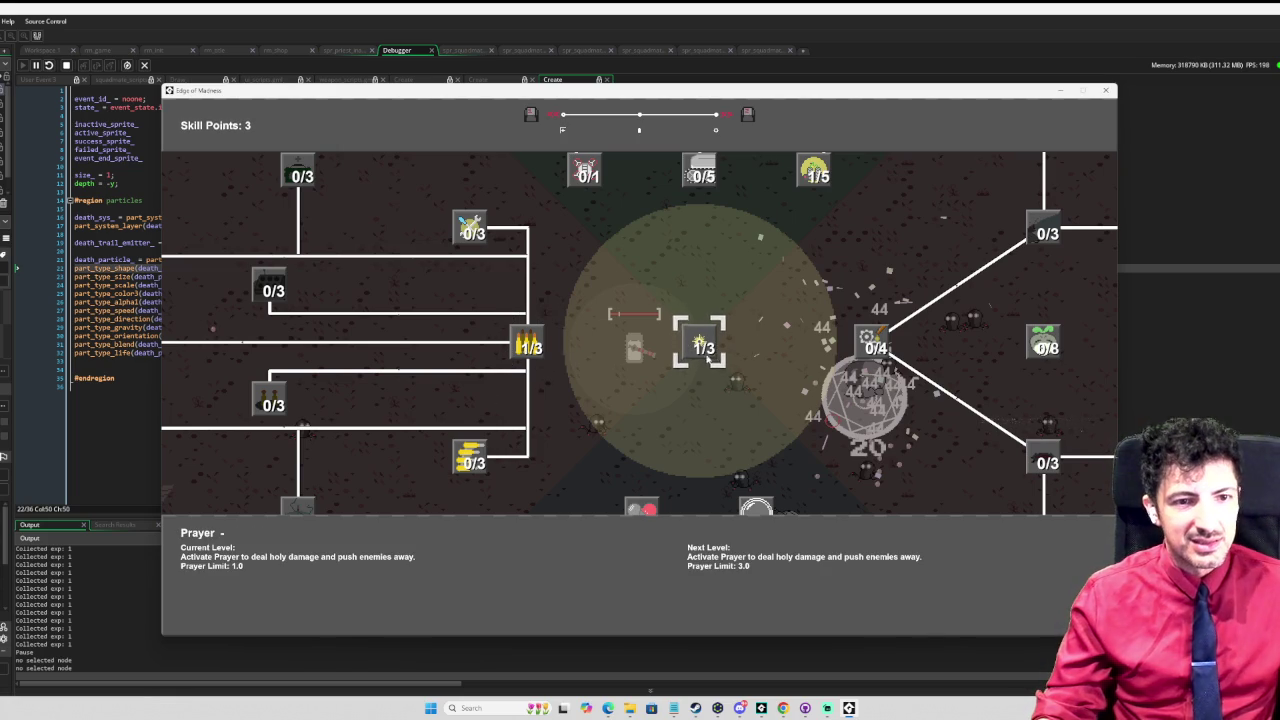
scroll(731, 288, down, 2)
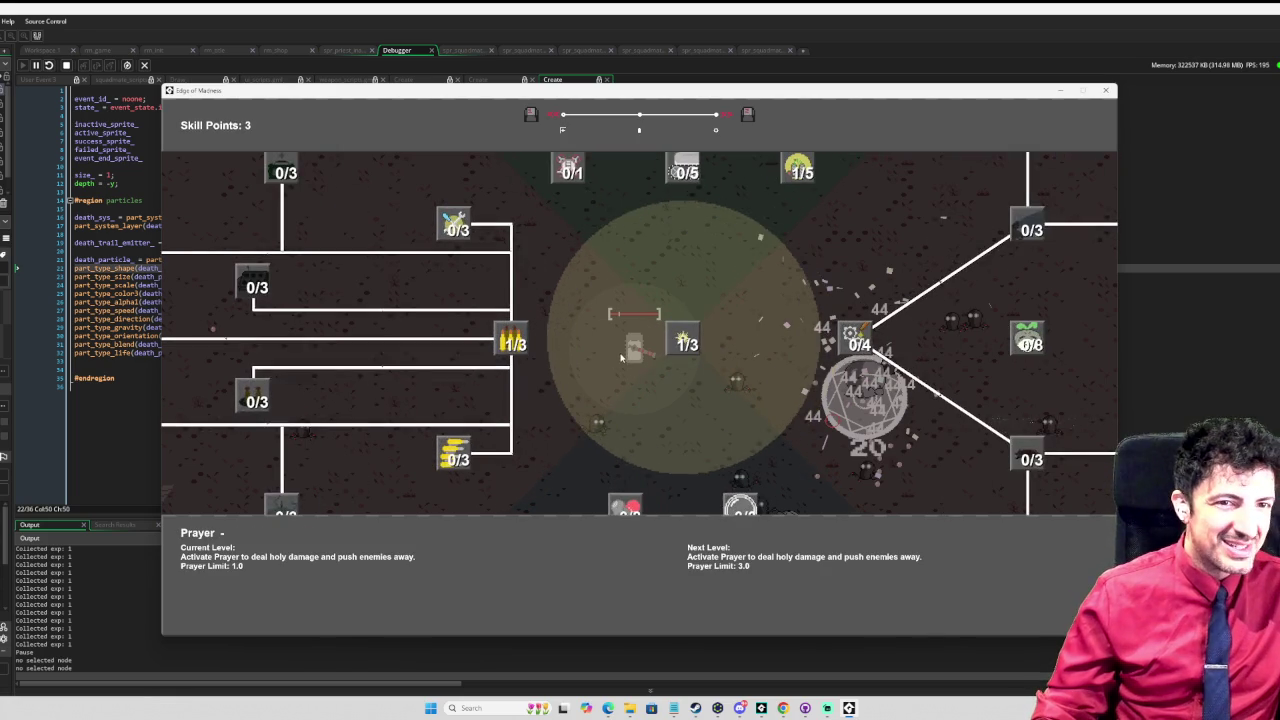
scroll(731, 288, down, 1)
mouse_move(731, 288)
mouse_down()
mouse_move(711, 353)
mouse_move(663, 391)
mouse_move(465, 368)
mouse_move(668, 417)
mouse_move(894, 246)
mouse_move(862, 230)
mouse_move(765, 238)
mouse_move(648, 312)
mouse_move(605, 400)
mouse_up()
click(650, 195)
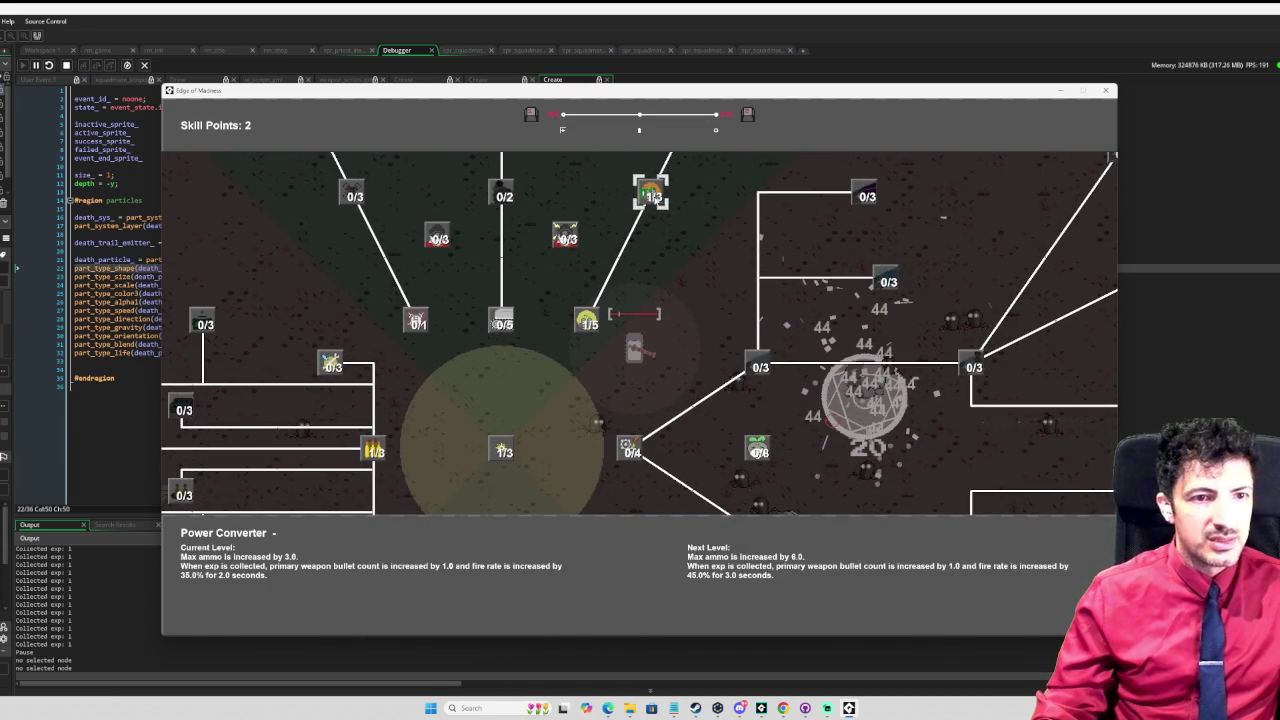
key(Escape)
Step: Play on to level 6 and spend a point on Full Metal Jacket, leaving 2 points
key(w)
key(d)
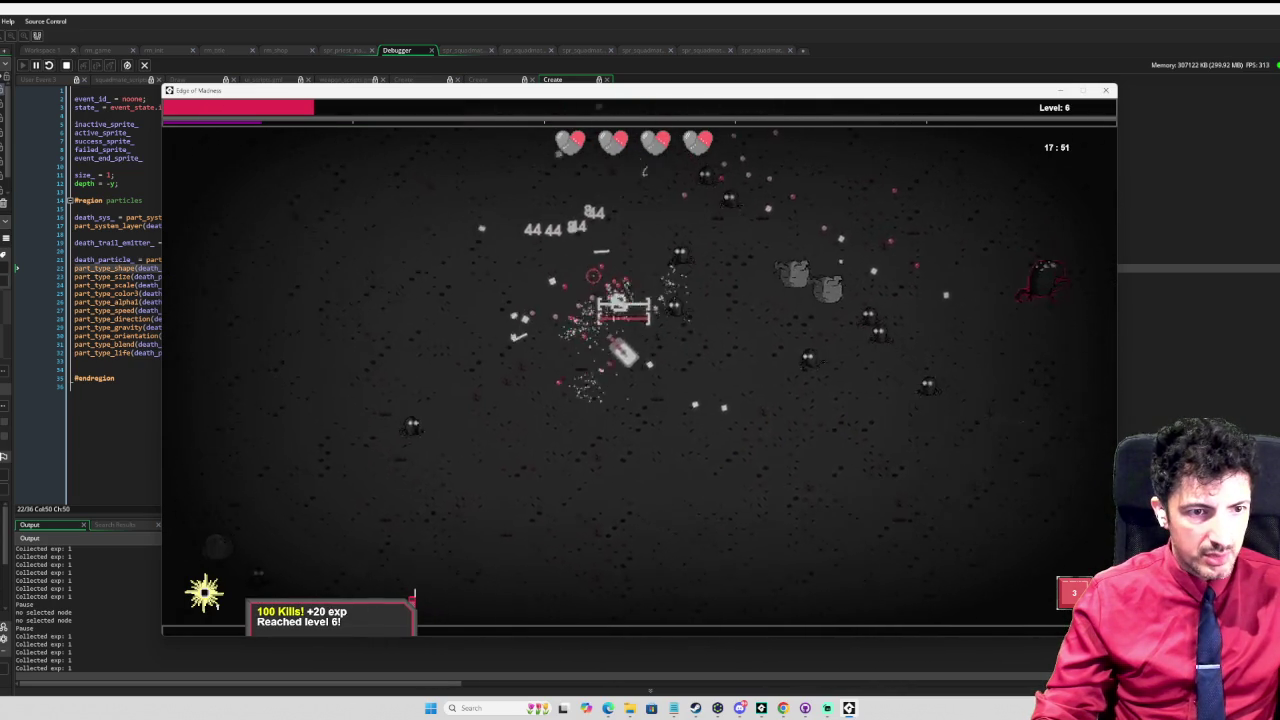
key(Tab)
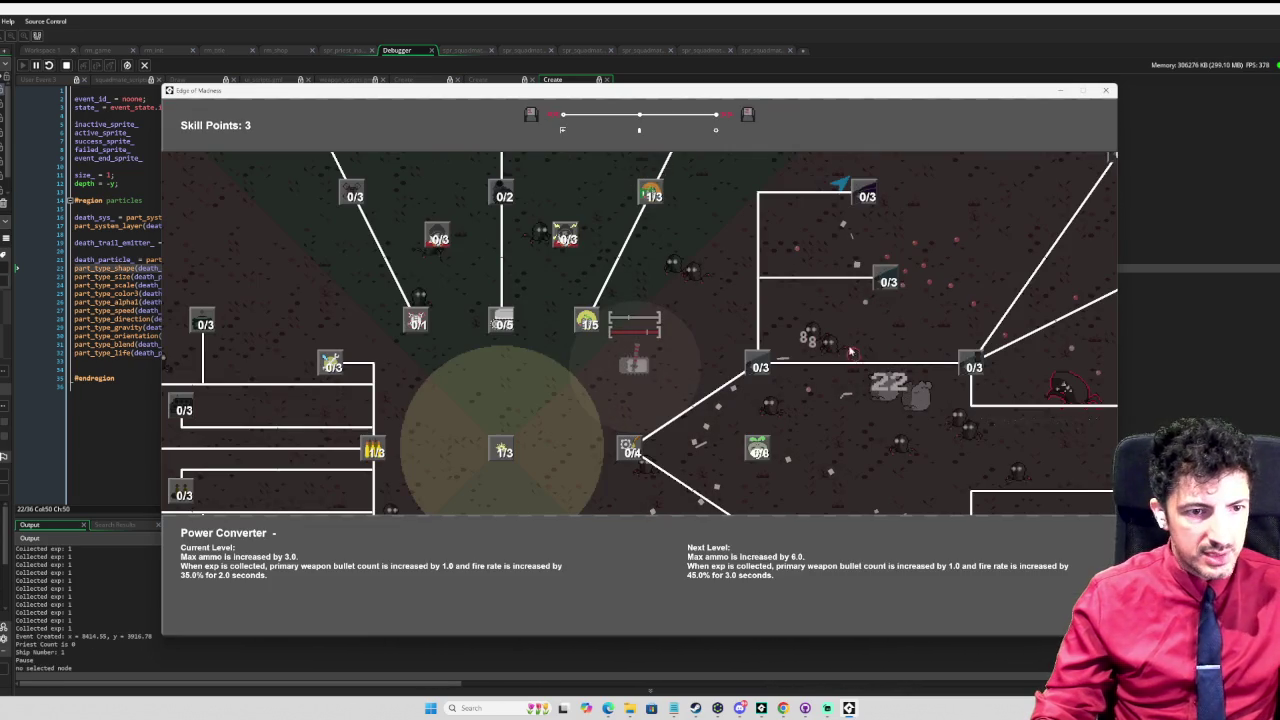
drag(427, 393, 714, 259)
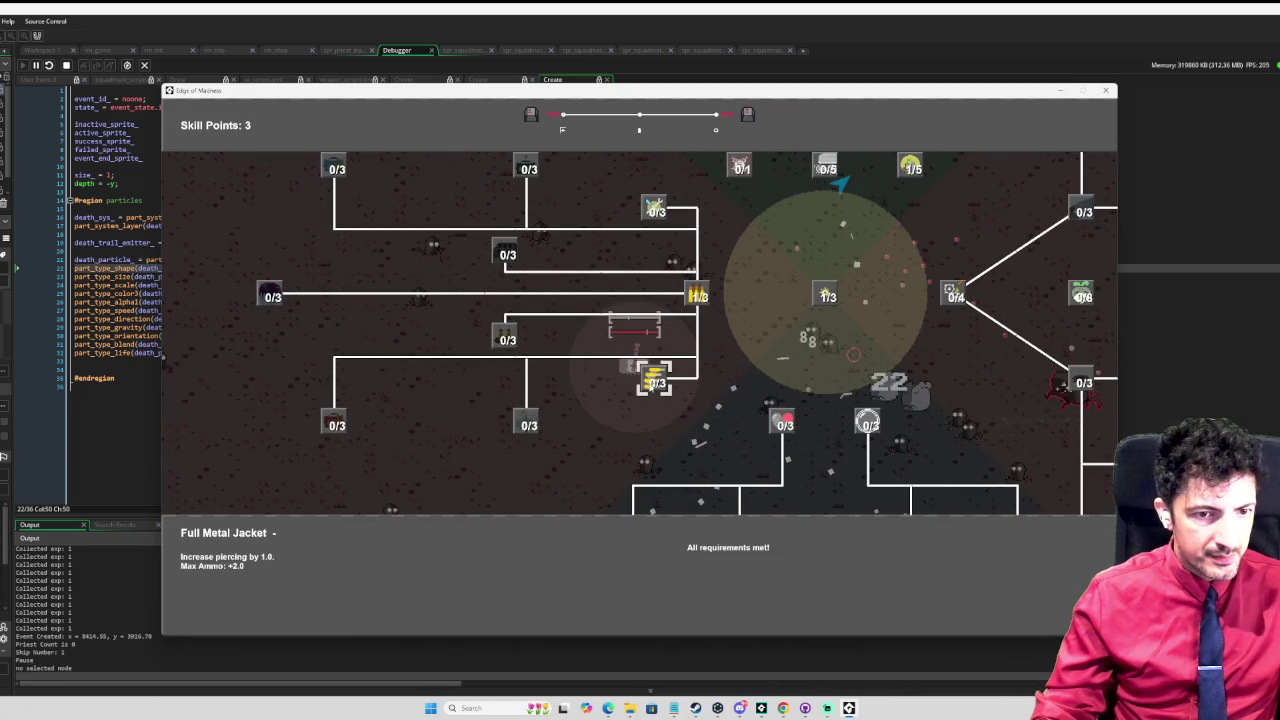
click(653, 388)
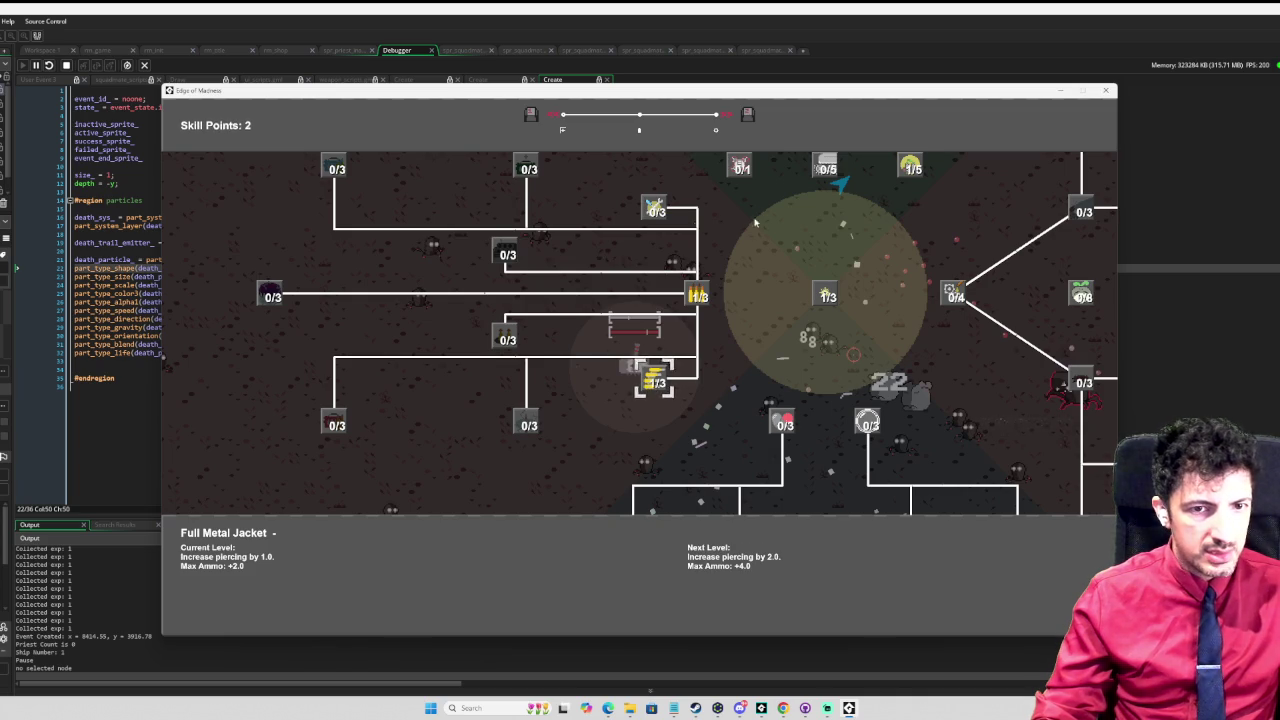
drag(736, 219, 697, 340)
drag(852, 192, 780, 266)
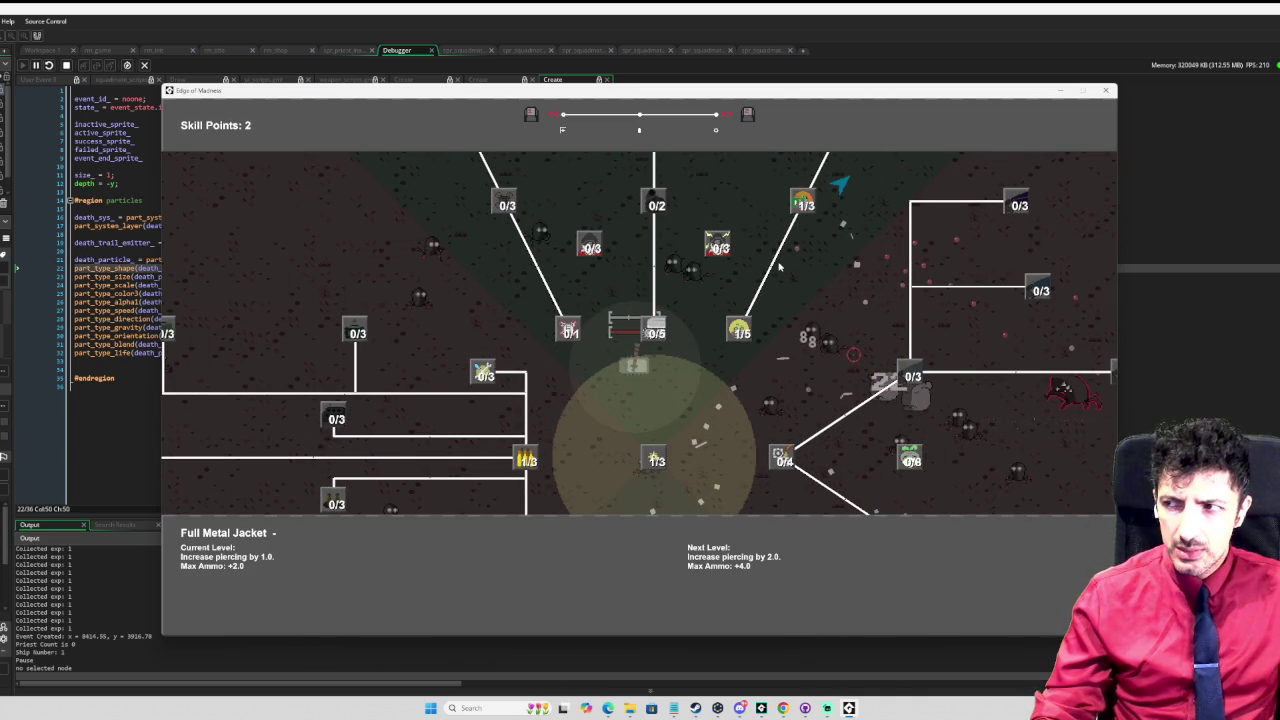
key(Escape)
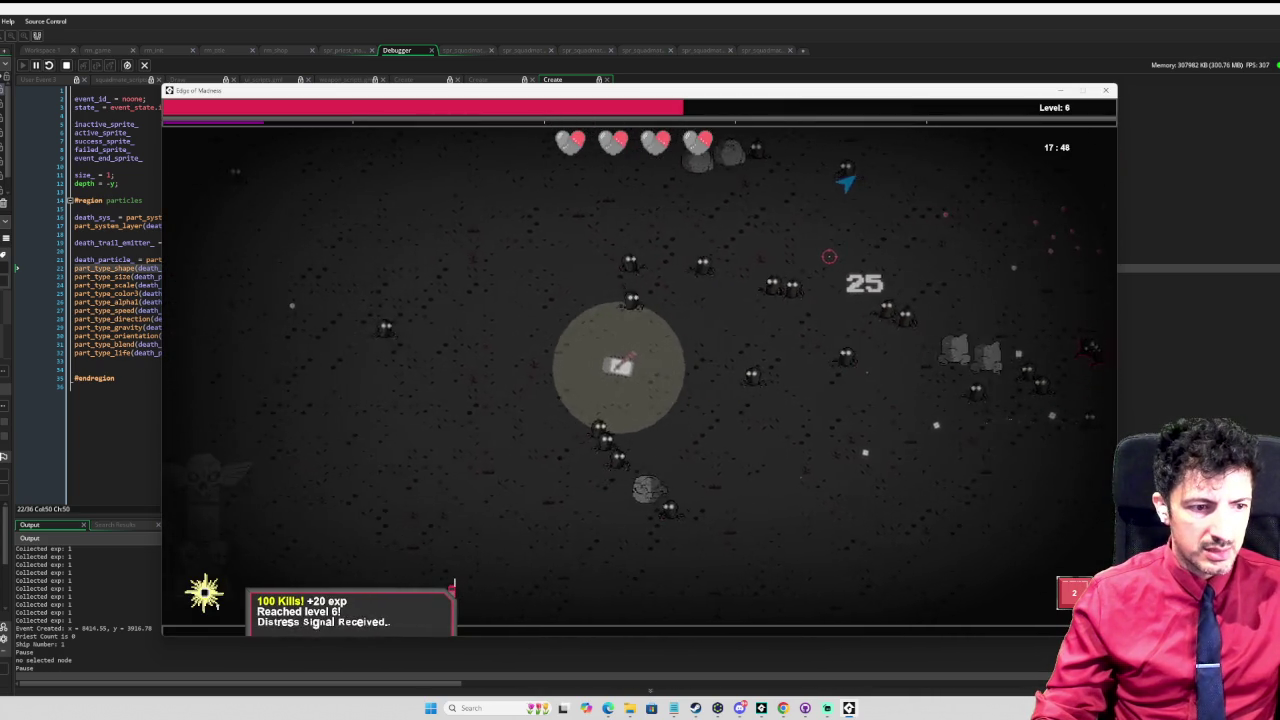
Step: Head the ship up and right to the distress signal totem to start the event
key(d)
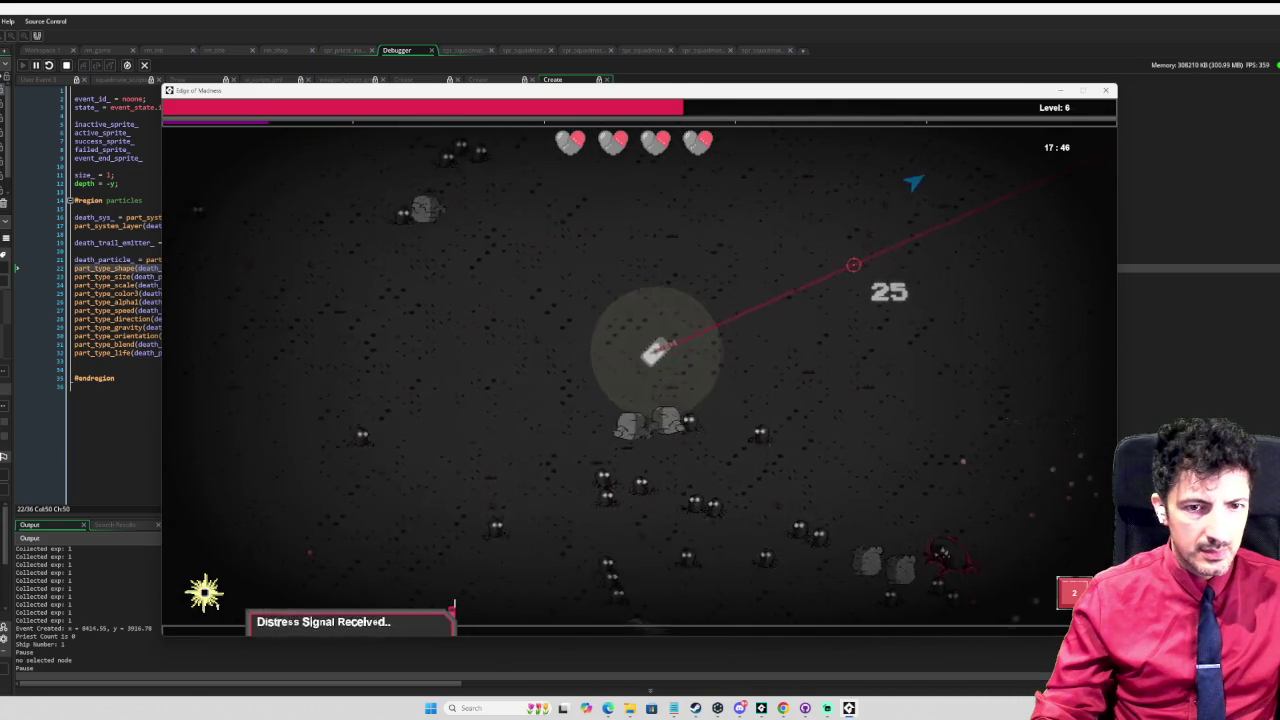
key(w)
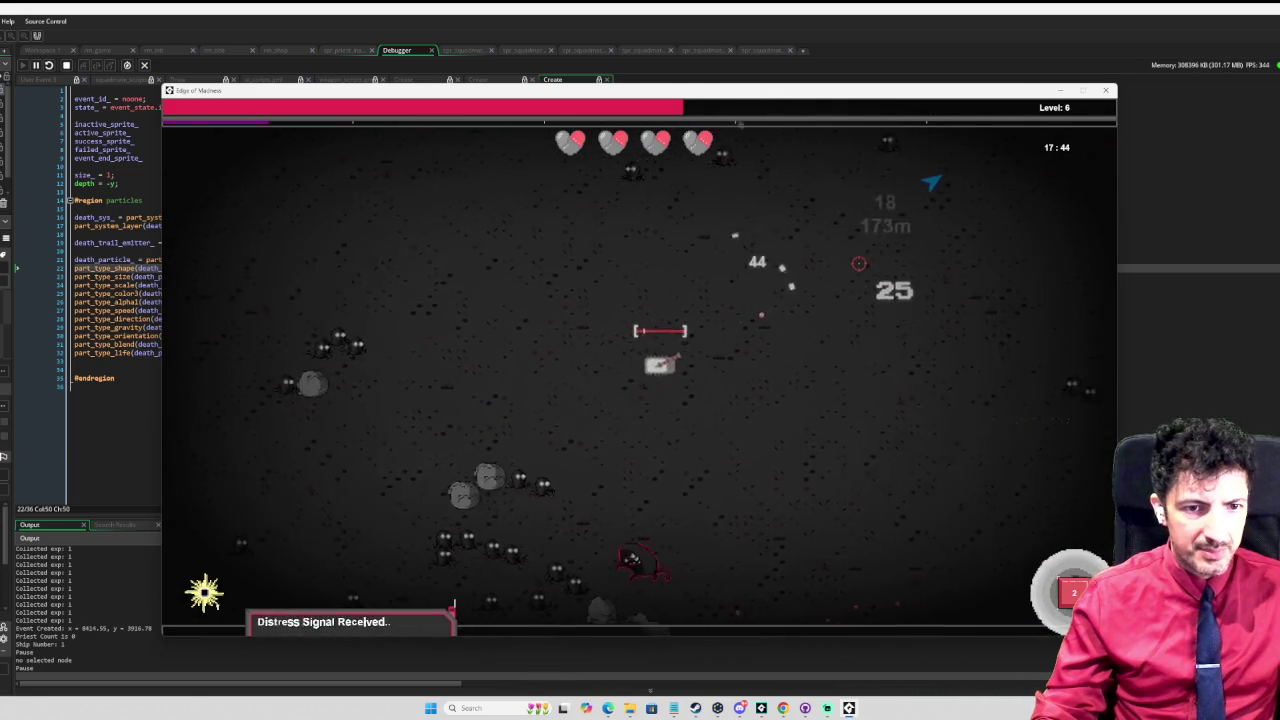
key(d)
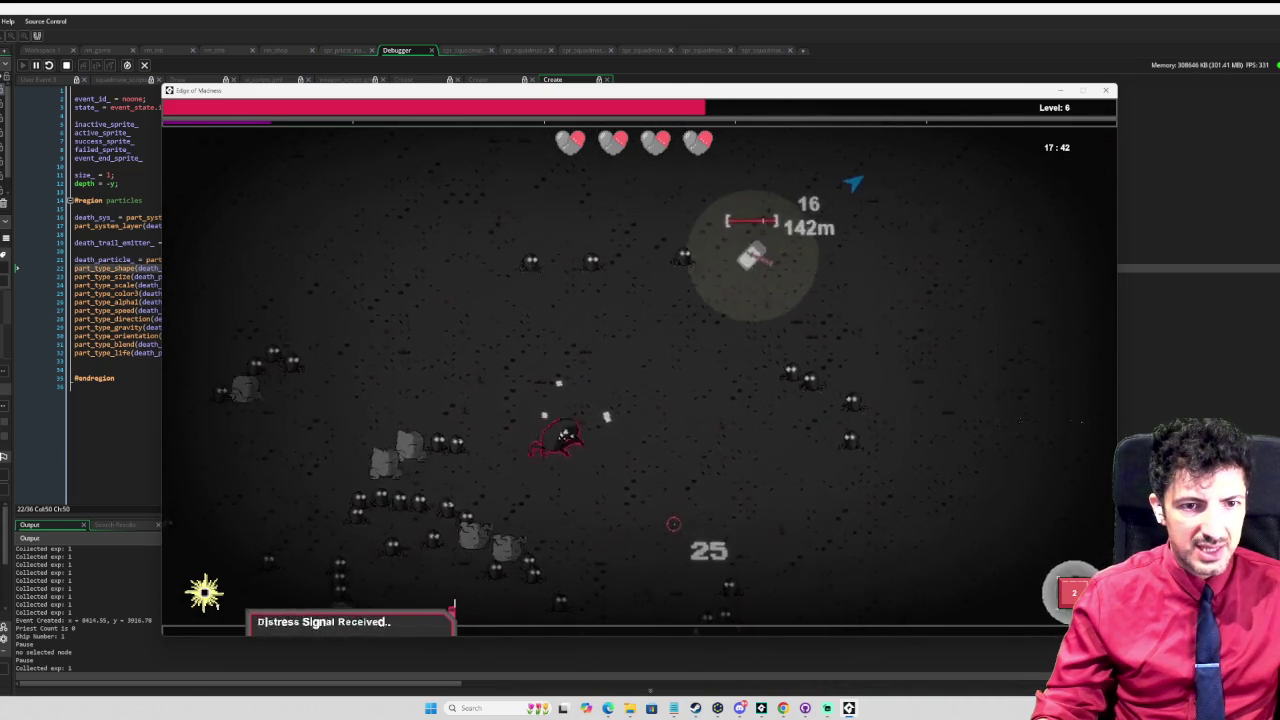
key(w)
key(d)
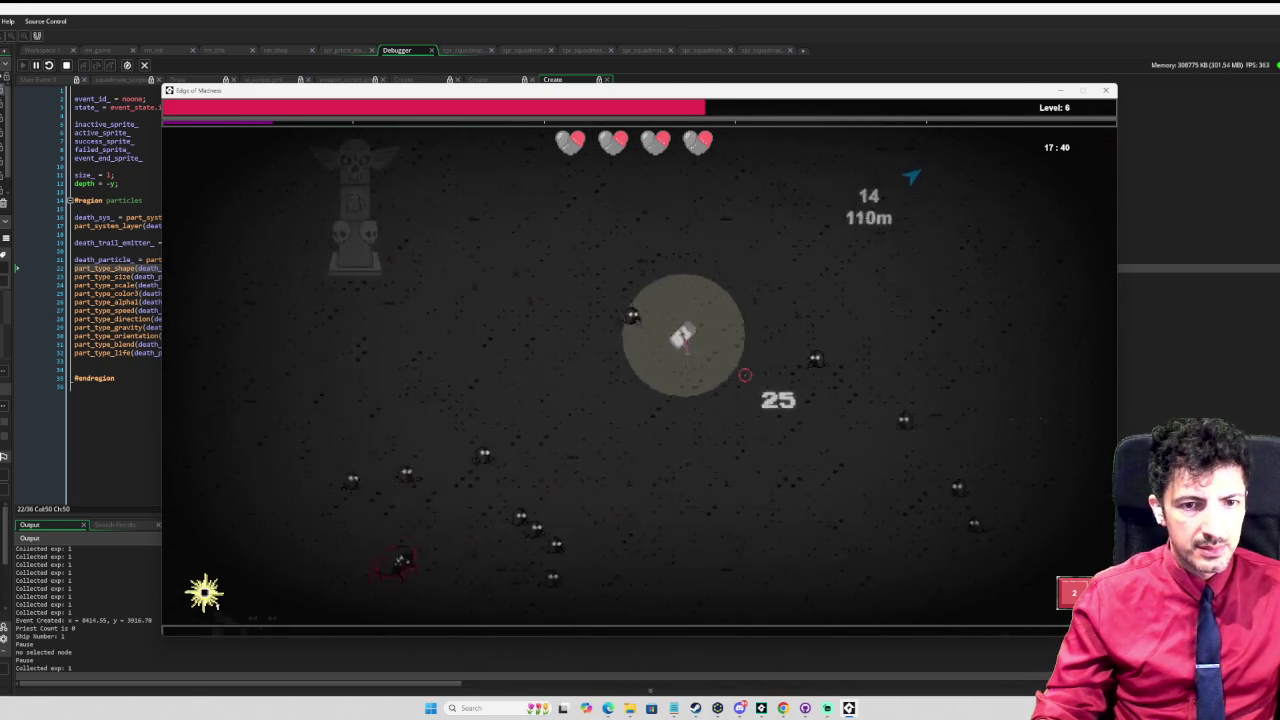
key(w)
key(d)
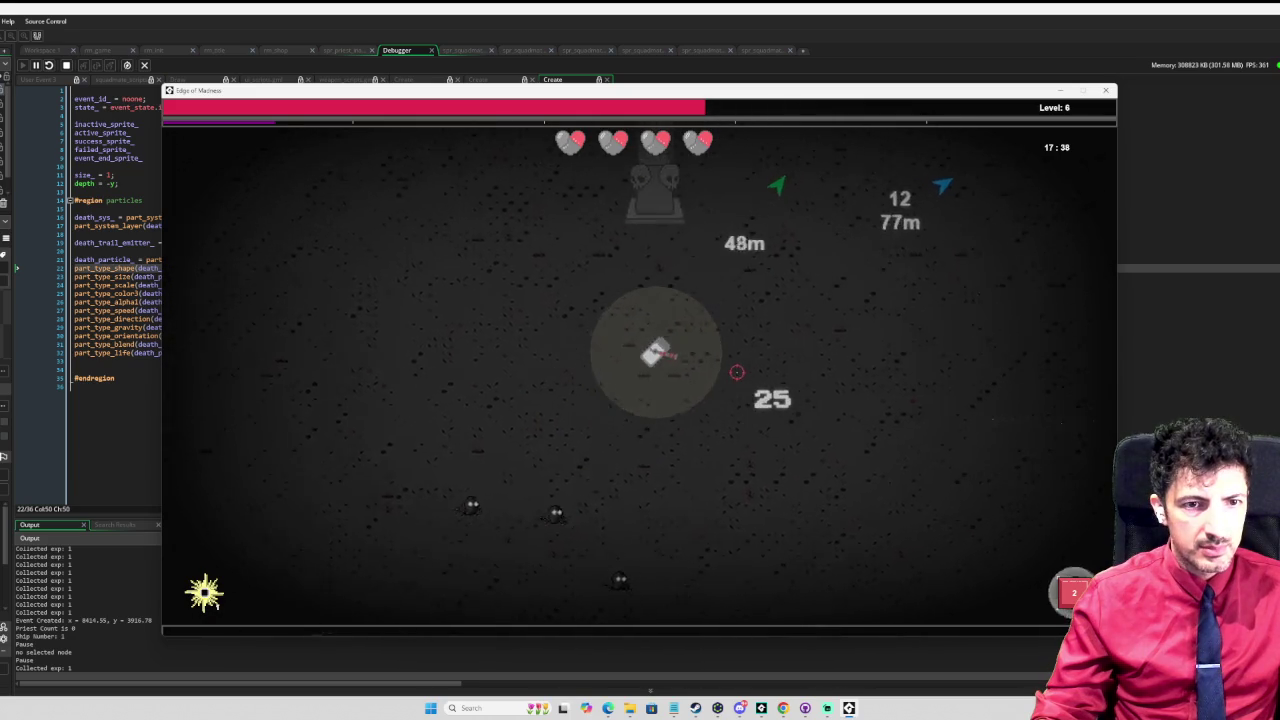
key(w)
key(d)
key(w)
key(d)
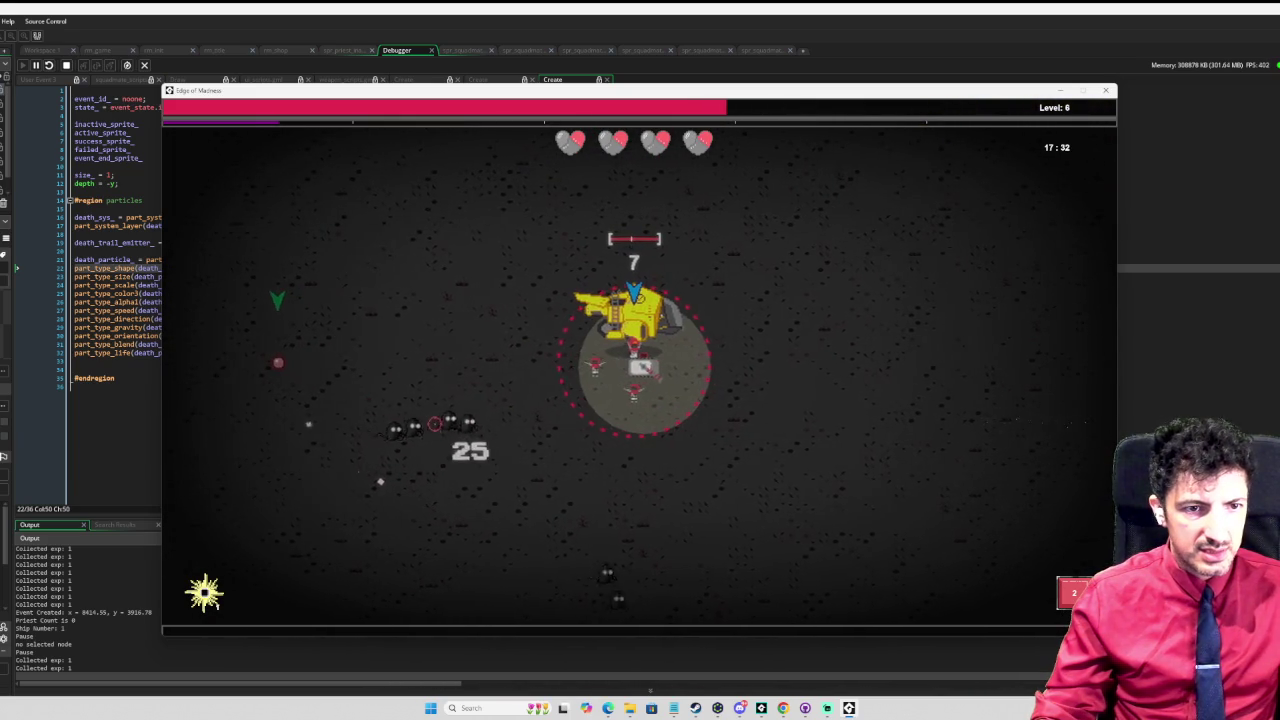
key(a)
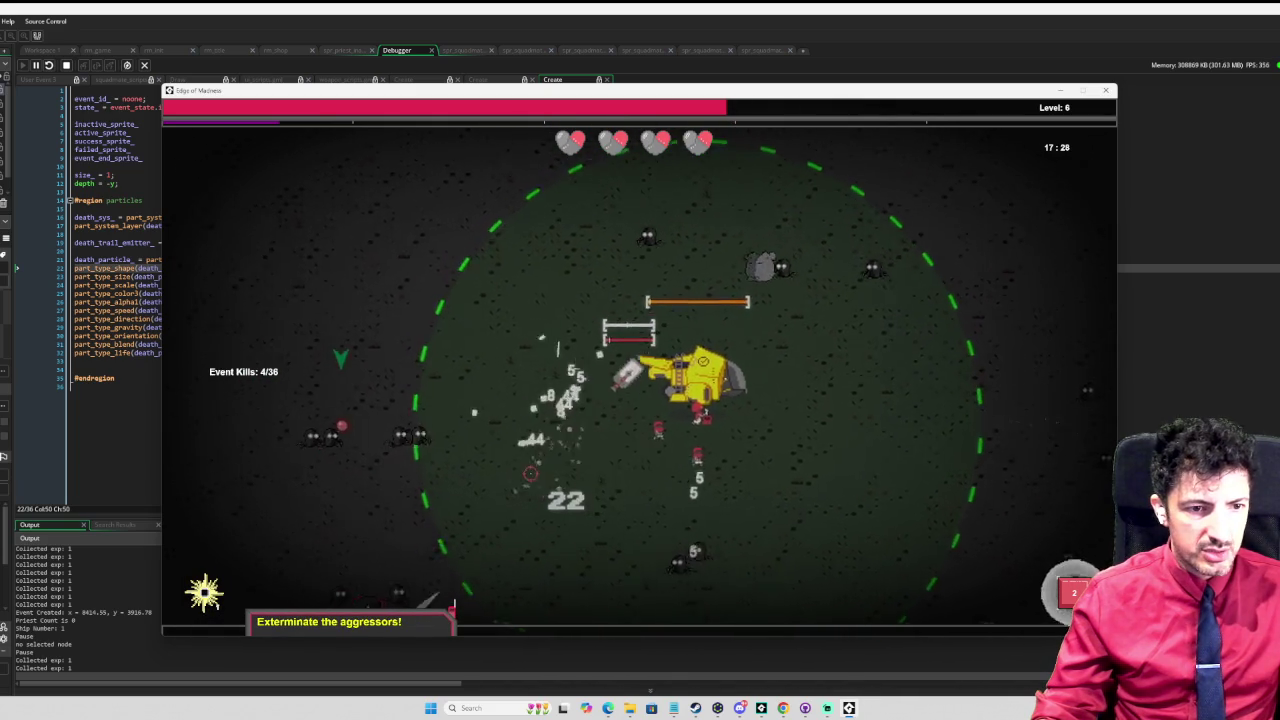
Step: Fight inside the event ring to 30/36 kills, then open the skill tree
key(s)
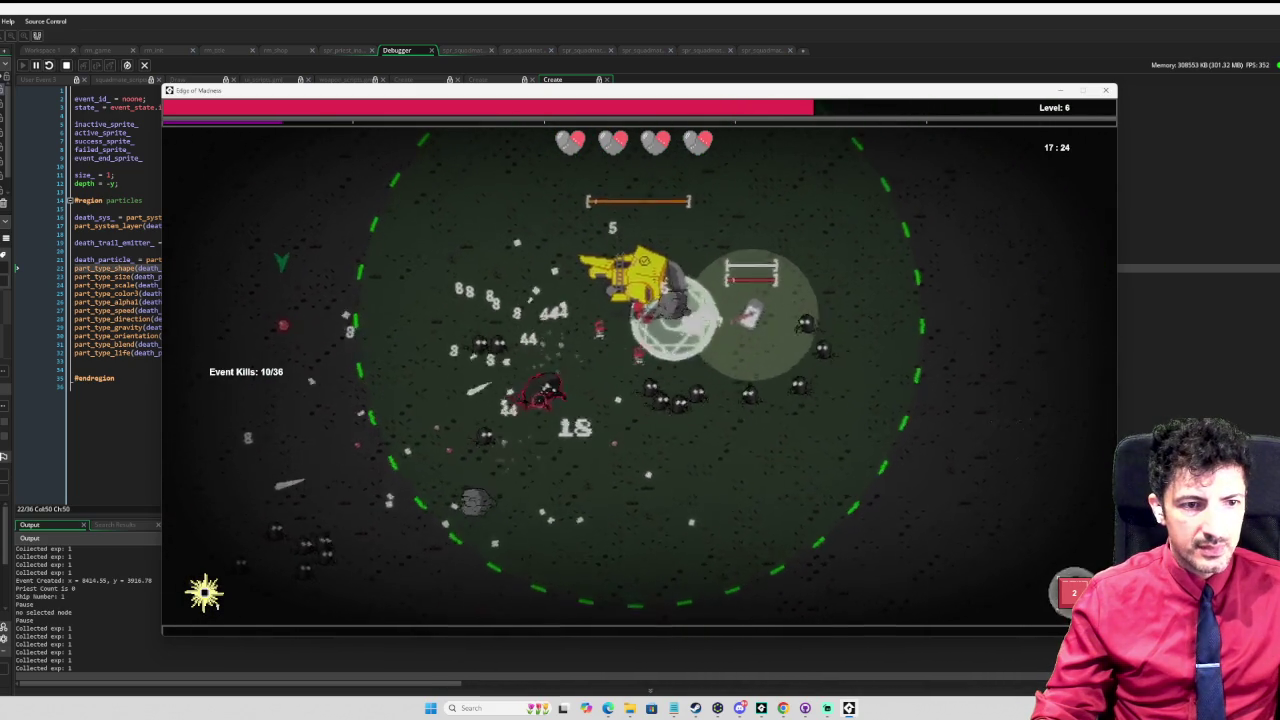
key(s)
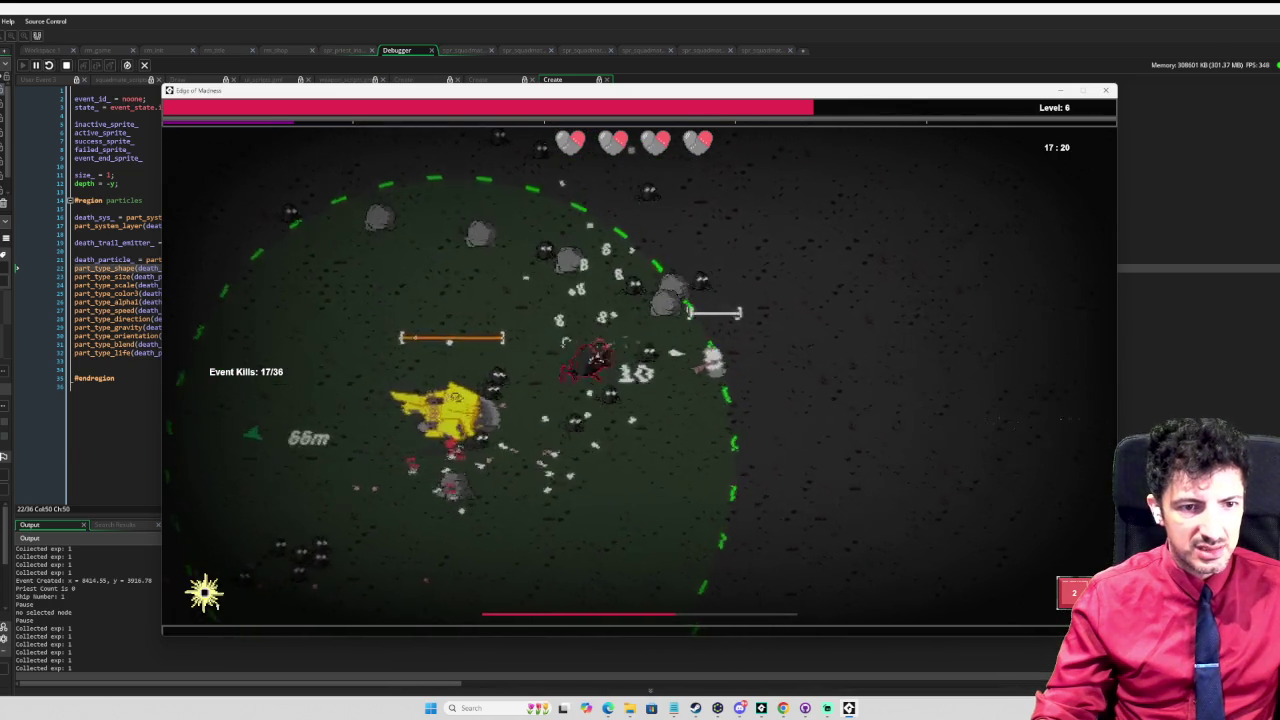
key(s)
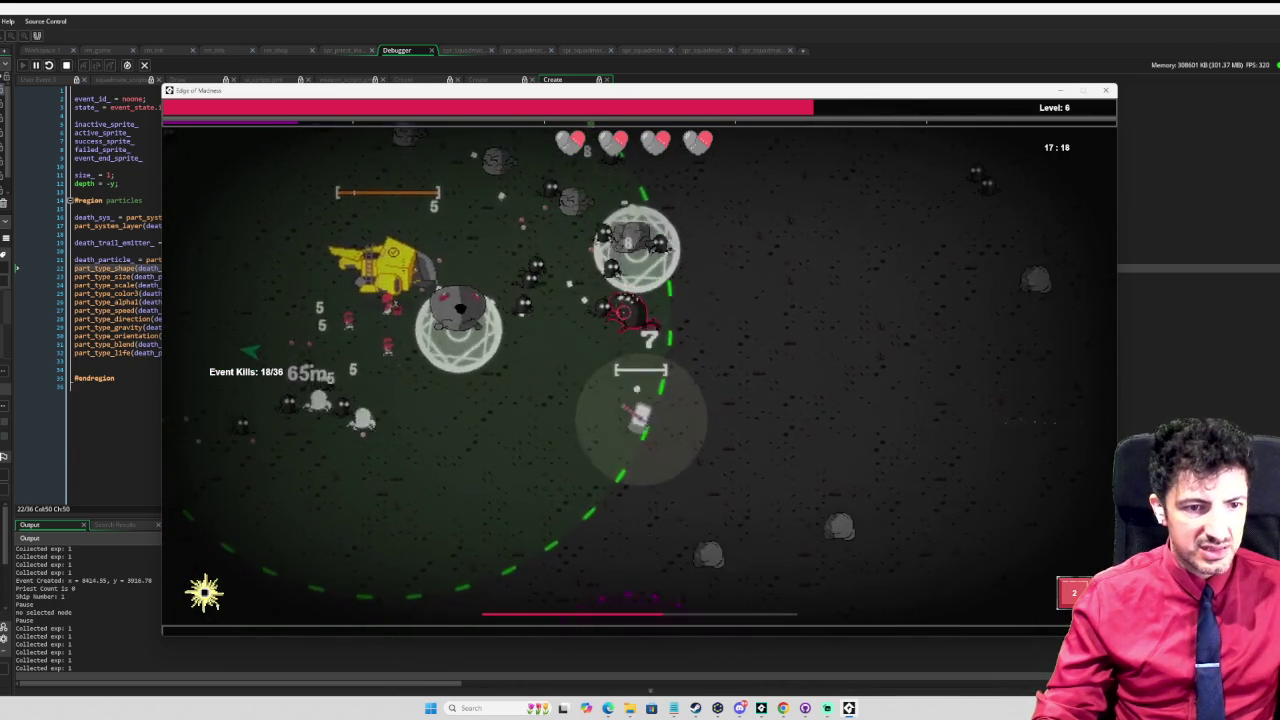
key(s)
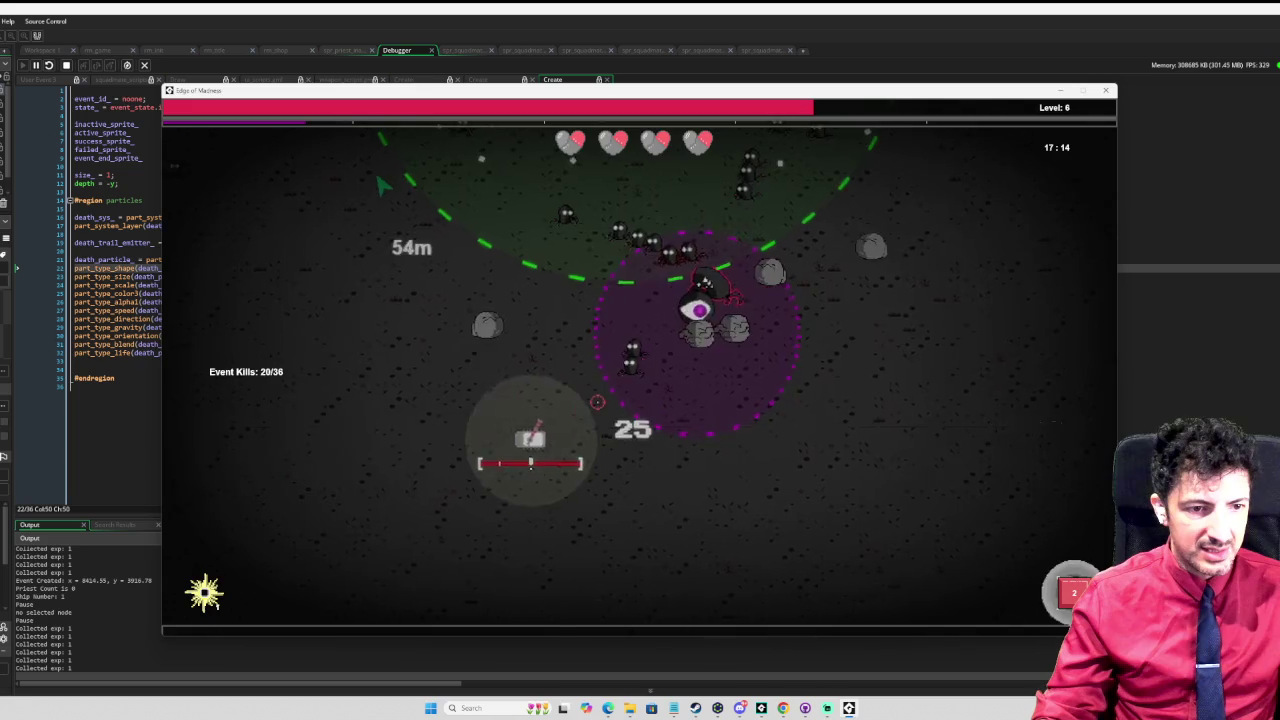
key(w)
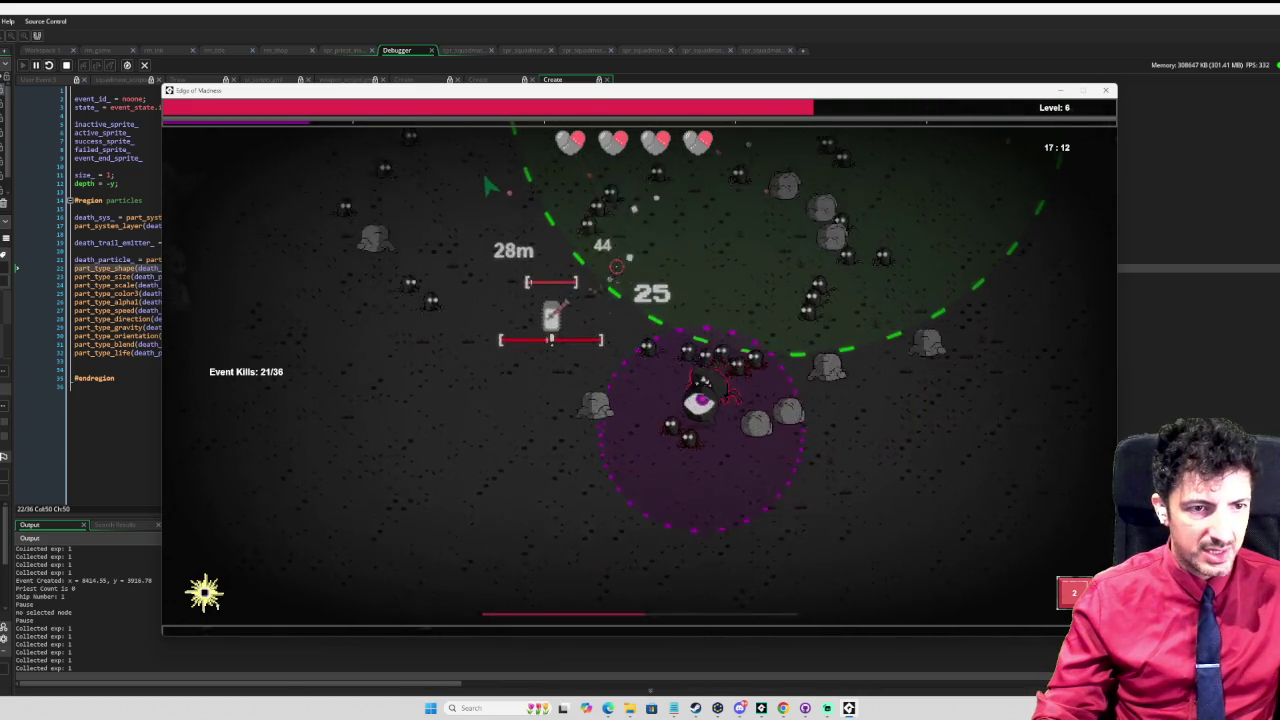
key(w)
key(a)
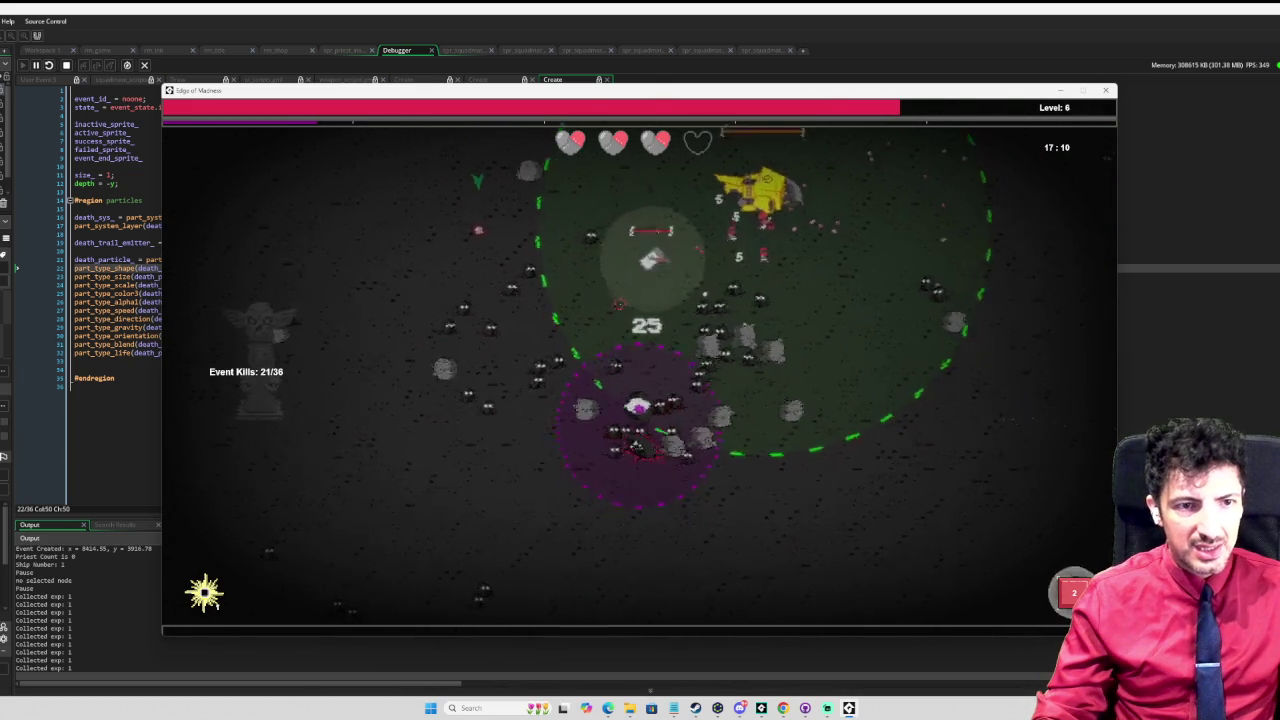
key(w)
key(w)
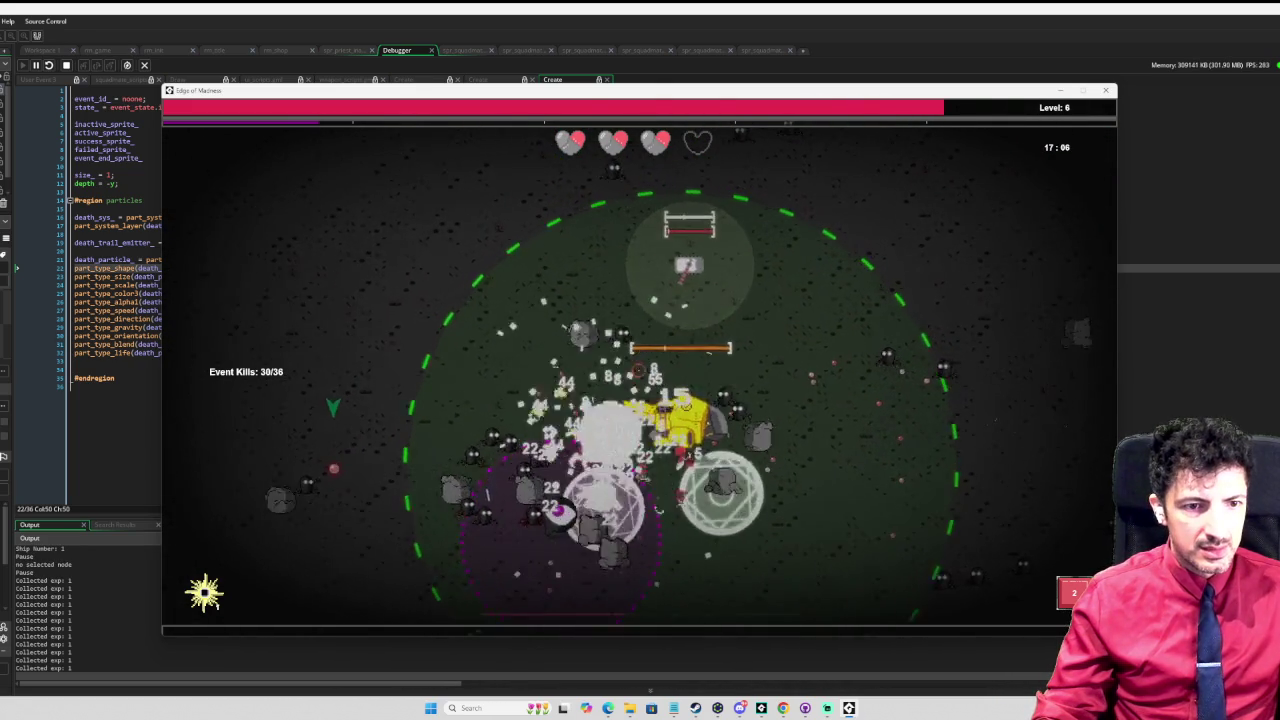
key(Tab)
Step: Pan the skill tree to the Improved Mechanics node, then resume the run
mouse_move(607, 318)
mouse_down()
mouse_move(593, 300)
mouse_move(577, 378)
mouse_up()
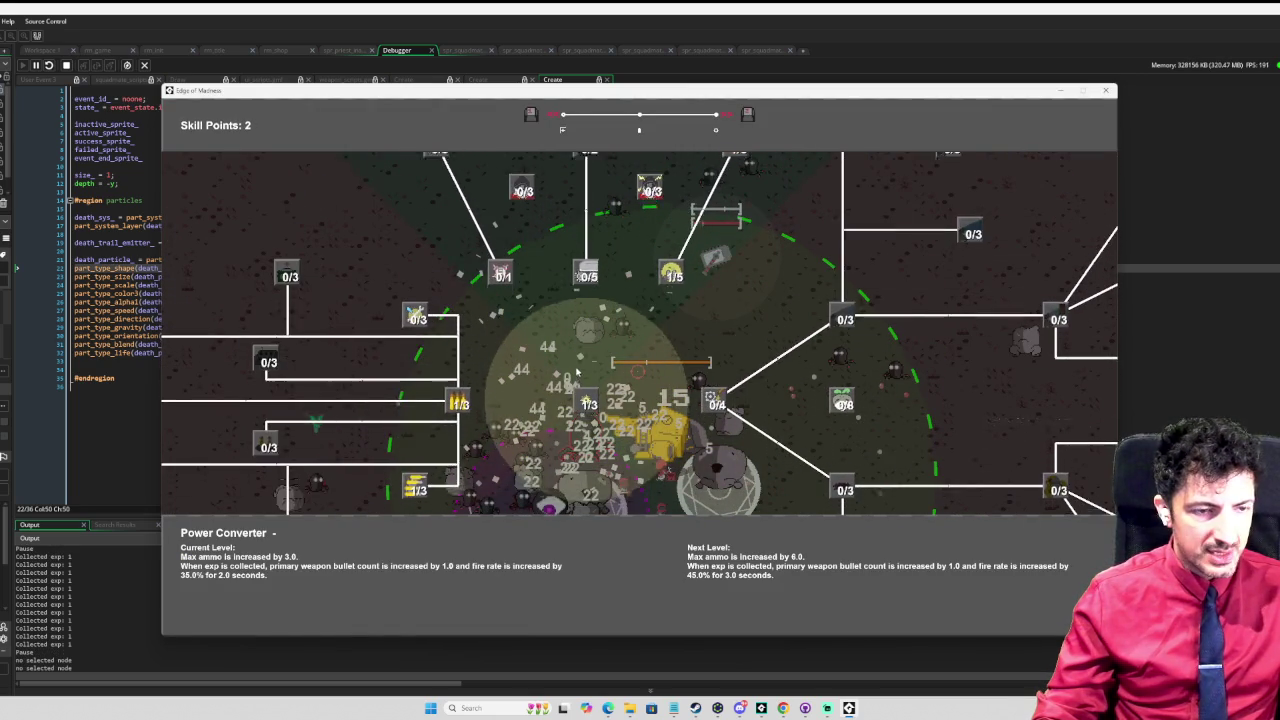
mouse_move(425, 320)
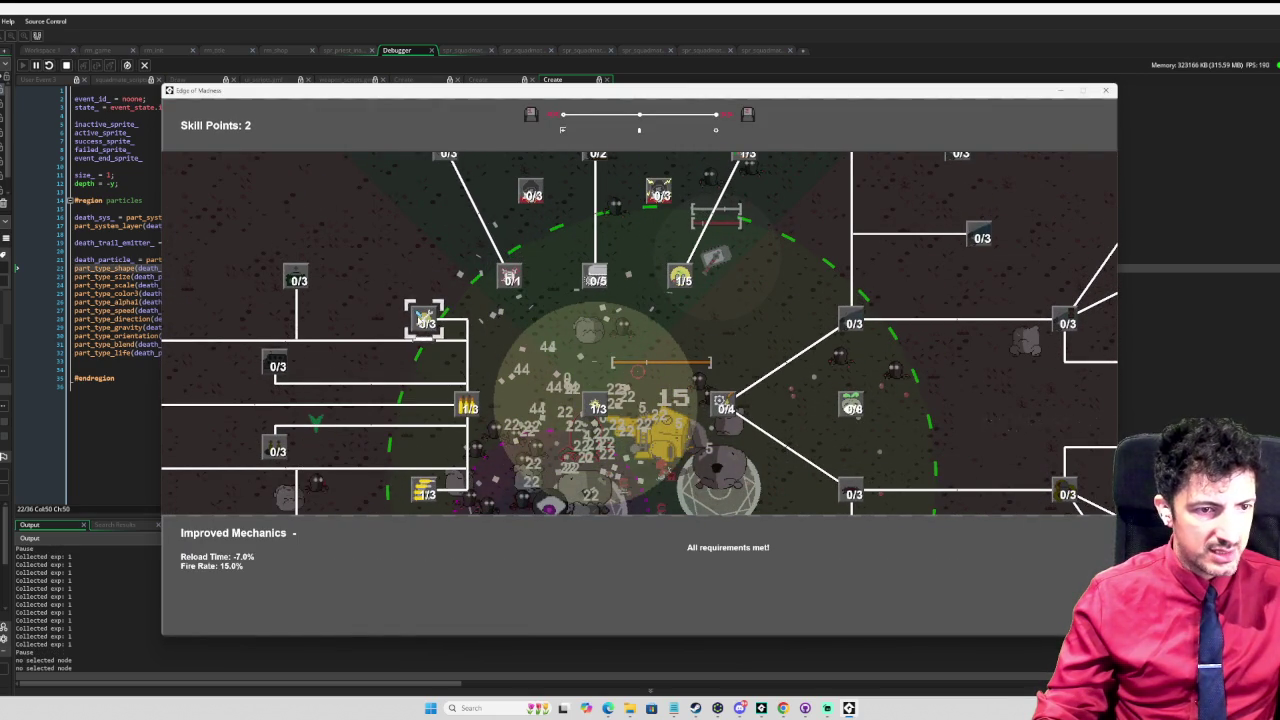
mouse_move(296, 279)
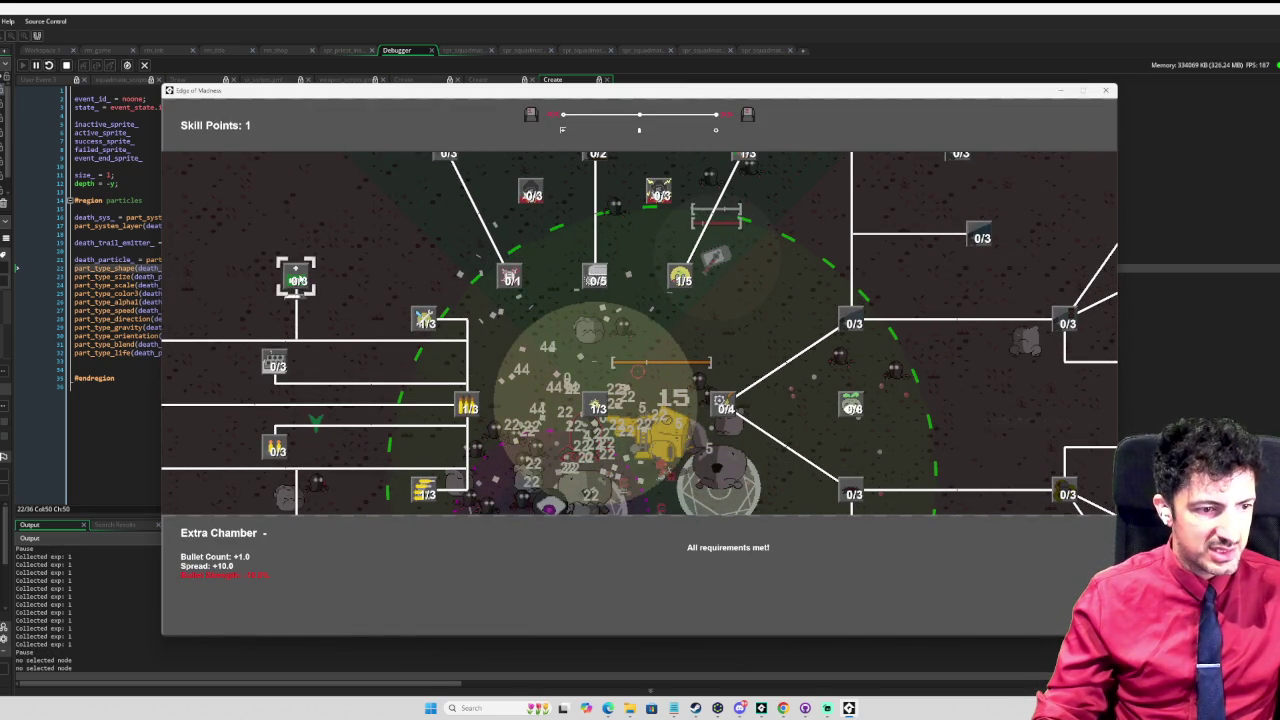
key(Escape)
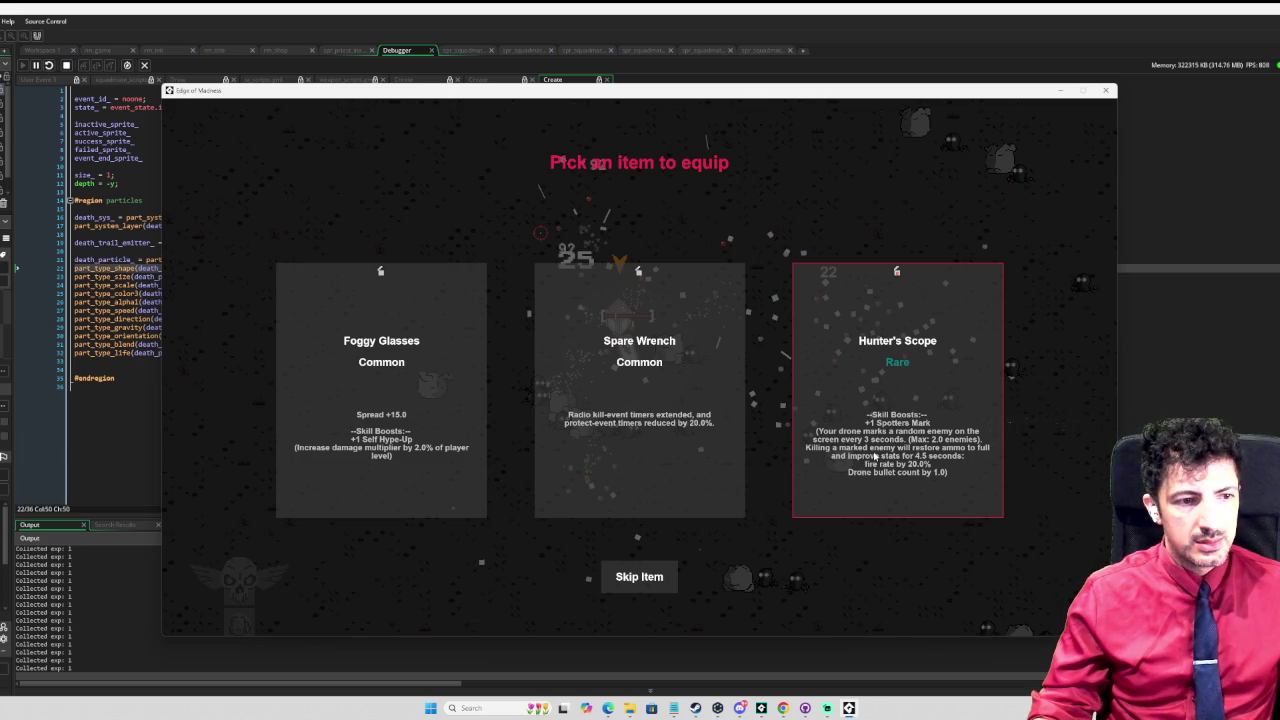
Step: Equip Foggy Glasses, then upgrade Oiled Gears to 1/4, leaving 1 skill point
click(450, 448)
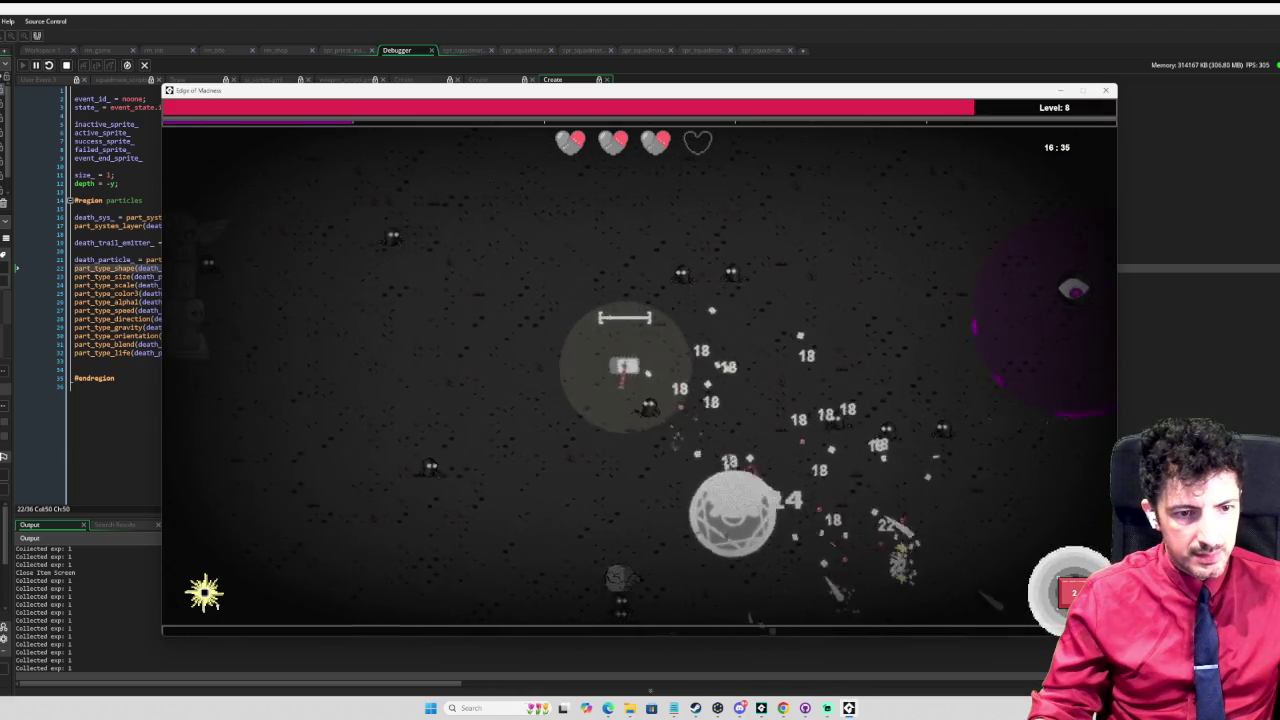
key(Escape)
scroll(700, 430, down, 3)
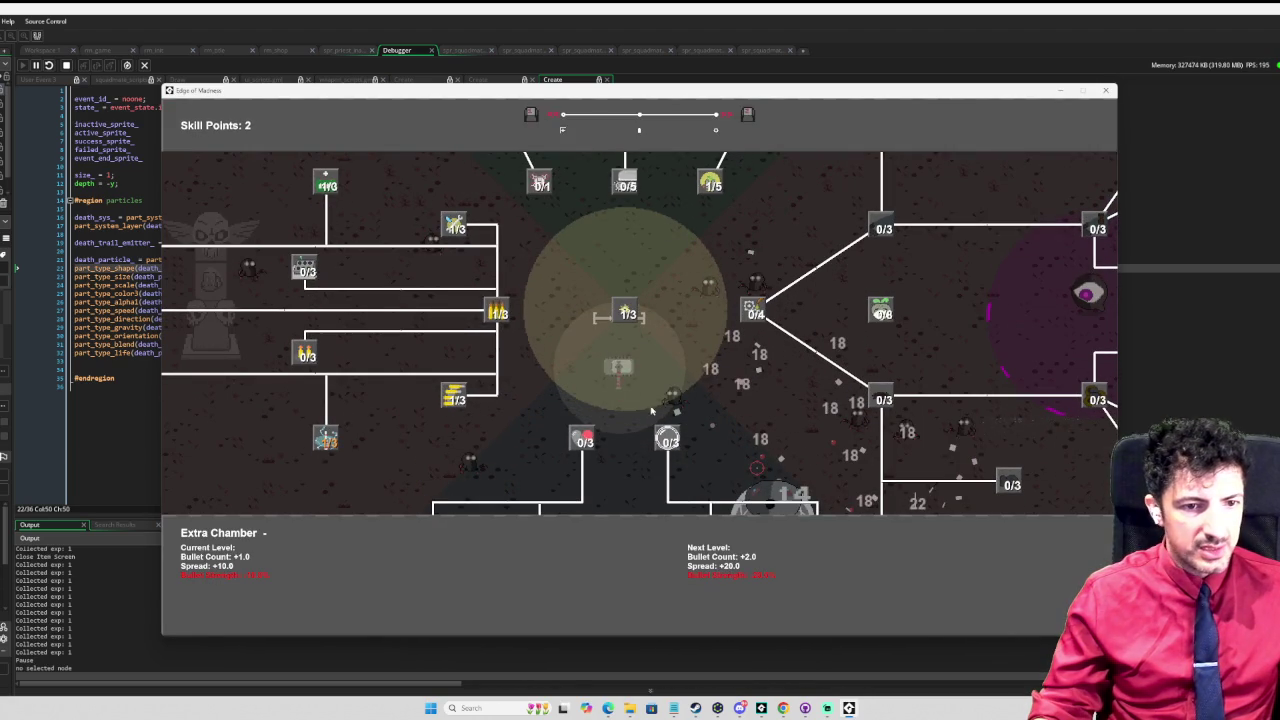
click(754, 312)
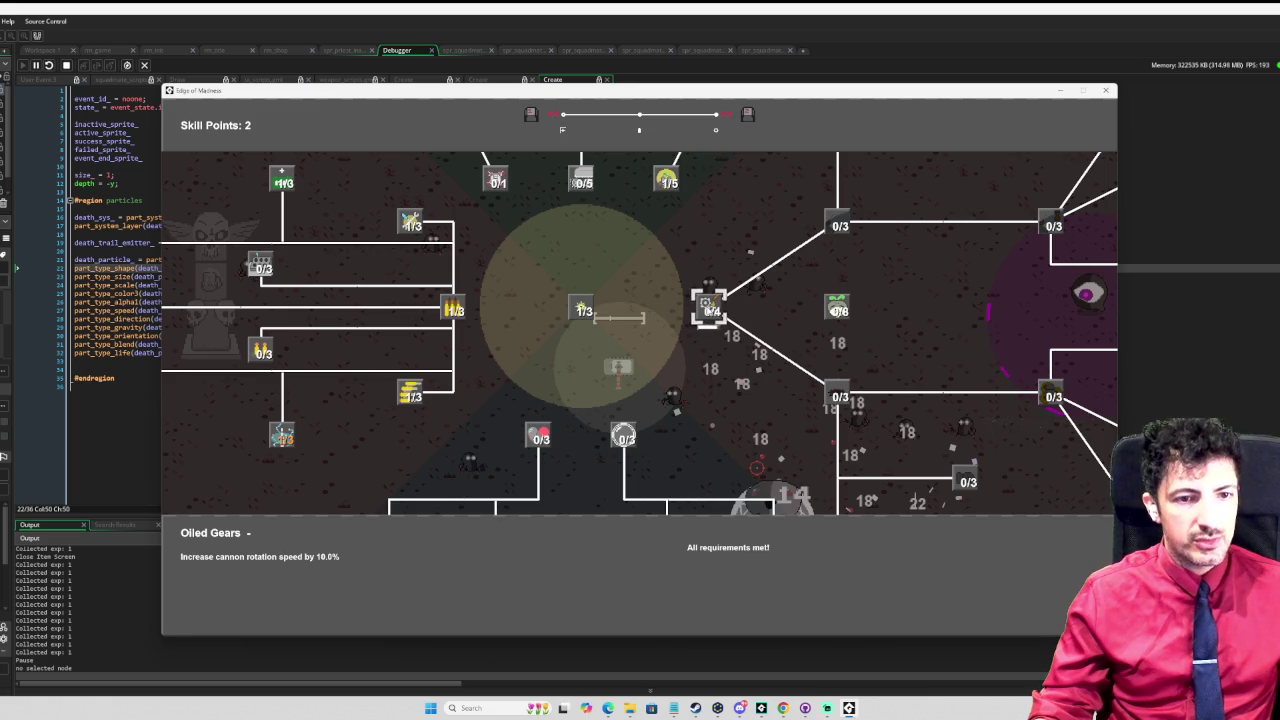
click(710, 308)
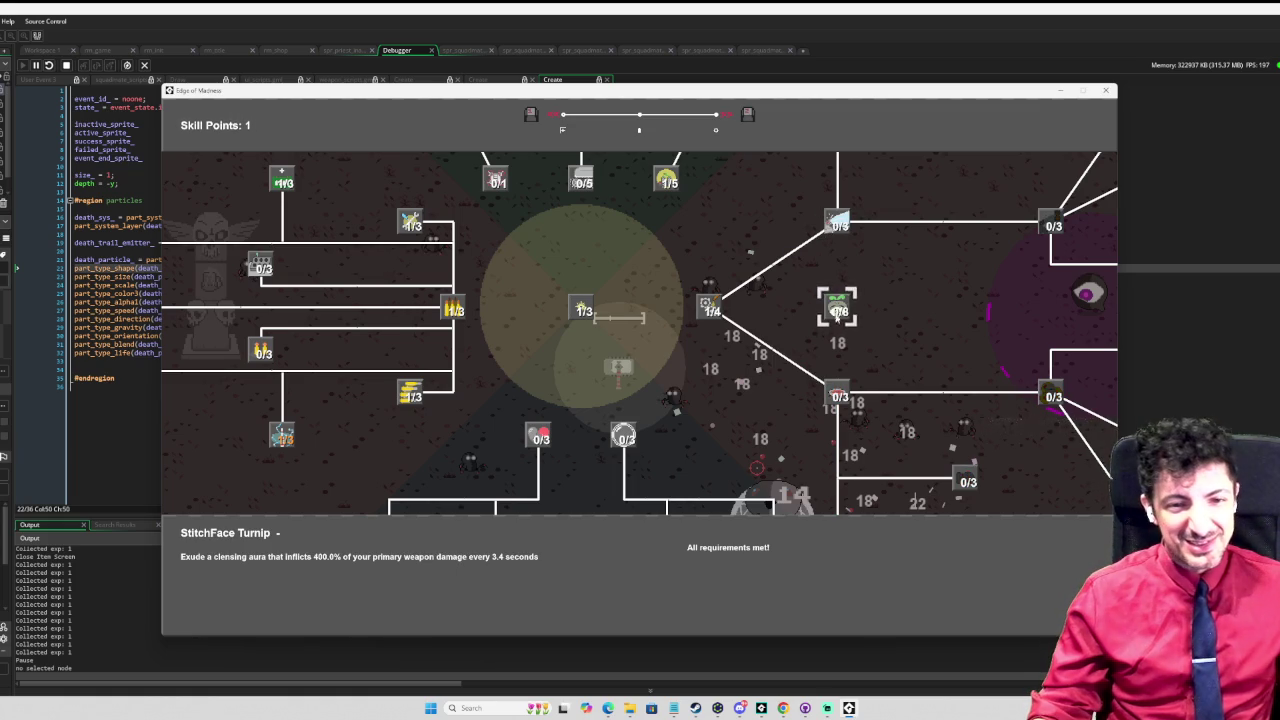
key(Down)
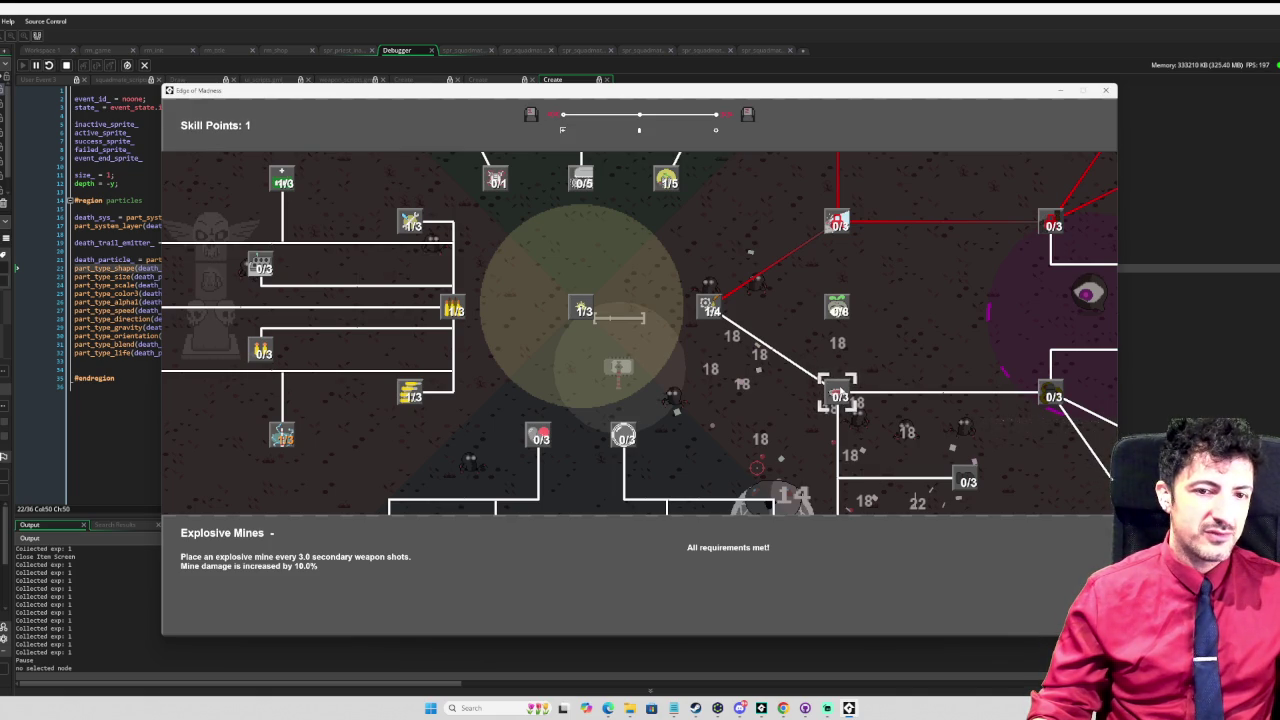
Step: Unlock the Hate Beam skill, which stops on a breakpoint in item_creation.gml
key(Up)
key(Up)
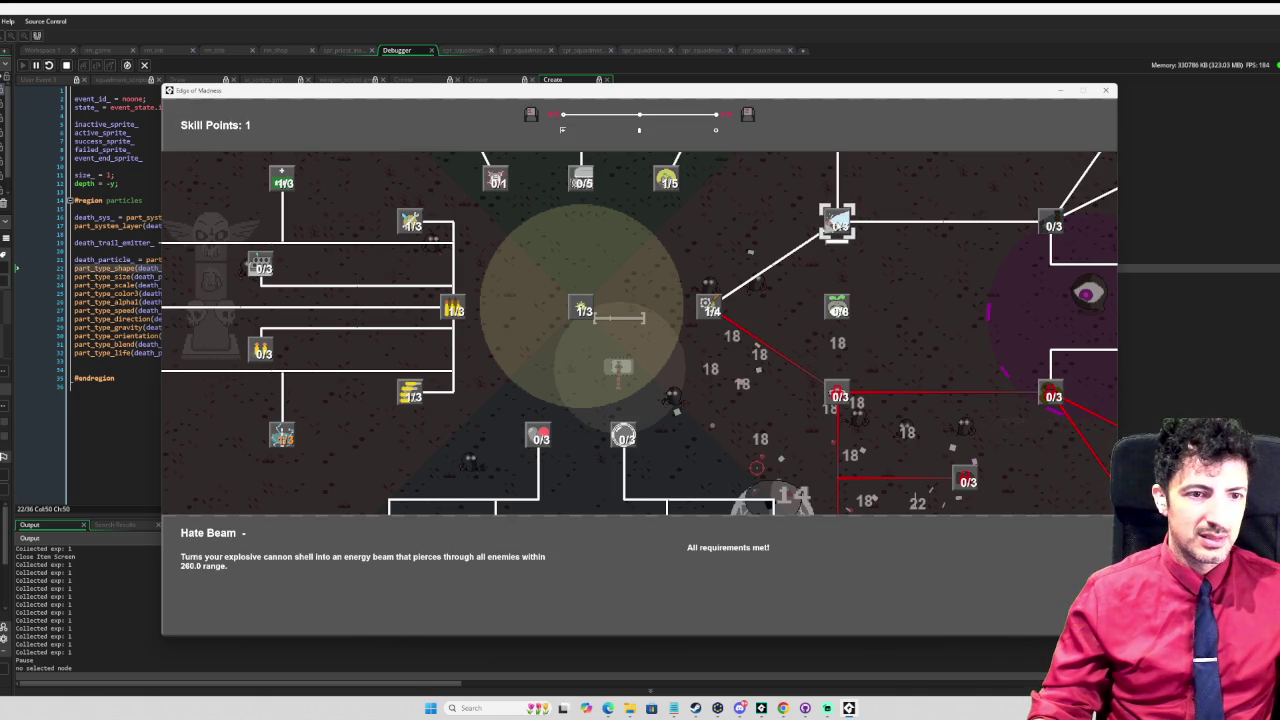
key(Return)
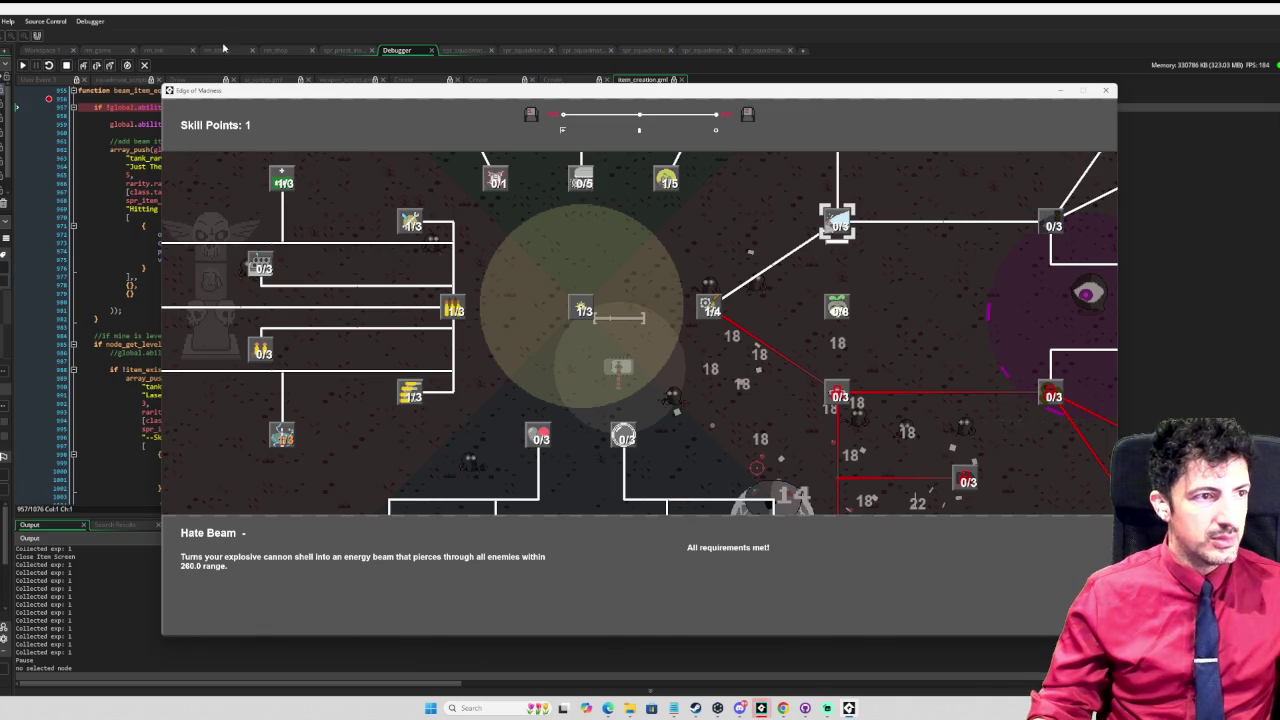
drag(258, 95, 566, 117)
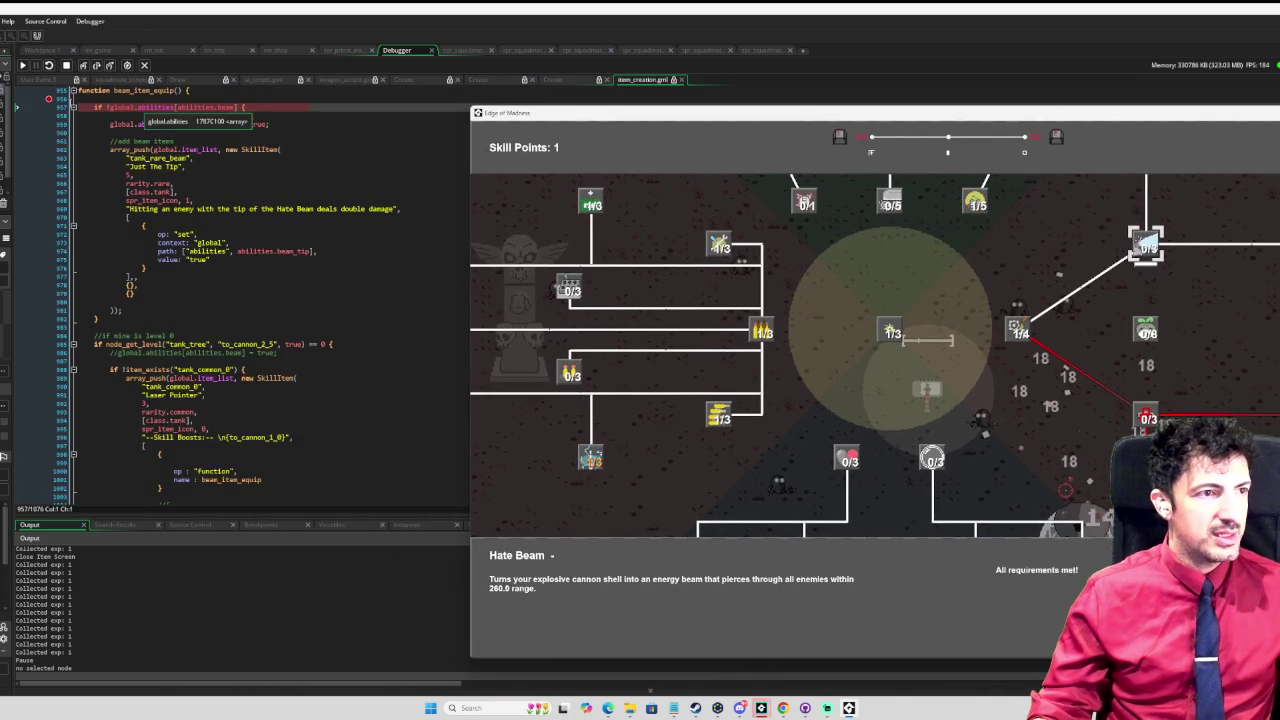
Step: Step the debugger from line 957 to 1025, then continue running the game
key(F10)
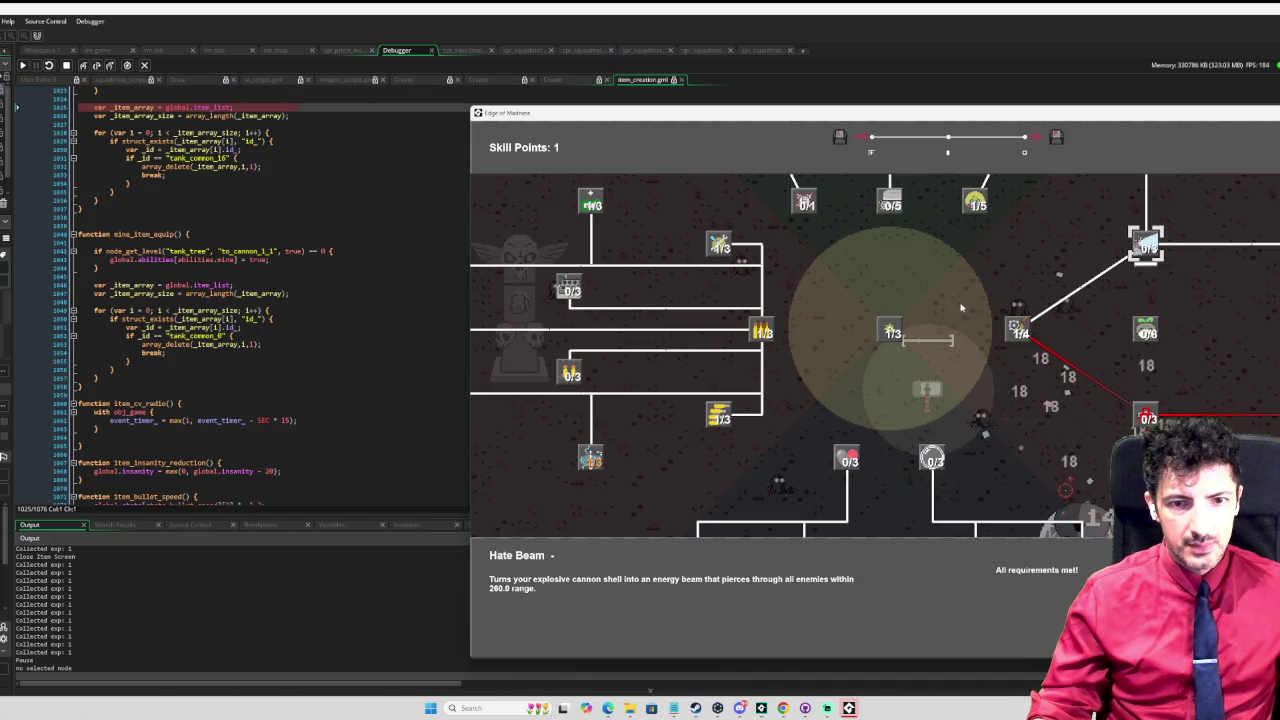
drag(1005, 120, 824, 109)
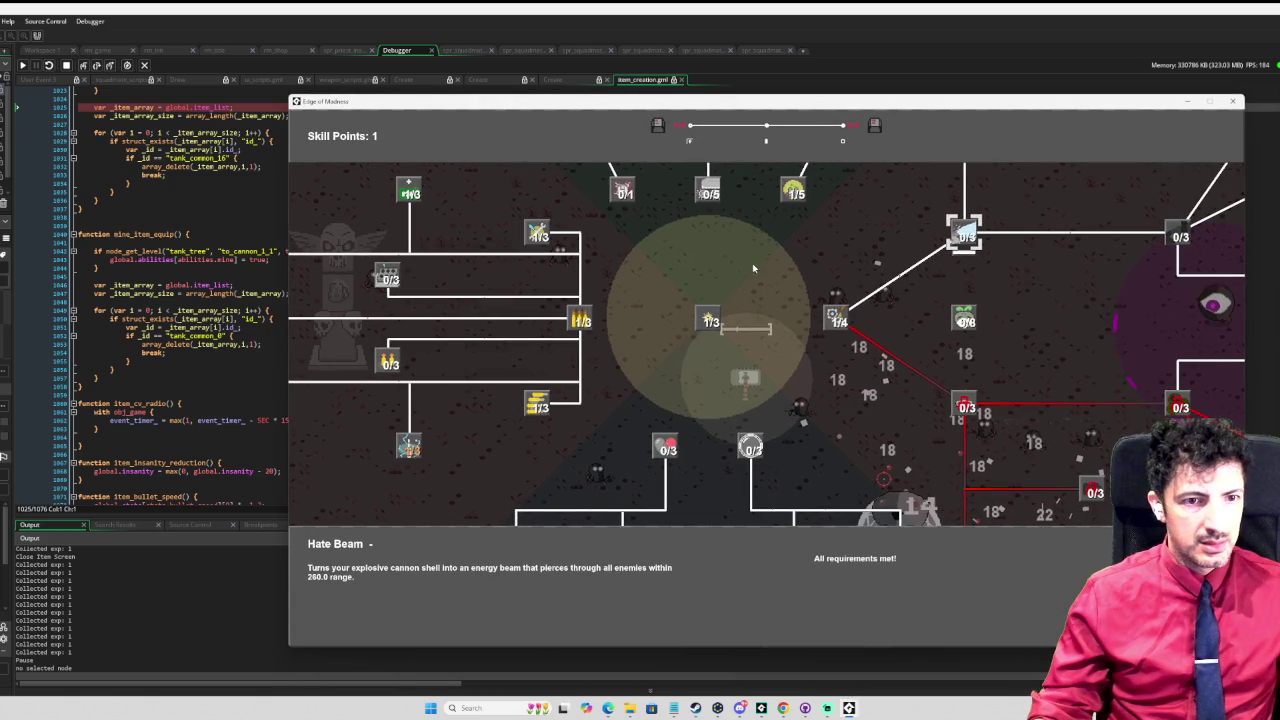
drag(366, 106, 951, 153)
scroll(93, 97, up, 3)
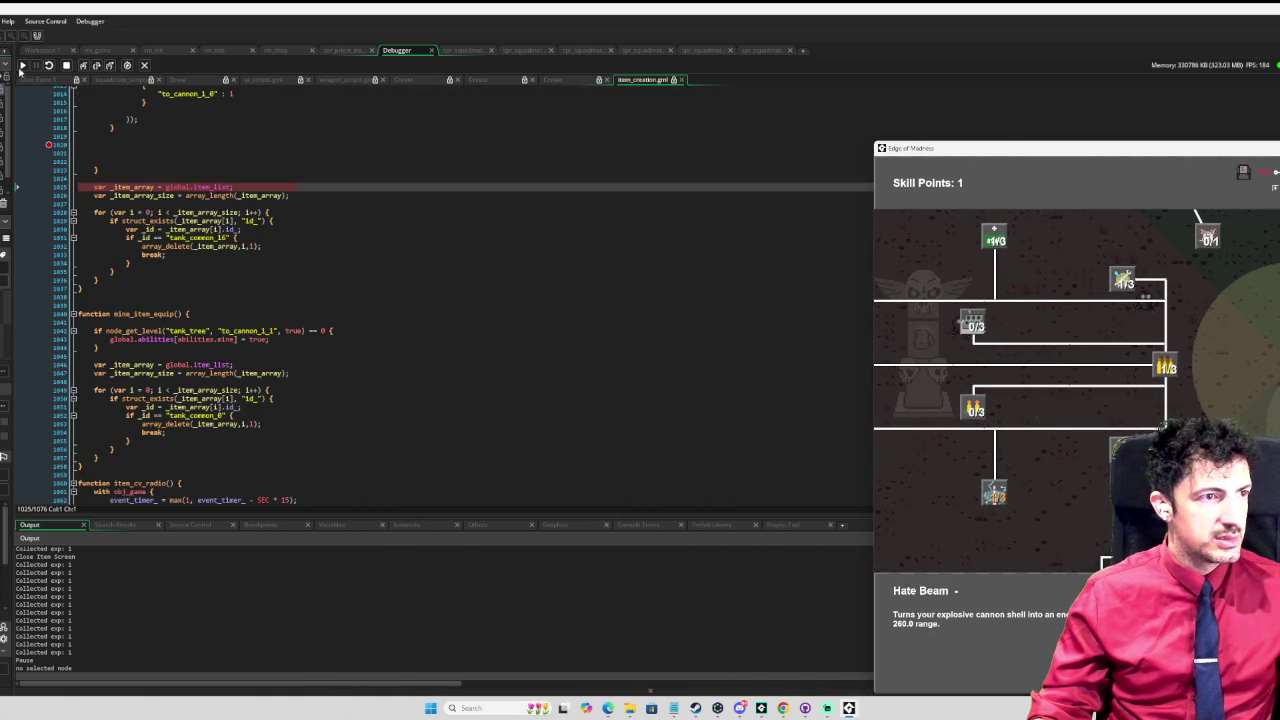
click(47, 145)
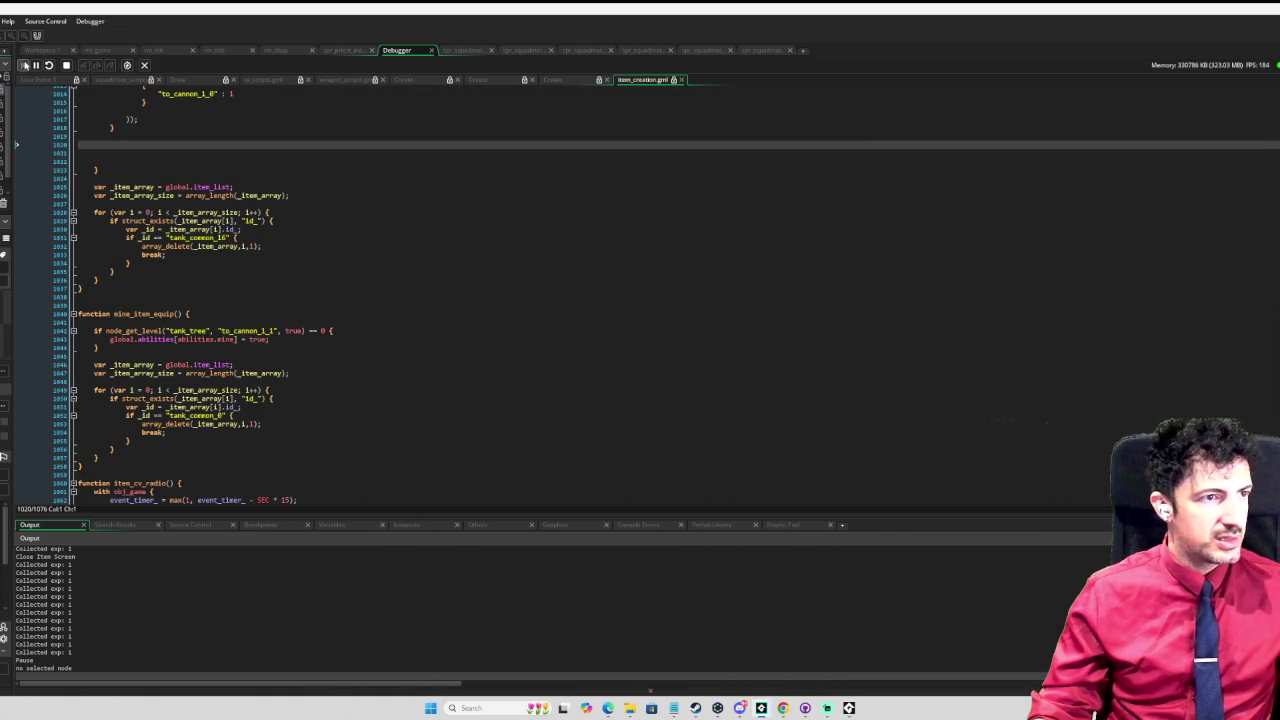
drag(1179, 162, 530, 127)
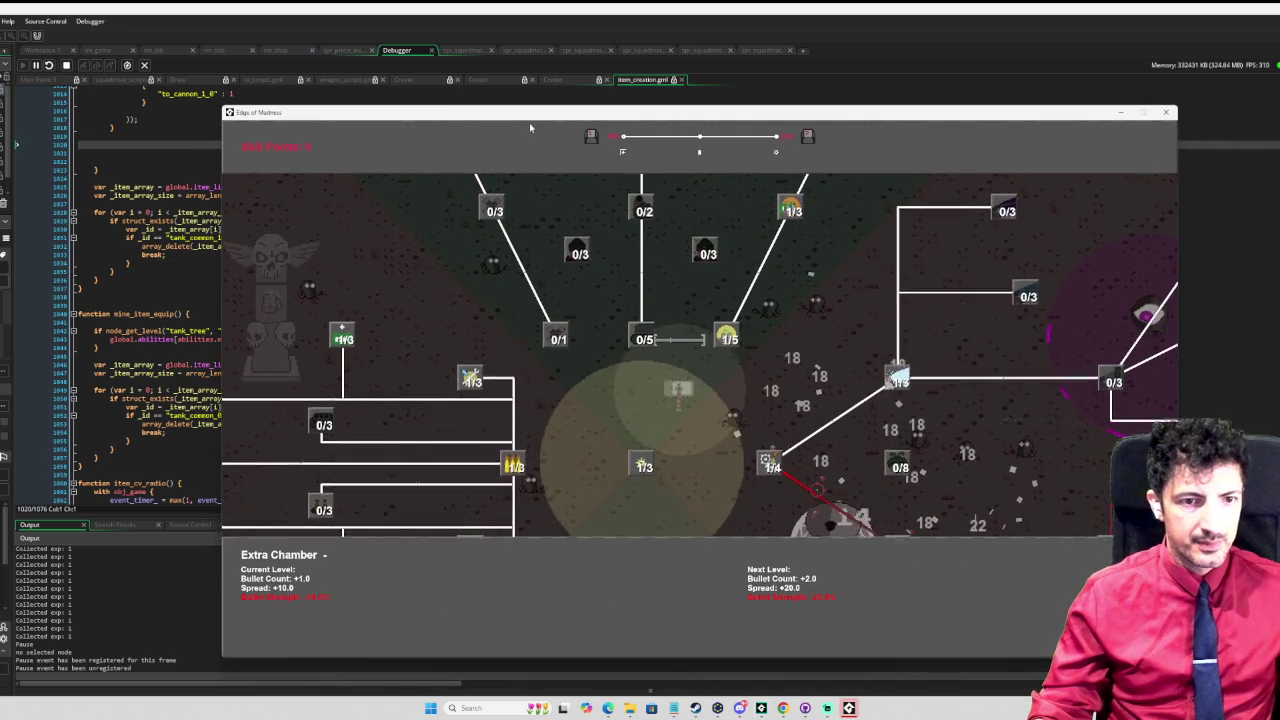
Step: Close the skill tree and play on to level 9 with 34/41 event kills
scroll(608, 339, up, 1)
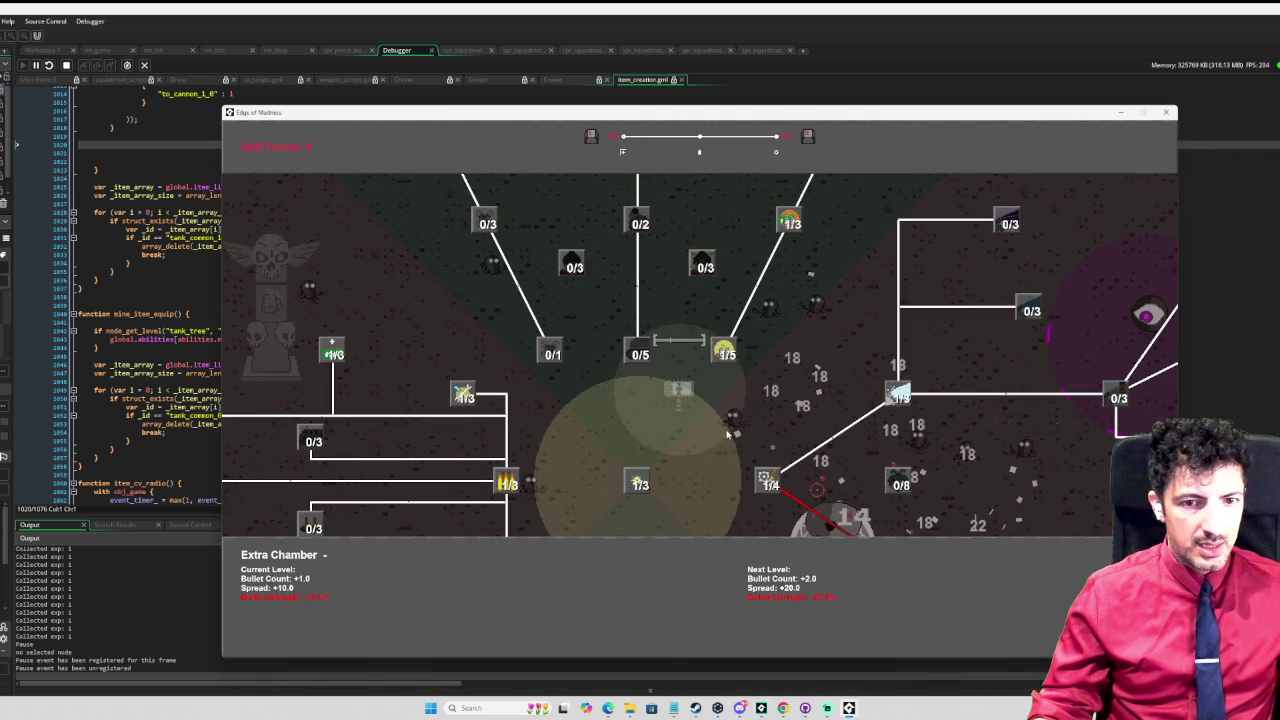
key(Escape)
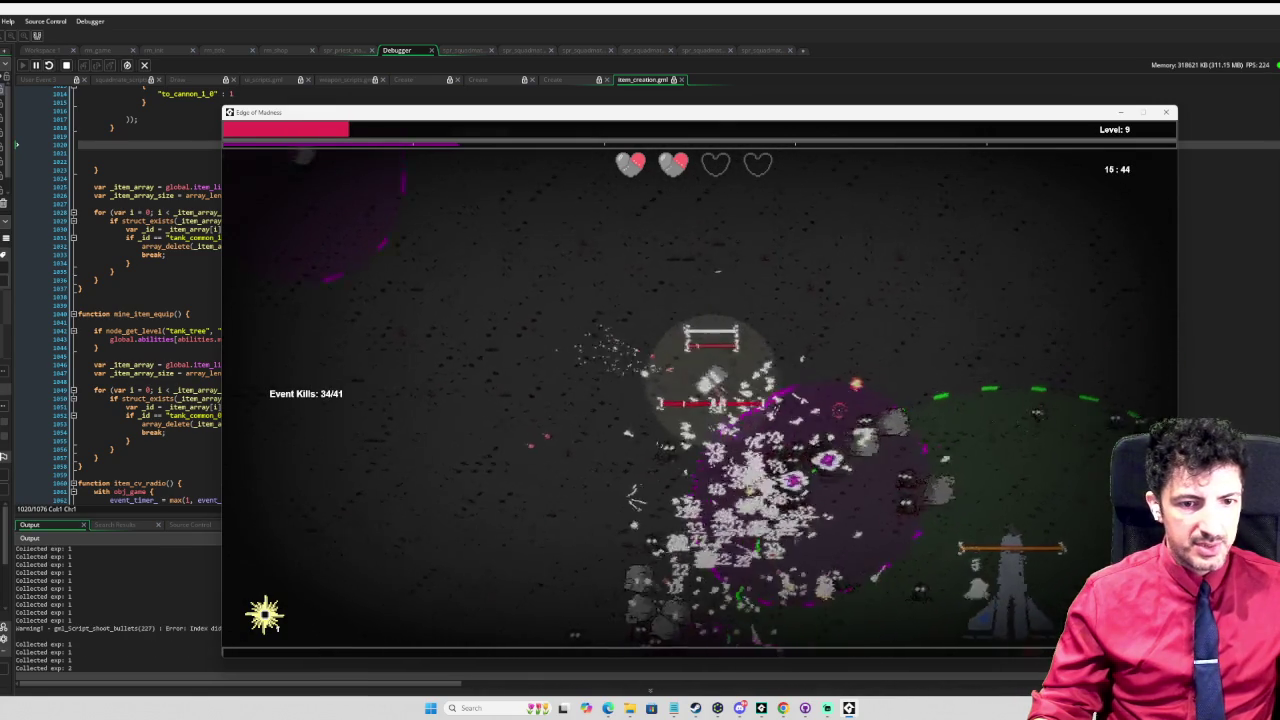
Step: Buy Harnessed Energy at 1/3 for a 1.5-second beam, then resume play
key(Tab)
drag(848, 408, 695, 321)
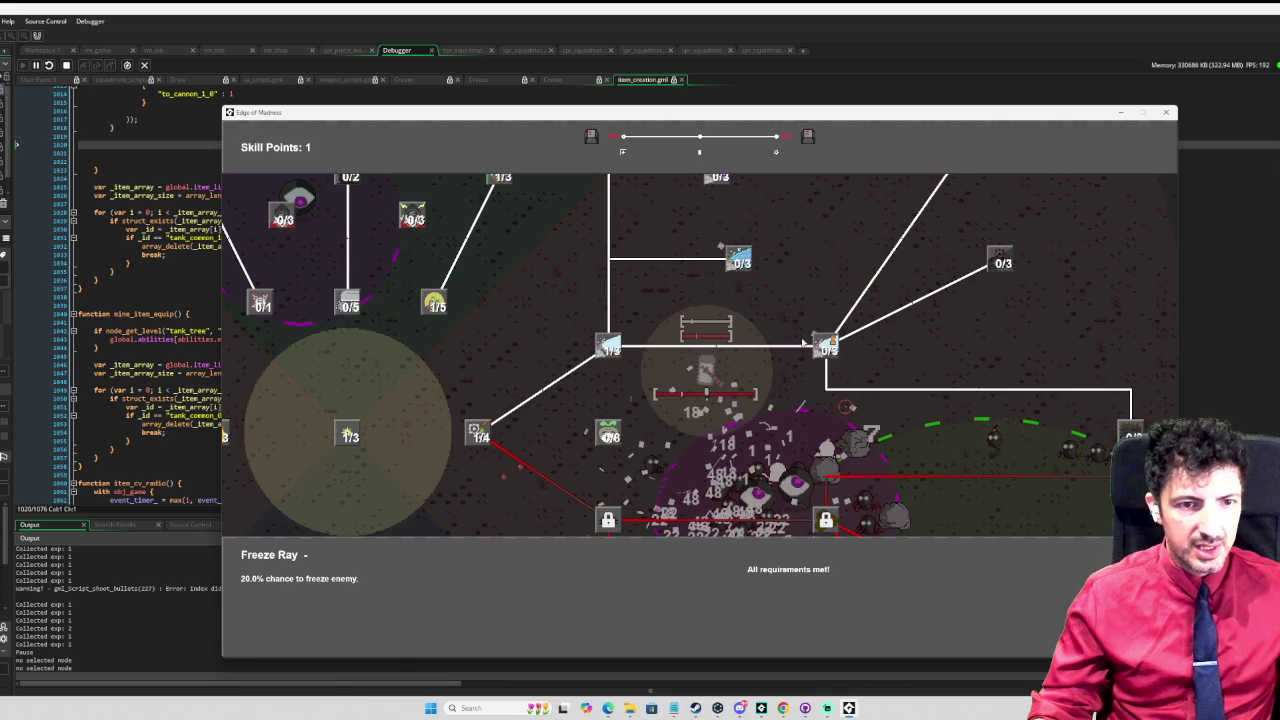
drag(803, 343, 767, 366)
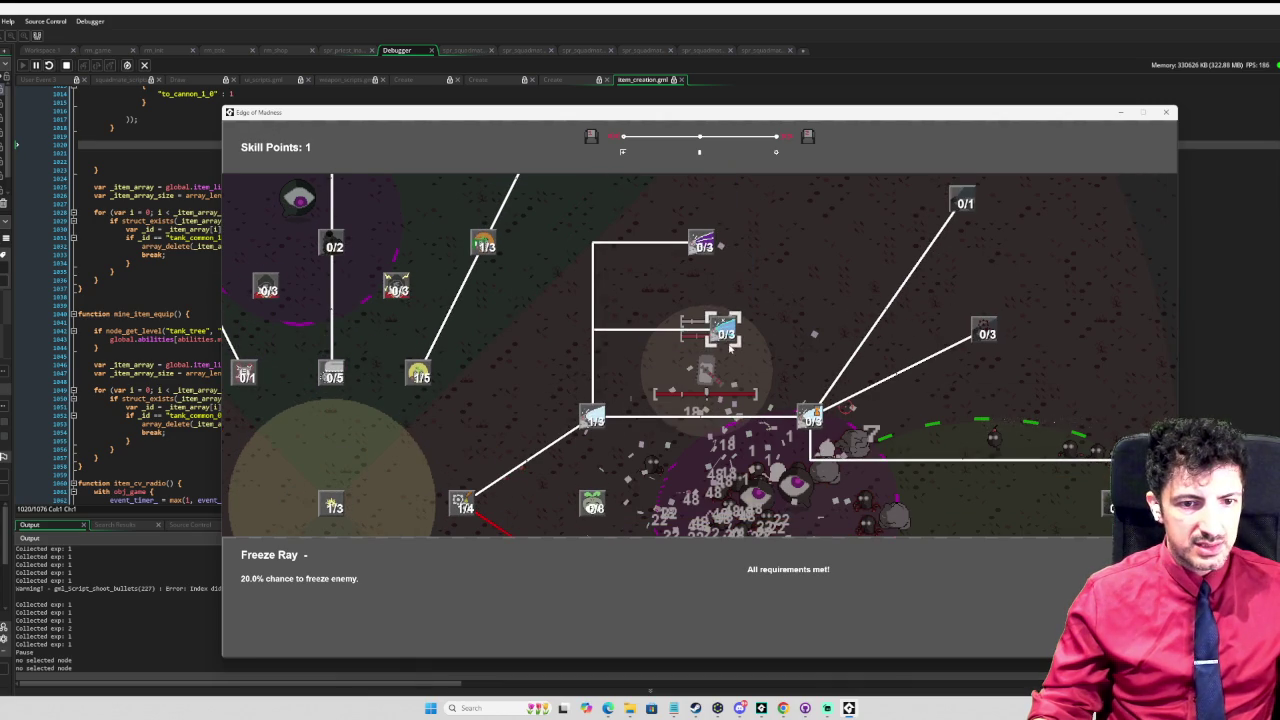
click(812, 414)
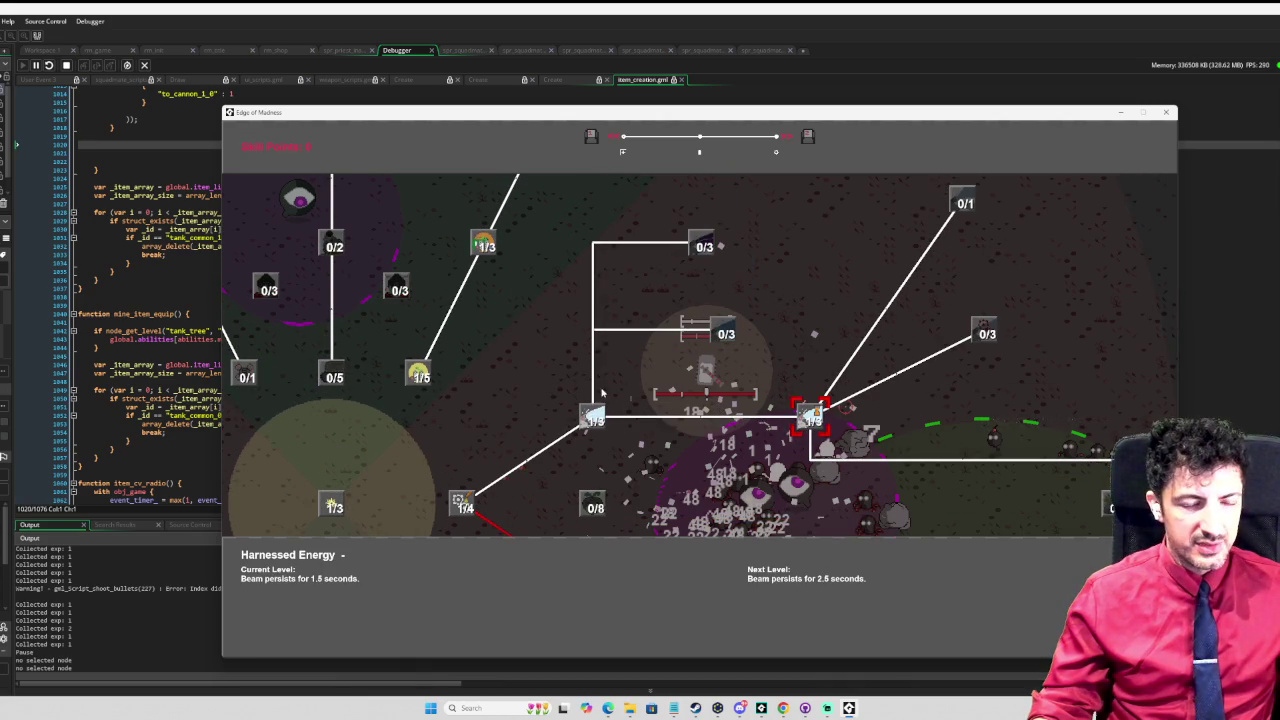
key(Escape)
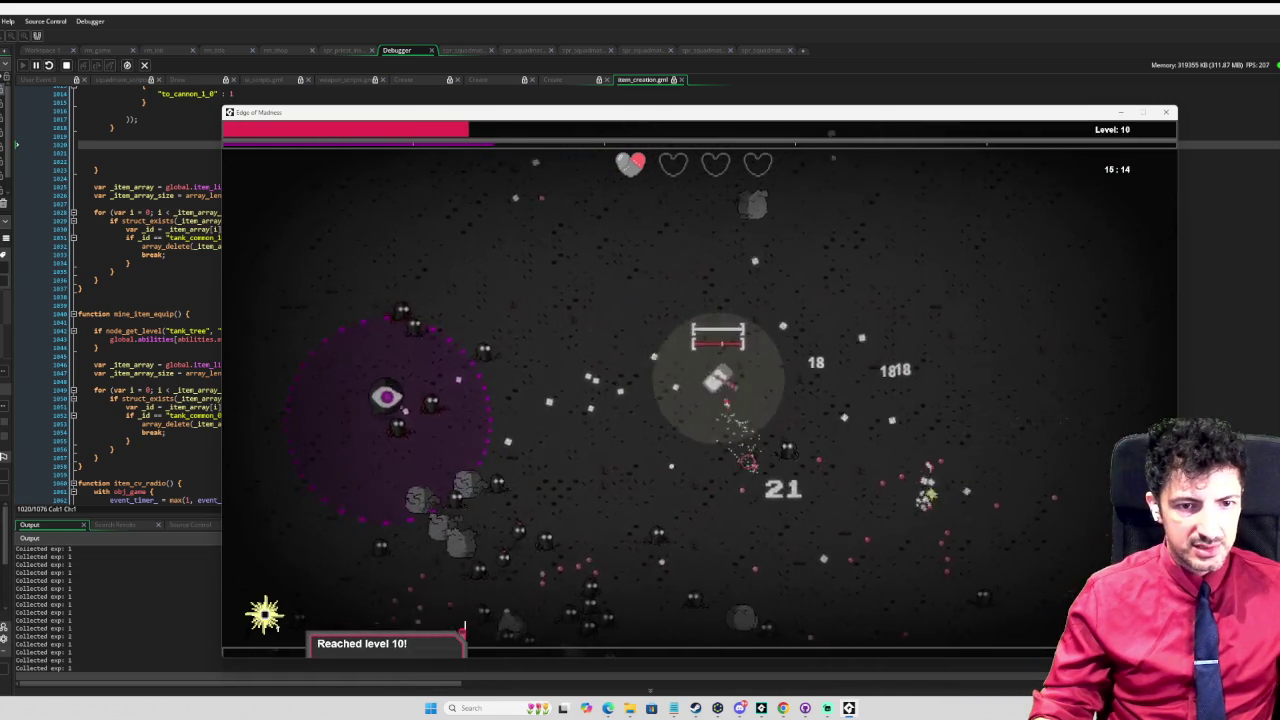
Step: Upgrade Godly Shield to 1/3 in the skill tree and return to the game
key(Escape)
drag(501, 497, 651, 395)
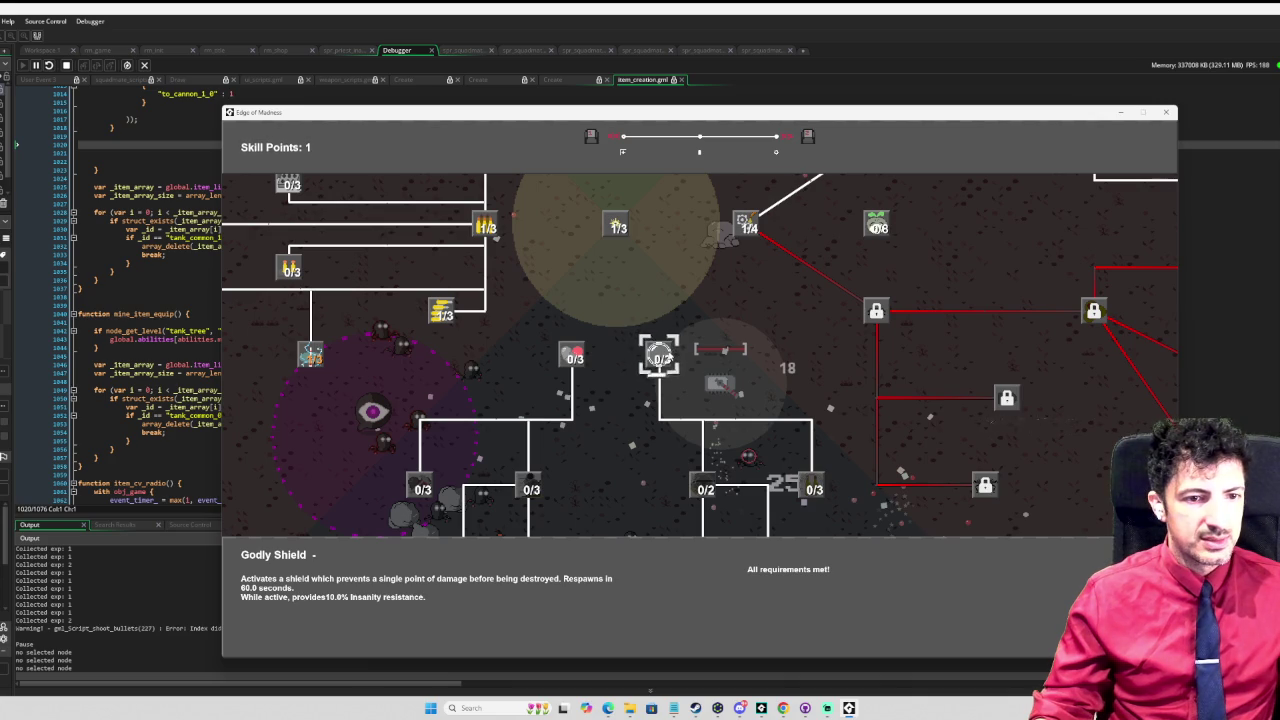
click(662, 358)
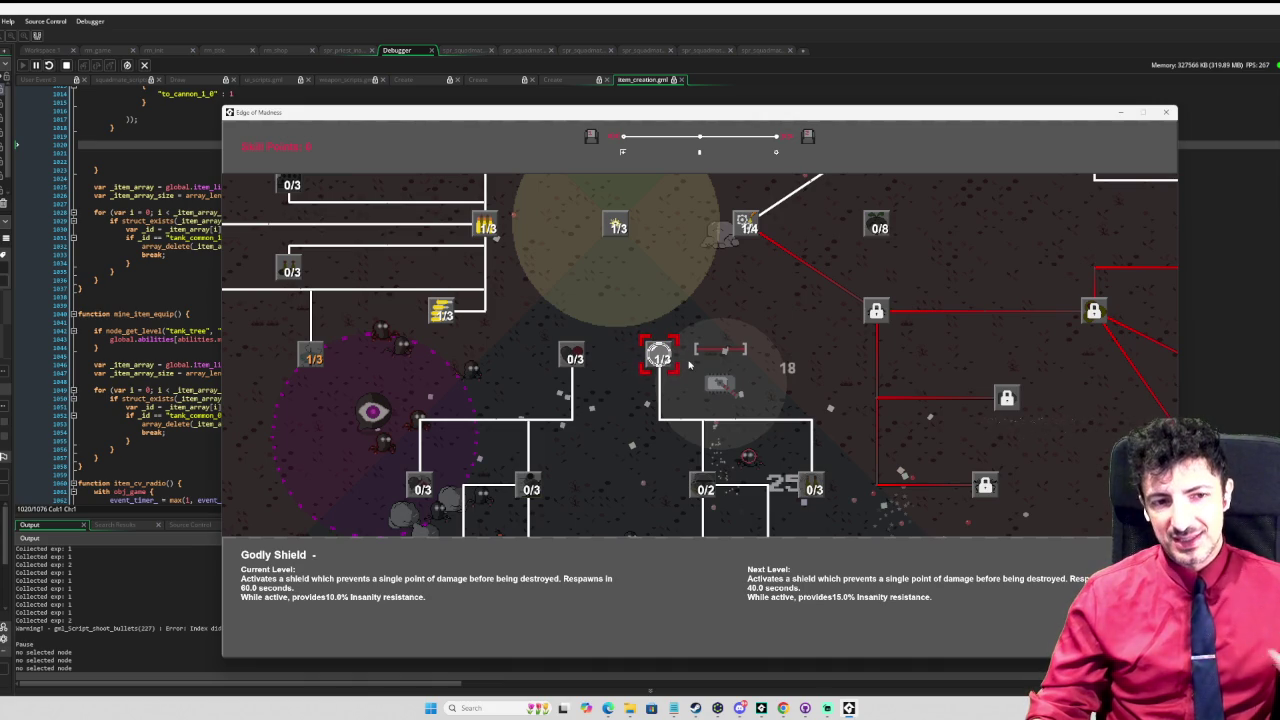
key(Escape)
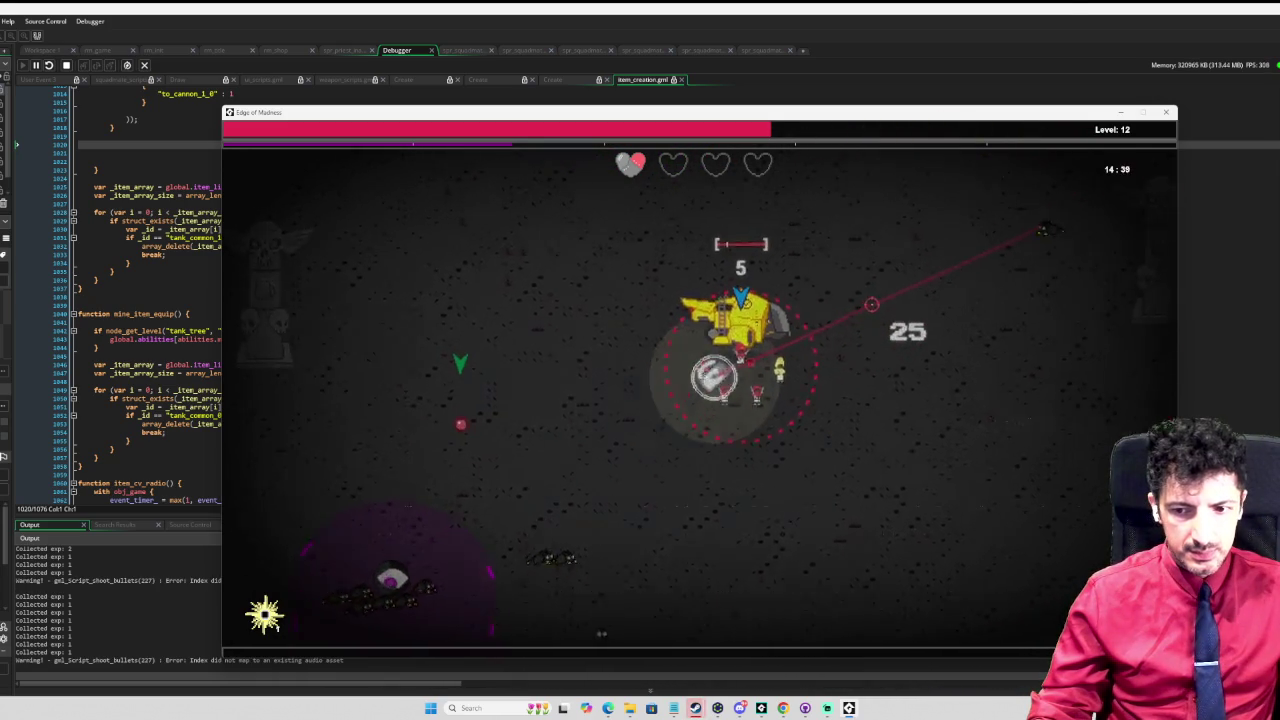
Step: Upgrade Godly Ammunition to 1/3, then play on until the level-12 results screen
key(Tab)
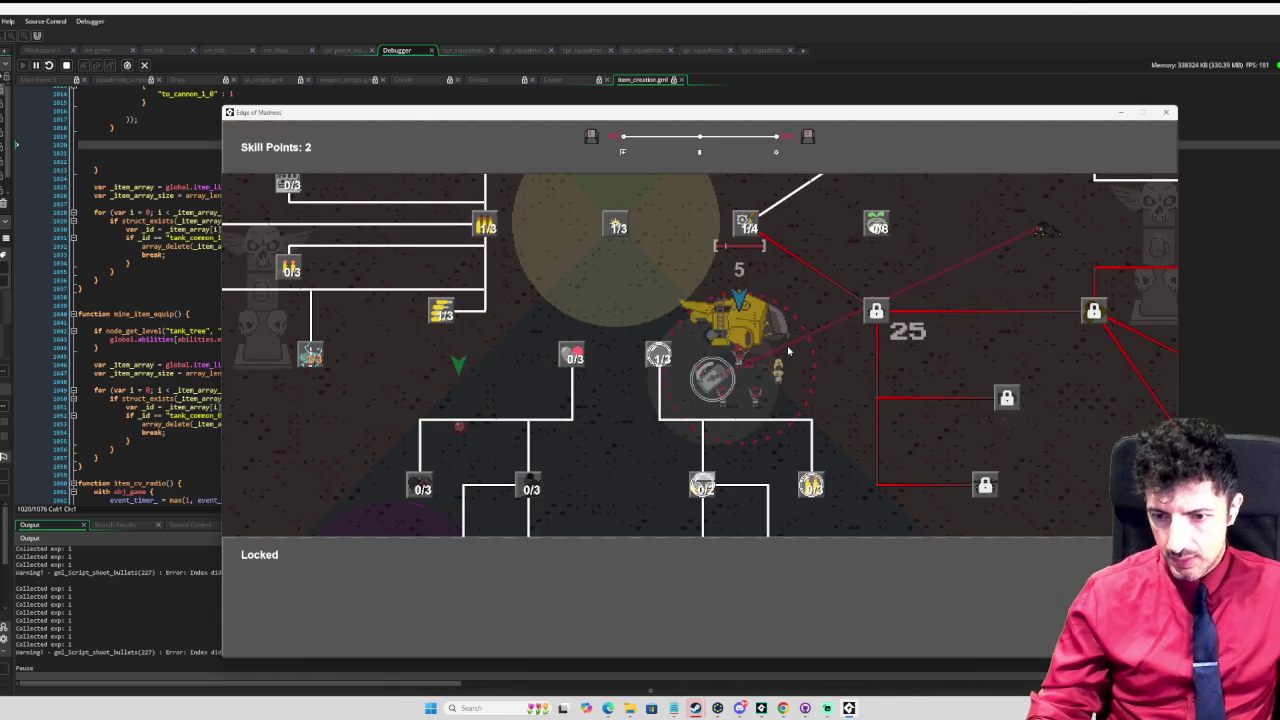
mouse_move(660, 360)
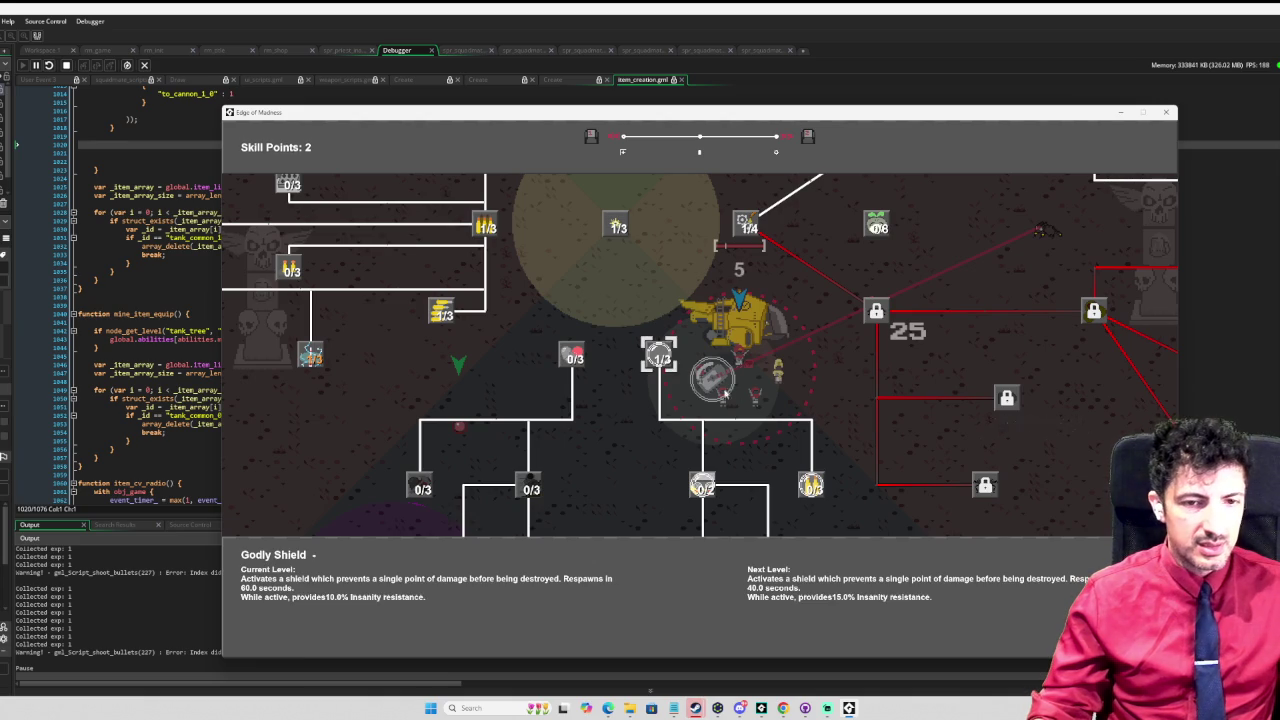
key(w)
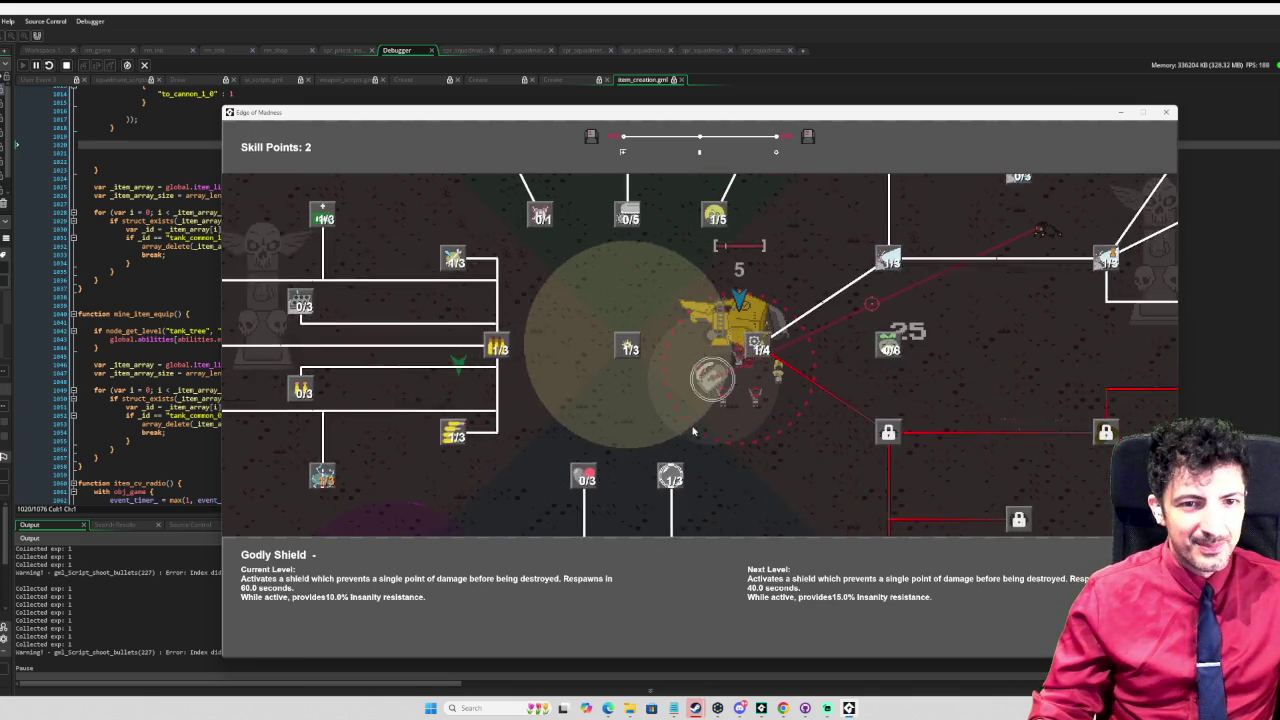
key(d)
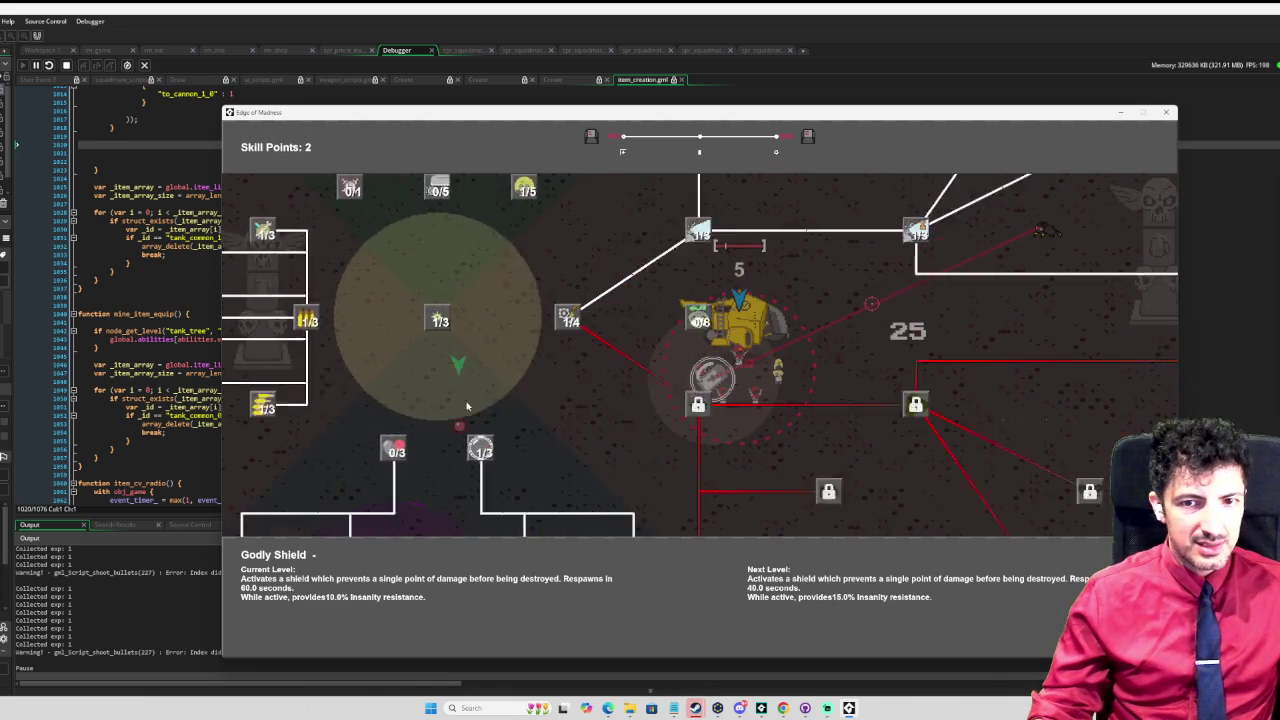
key(w)
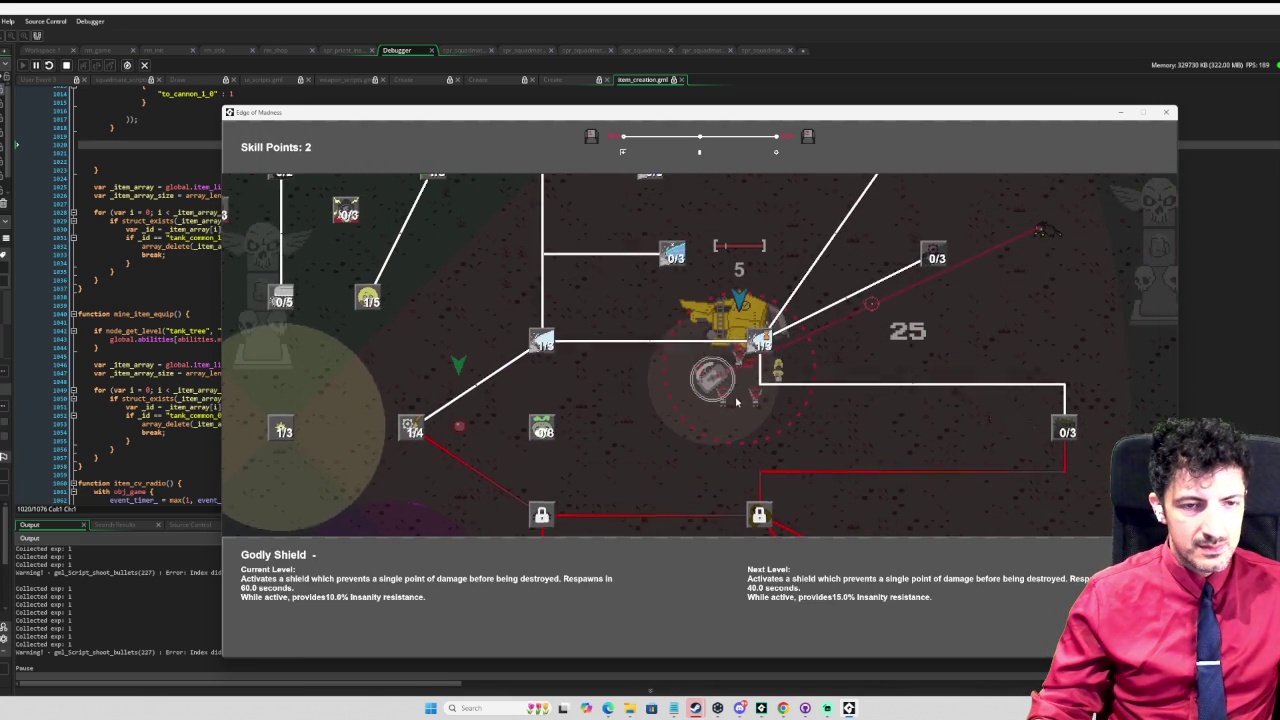
key(d)
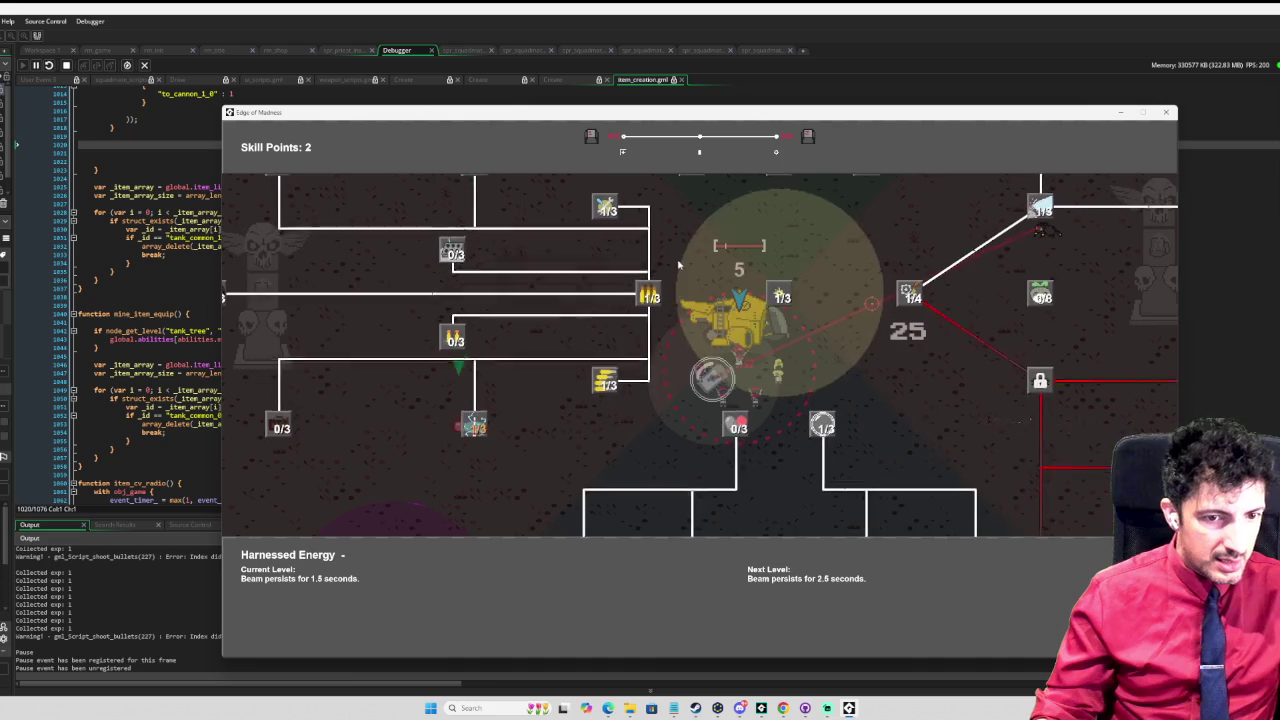
key(Down)
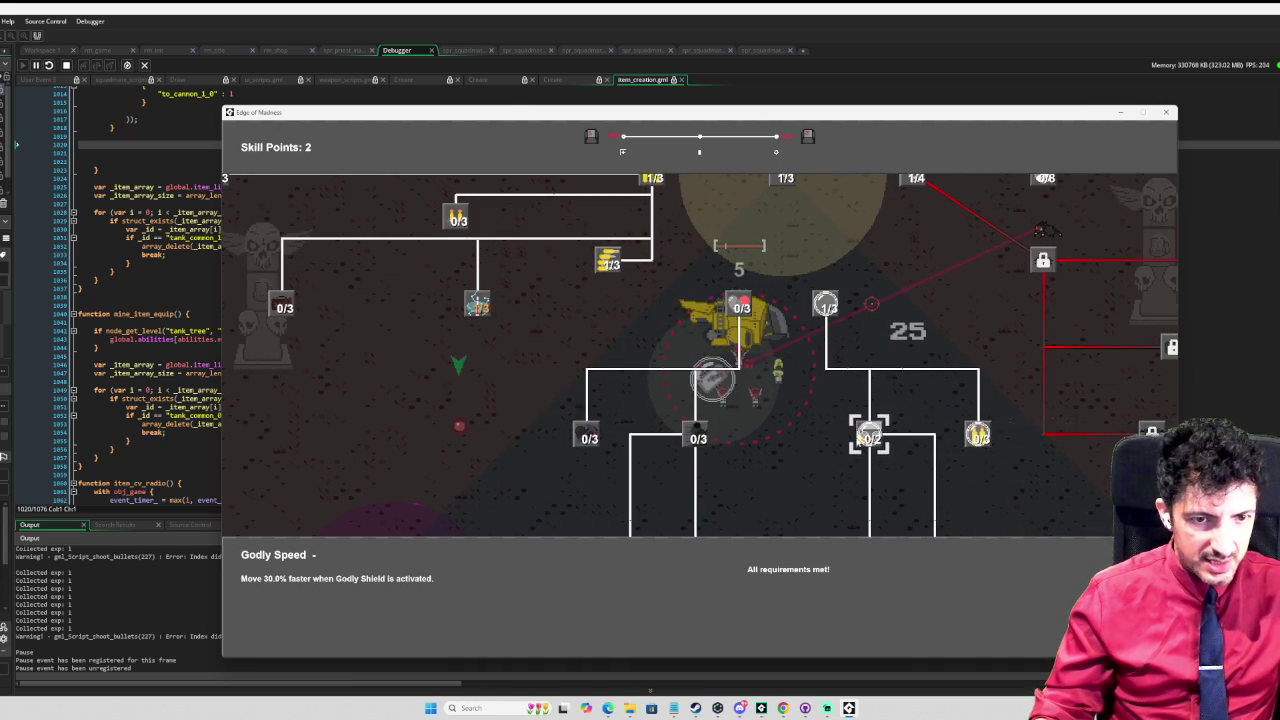
key(Right)
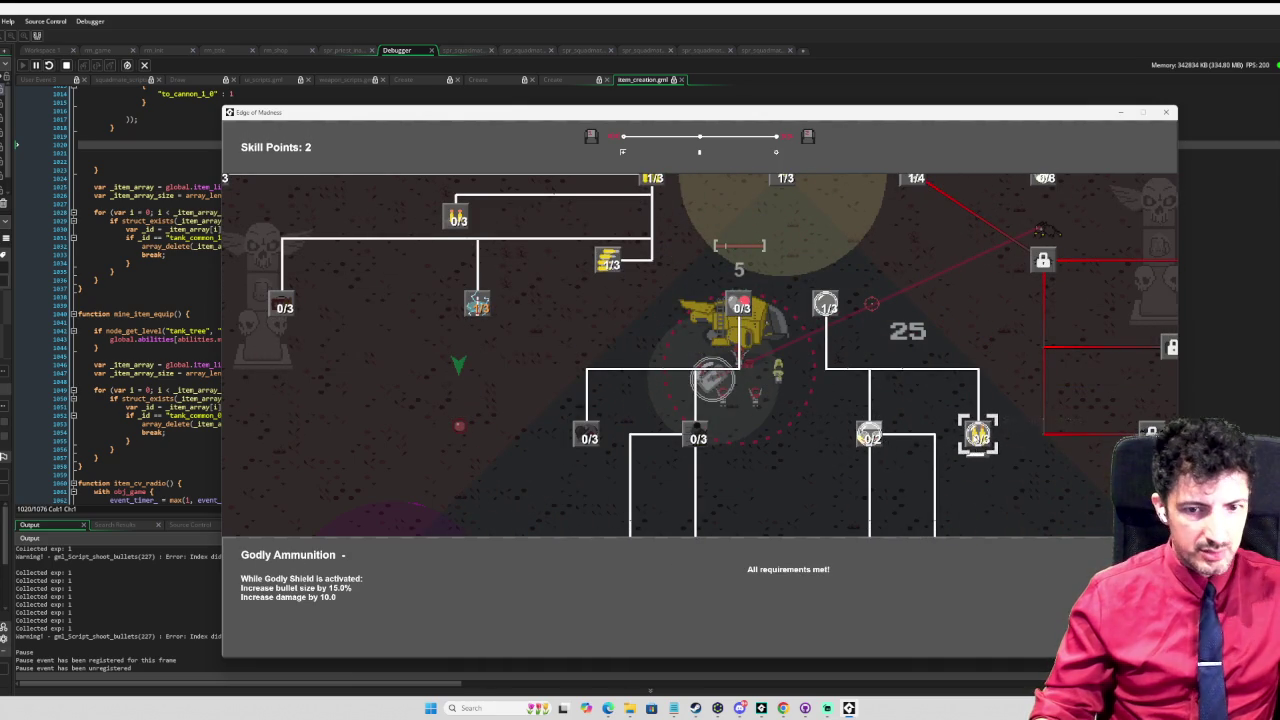
key(Return)
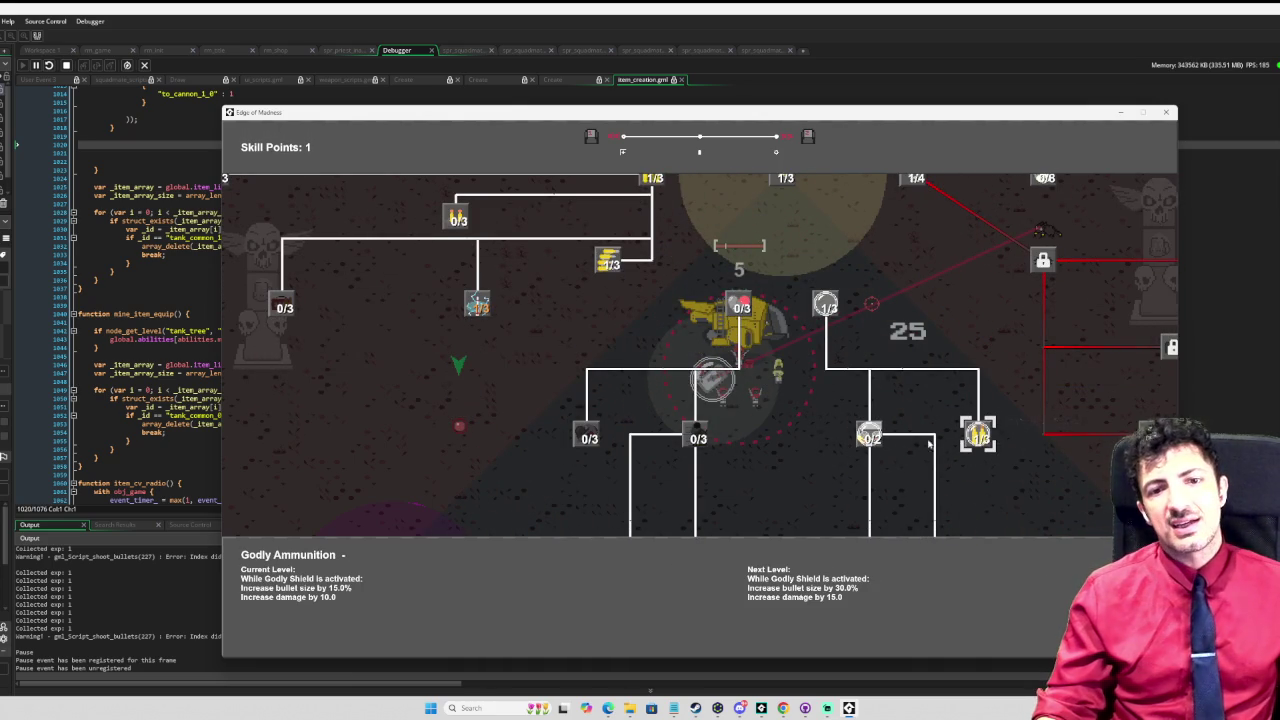
key(Escape)
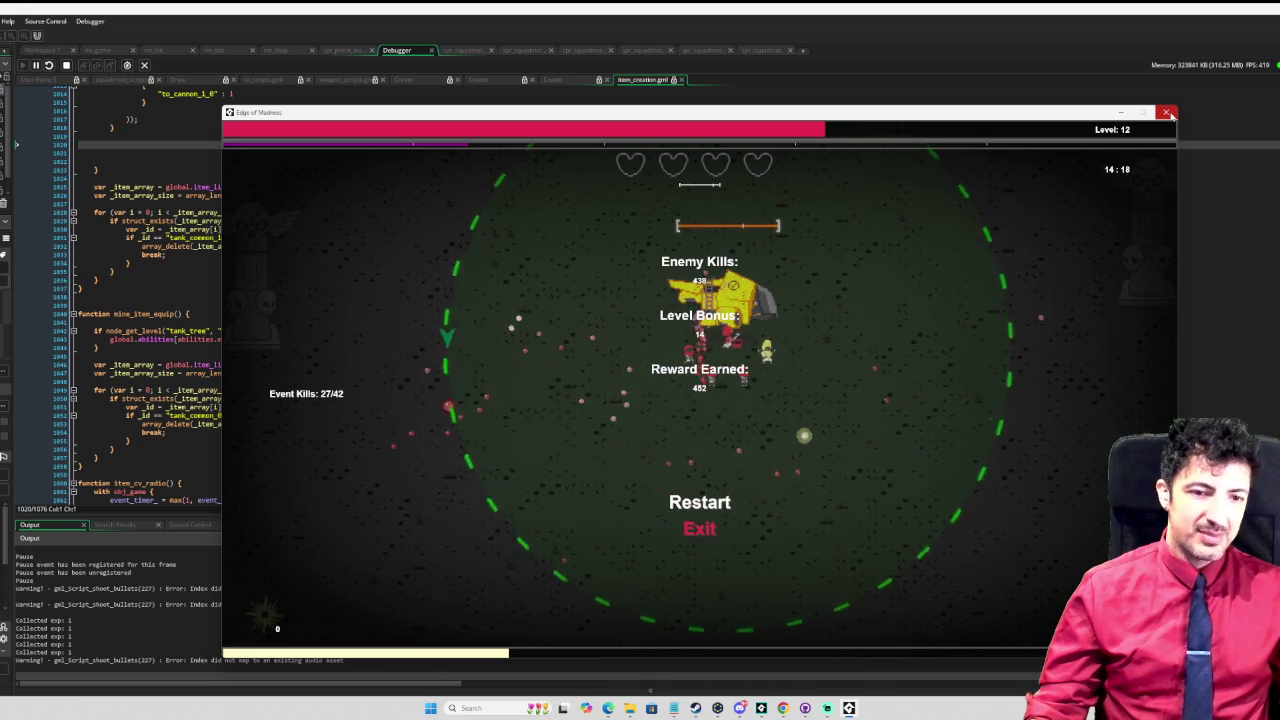
Step: Choose Exit on the results screen to return to Character Select
key(Up)
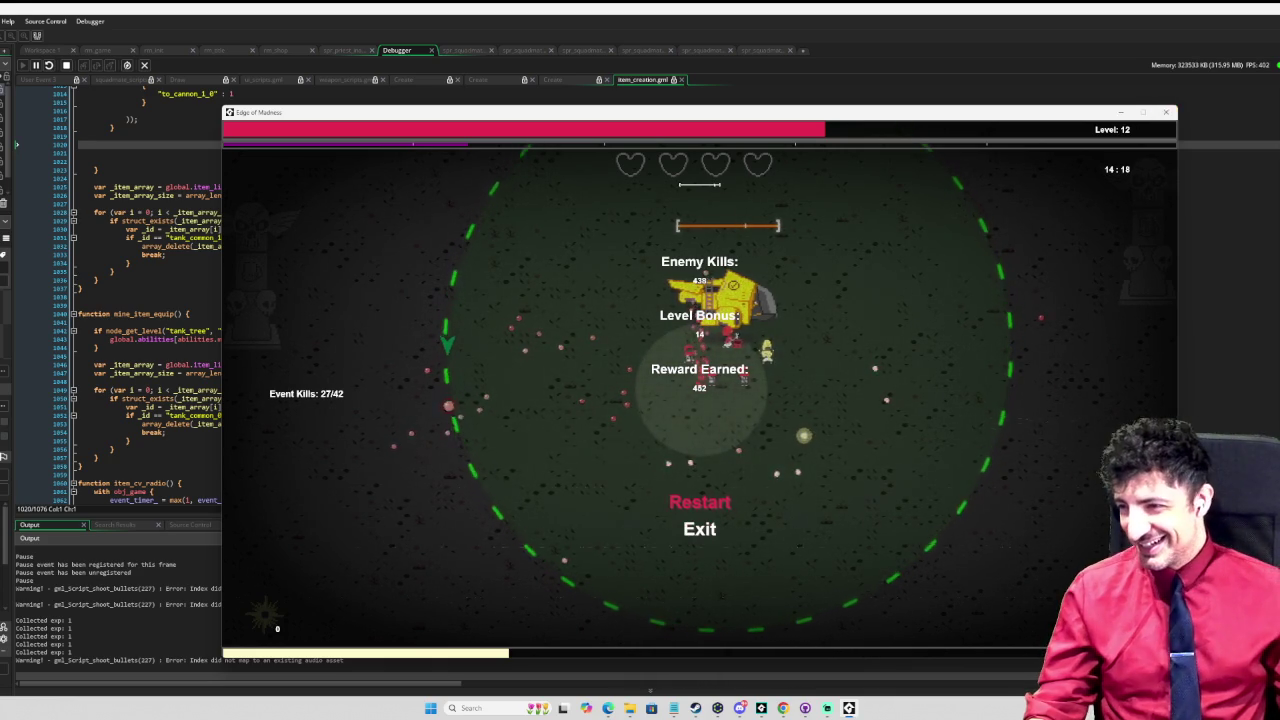
key(Down)
key(Return)
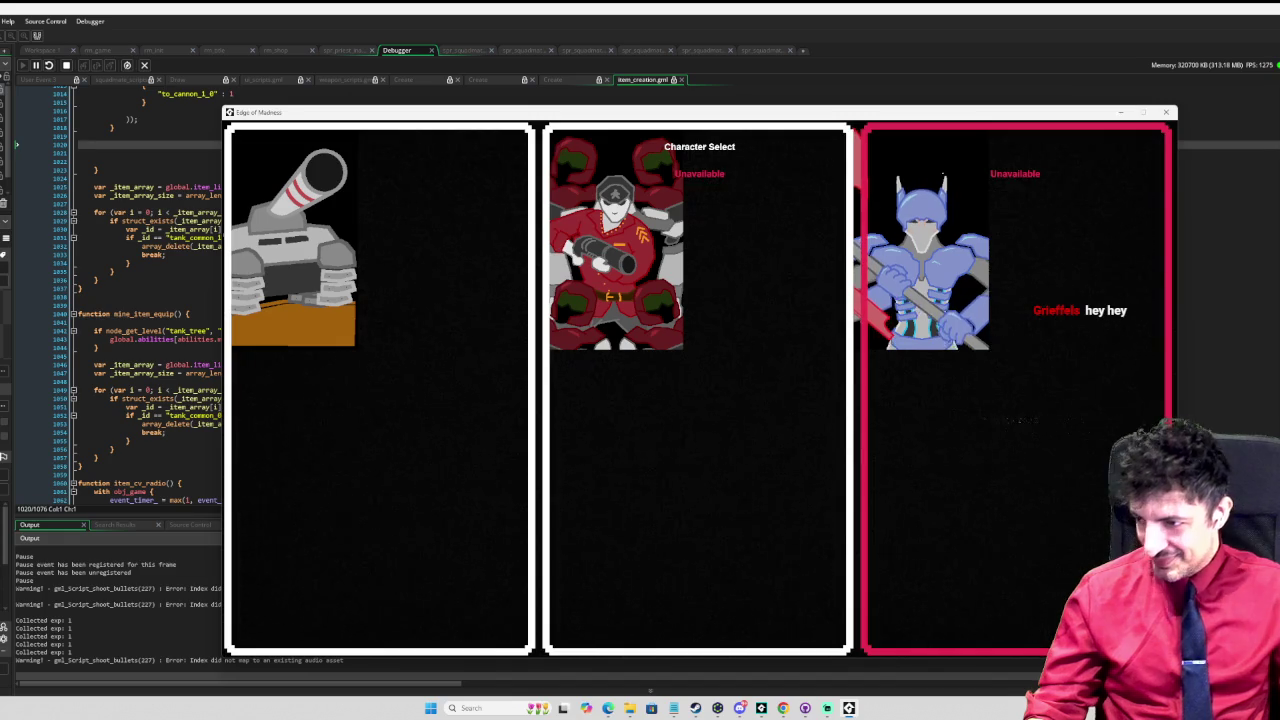
Step: Browse the tank, middle and blue robot characters, ending on the right-hand panel
key(Left)
key(Right)
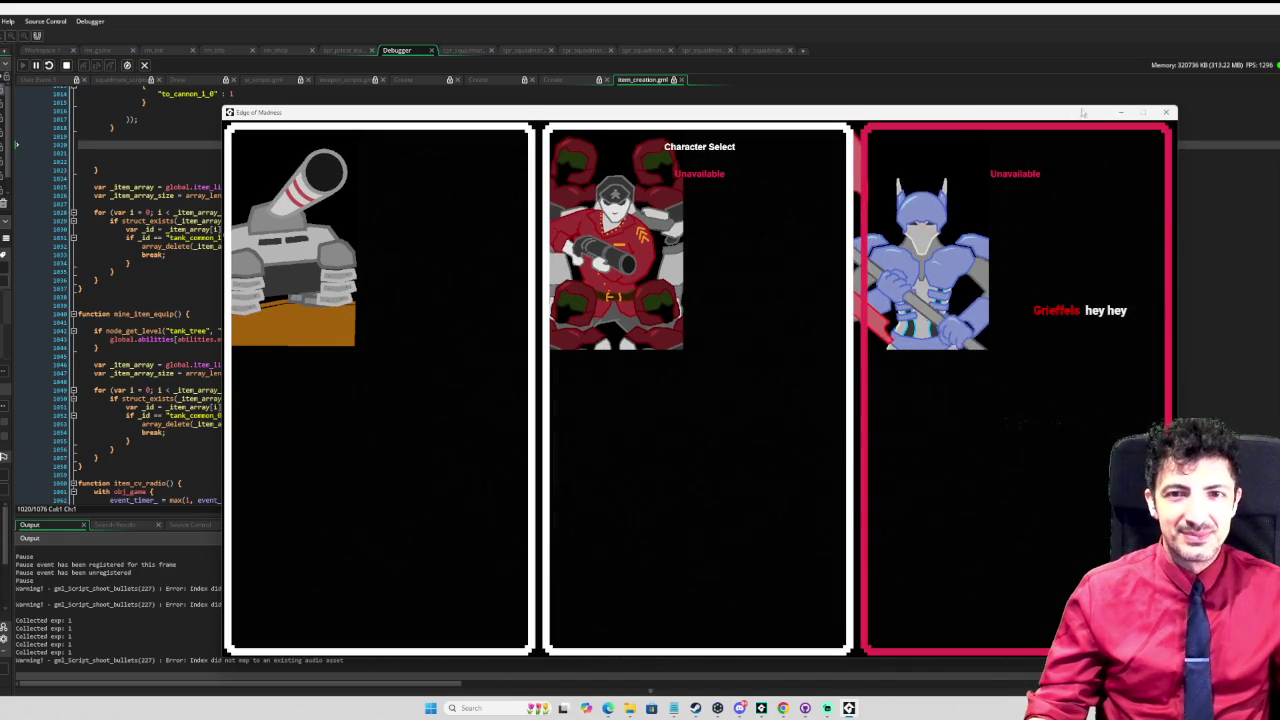
mouse_move(1052, 112)
mouse_down()
mouse_move(993, 137)
mouse_move(1020, 103)
mouse_move(1059, 145)
mouse_move(1059, 102)
mouse_move(1031, 112)
mouse_move(1059, 102)
mouse_up()
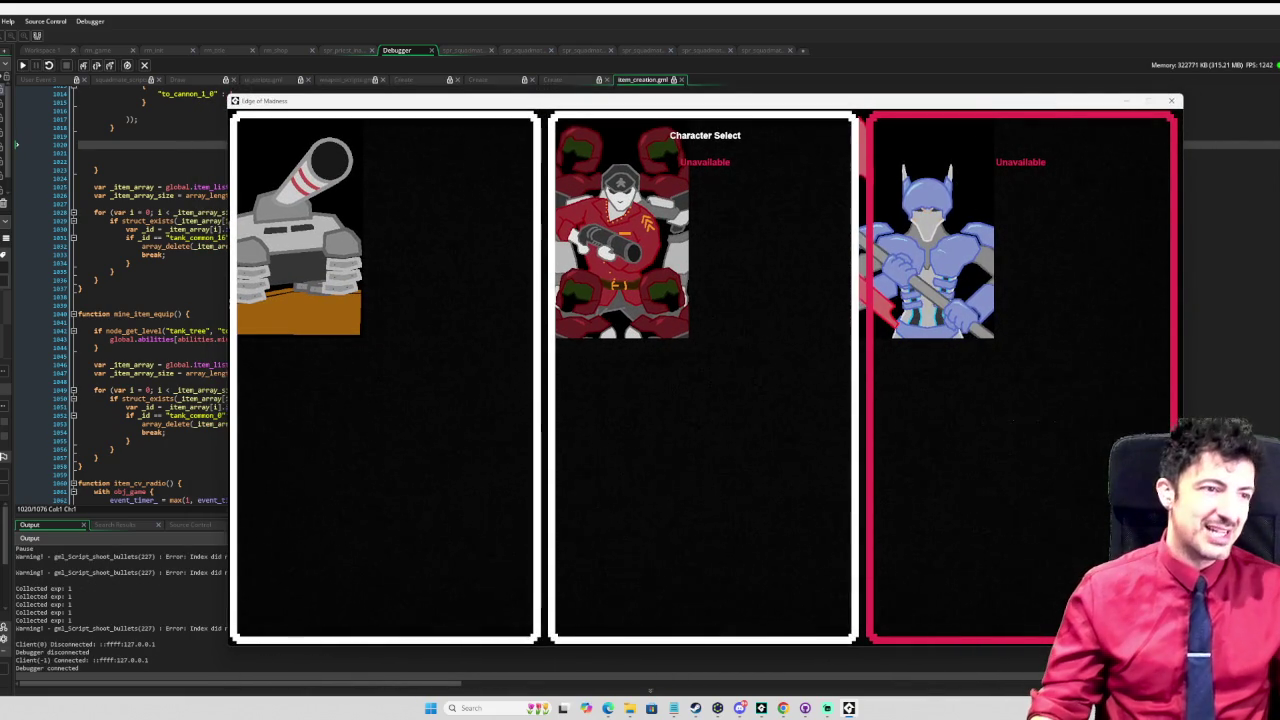
drag(1079, 107, 1068, 113)
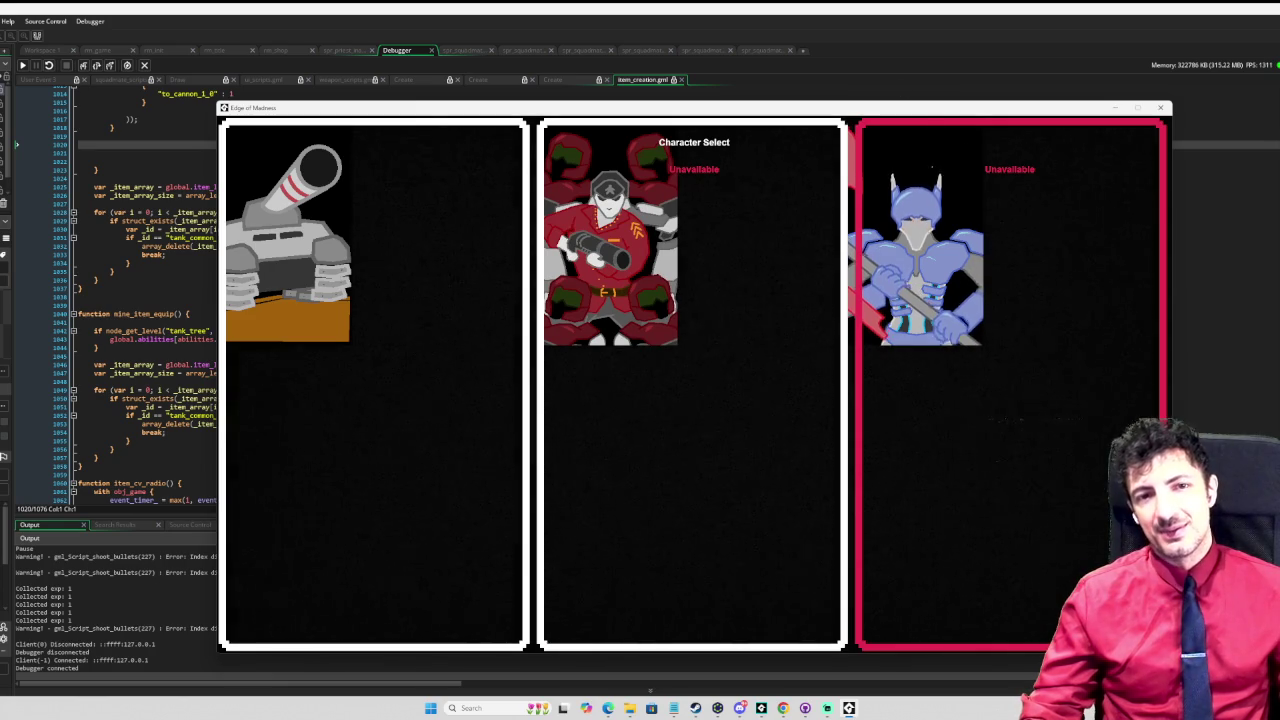
key(Left)
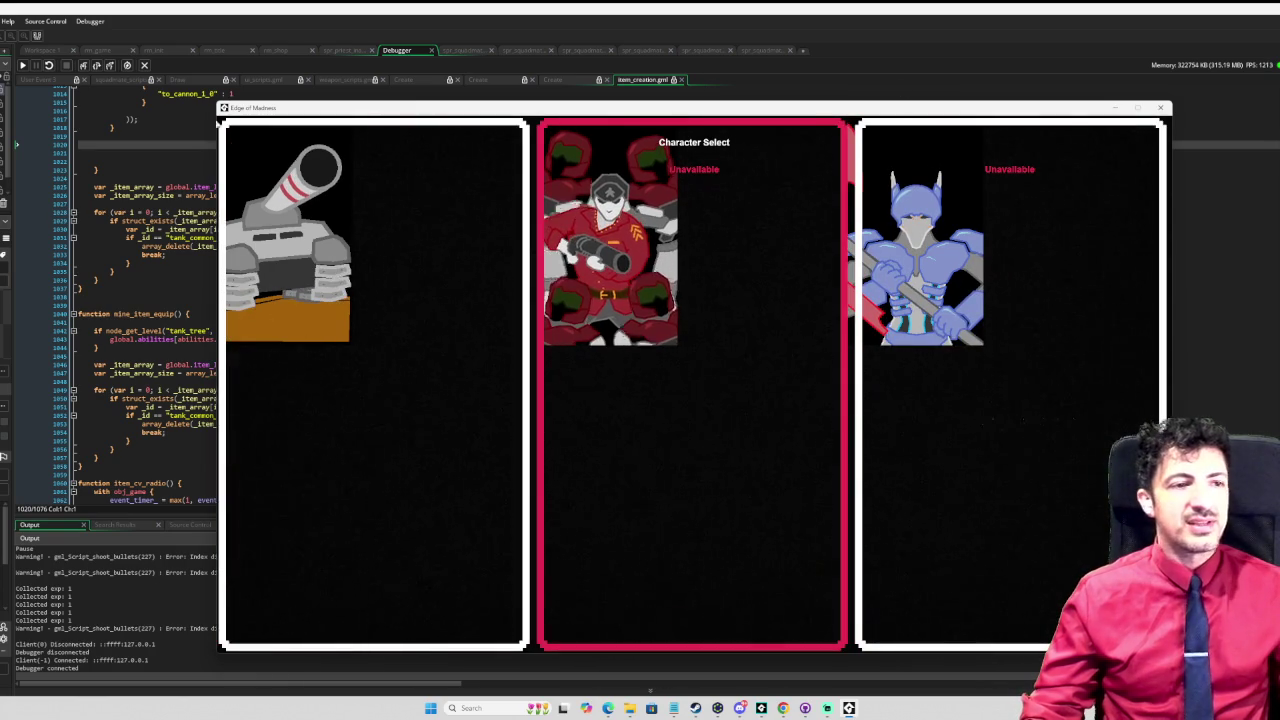
key(Left)
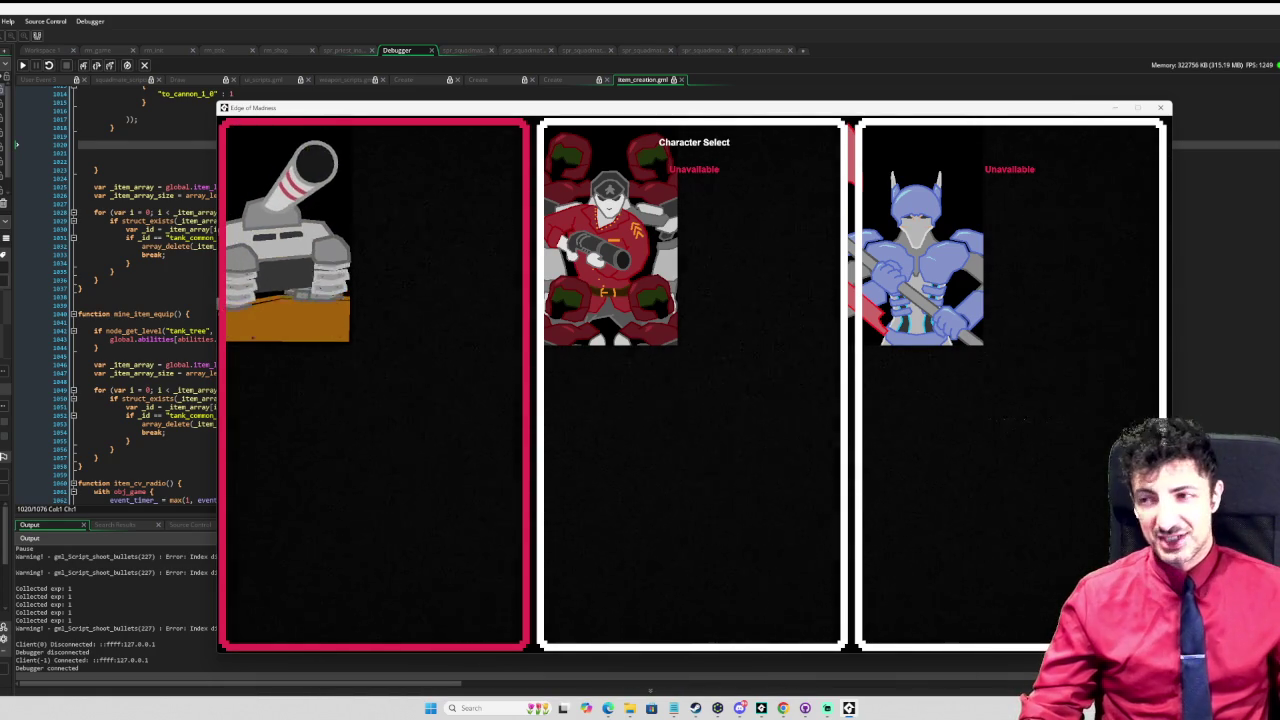
key(Right)
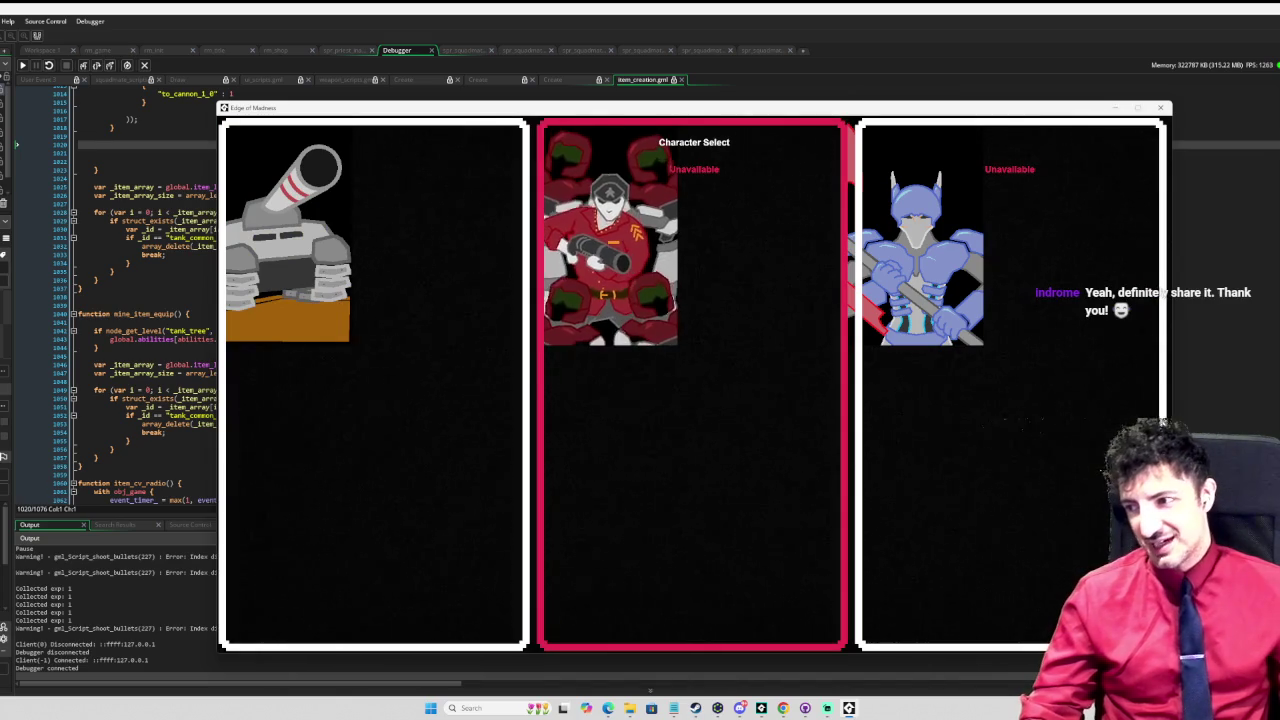
key(Right)
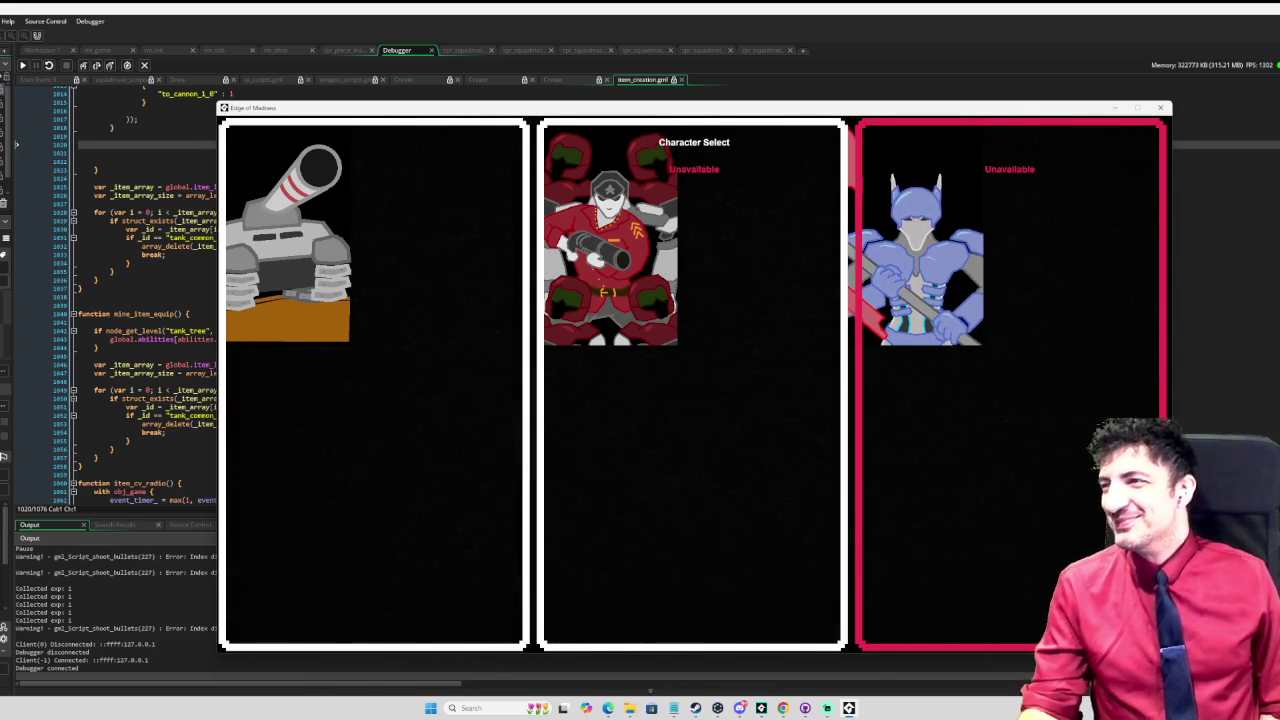
key(alt+Tab)
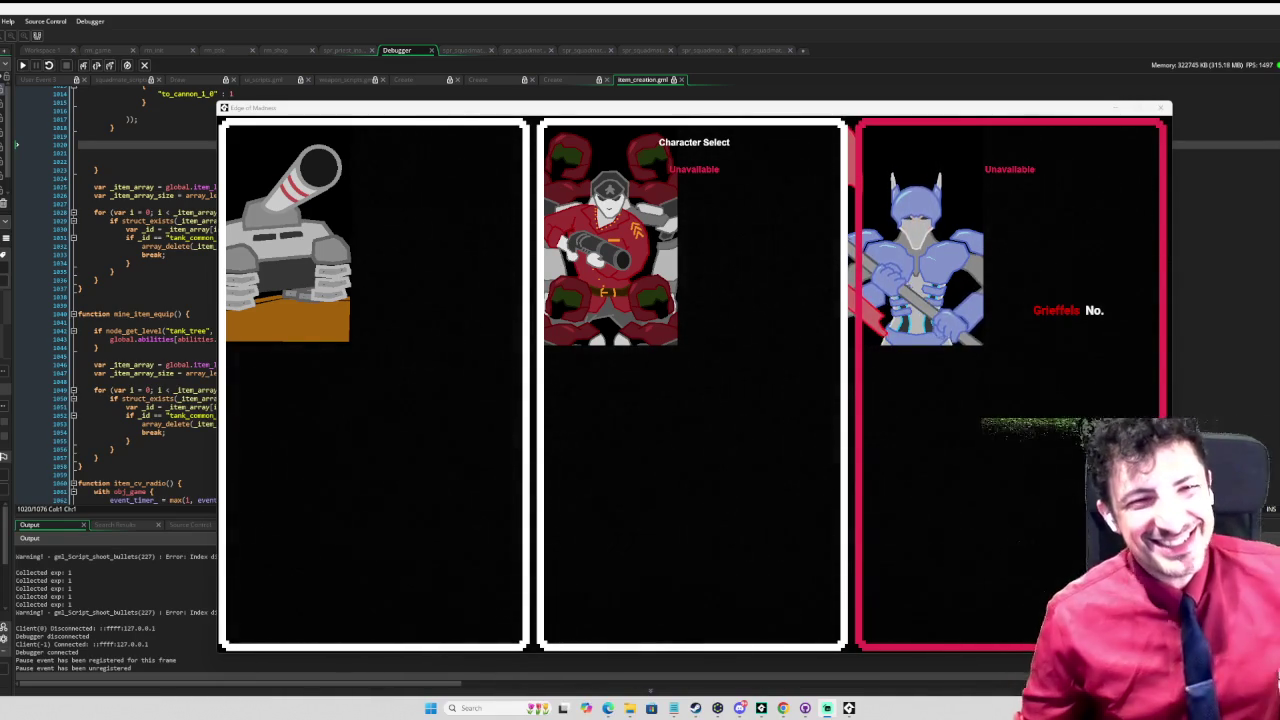
Step: Close the game window, returning to item_creation.gml with a run-complete log
key(Left)
key(Right)
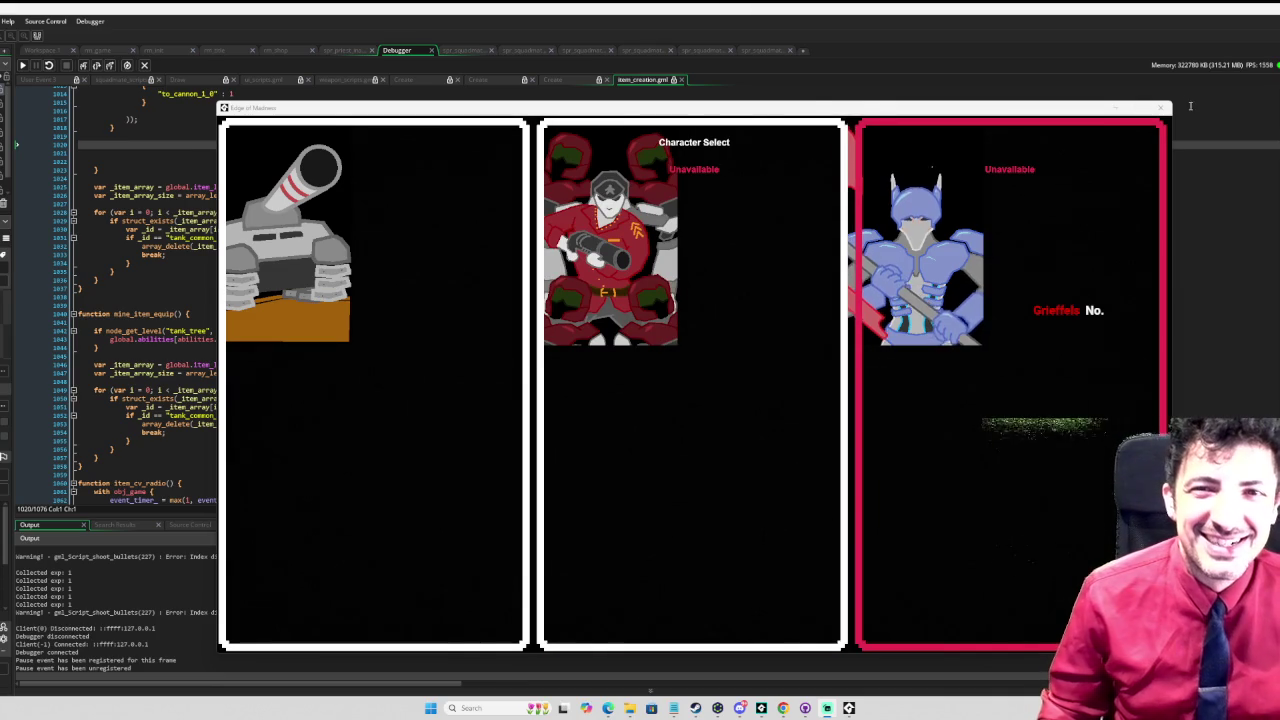
click(1162, 107)
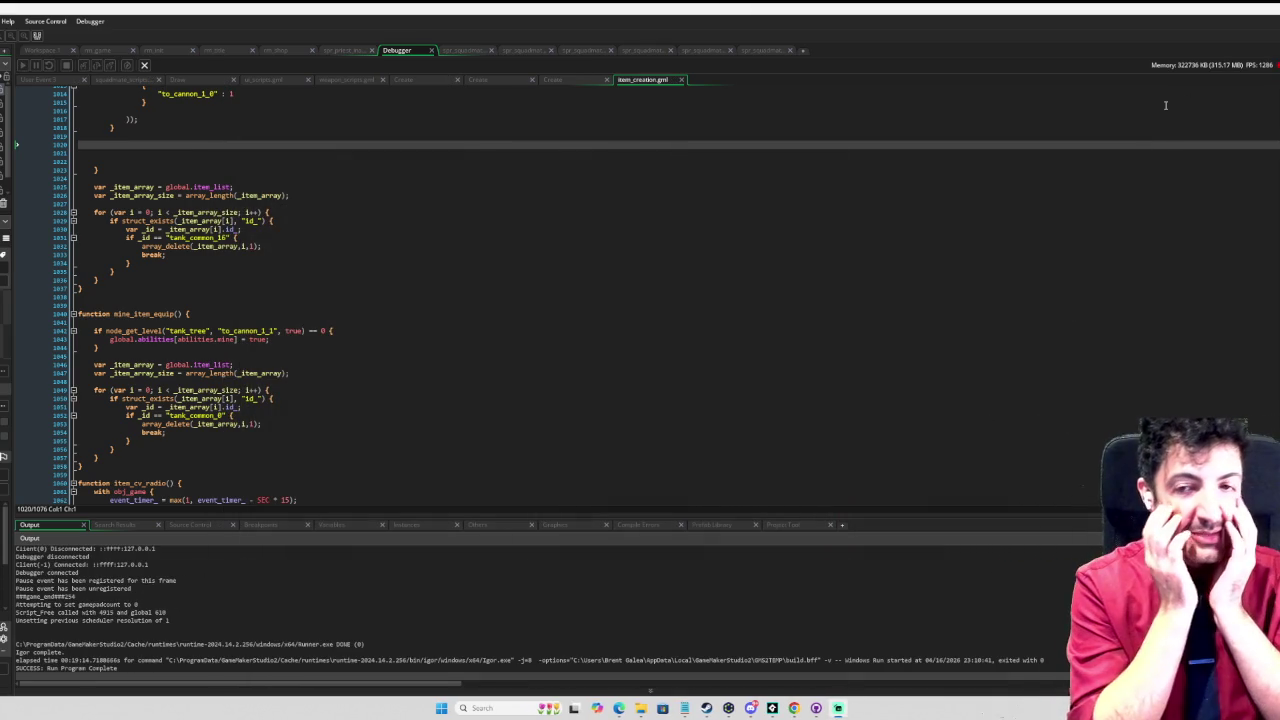